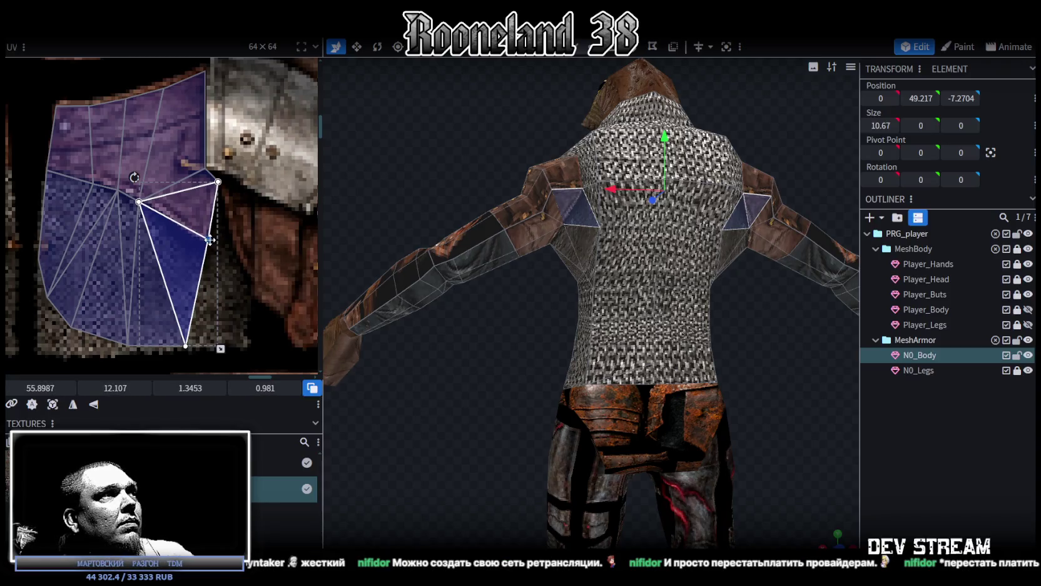
# Pull a lower armpit UV vertex upward to reshape that chainmail face.
pyautogui.click(188, 338)
pyautogui.moveTo(183, 346); pyautogui.dragTo(206, 318)
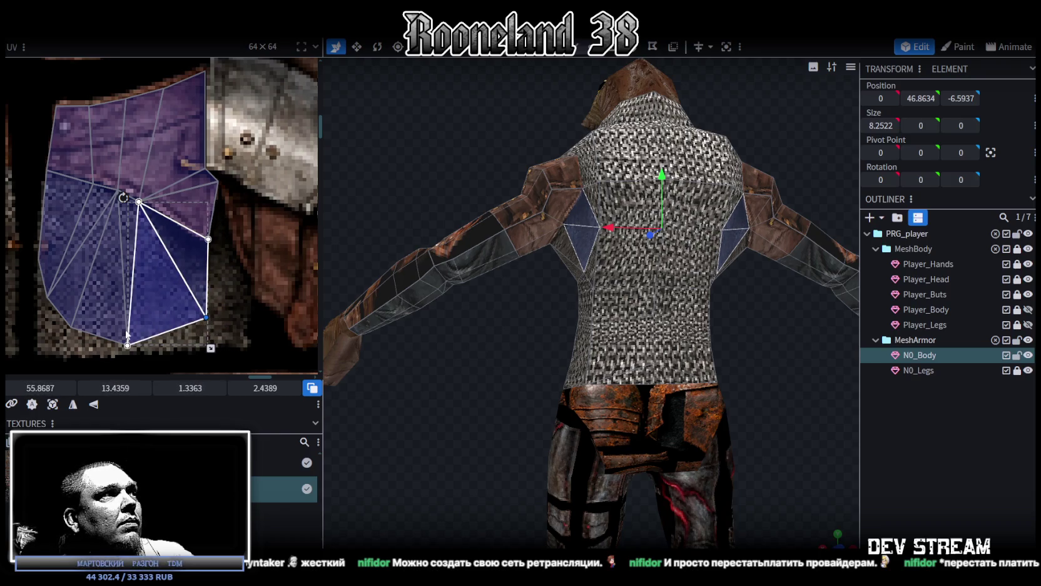
pyautogui.moveTo(541, 376)
pyautogui.mouseDown()
pyautogui.moveTo(582, 357)
pyautogui.moveTo(470, 352)
pyautogui.moveTo(457, 368)
pyautogui.moveTo(723, 345)
pyautogui.moveTo(704, 309)
pyautogui.mouseUp()
pyautogui.press('Escape')
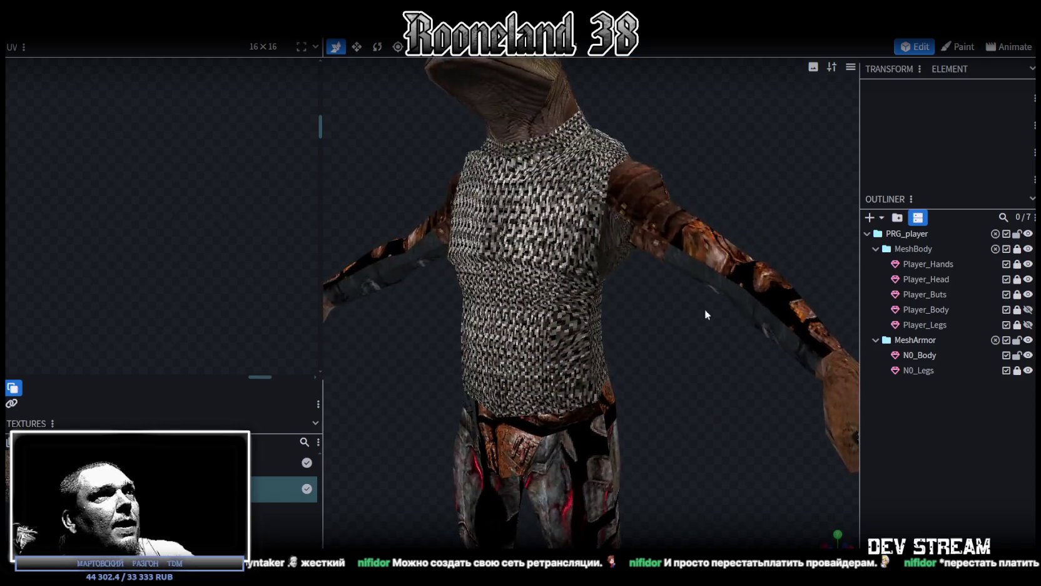
# Select N0_Body's armpit faces and raise a UV vertex to reshape the upper face.
pyautogui.click(617, 235)
pyautogui.click(626, 233)
pyautogui.moveTo(128, 204); pyautogui.dragTo(176, 190, button='middle')
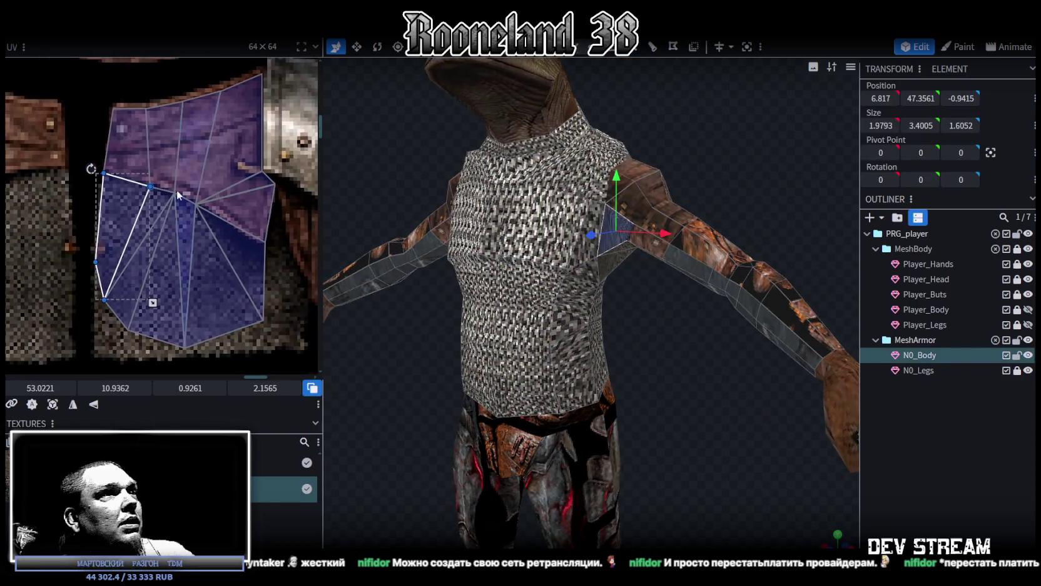
pyautogui.keyDown('shift'); pyautogui.click(108, 164); pyautogui.keyUp('shift')
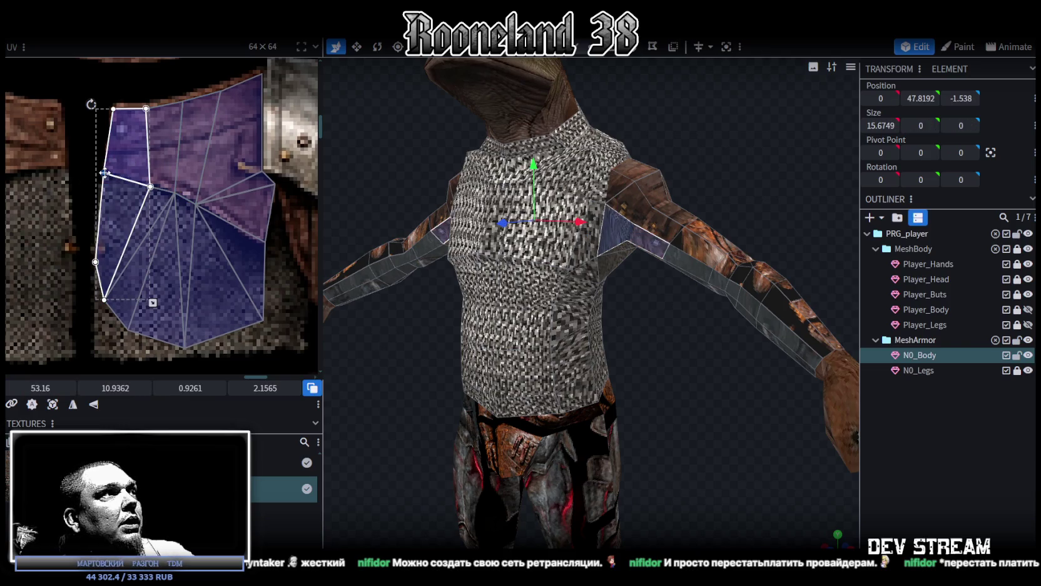
pyautogui.moveTo(101, 205); pyautogui.dragTo(110, 129)
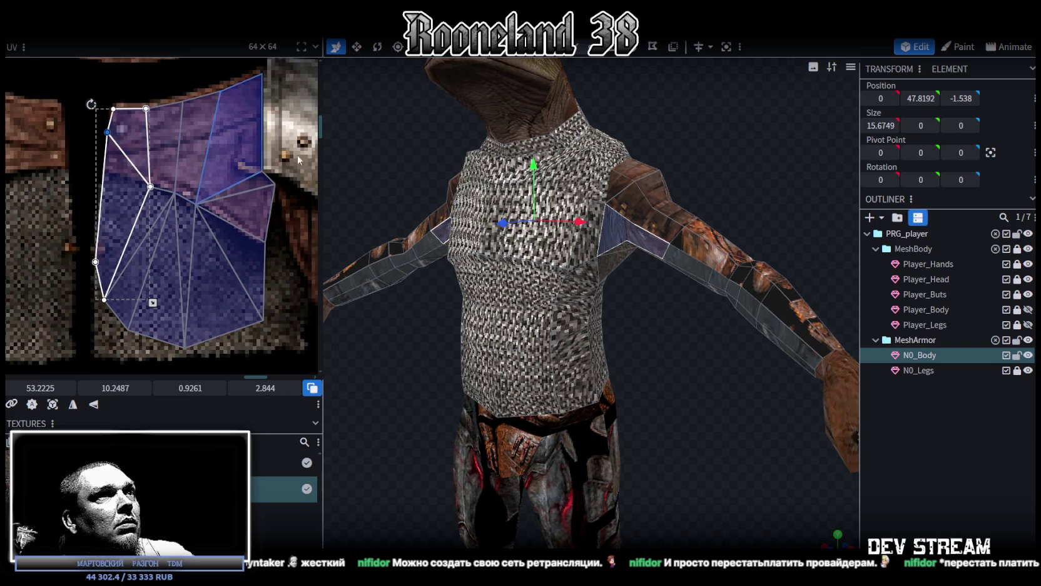
pyautogui.scroll(-2, 121, 267)
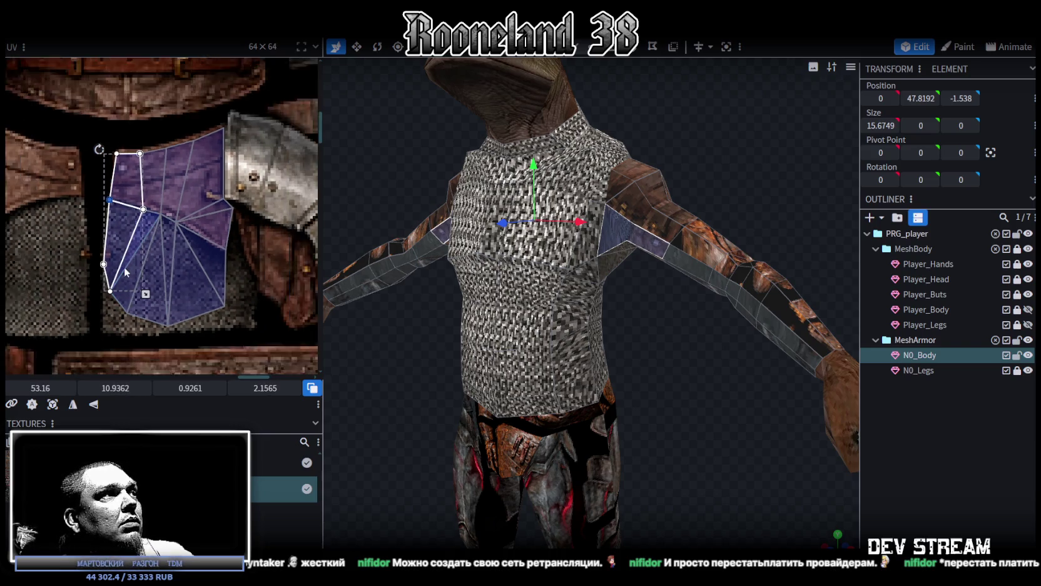
pyautogui.scroll(-2, 120, 267)
pyautogui.moveTo(777, 419); pyautogui.dragTo(610, 231)
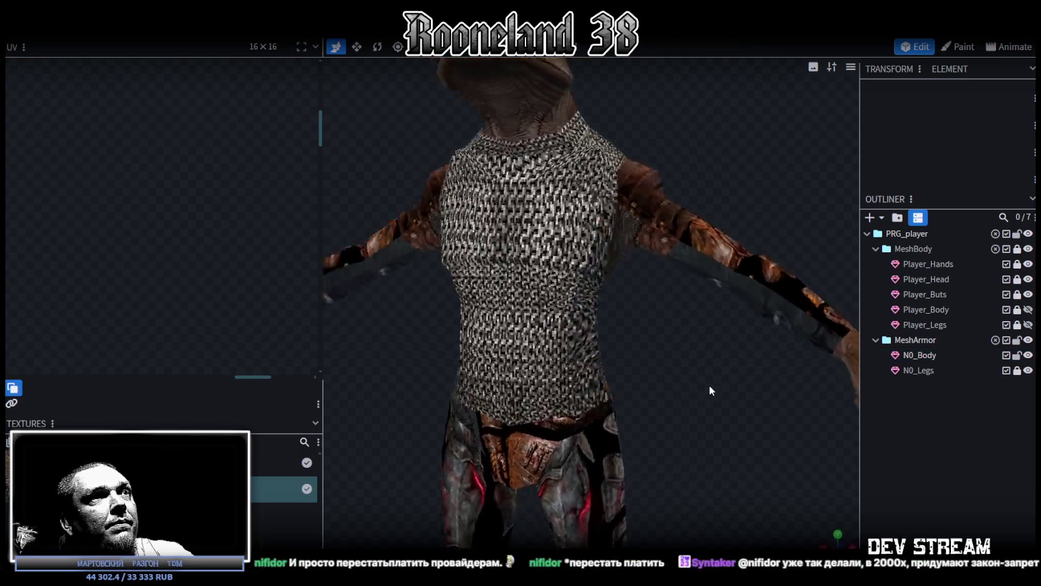
# Shift the shared armpit UV vertex back and forth until the triangle fits the texture.
pyautogui.click(611, 234)
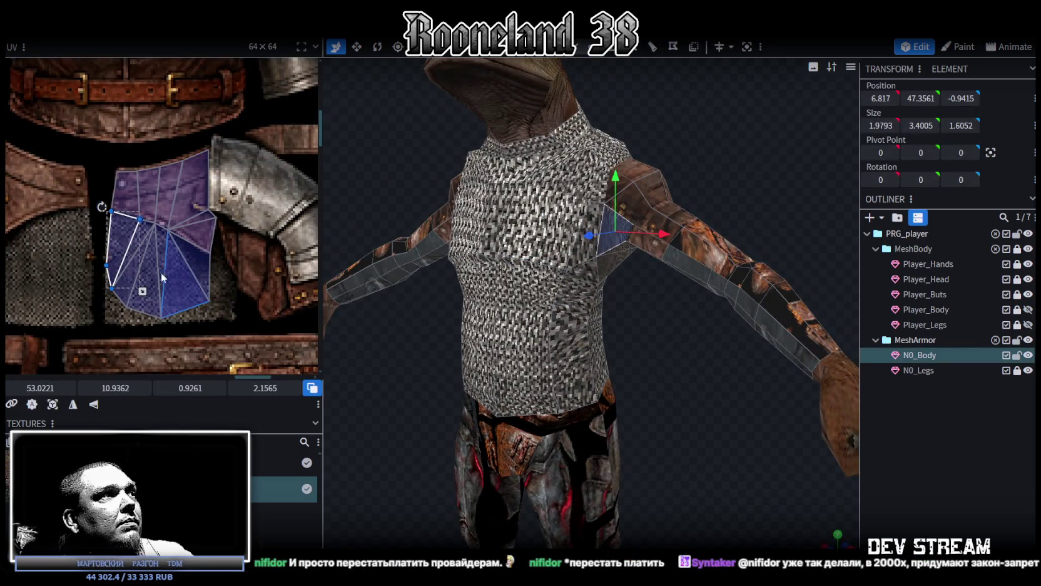
pyautogui.scroll(2, 163, 269)
pyautogui.scroll(1, 156, 263)
pyautogui.scroll(1, 125, 268)
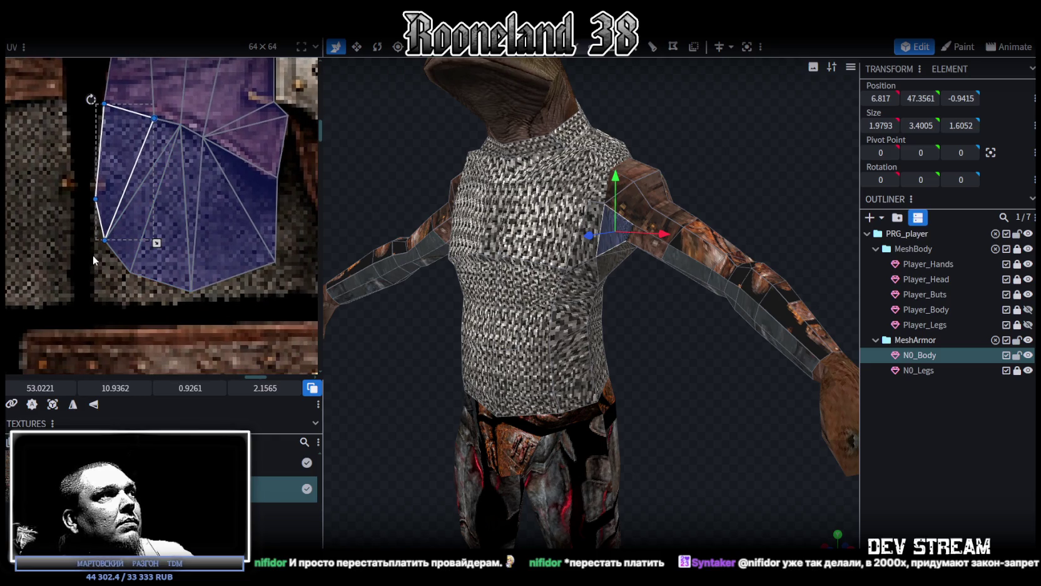
pyautogui.click(115, 279)
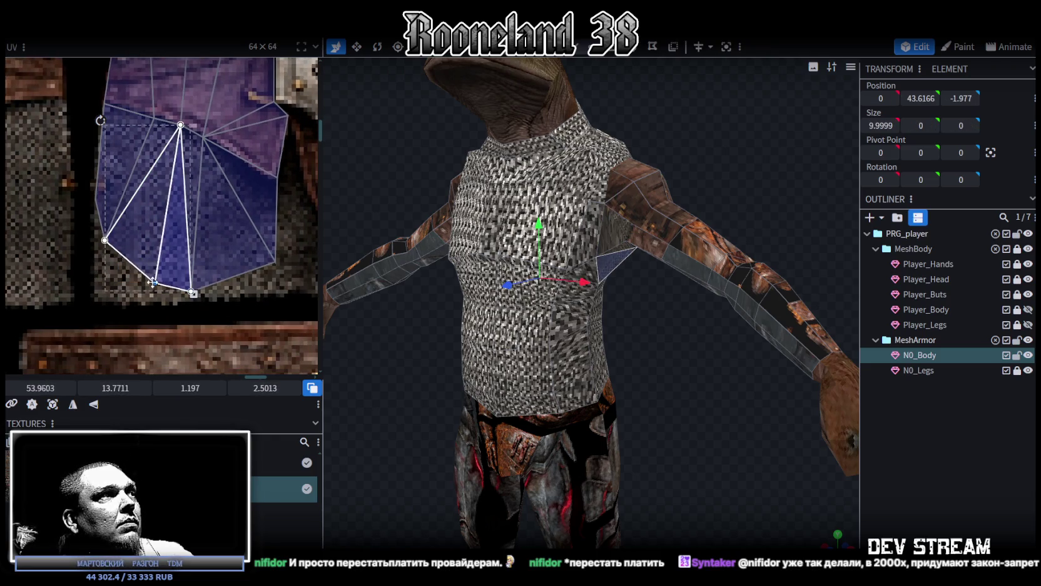
pyautogui.moveTo(105, 239); pyautogui.dragTo(126, 246)
pyautogui.moveTo(82, 213)
pyautogui.mouseDown()
pyautogui.moveTo(105, 192)
pyautogui.moveTo(8, 173)
pyautogui.mouseUp()
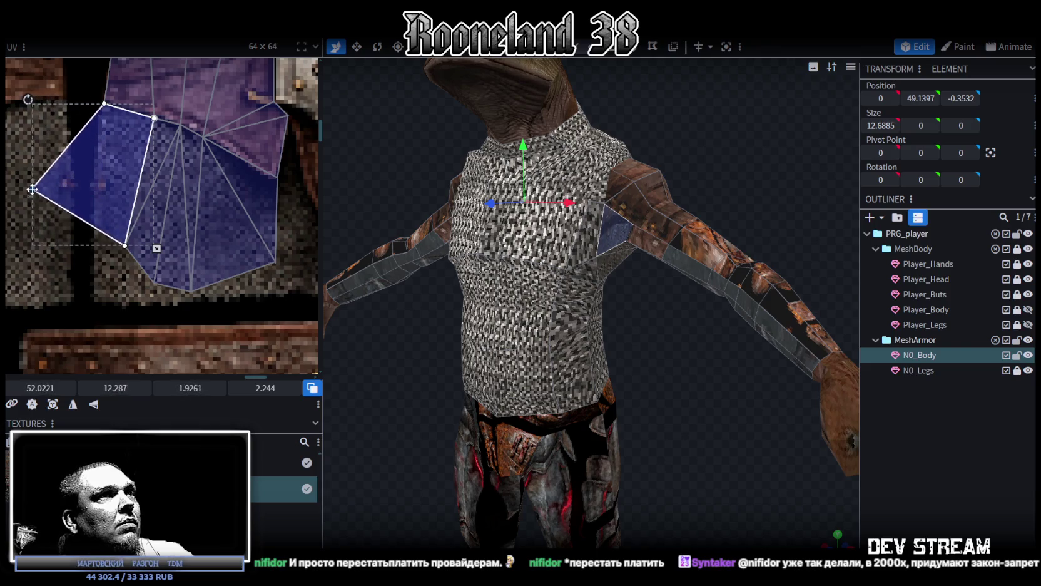
pyautogui.moveTo(8, 172)
pyautogui.mouseDown()
pyautogui.moveTo(100, 180)
pyautogui.moveTo(102, 124)
pyautogui.mouseUp()
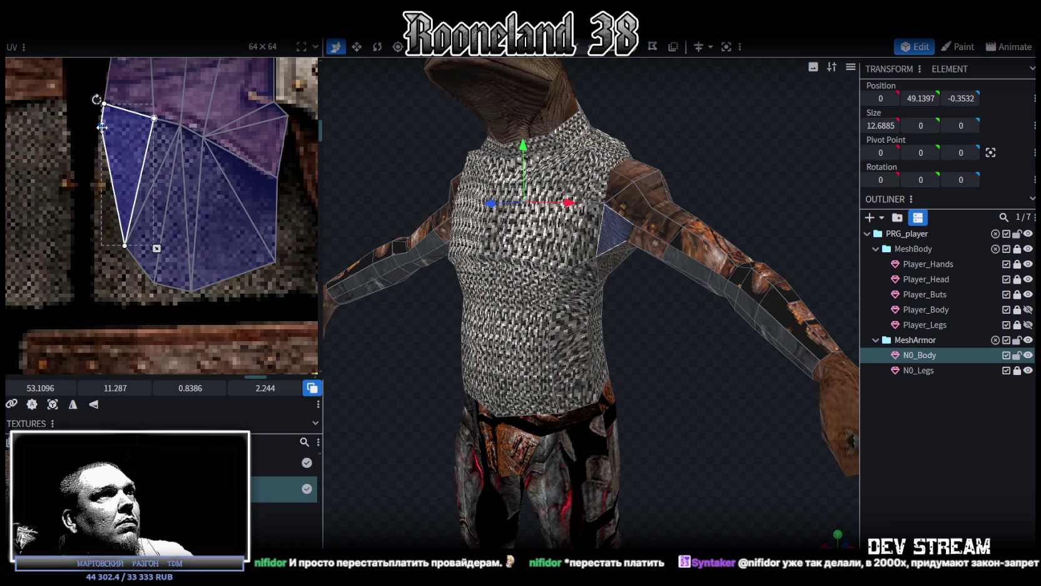
# Raise the UV point of both shoulder vertices and their mirrored left-shoulder pair.
pyautogui.moveTo(667, 347)
pyautogui.mouseDown()
pyautogui.moveTo(633, 309)
pyautogui.moveTo(712, 328)
pyautogui.moveTo(710, 350)
pyautogui.moveTo(683, 343)
pyautogui.moveTo(631, 376)
pyautogui.mouseUp()
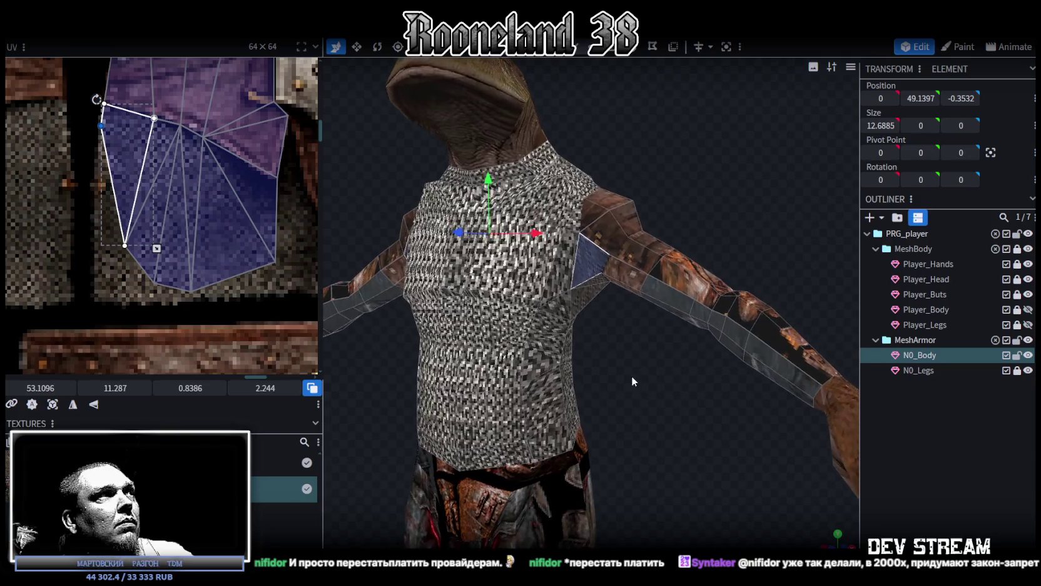
pyautogui.click(600, 273)
pyautogui.keyDown('shift'); pyautogui.click(578, 232); pyautogui.keyUp('shift')
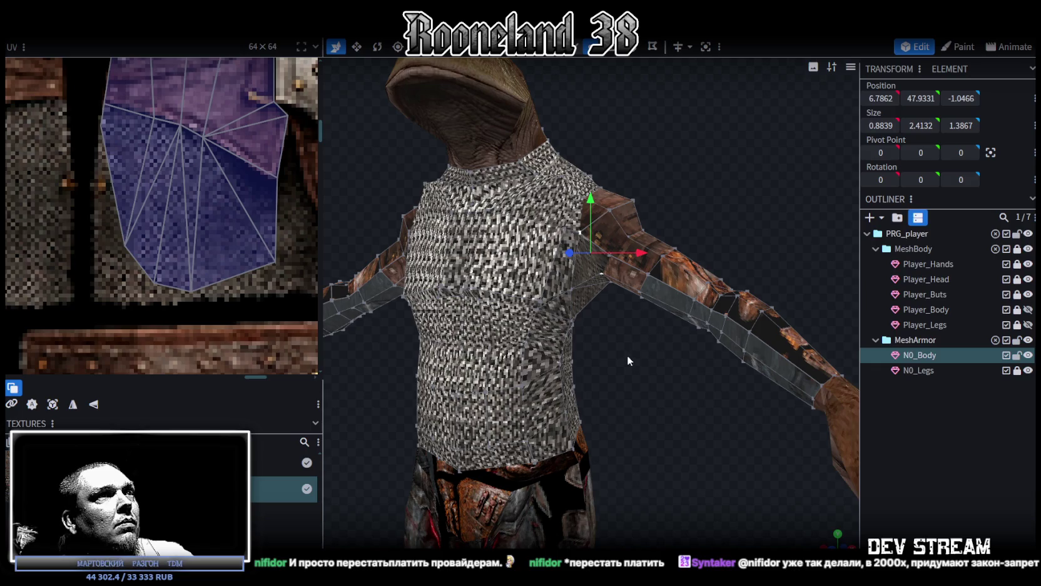
pyautogui.moveTo(611, 353)
pyautogui.mouseDown()
pyautogui.moveTo(657, 358)
pyautogui.moveTo(371, 319)
pyautogui.mouseUp()
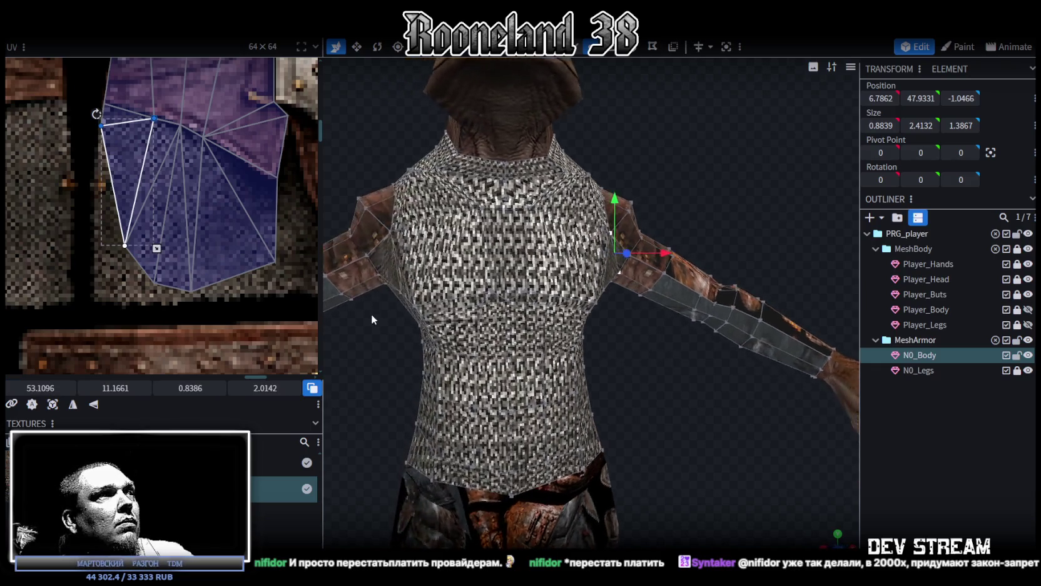
pyautogui.click(379, 275)
pyautogui.keyDown('shift'); pyautogui.click(391, 233); pyautogui.keyUp('shift')
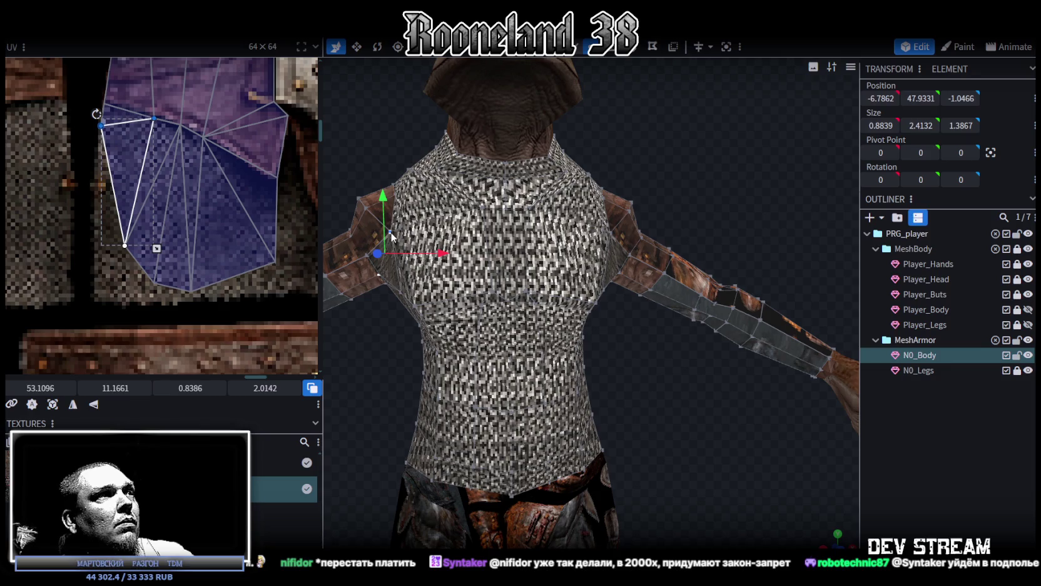
pyautogui.click(103, 103)
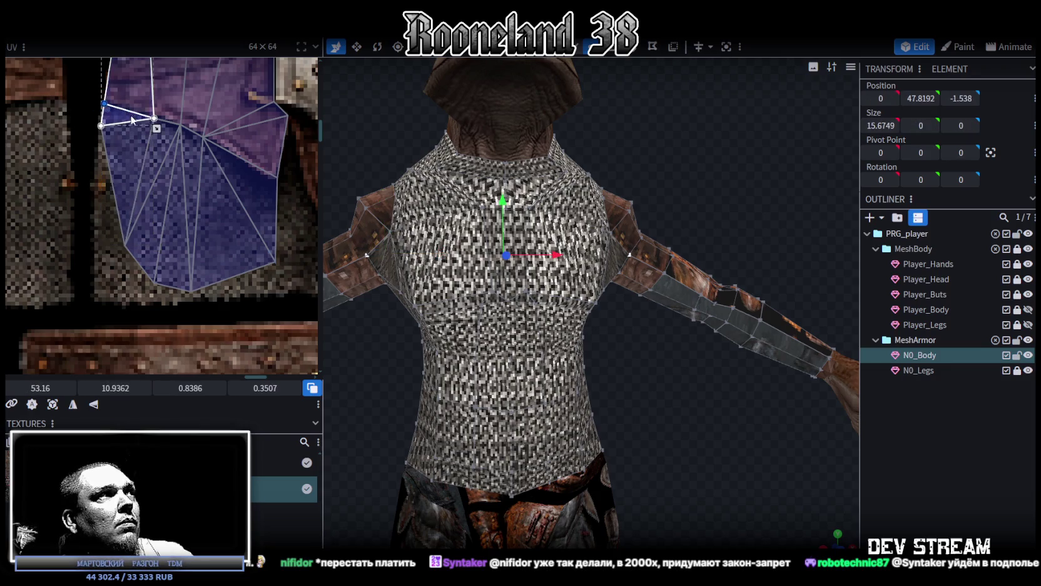
pyautogui.moveTo(110, 164); pyautogui.dragTo(115, 139)
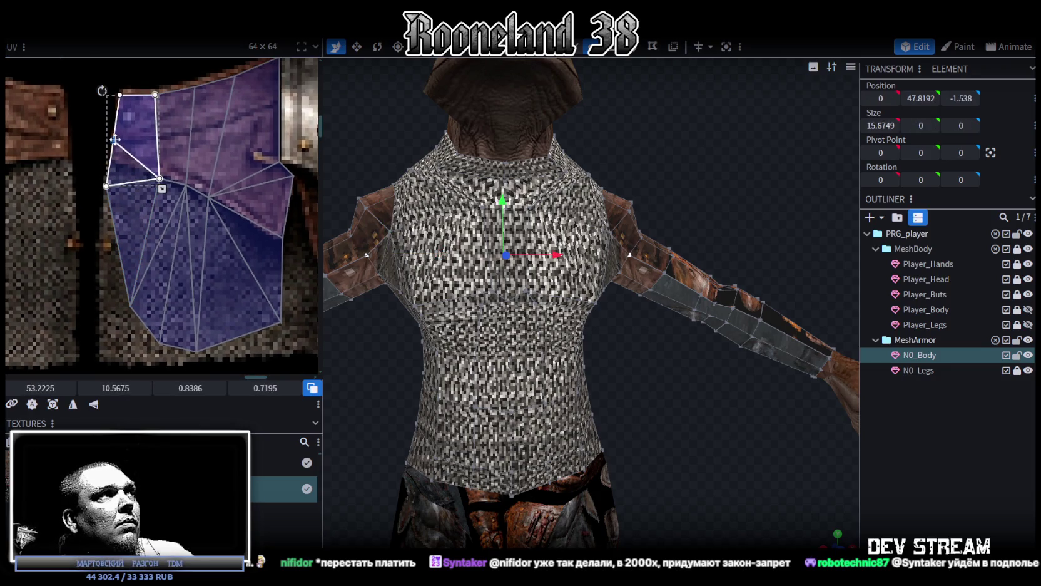
# Reposition the lower-left UV vertex and clear the mesh selection.
pyautogui.click(95, 175)
pyautogui.moveTo(107, 186); pyautogui.dragTo(109, 164)
pyautogui.moveTo(618, 354)
pyautogui.mouseDown()
pyautogui.moveTo(634, 356)
pyautogui.moveTo(632, 381)
pyautogui.moveTo(708, 381)
pyautogui.mouseUp()
pyautogui.click(633, 357)
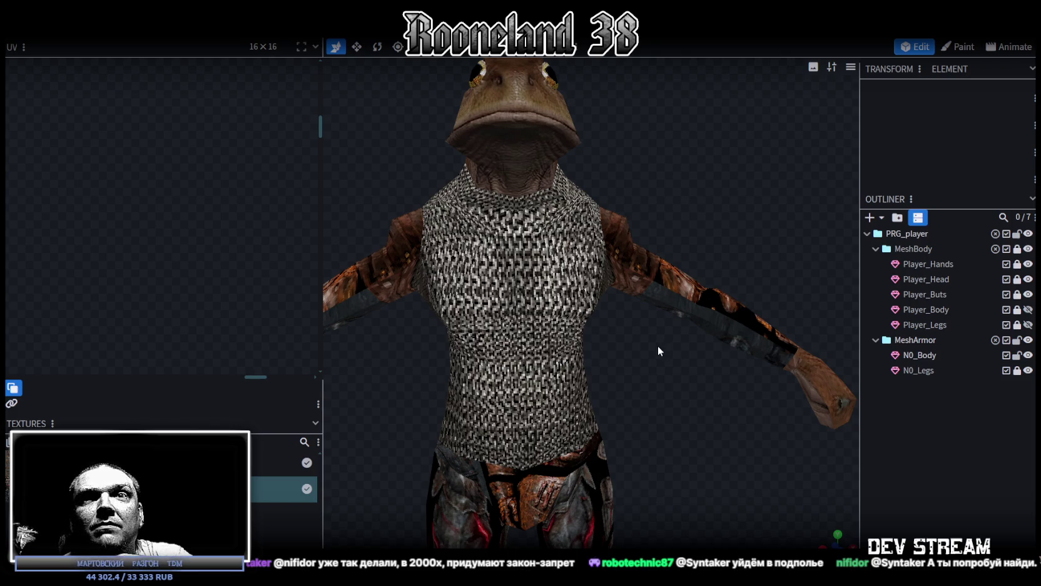
pyautogui.moveTo(657, 345)
pyautogui.mouseDown()
pyautogui.moveTo(607, 194)
pyautogui.moveTo(615, 191)
pyautogui.mouseUp()
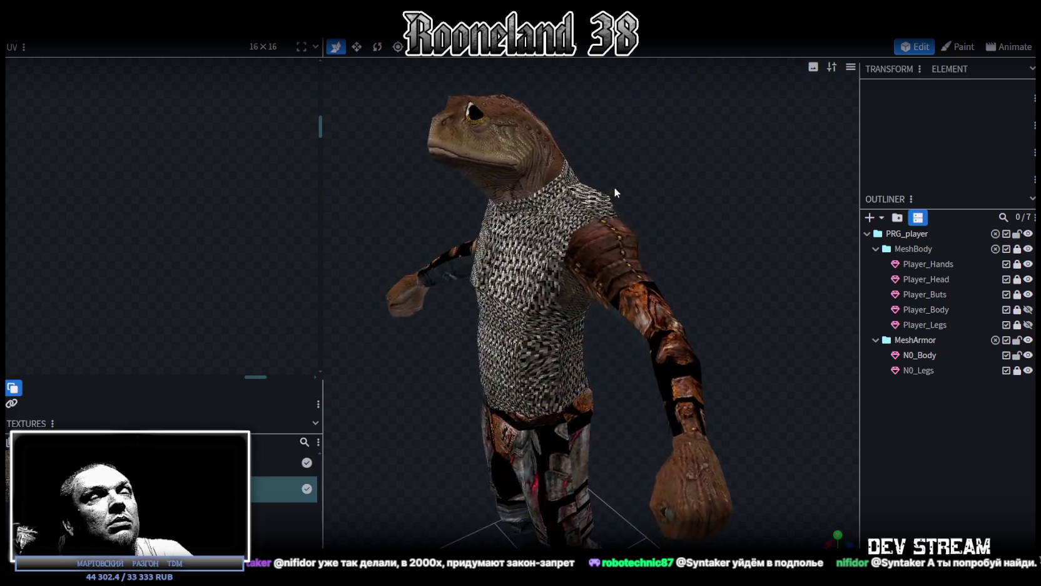
pyautogui.moveTo(616, 187)
pyautogui.mouseDown()
pyautogui.moveTo(643, 180)
pyautogui.moveTo(595, 187)
pyautogui.moveTo(683, 186)
pyautogui.moveTo(647, 389)
pyautogui.moveTo(535, 346)
pyautogui.moveTo(705, 288)
pyautogui.mouseUp()
pyautogui.click(643, 265)
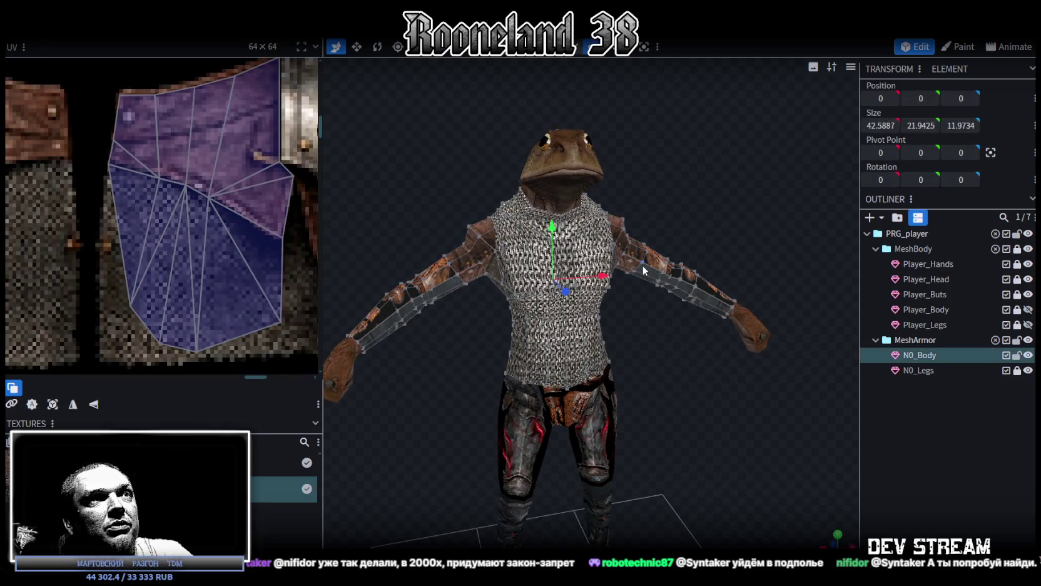
# Select a forearm face of the N0_Body mesh so its UVs appear in the editor.
pyautogui.click(643, 266)
pyautogui.scroll(-2, 162, 264)
pyautogui.scroll(-2, 176, 238)
pyautogui.scroll(-2, 194, 201)
pyautogui.scroll(-2, 194, 202)
pyautogui.scroll(-1, 97, 213)
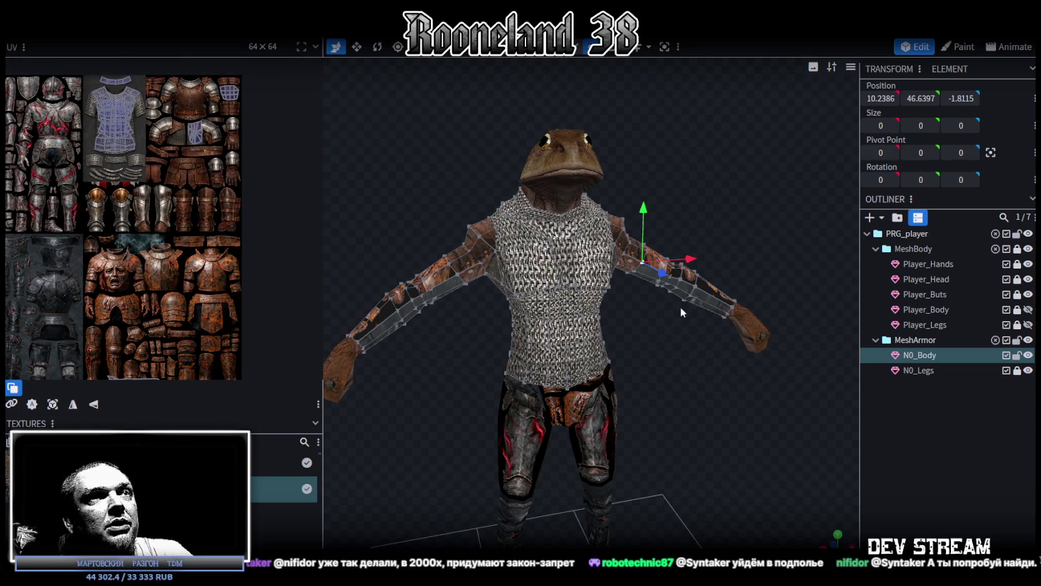
pyautogui.click(709, 301)
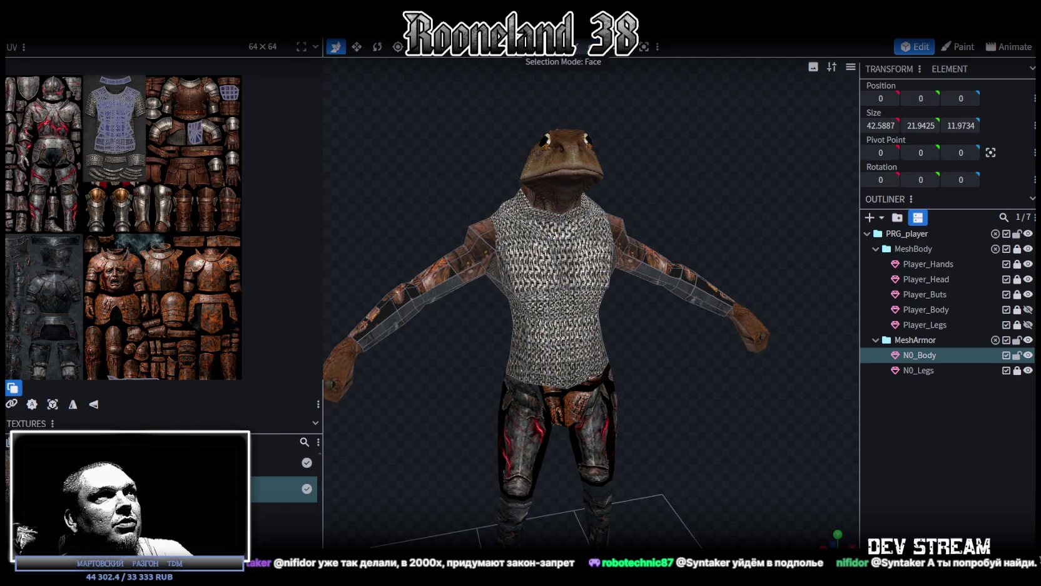
pyautogui.click(705, 301)
pyautogui.scroll(2, 94, 238)
pyautogui.scroll(2, 78, 249)
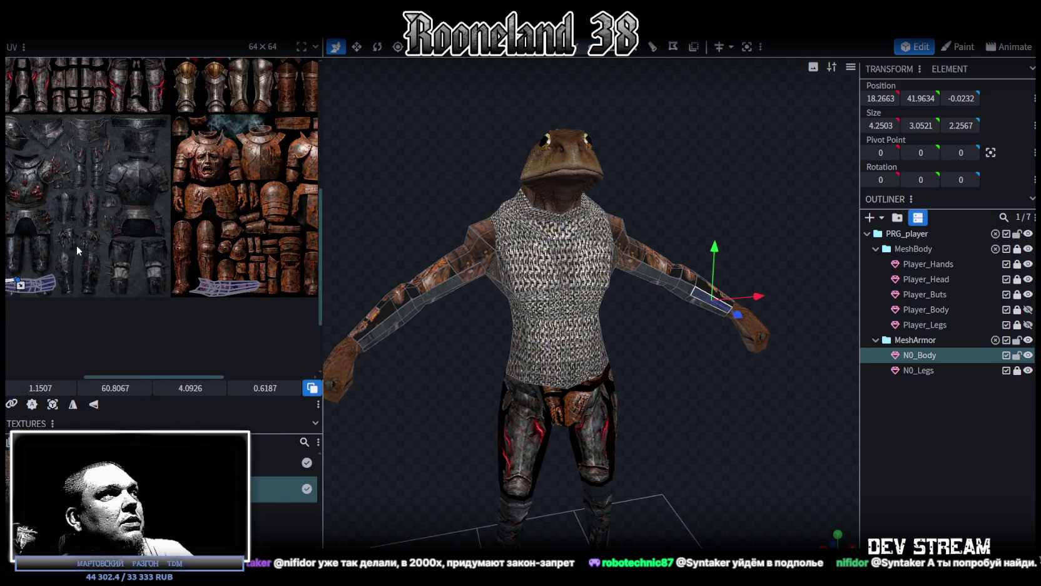
# Move the whole arm UV island onto the rusty belt strip of the armour texture.
pyautogui.moveTo(150, 227); pyautogui.dragTo(13, 294)
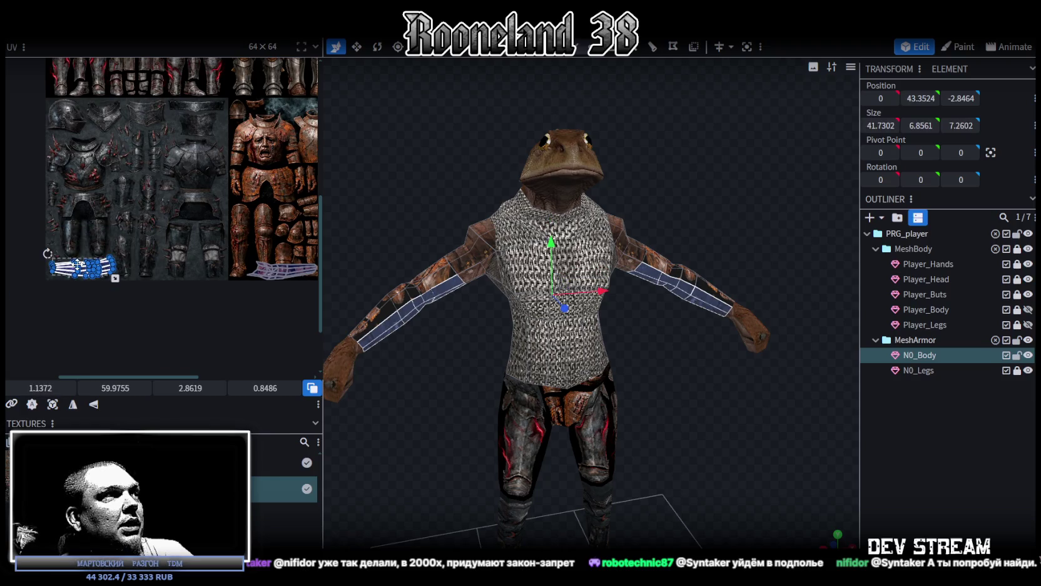
pyautogui.moveTo(65, 273); pyautogui.dragTo(263, 151)
pyautogui.moveTo(263, 150); pyautogui.dragTo(133, 285, button='middle')
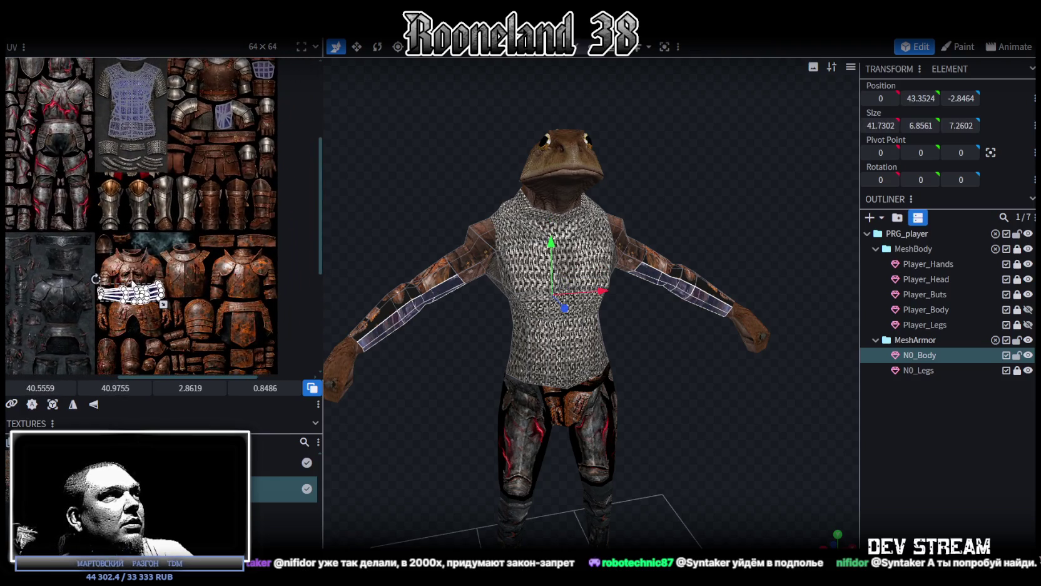
pyautogui.scroll(-1, 178, 271)
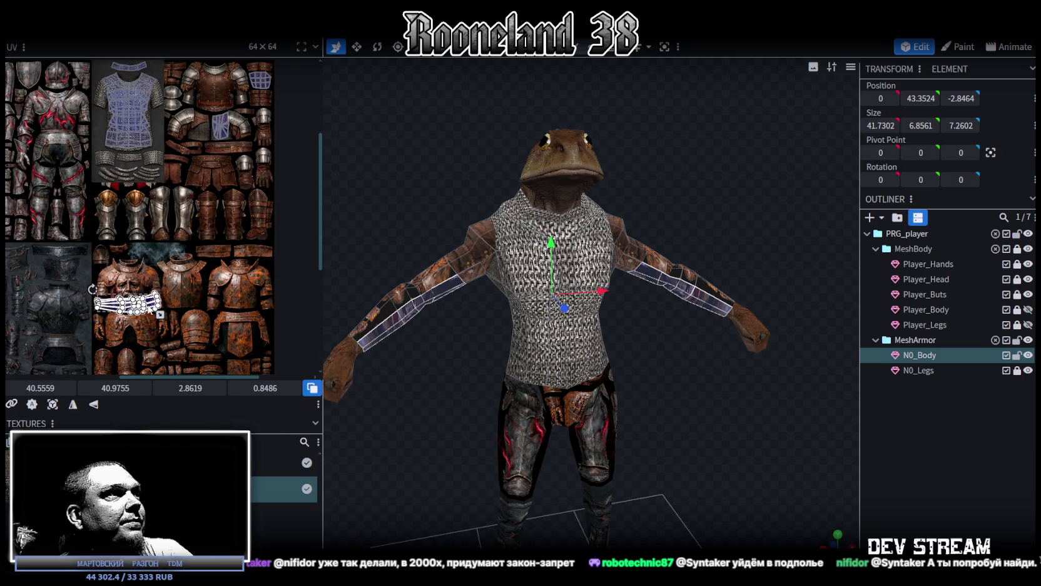
pyautogui.moveTo(128, 305); pyautogui.dragTo(208, 259)
pyautogui.scroll(3, 257, 237)
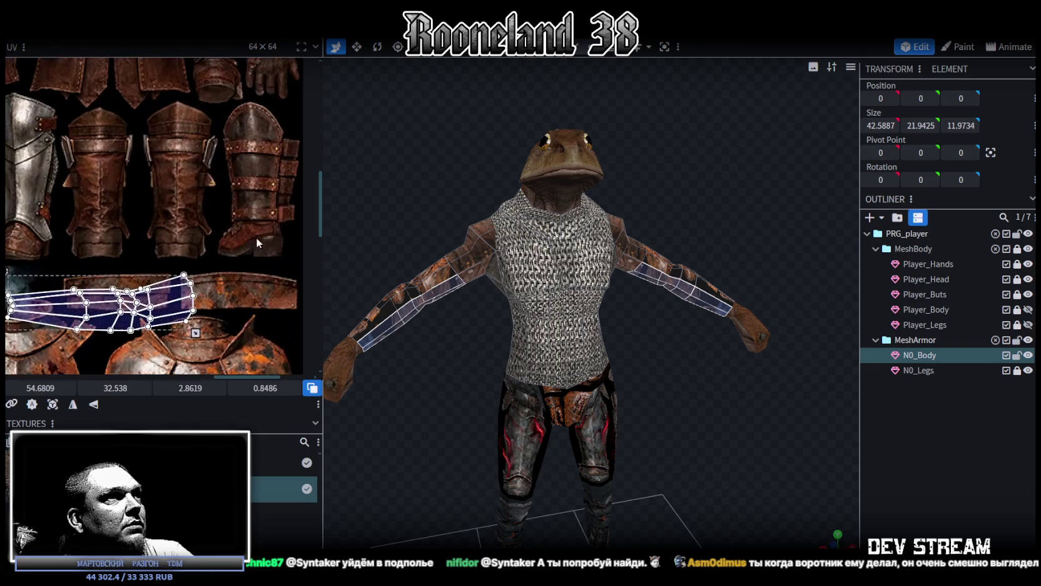
# Rotate the forearm UV island upright.
pyautogui.moveTo(664, 360)
pyautogui.mouseDown()
pyautogui.moveTo(649, 364)
pyautogui.moveTo(659, 361)
pyautogui.moveTo(564, 320)
pyautogui.mouseUp()
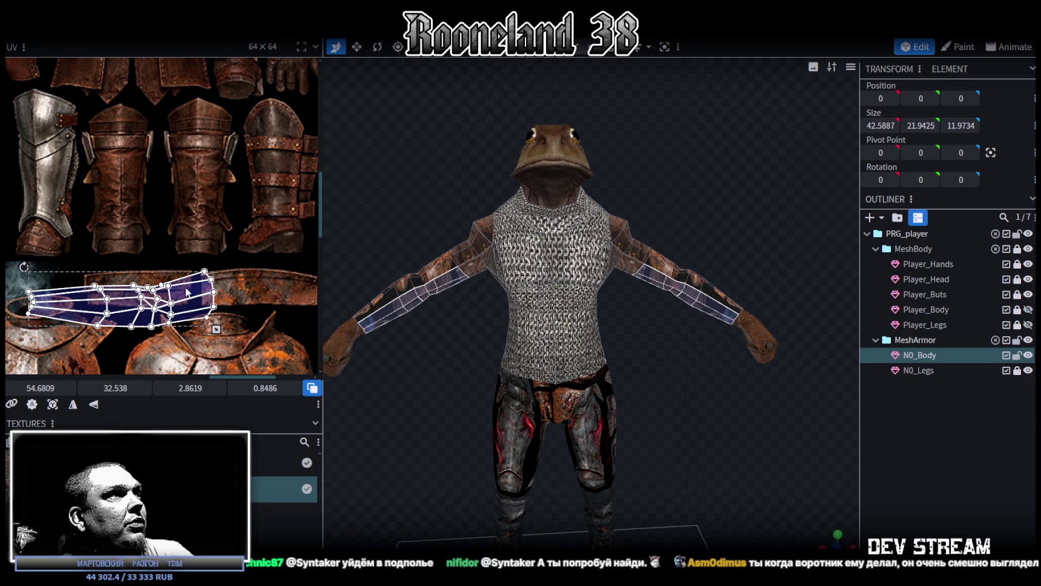
pyautogui.scroll(-3, 219, 260)
pyautogui.scroll(-2, 247, 250)
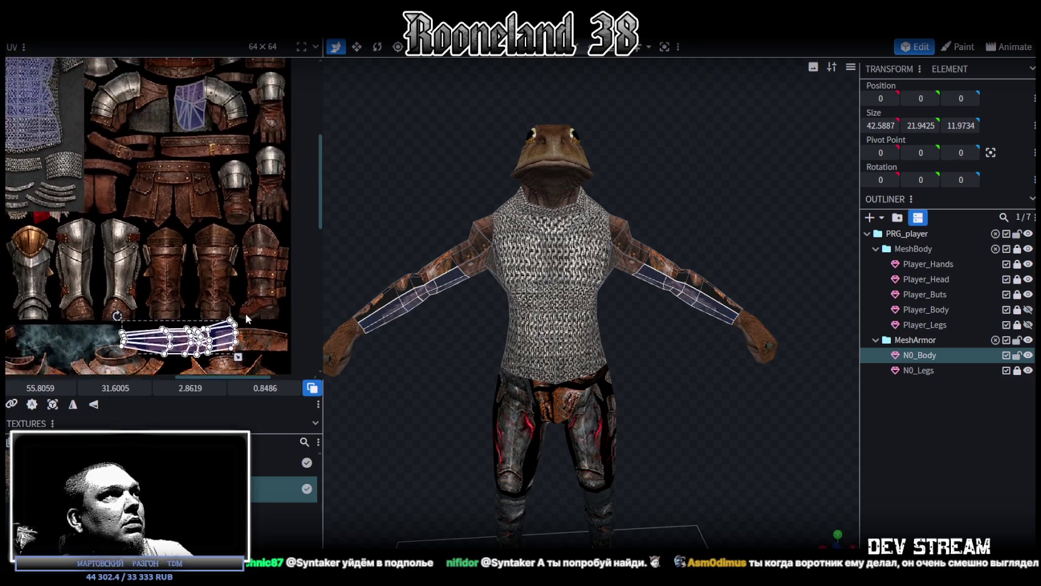
pyautogui.scroll(-2, 243, 338)
pyautogui.scroll(-2, 247, 282)
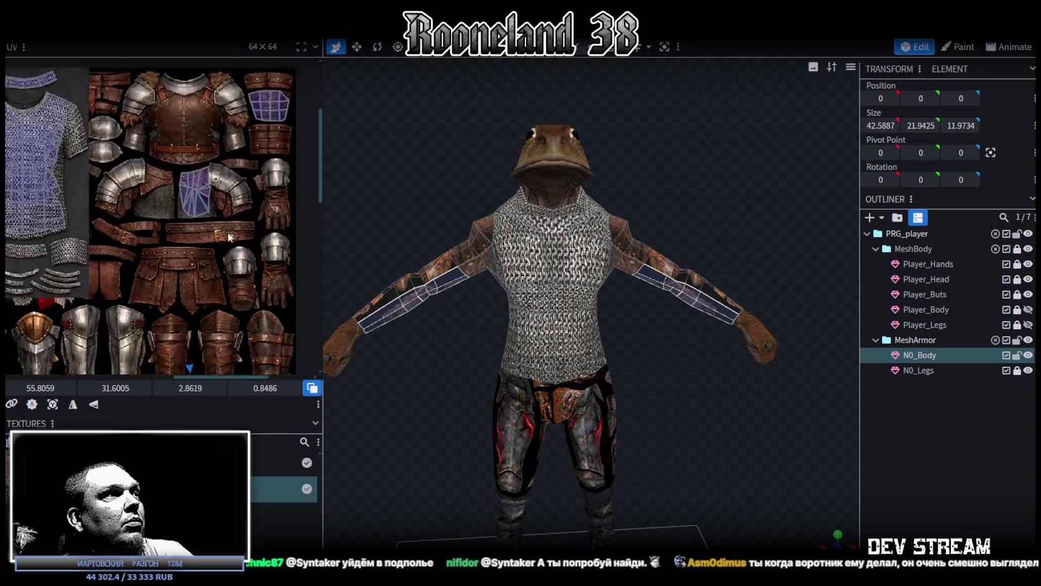
pyautogui.scroll(-3, 252, 234)
pyautogui.moveTo(126, 245)
pyautogui.mouseDown()
pyautogui.moveTo(183, 344)
pyautogui.moveTo(165, 334)
pyautogui.mouseUp()
# Move the forearm UV island onto the bracer texture and adjust its height.
pyautogui.scroll(2, 192, 207)
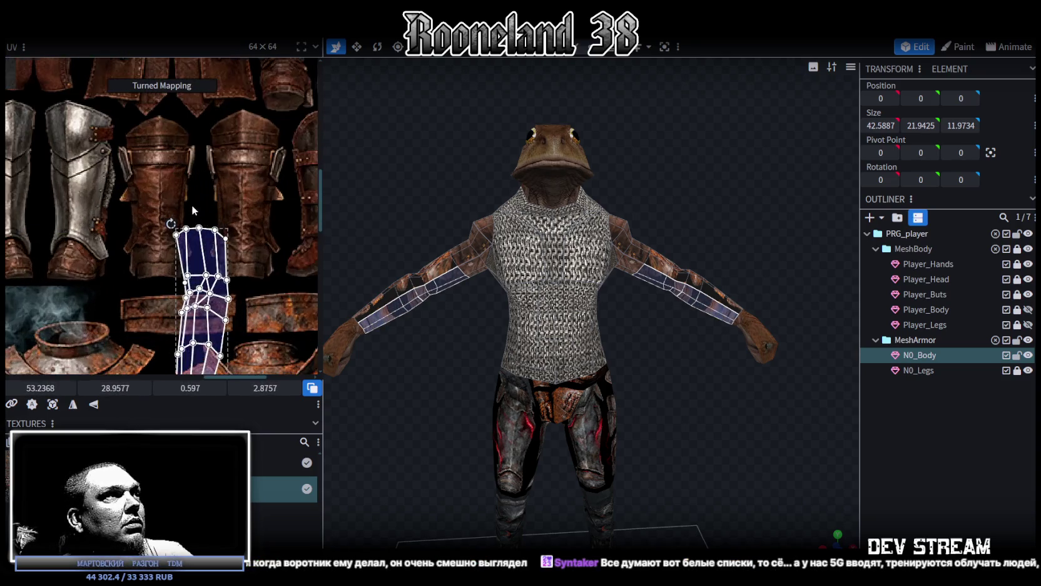
pyautogui.moveTo(209, 258); pyautogui.dragTo(240, 157)
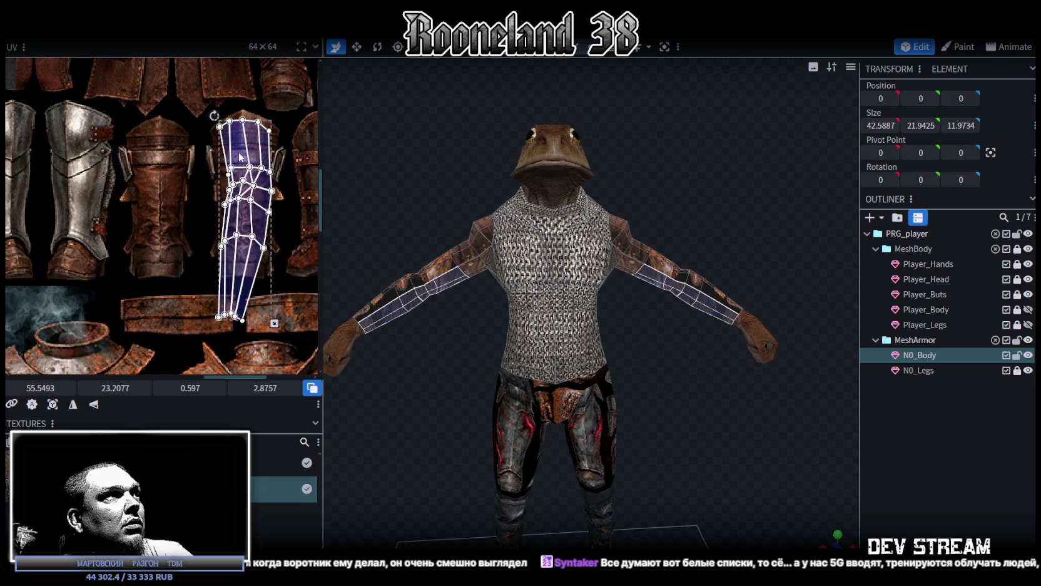
pyautogui.moveTo(274, 324); pyautogui.dragTo(272, 262)
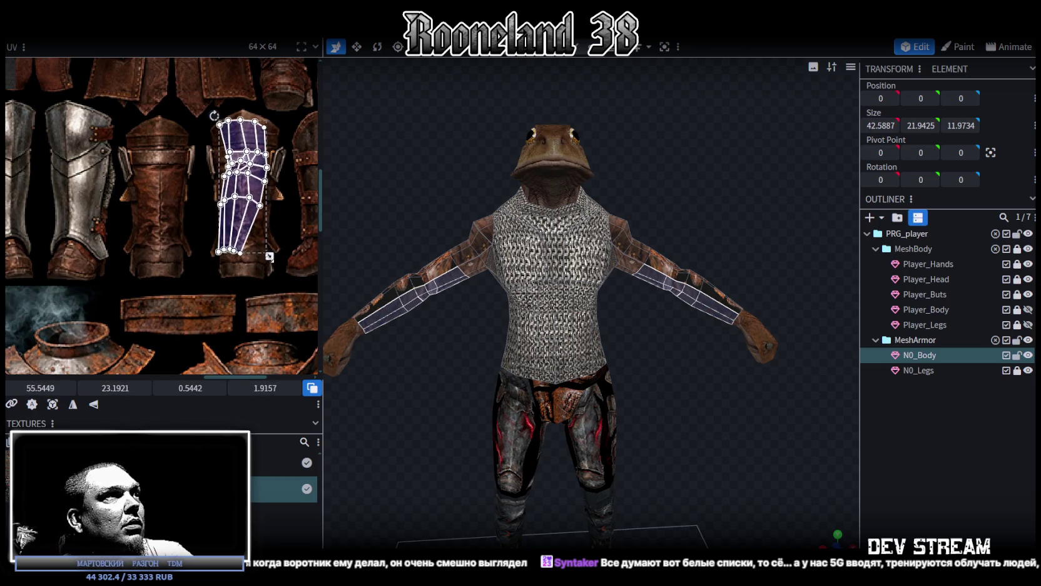
pyautogui.moveTo(271, 262); pyautogui.dragTo(272, 281)
# Reposition a band of forearm UV vertices and a right-edge vertex onto the bracer.
pyautogui.scroll(2, 260, 166)
pyautogui.scroll(1, 260, 166)
pyautogui.click(277, 199)
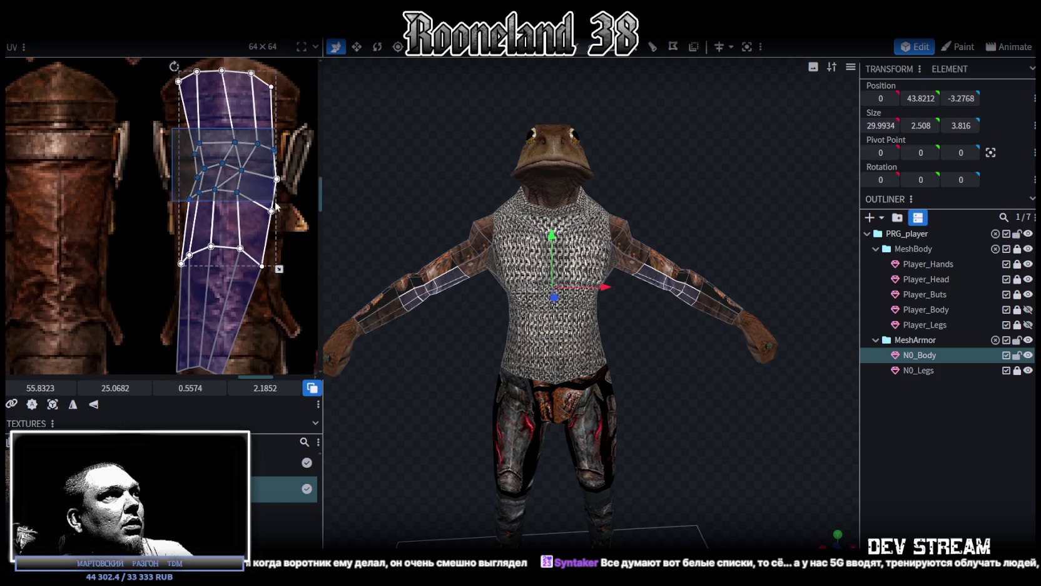
pyautogui.moveTo(275, 180); pyautogui.dragTo(272, 179)
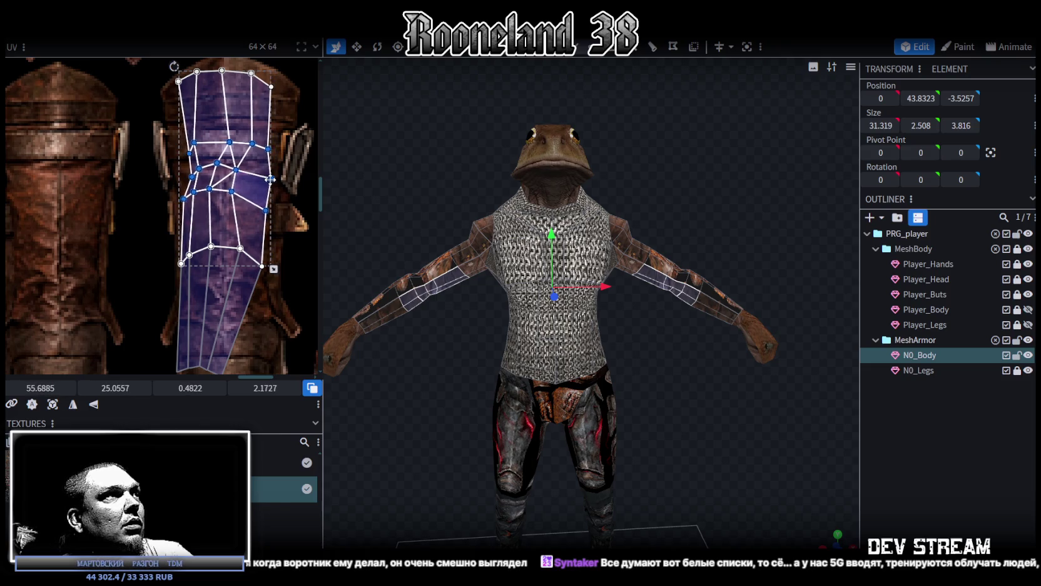
pyautogui.moveTo(272, 179); pyautogui.dragTo(272, 153)
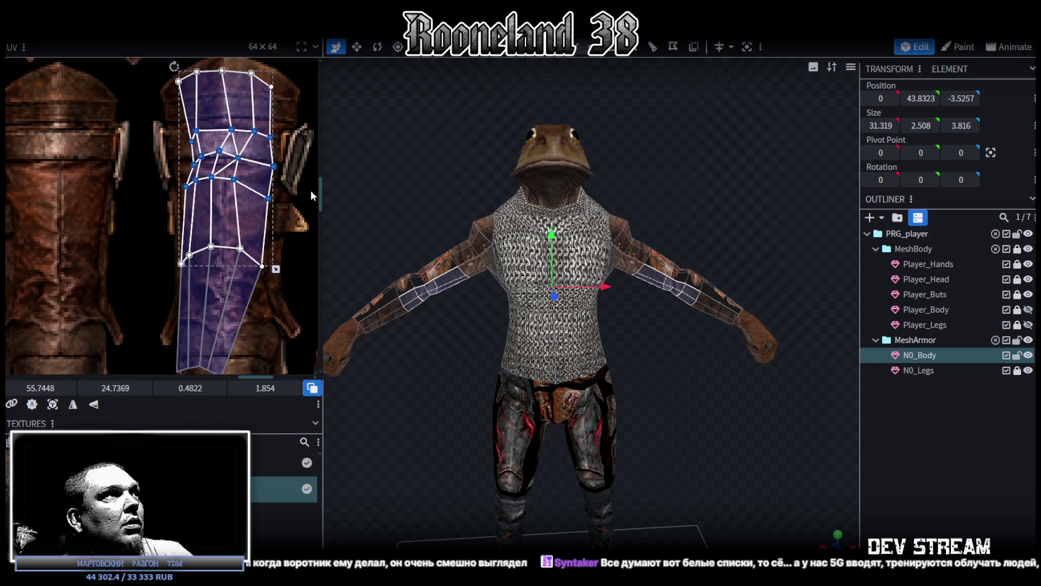
pyautogui.scroll(2, 179, 172)
pyautogui.click(180, 171)
pyautogui.moveTo(175, 159); pyautogui.dragTo(159, 167)
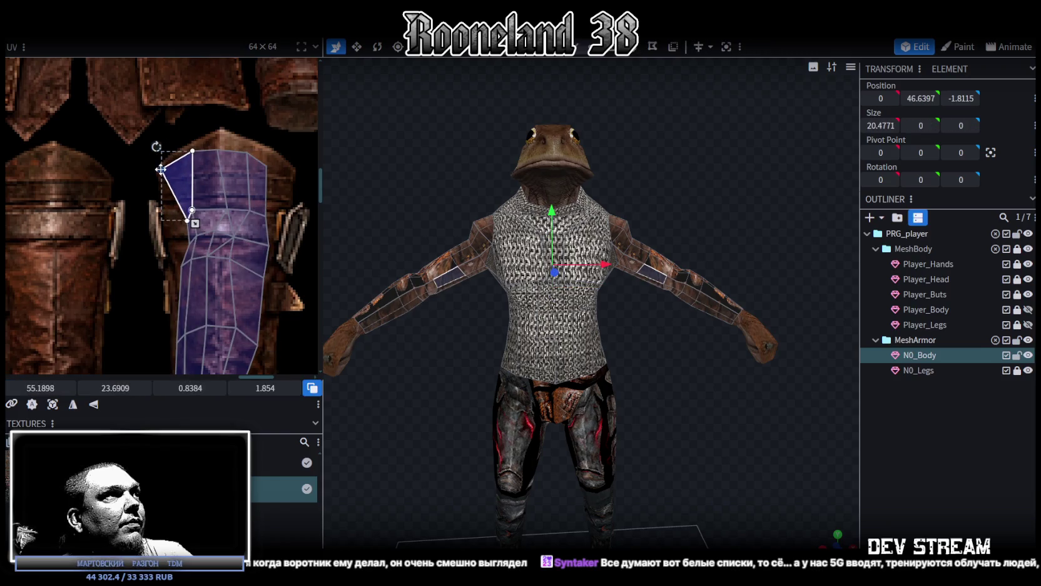
pyautogui.moveTo(191, 132)
pyautogui.mouseDown()
pyautogui.moveTo(200, 164)
pyautogui.moveTo(226, 163)
pyautogui.moveTo(221, 131)
pyautogui.moveTo(258, 149)
pyautogui.moveTo(263, 173)
pyautogui.moveTo(292, 167)
pyautogui.mouseUp()
# Nudge the upper sleeve UV faces and reshape their left-side faces.
pyautogui.keyDown('shift'); pyautogui.click(259, 216); pyautogui.keyUp('shift')
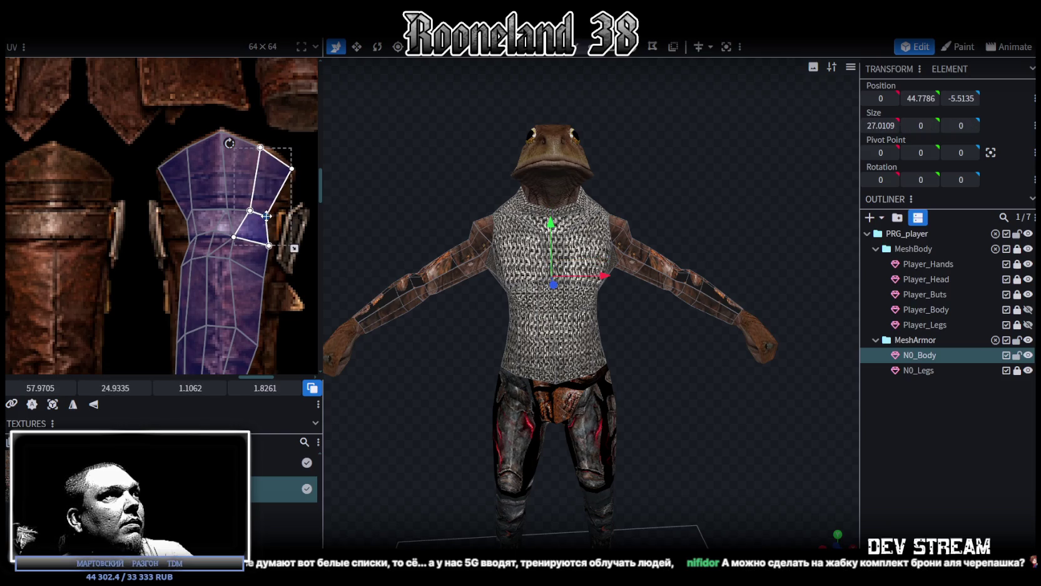
pyautogui.keyDown('shift'); pyautogui.click(161, 206); pyautogui.keyUp('shift')
pyautogui.moveTo(250, 197); pyautogui.dragTo(248, 199)
pyautogui.click(183, 207)
pyautogui.moveTo(184, 208); pyautogui.dragTo(192, 251)
pyautogui.scroll(-1, 191, 251)
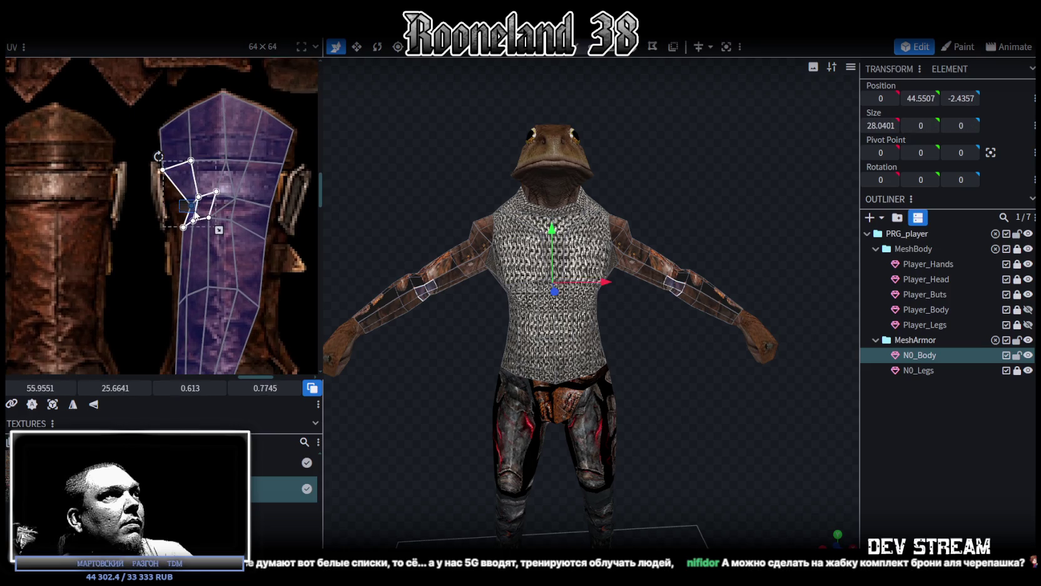
pyautogui.moveTo(191, 206)
pyautogui.mouseDown()
pyautogui.moveTo(168, 200)
pyautogui.moveTo(172, 219)
pyautogui.moveTo(199, 222)
pyautogui.mouseUp()
# Shift and reshape larger groups of upper and lower forearm UV vertices.
pyautogui.click(178, 247)
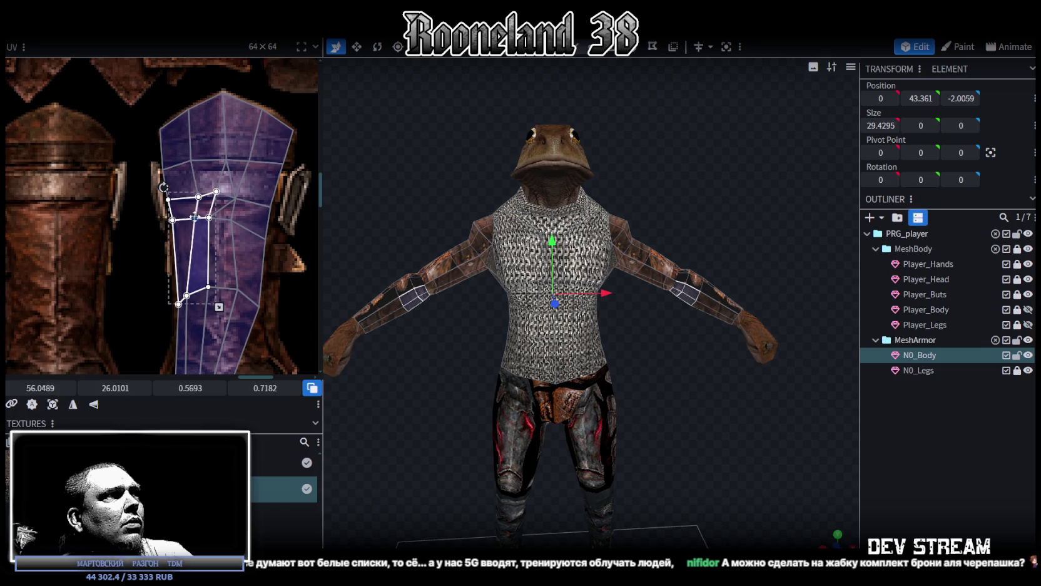
pyautogui.moveTo(284, 243); pyautogui.dragTo(188, 156)
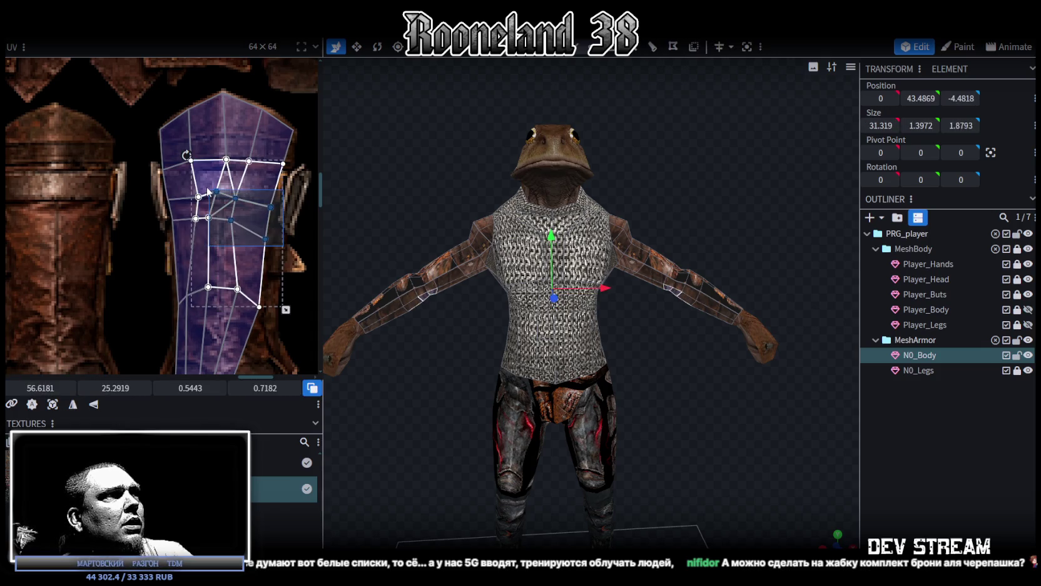
pyautogui.moveTo(223, 191); pyautogui.dragTo(220, 214)
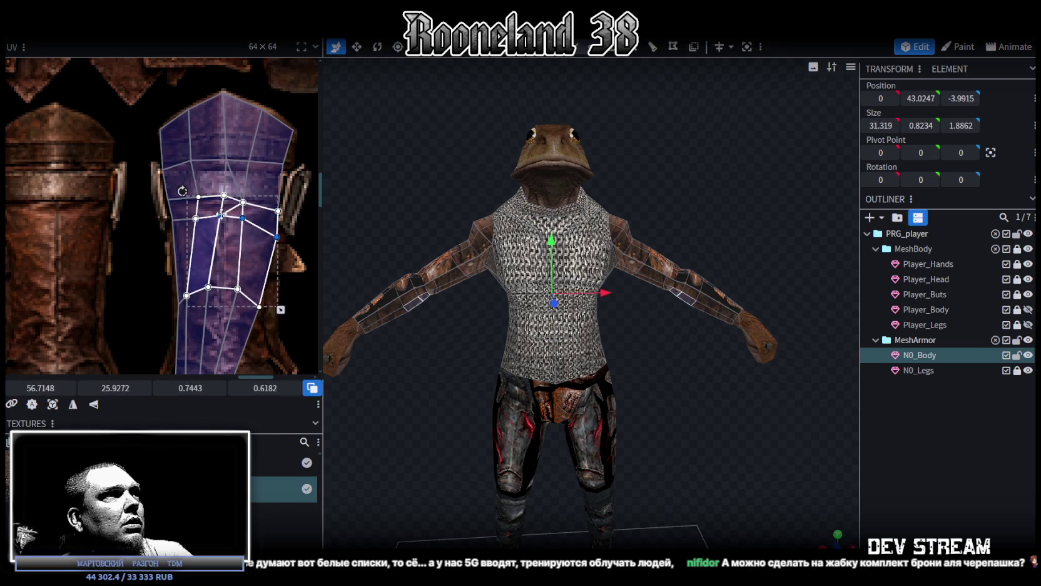
pyautogui.moveTo(301, 214)
pyautogui.mouseDown()
pyautogui.moveTo(239, 195)
pyautogui.moveTo(276, 202)
pyautogui.mouseUp()
pyautogui.click(243, 223)
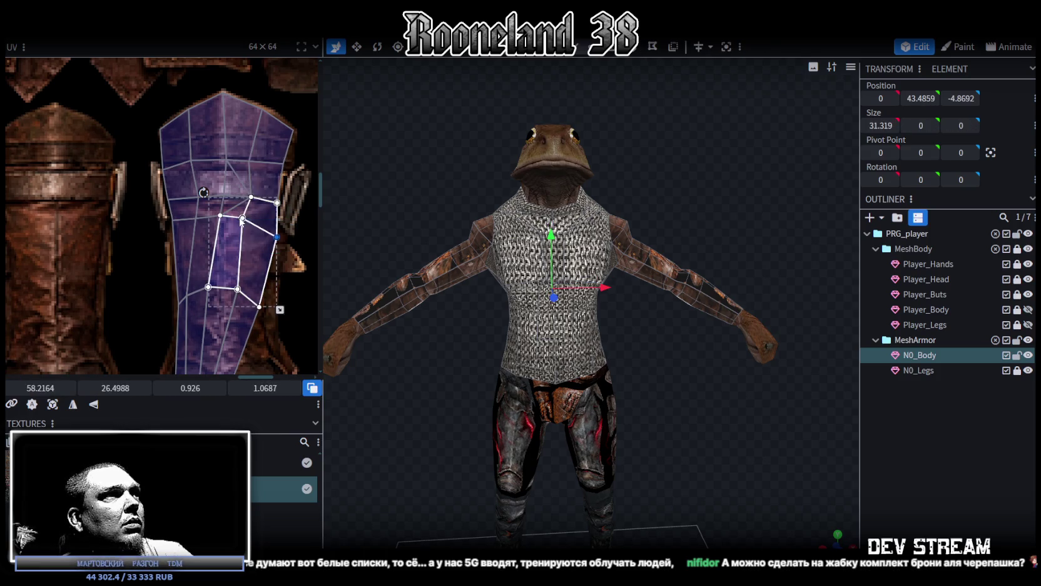
pyautogui.moveTo(300, 258); pyautogui.dragTo(244, 218)
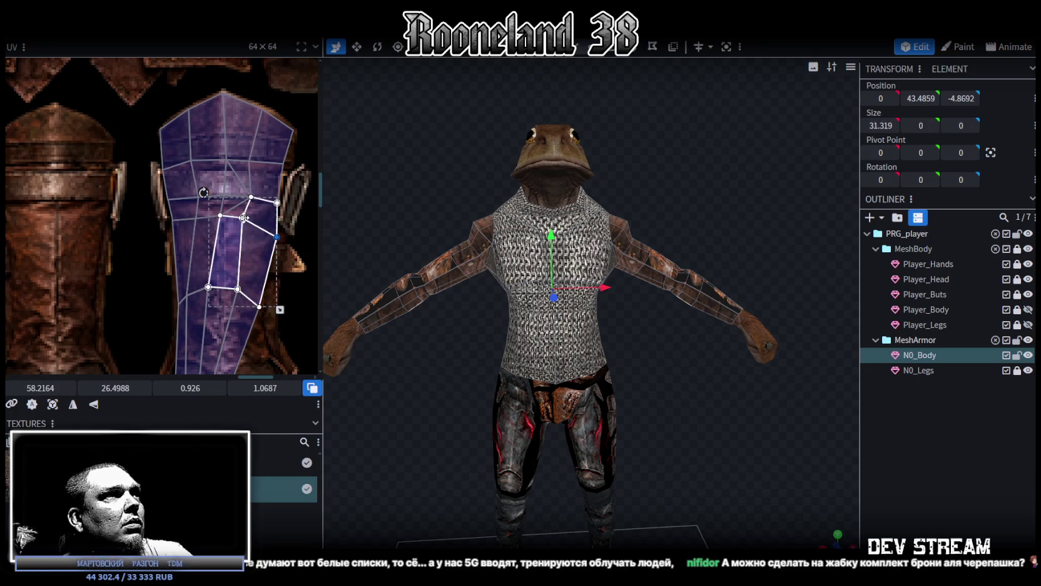
# Move a right-edge UV vertex up to refine the forearm faces' fit.
pyautogui.click(276, 237)
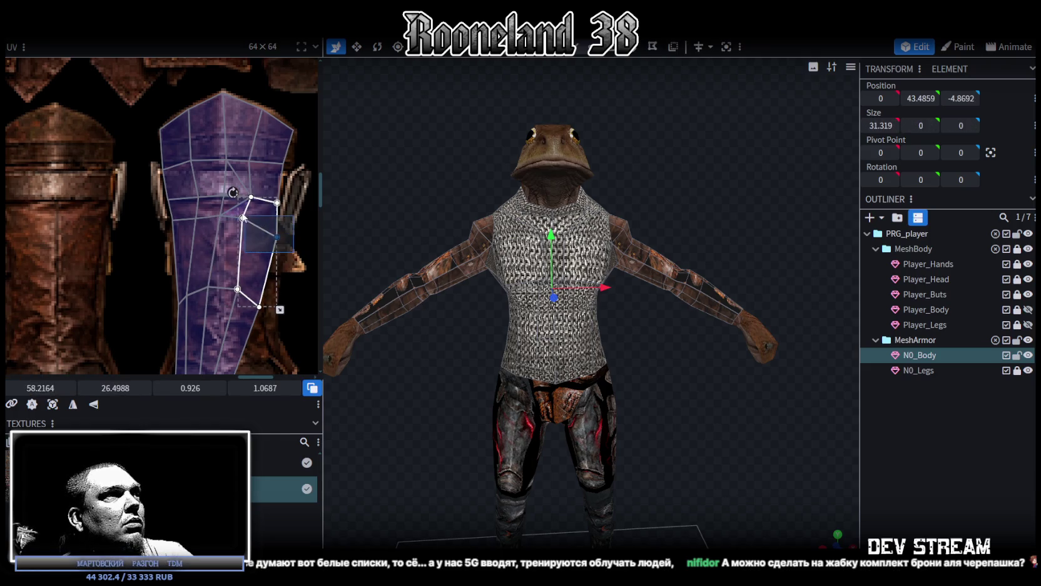
pyautogui.moveTo(244, 217); pyautogui.dragTo(247, 215)
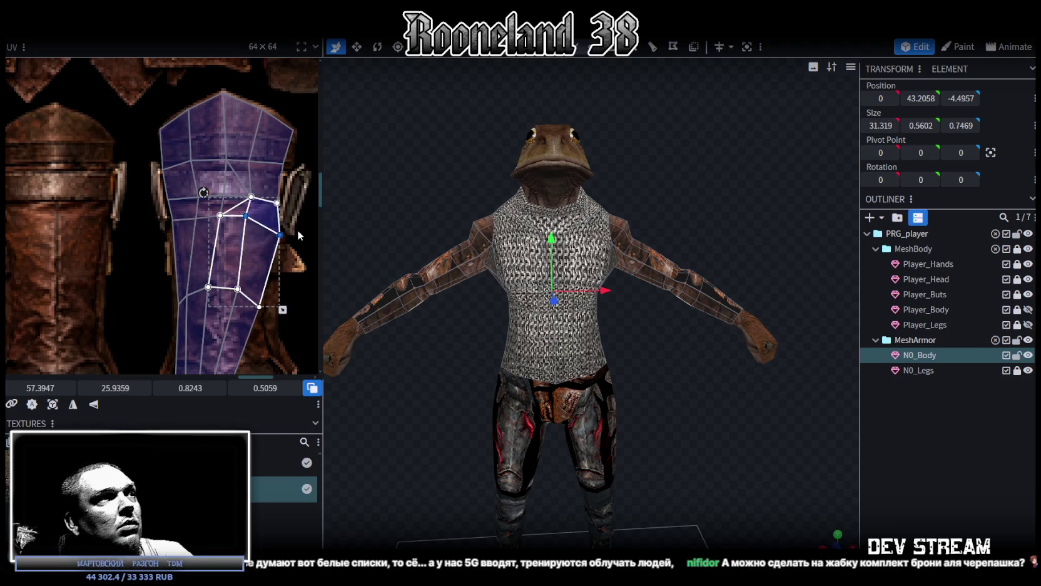
pyautogui.moveTo(280, 234); pyautogui.dragTo(278, 222)
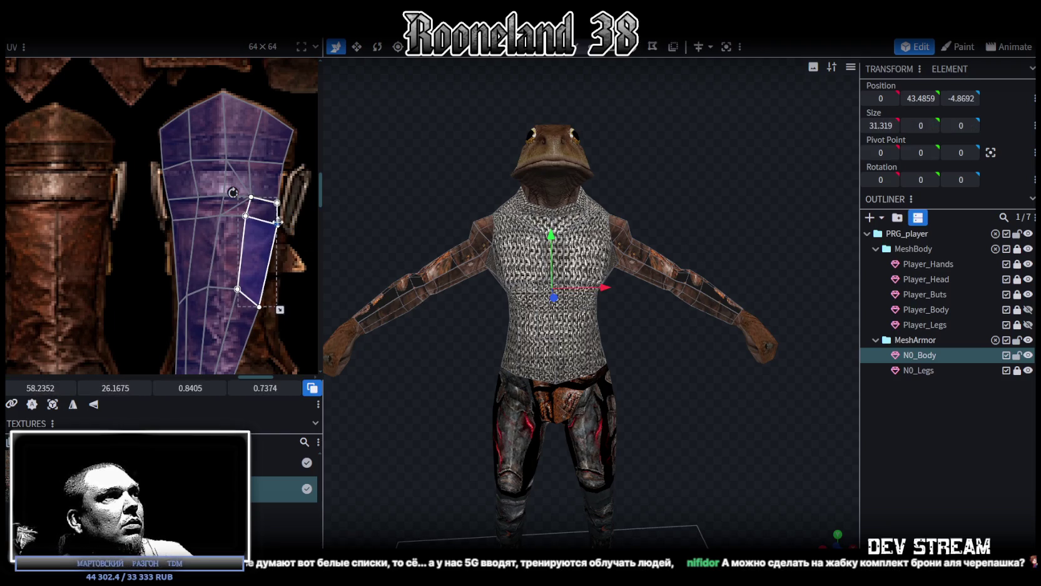
pyautogui.scroll(-2, 277, 222)
pyautogui.click(171, 218)
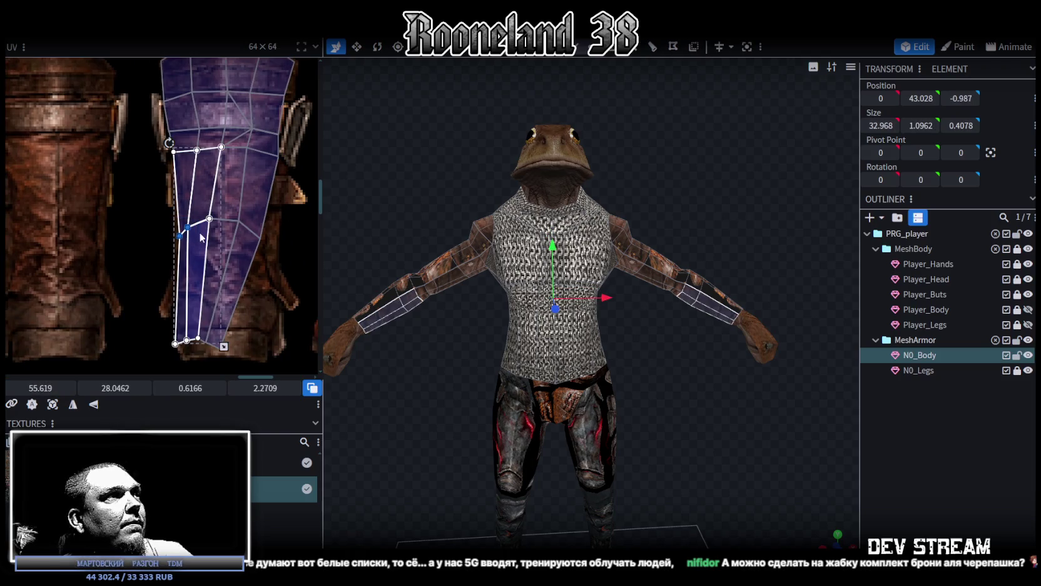
# Shift the four forearm UV columns slightly, then isolate the leftmost and right-hand strips.
pyautogui.keyDown('shift'); pyautogui.click(210, 218); pyautogui.keyUp('shift')
pyautogui.keyDown('shift'); pyautogui.click(240, 221); pyautogui.keyUp('shift')
pyautogui.moveTo(243, 221); pyautogui.dragTo(243, 218)
pyautogui.click(199, 234)
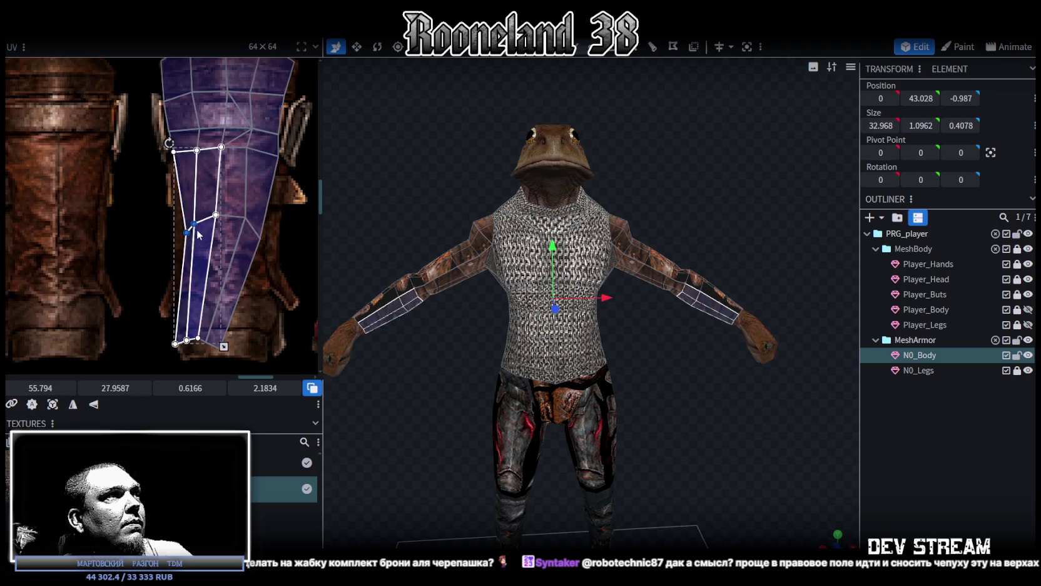
pyautogui.click(194, 224)
pyautogui.moveTo(170, 224); pyautogui.dragTo(186, 233)
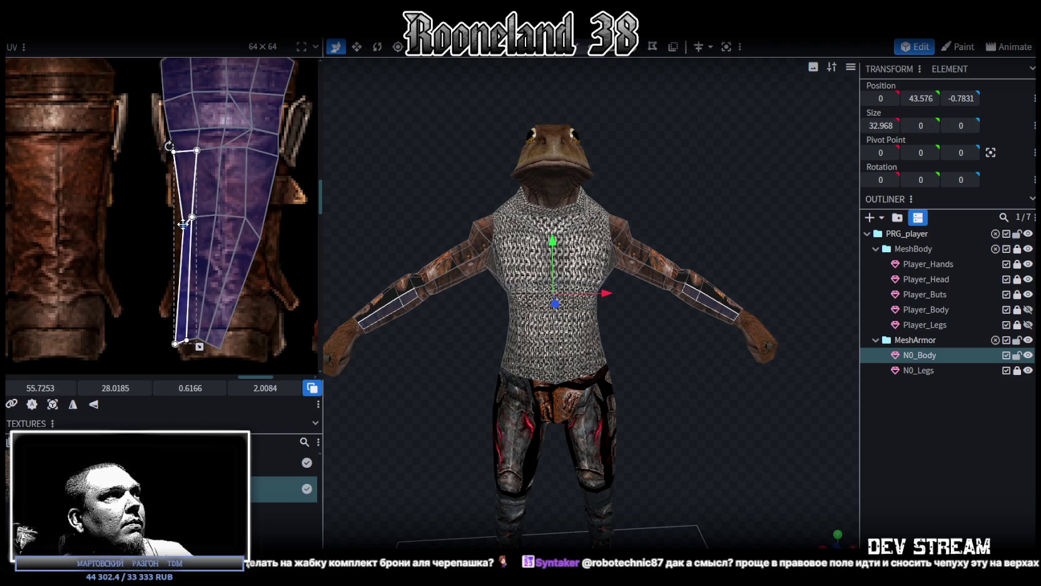
pyautogui.click(222, 231)
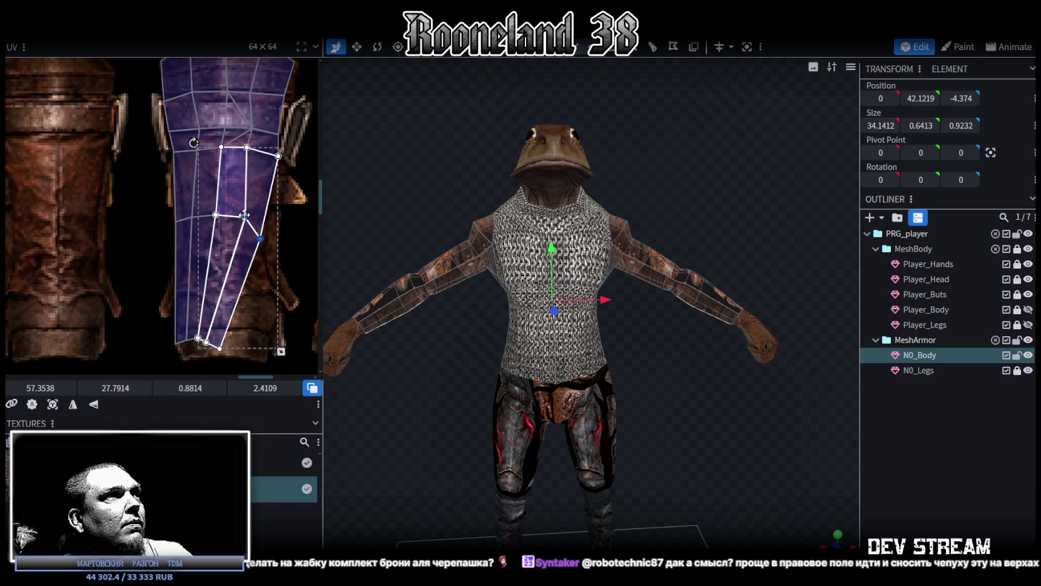
pyautogui.click(267, 219)
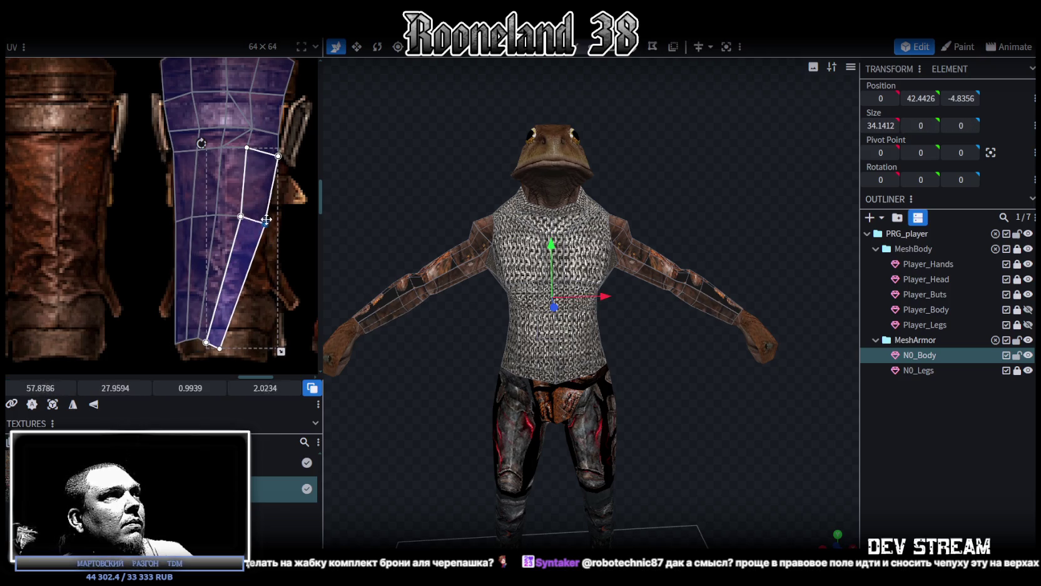
# Drag the strips' bottom UV vertices into straight, even column ends.
pyautogui.scroll(-1, 267, 238)
pyautogui.moveTo(167, 307); pyautogui.dragTo(268, 275)
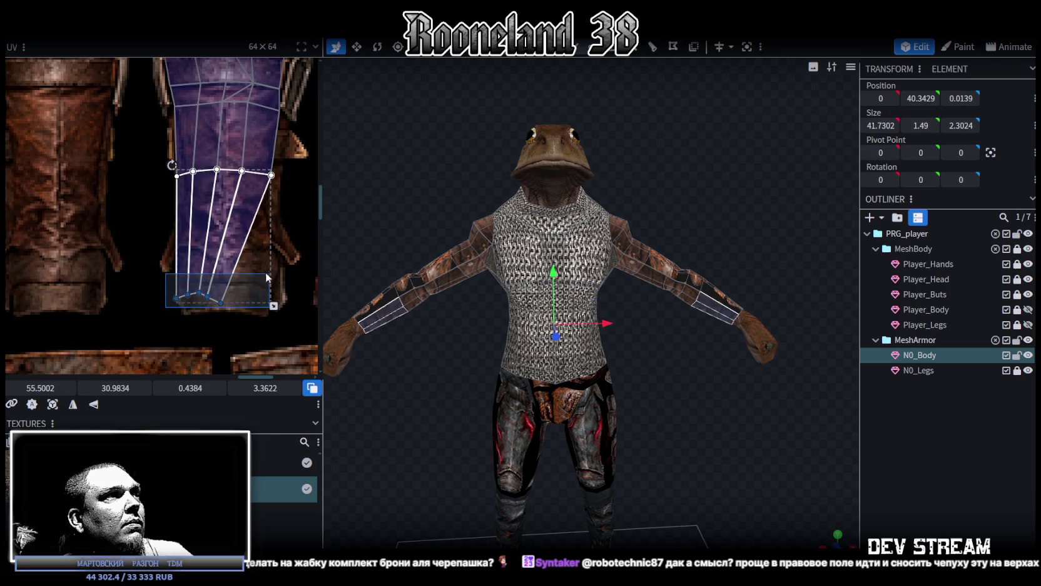
pyautogui.moveTo(218, 304)
pyautogui.mouseDown()
pyautogui.moveTo(241, 313)
pyautogui.moveTo(206, 301)
pyautogui.moveTo(185, 314)
pyautogui.mouseUp()
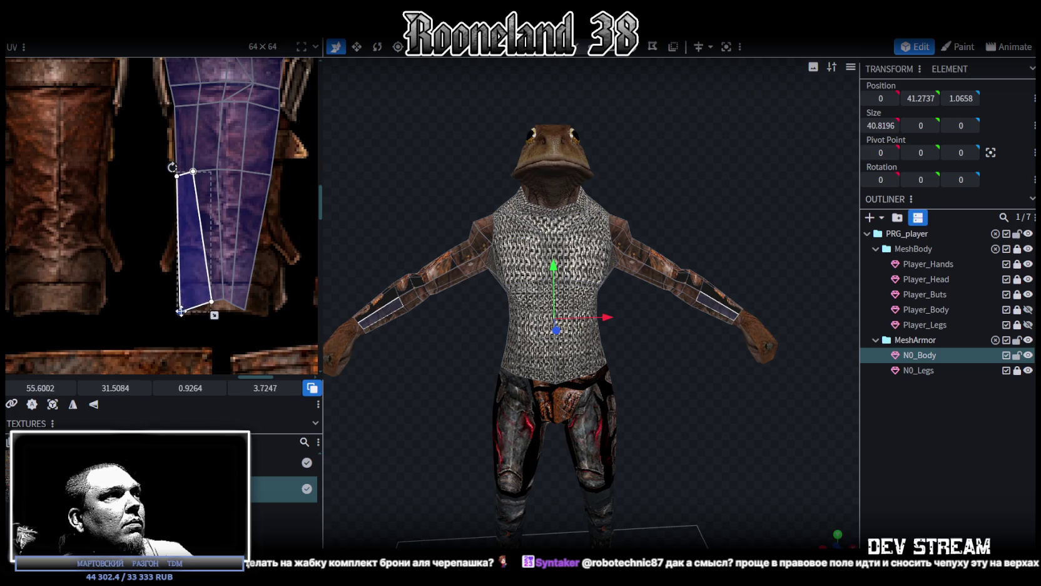
pyautogui.moveTo(247, 291)
pyautogui.mouseDown()
pyautogui.moveTo(204, 315)
pyautogui.moveTo(201, 306)
pyautogui.mouseUp()
pyautogui.moveTo(276, 329); pyautogui.dragTo(238, 168)
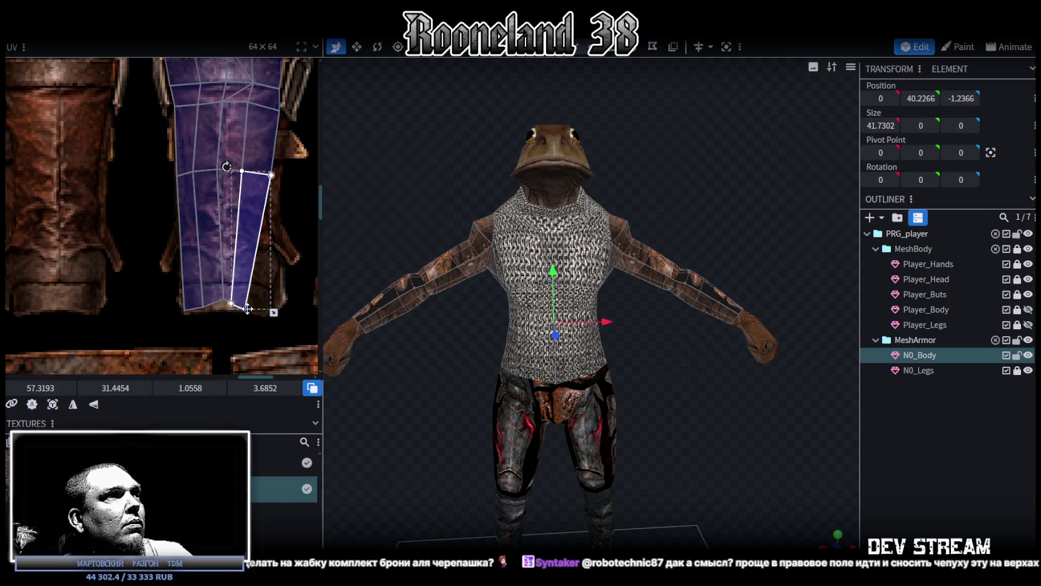
pyautogui.moveTo(271, 310); pyautogui.dragTo(212, 164)
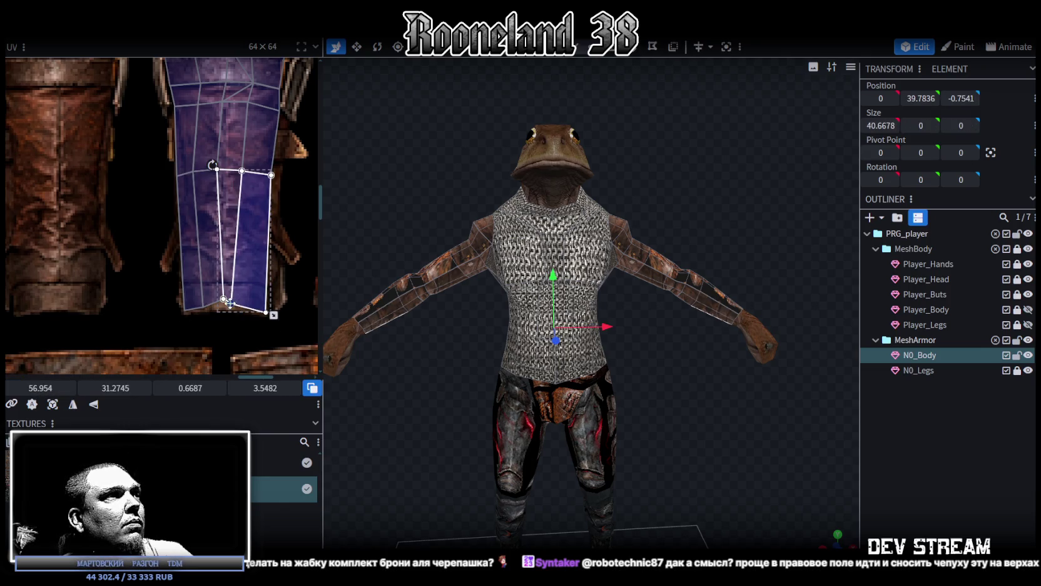
pyautogui.moveTo(226, 301)
pyautogui.mouseDown()
pyautogui.moveTo(239, 309)
pyautogui.moveTo(188, 164)
pyautogui.mouseUp()
pyautogui.moveTo(216, 306); pyautogui.dragTo(219, 307)
# Line up the middle UV vertices into even vertical columns.
pyautogui.moveTo(150, 157); pyautogui.dragTo(200, 185)
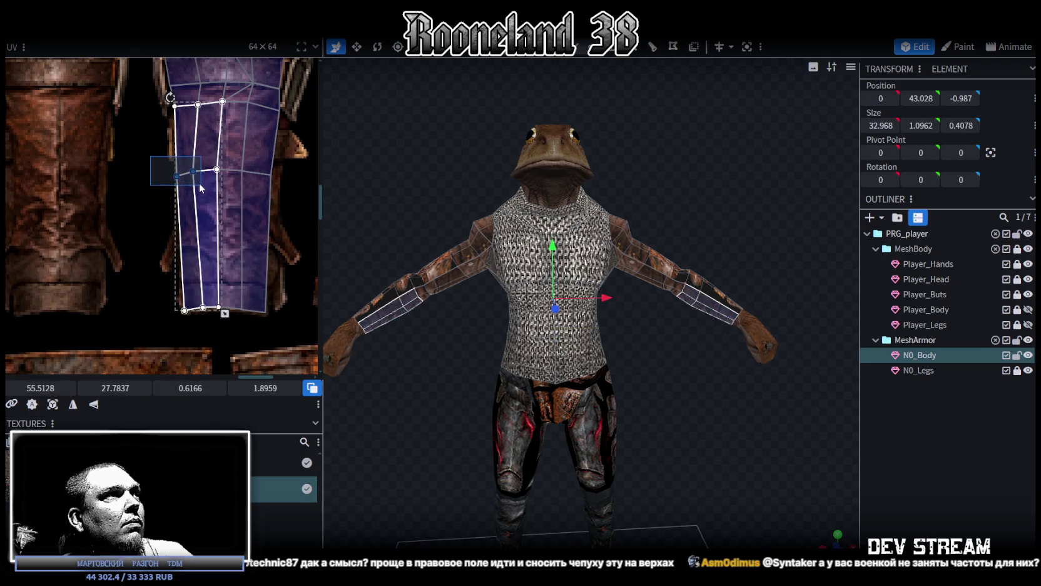
pyautogui.moveTo(165, 147); pyautogui.dragTo(200, 175)
pyautogui.moveTo(195, 170); pyautogui.dragTo(221, 170)
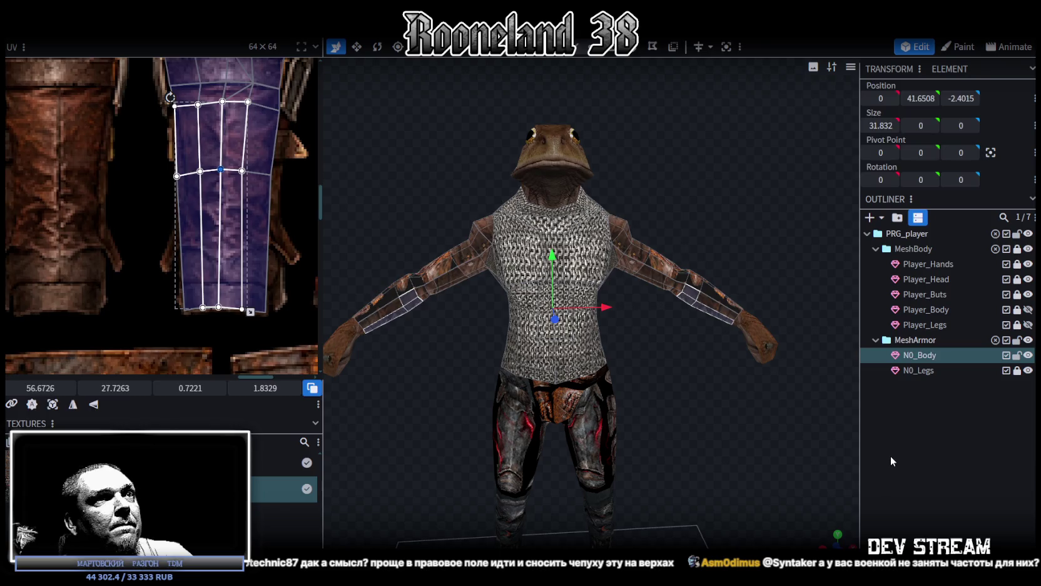
# Select the upper-arm face on the frog model to show its UVs.
pyautogui.click(891, 455)
pyautogui.moveTo(637, 295)
pyautogui.mouseDown()
pyautogui.moveTo(597, 256)
pyautogui.moveTo(574, 270)
pyautogui.moveTo(694, 329)
pyautogui.mouseUp()
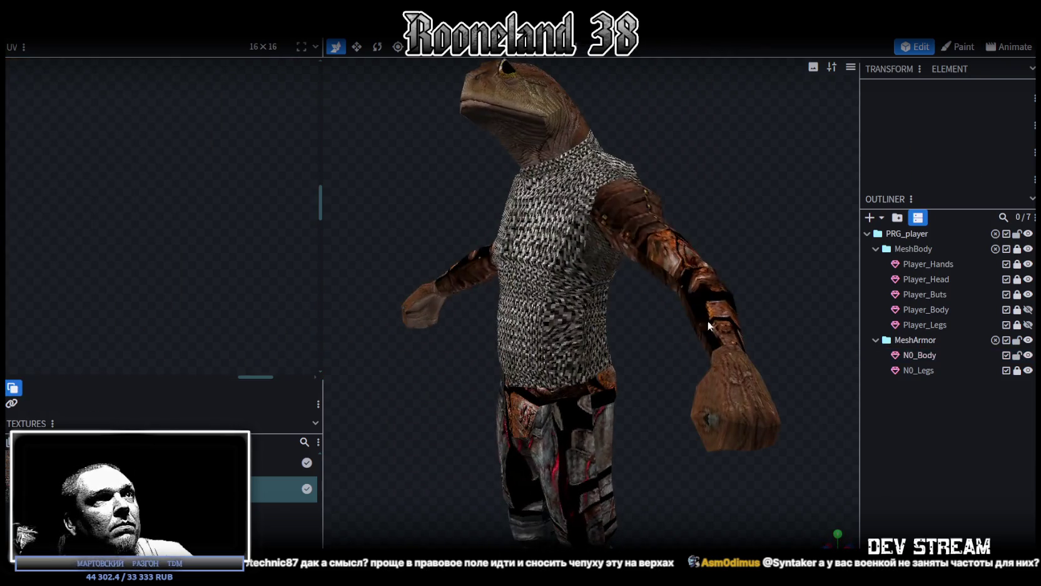
pyautogui.click(704, 326)
pyautogui.scroll(-2, 216, 197)
pyautogui.scroll(-2, 216, 192)
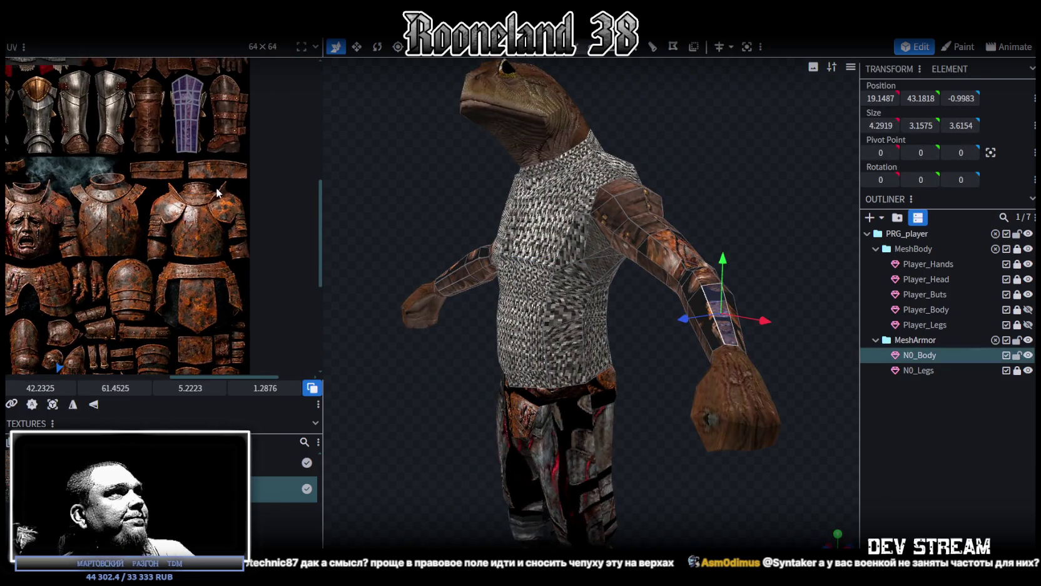
pyautogui.scroll(2, 195, 207)
pyautogui.scroll(2, 233, 233)
pyautogui.moveTo(683, 285); pyautogui.dragTo(781, 273)
pyautogui.scroll(2, 212, 231)
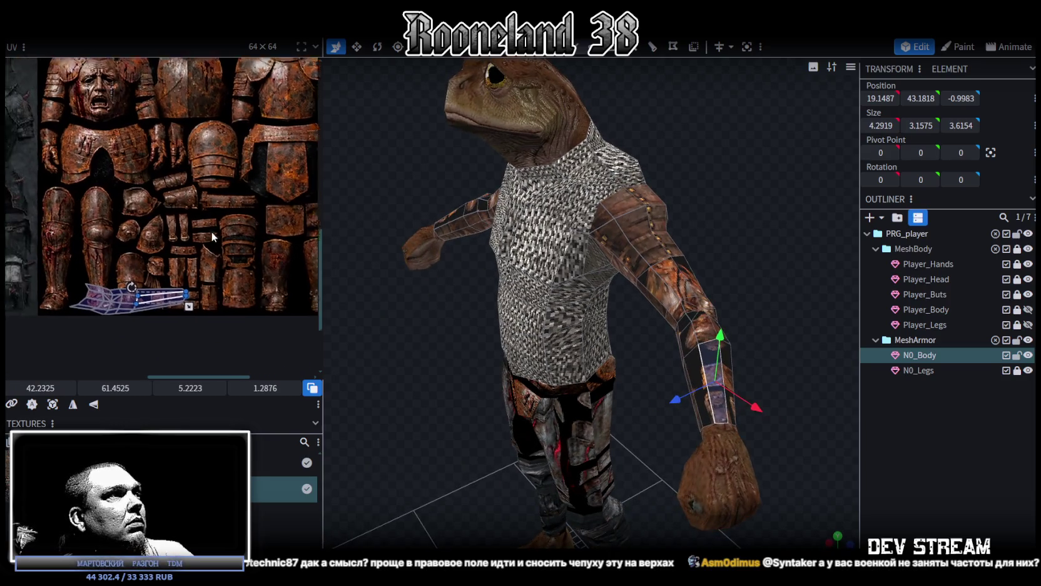
pyautogui.scroll(2, 73, 280)
# Shrink the upper-arm UV island and move it onto the bracer artwork.
pyautogui.moveTo(69, 240); pyautogui.dragTo(179, 329)
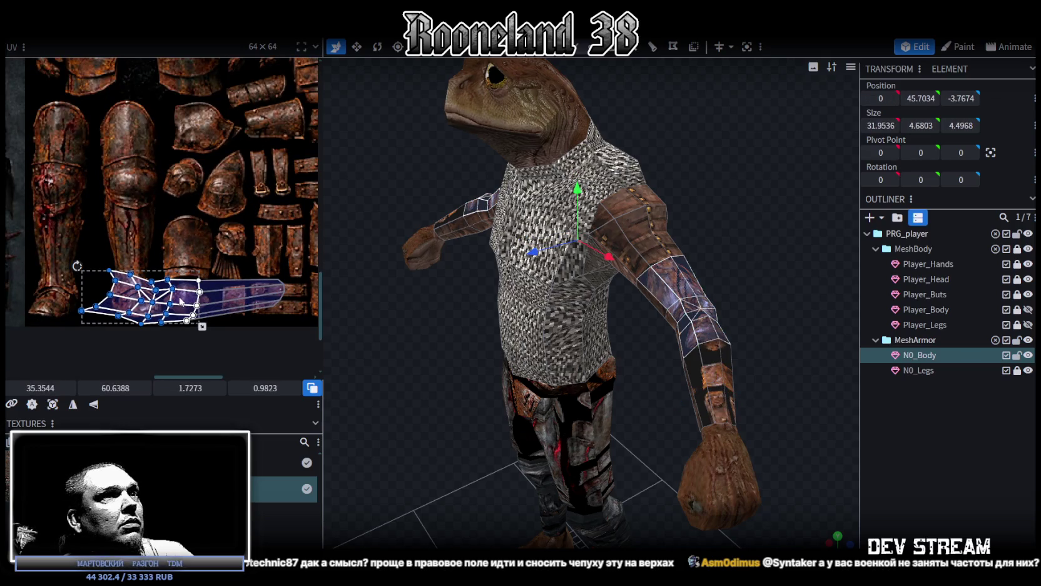
pyautogui.moveTo(202, 326); pyautogui.dragTo(175, 326)
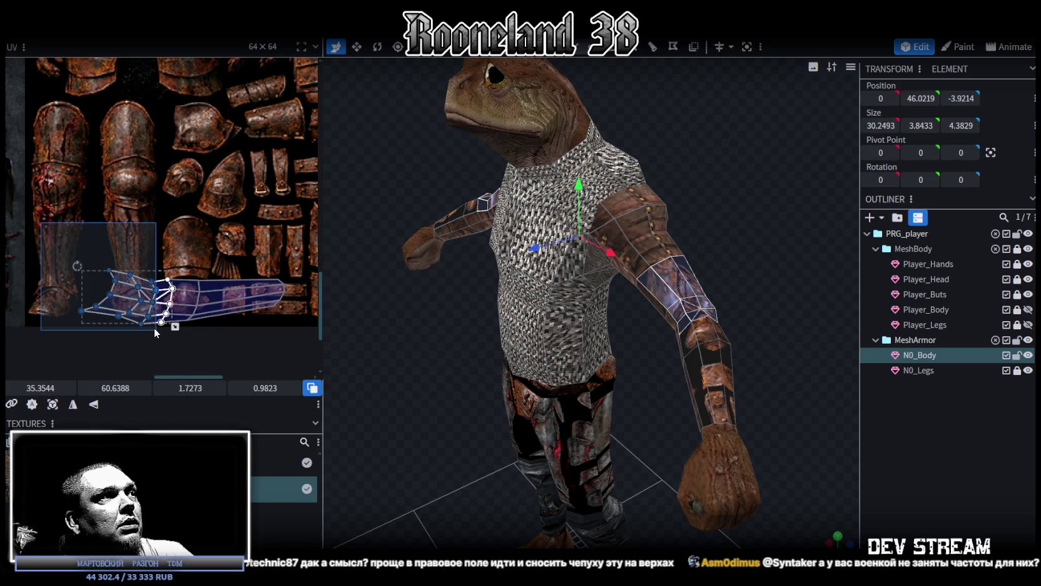
pyautogui.moveTo(137, 294)
pyautogui.mouseDown()
pyautogui.moveTo(151, 221)
pyautogui.moveTo(197, 113)
pyautogui.mouseUp()
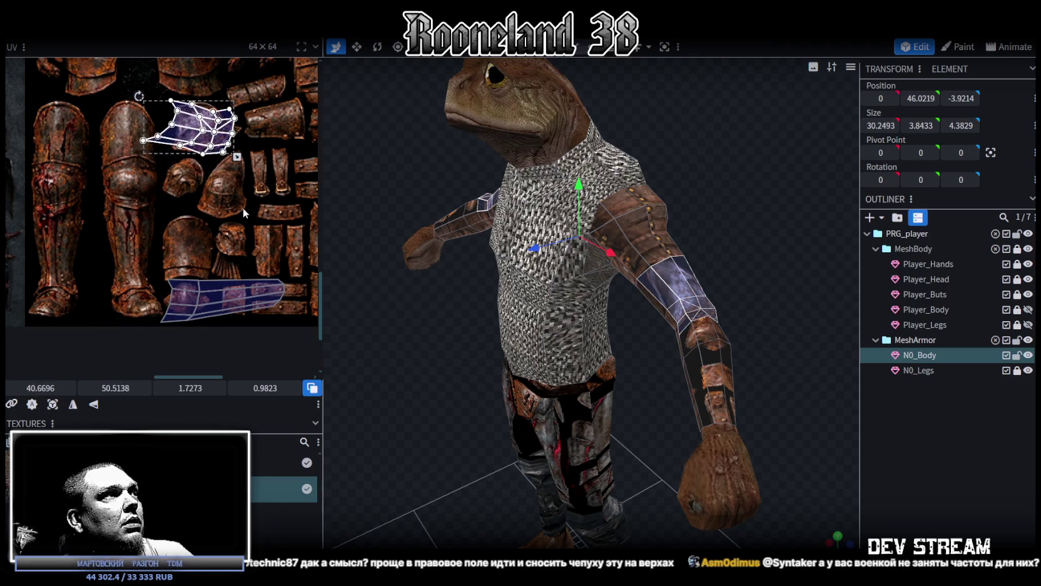
pyautogui.scroll(-2, 140, 255)
pyautogui.scroll(-1, 196, 261)
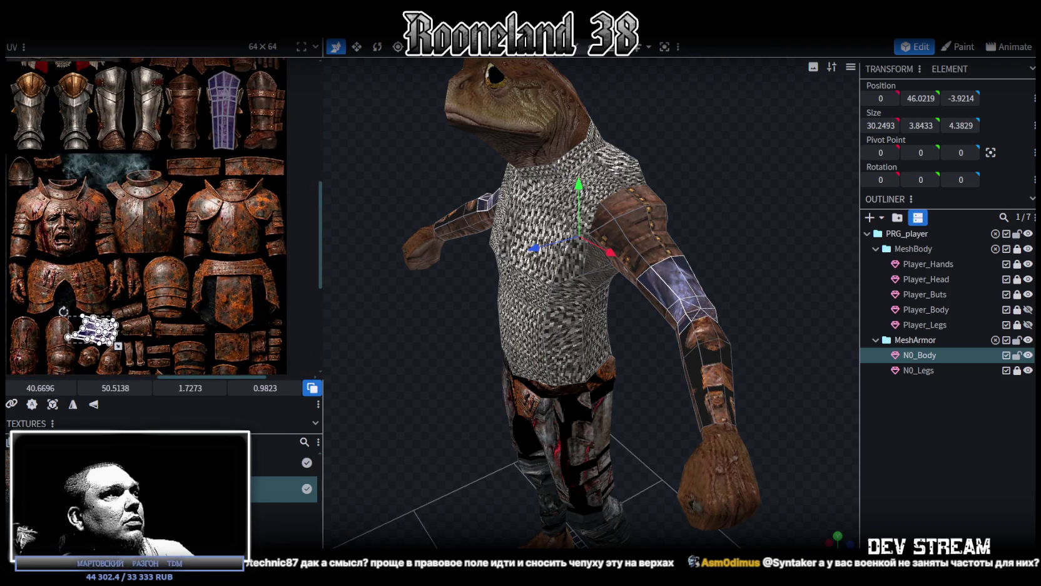
pyautogui.moveTo(92, 328); pyautogui.dragTo(183, 119)
pyautogui.scroll(3, 174, 184)
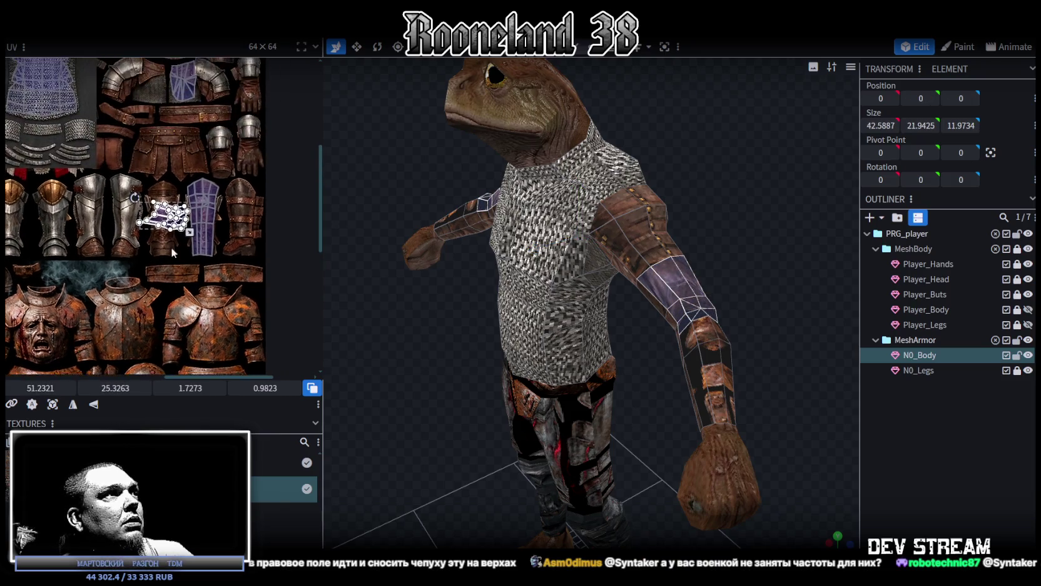
# Rotate the upper-arm UV island 90° upright and nudge it into place on the bracer.
pyautogui.moveTo(112, 224); pyautogui.dragTo(183, 196)
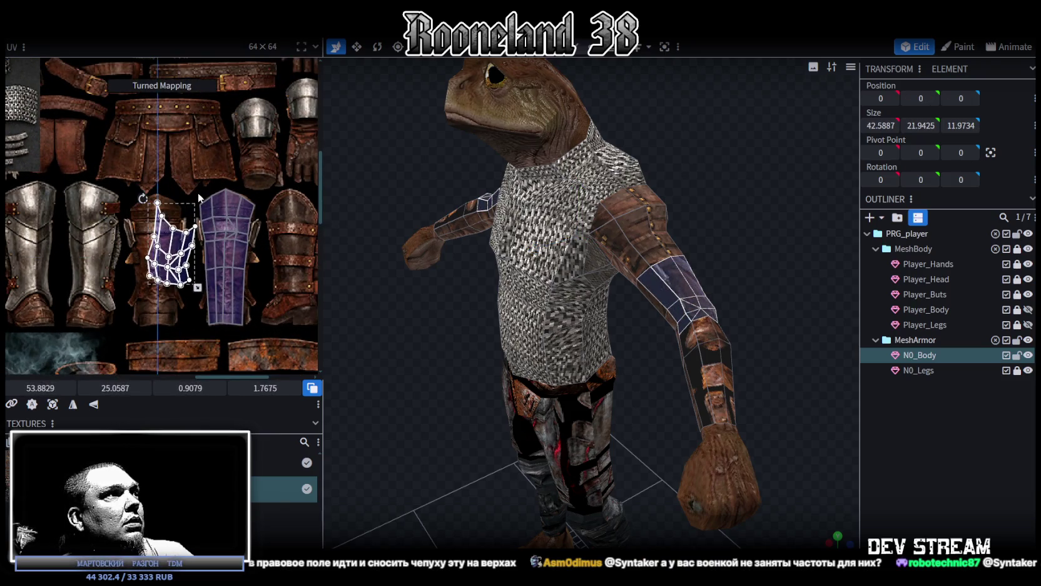
pyautogui.scroll(2, 159, 225)
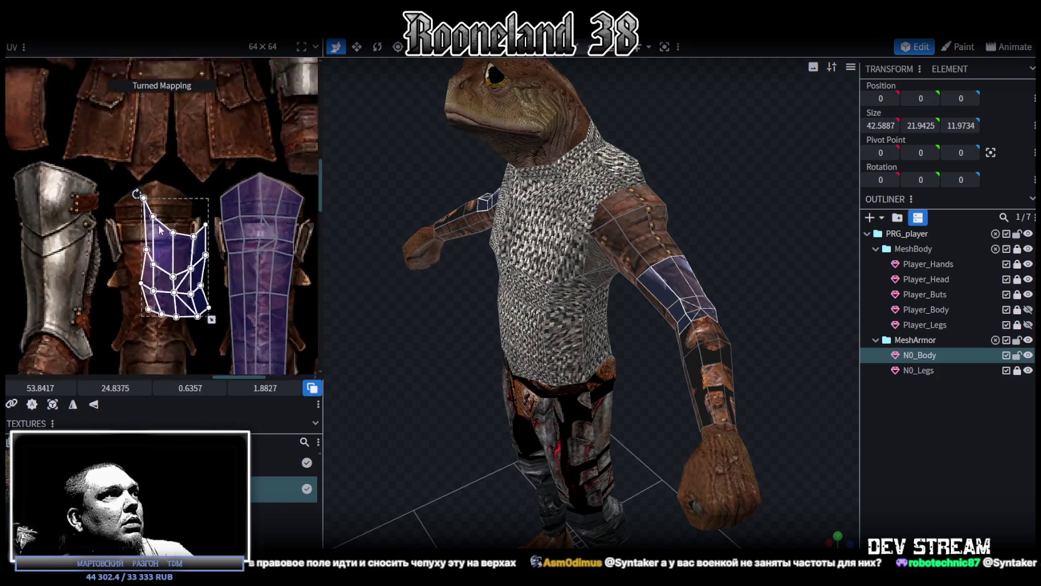
pyautogui.scroll(1, 163, 241)
pyautogui.moveTo(167, 253)
pyautogui.mouseDown()
pyautogui.moveTo(143, 267)
pyautogui.moveTo(143, 279)
pyautogui.mouseUp()
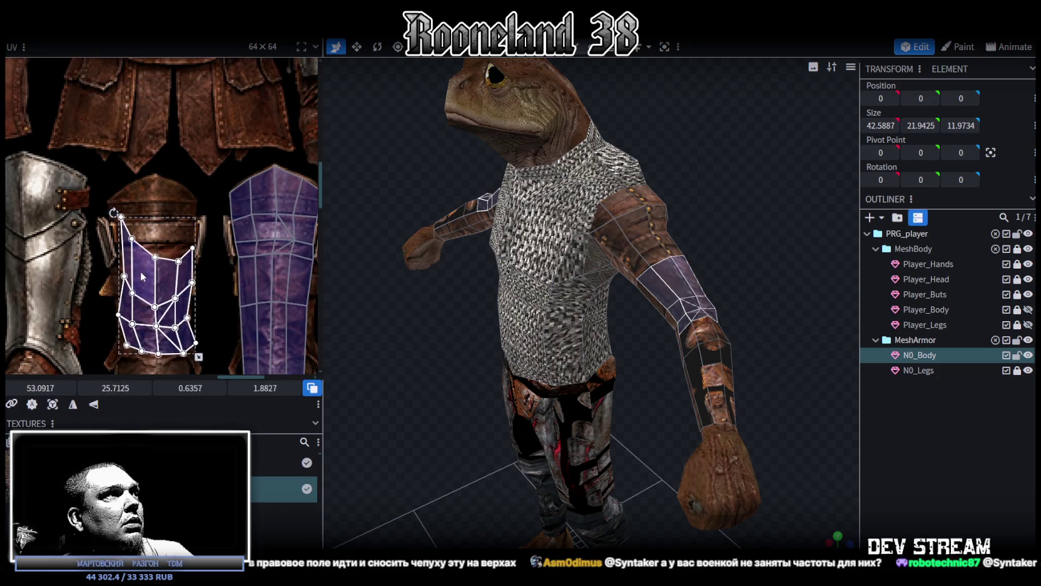
pyautogui.moveTo(221, 280); pyautogui.dragTo(232, 206, button='middle')
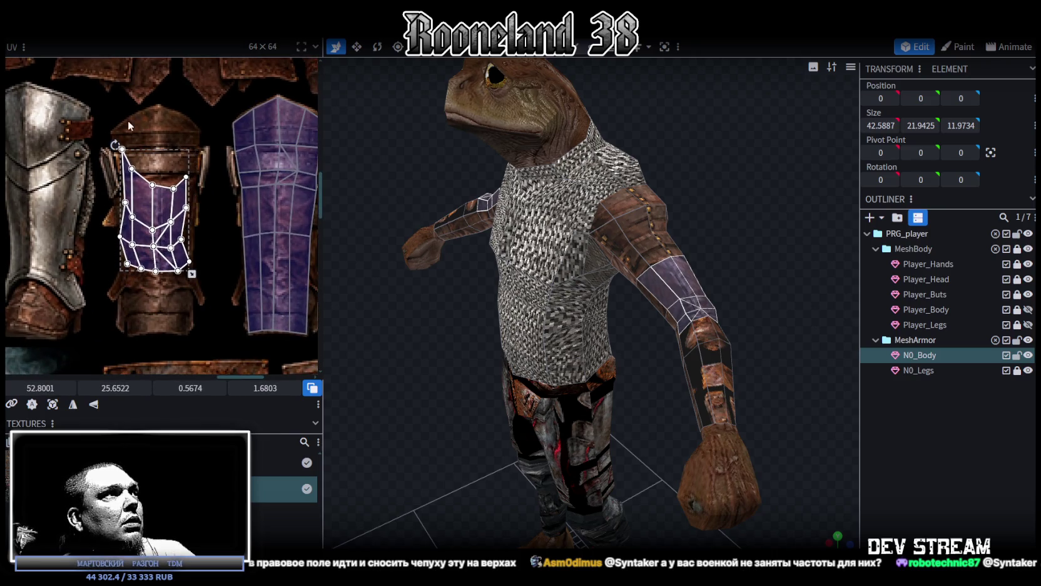
# Select the upper-arm island's top and right faces and pull the right quad's edge slightly inward.
pyautogui.scroll(1, 127, 120)
pyautogui.click(134, 199)
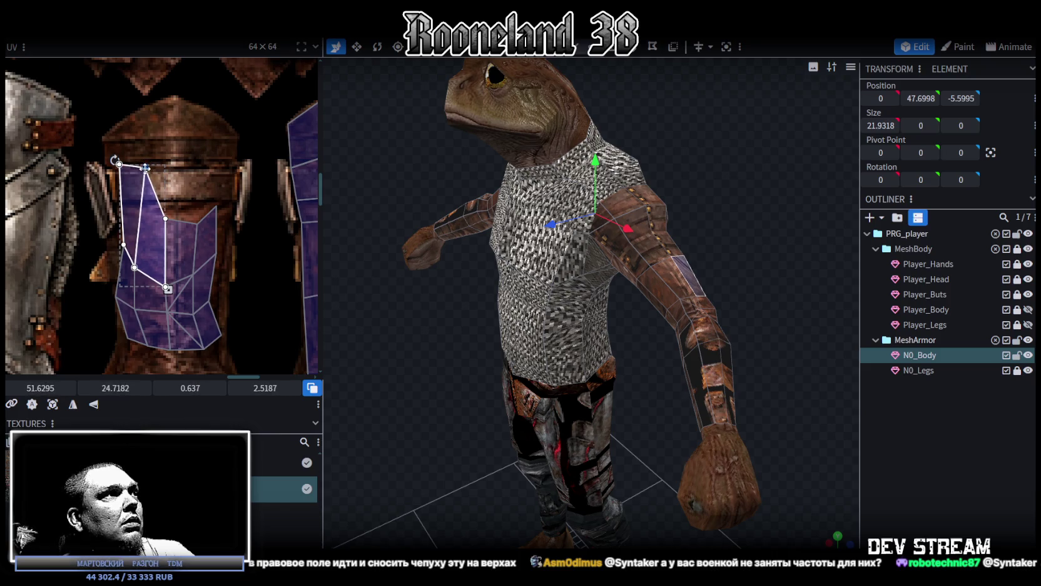
pyautogui.click(162, 230)
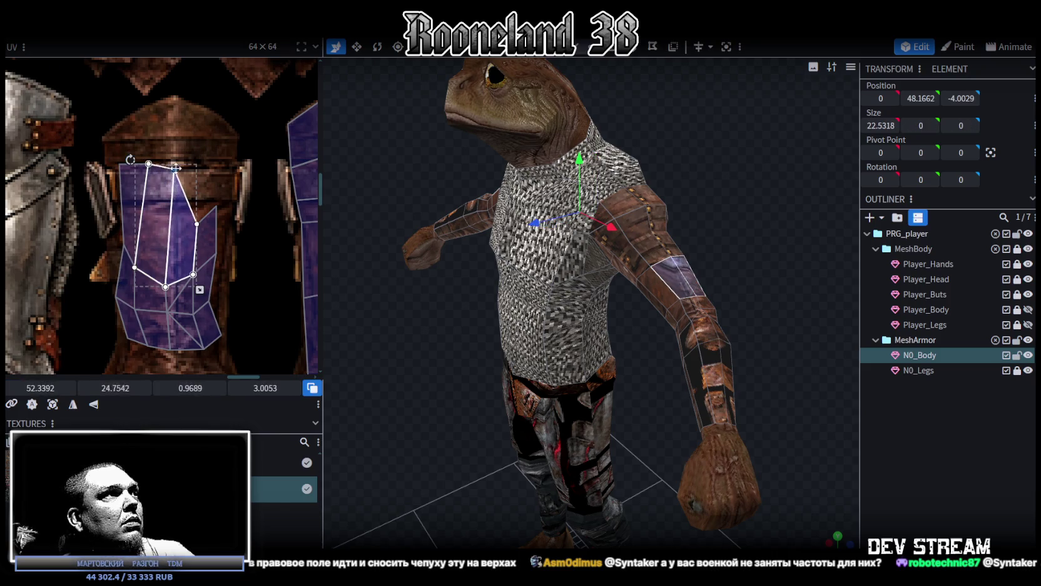
pyautogui.click(198, 225)
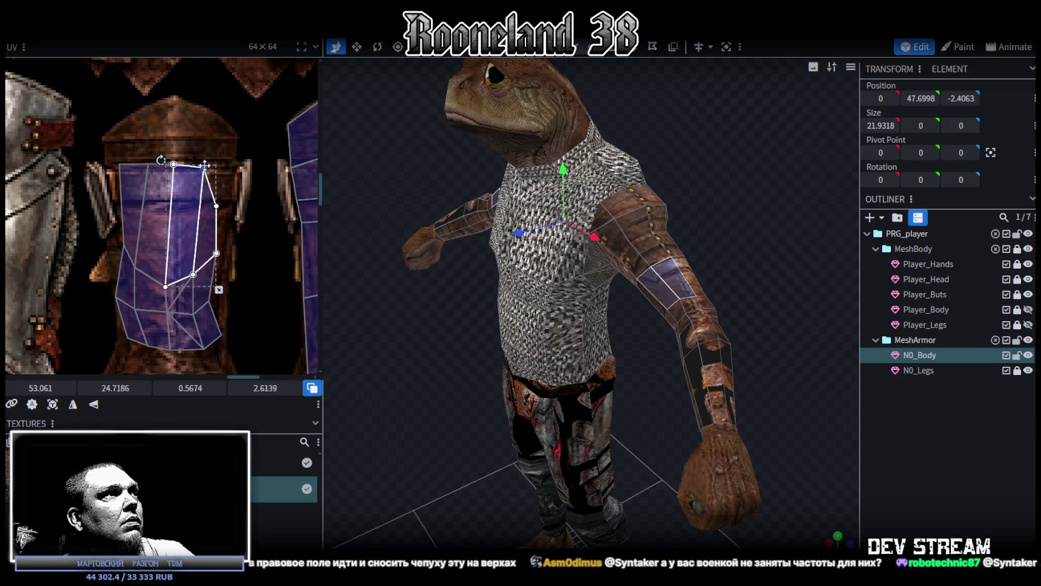
pyautogui.click(228, 189)
pyautogui.moveTo(236, 166); pyautogui.dragTo(232, 168)
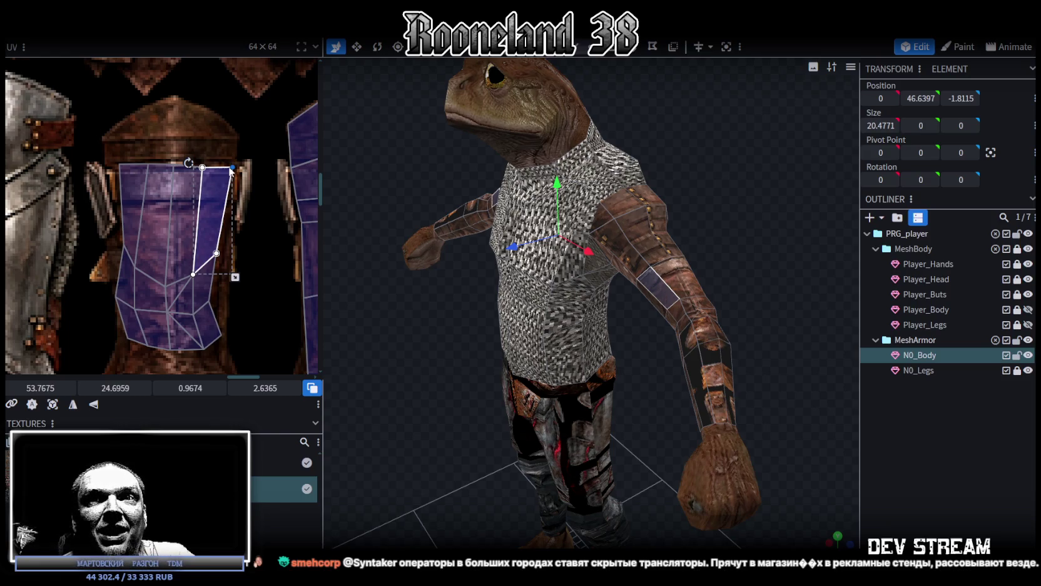
# Reshape the island's right and middle faces and vertices to fit the leather bracer artwork.
pyautogui.moveTo(460, 330); pyautogui.dragTo(478, 326)
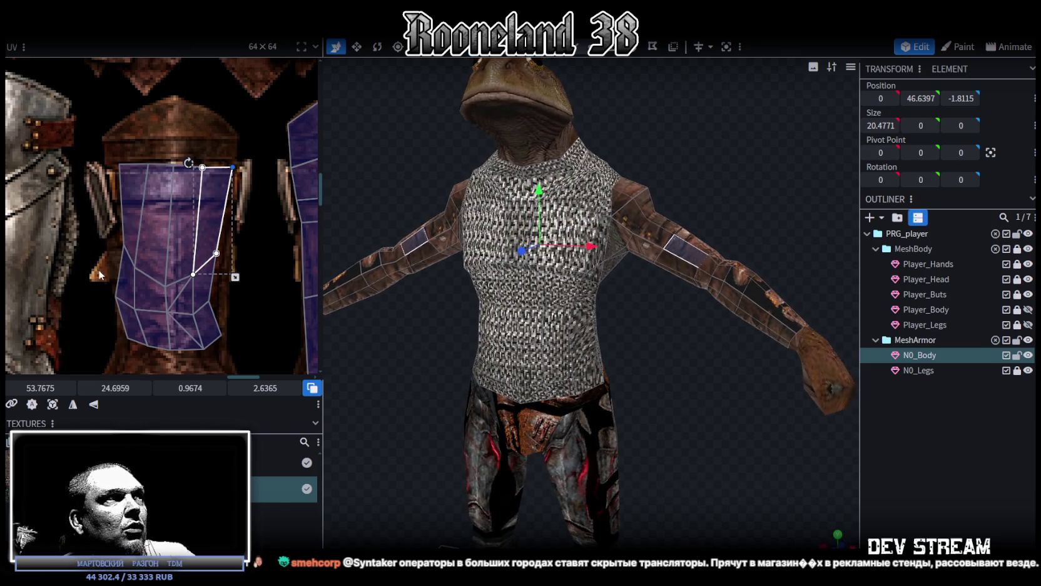
pyautogui.moveTo(107, 278)
pyautogui.mouseDown()
pyautogui.moveTo(157, 268)
pyautogui.moveTo(144, 247)
pyautogui.mouseUp()
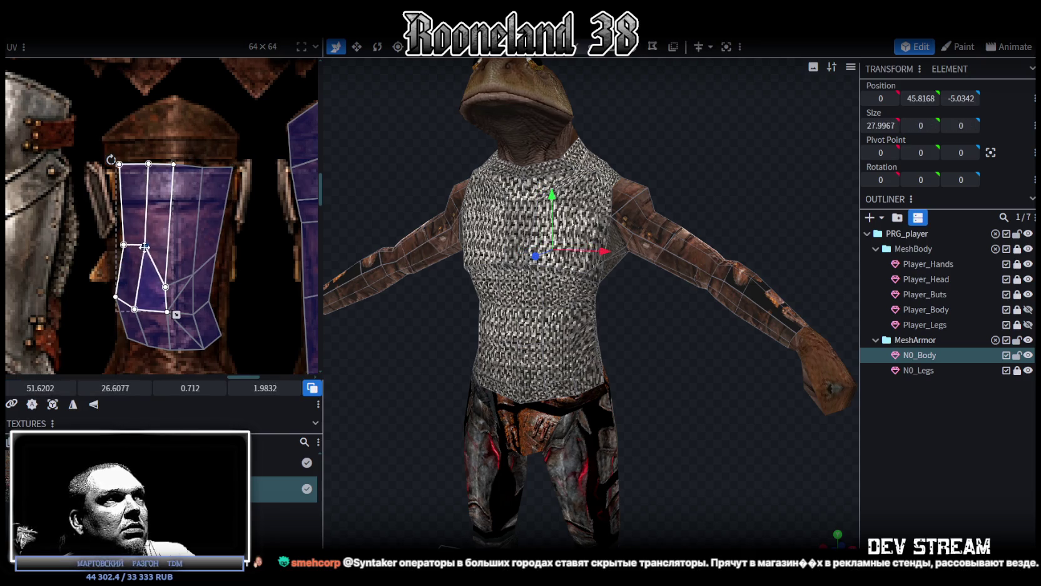
pyautogui.moveTo(224, 298); pyautogui.dragTo(188, 187)
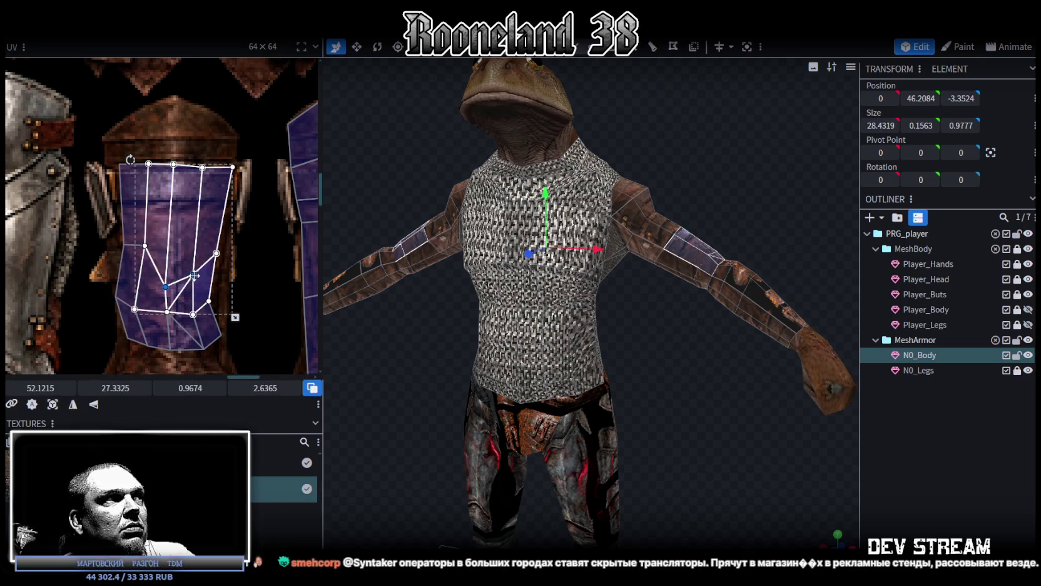
pyautogui.moveTo(203, 266); pyautogui.dragTo(200, 252)
pyautogui.moveTo(241, 322); pyautogui.dragTo(188, 160)
pyautogui.moveTo(216, 253); pyautogui.dragTo(226, 249)
pyautogui.moveTo(241, 322)
pyautogui.mouseDown()
pyautogui.moveTo(150, 258)
pyautogui.moveTo(171, 259)
pyautogui.moveTo(173, 248)
pyautogui.mouseUp()
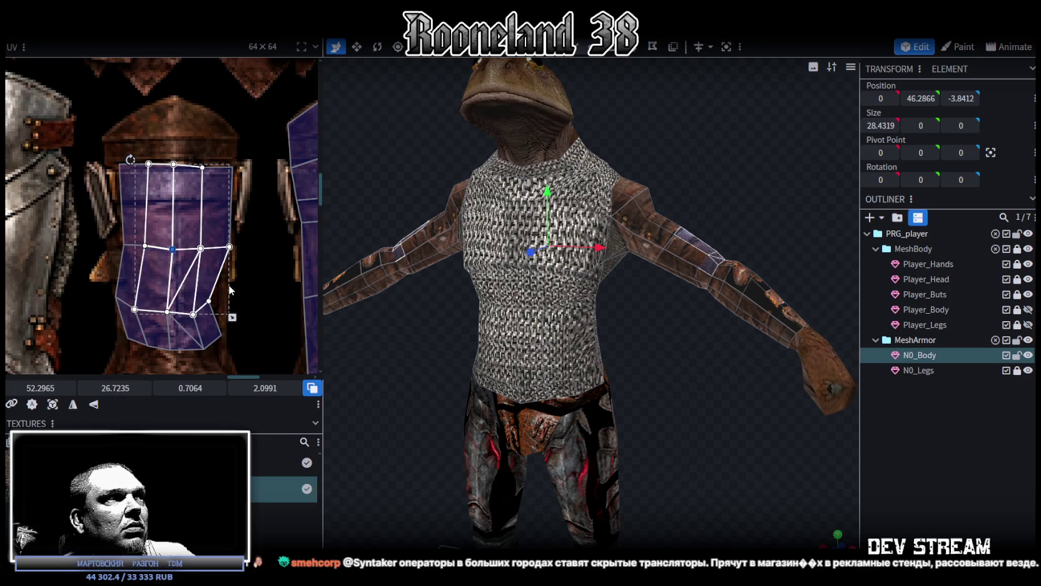
# Stretch the island's lower band of faces down to the bracer's lower edge.
pyautogui.moveTo(237, 245); pyautogui.dragTo(193, 338)
pyautogui.scroll(-1, 268, 267)
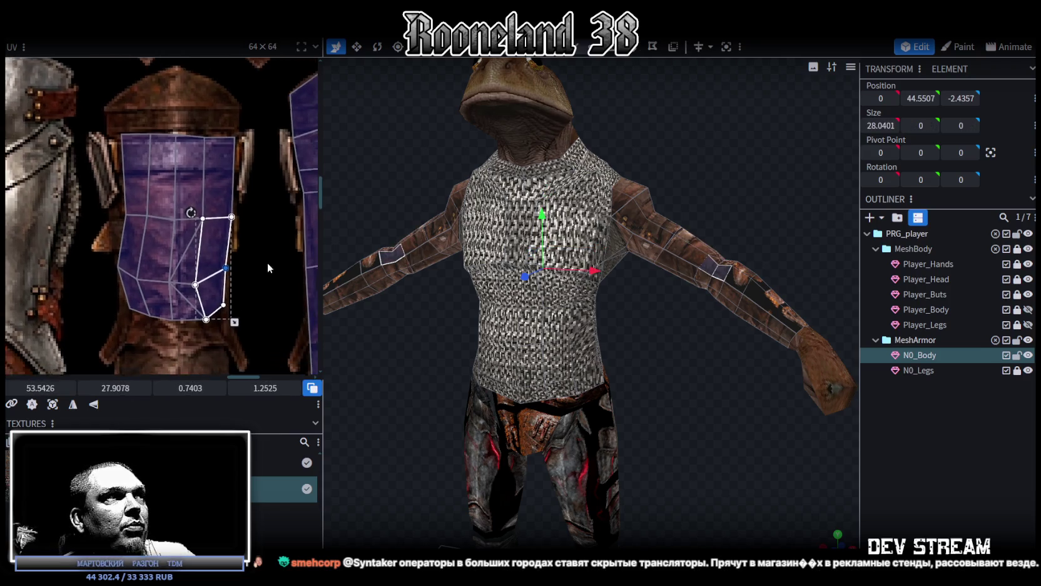
pyautogui.moveTo(239, 282); pyautogui.dragTo(116, 200)
pyautogui.moveTo(194, 257)
pyautogui.mouseDown()
pyautogui.moveTo(196, 274)
pyautogui.moveTo(206, 264)
pyautogui.mouseUp()
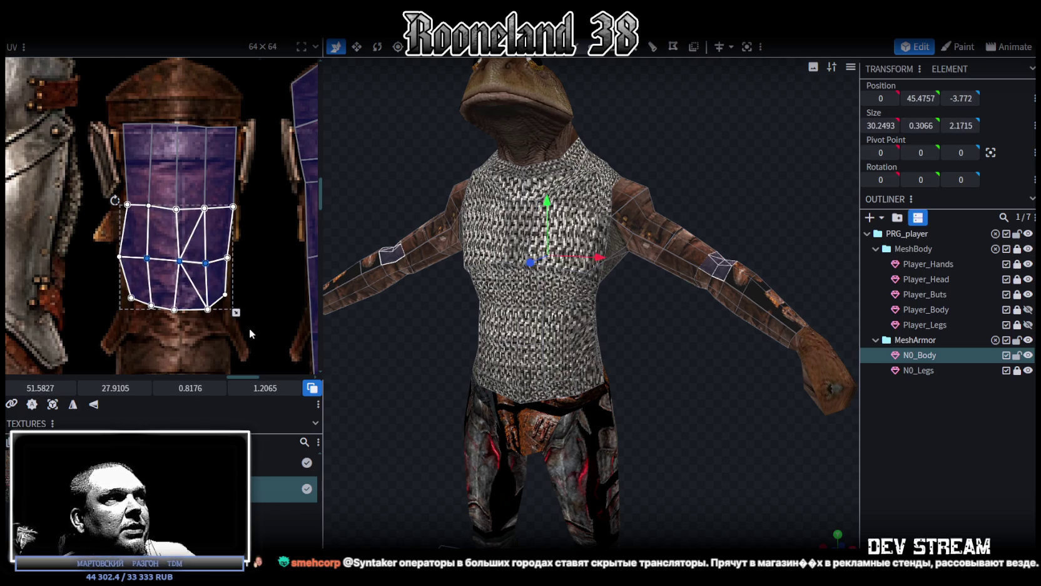
pyautogui.click(218, 289)
pyautogui.click(134, 297)
pyautogui.keyDown('shift'); pyautogui.moveTo(140, 330); pyautogui.dragTo(270, 254); pyautogui.keyUp('shift')
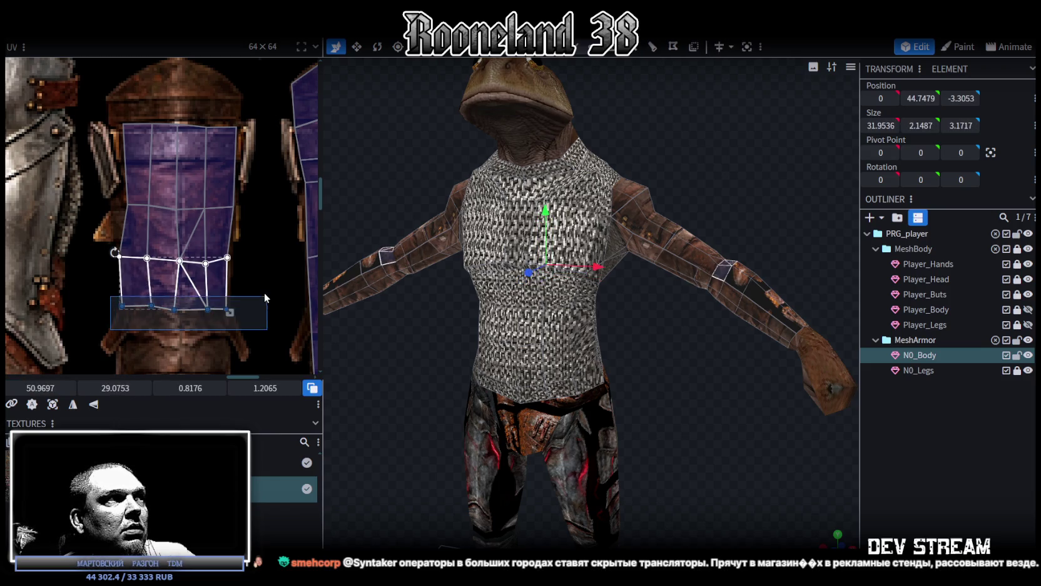
pyautogui.moveTo(206, 311); pyautogui.dragTo(139, 337)
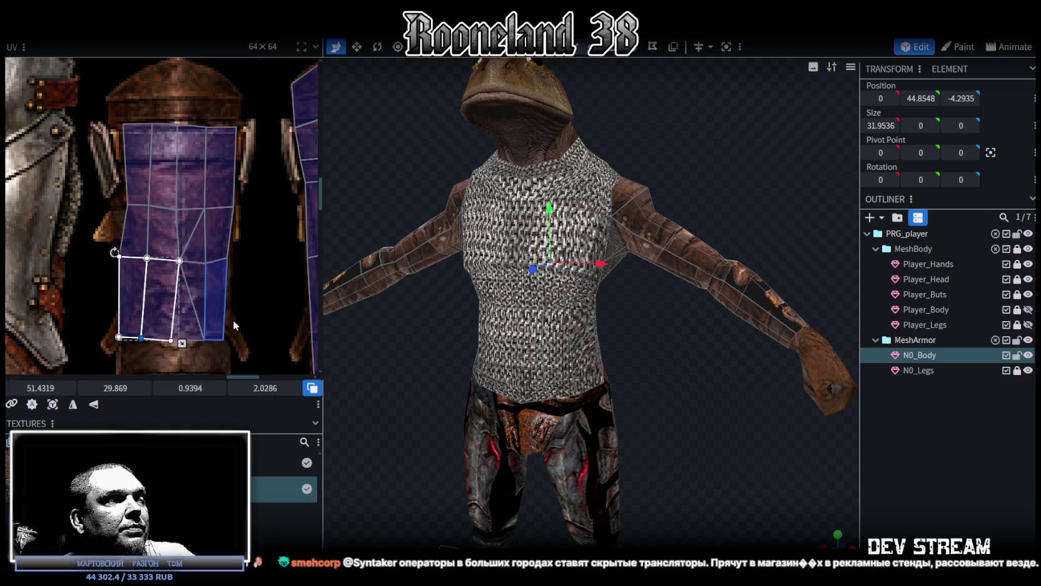
# Check the studded-leather arm from a side view and reselect the whole N0_Body mesh.
pyautogui.scroll(-2, 253, 252)
pyautogui.scroll(-2, 255, 254)
pyautogui.moveTo(684, 380)
pyautogui.mouseDown()
pyautogui.moveTo(604, 432)
pyautogui.moveTo(573, 421)
pyautogui.moveTo(629, 429)
pyautogui.mouseUp()
pyautogui.moveTo(138, 283)
pyautogui.mouseDown()
pyautogui.moveTo(258, 256)
pyautogui.moveTo(105, 305)
pyautogui.mouseUp()
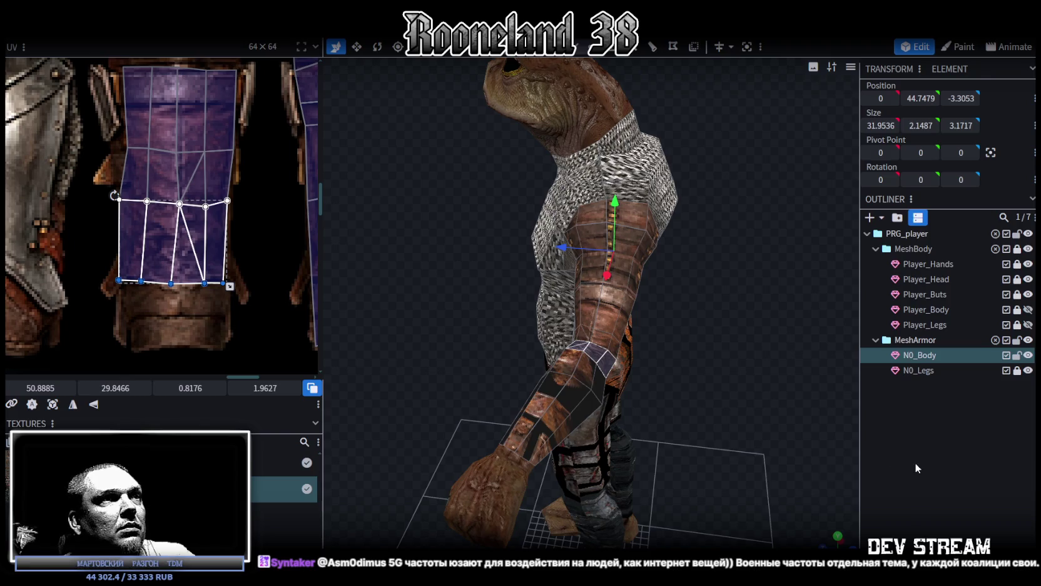
pyautogui.click(916, 467)
pyautogui.moveTo(690, 404); pyautogui.dragTo(574, 413)
pyautogui.click(575, 413)
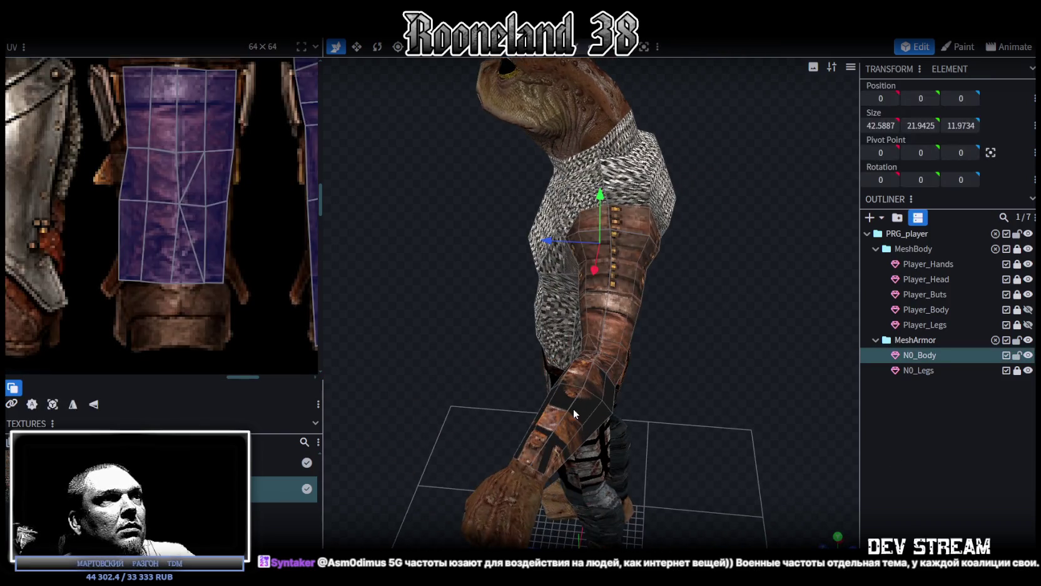
# Save the model and move the forearm's UV island onto the armour artwork.
pyautogui.click(573, 408)
pyautogui.hotkey('ctrl', 's')
pyautogui.scroll(-3, 183, 292)
pyautogui.scroll(-2, 183, 292)
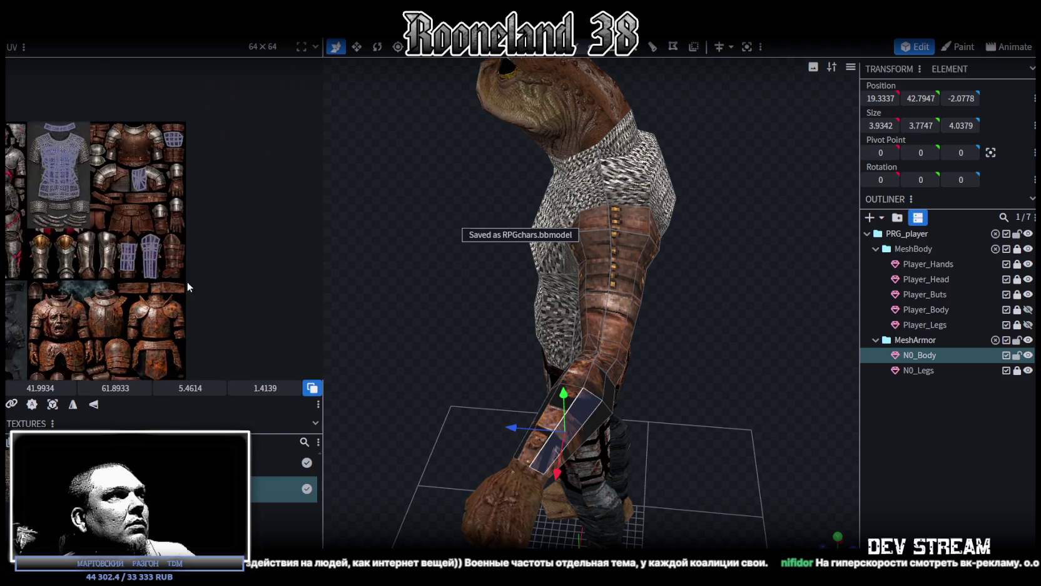
pyautogui.scroll(2, 183, 292)
pyautogui.click(133, 334)
pyautogui.moveTo(137, 322); pyautogui.dragTo(152, 238)
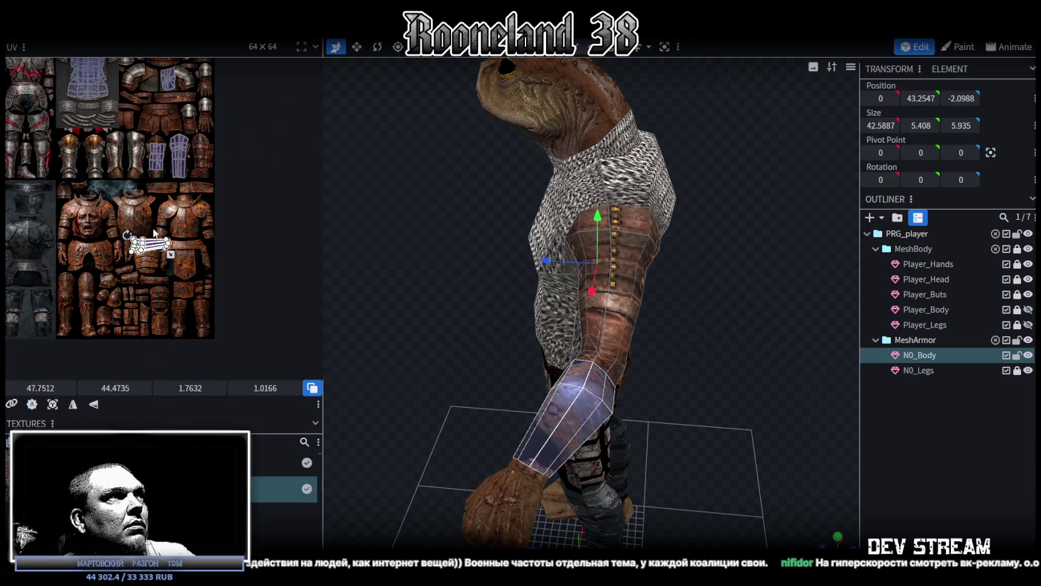
# Turn the forearm island upright, raise its top vertex into a peak, and fit it to the vambrace.
pyautogui.scroll(2, 152, 238)
pyautogui.scroll(1, 150, 263)
pyautogui.moveTo(99, 323)
pyautogui.mouseDown()
pyautogui.moveTo(152, 306)
pyautogui.moveTo(191, 250)
pyautogui.moveTo(178, 249)
pyautogui.mouseUp()
pyautogui.scroll(2, 189, 249)
pyautogui.scroll(1, 186, 244)
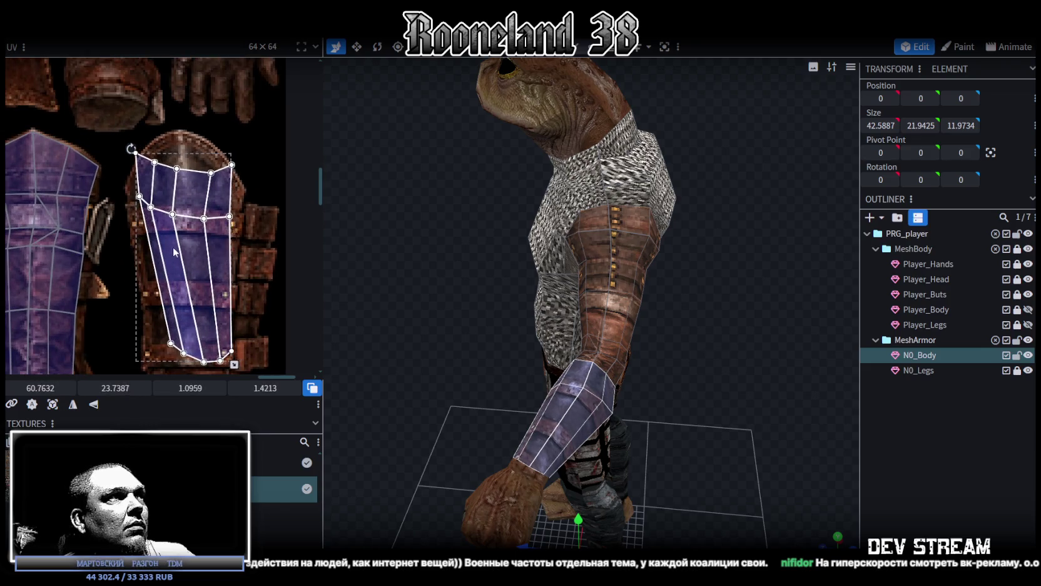
pyautogui.moveTo(153, 150); pyautogui.dragTo(219, 218)
pyautogui.moveTo(179, 165)
pyautogui.mouseDown()
pyautogui.moveTo(180, 131)
pyautogui.moveTo(223, 181)
pyautogui.moveTo(216, 150)
pyautogui.moveTo(243, 189)
pyautogui.mouseUp()
pyautogui.keyDown('shift'); pyautogui.click(232, 217); pyautogui.keyUp('shift')
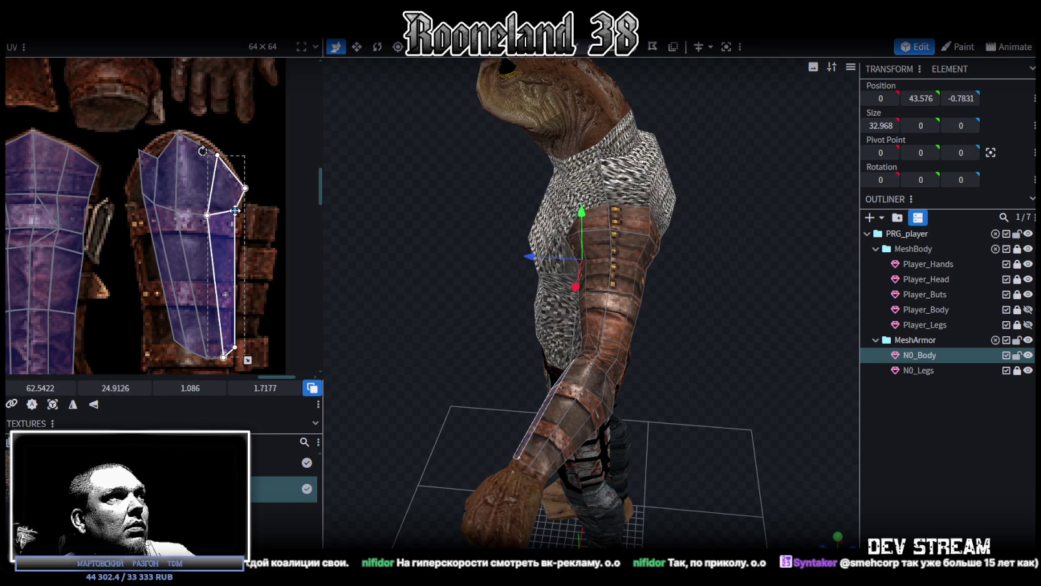
pyautogui.keyDown('shift'); pyautogui.click(185, 221); pyautogui.keyUp('shift')
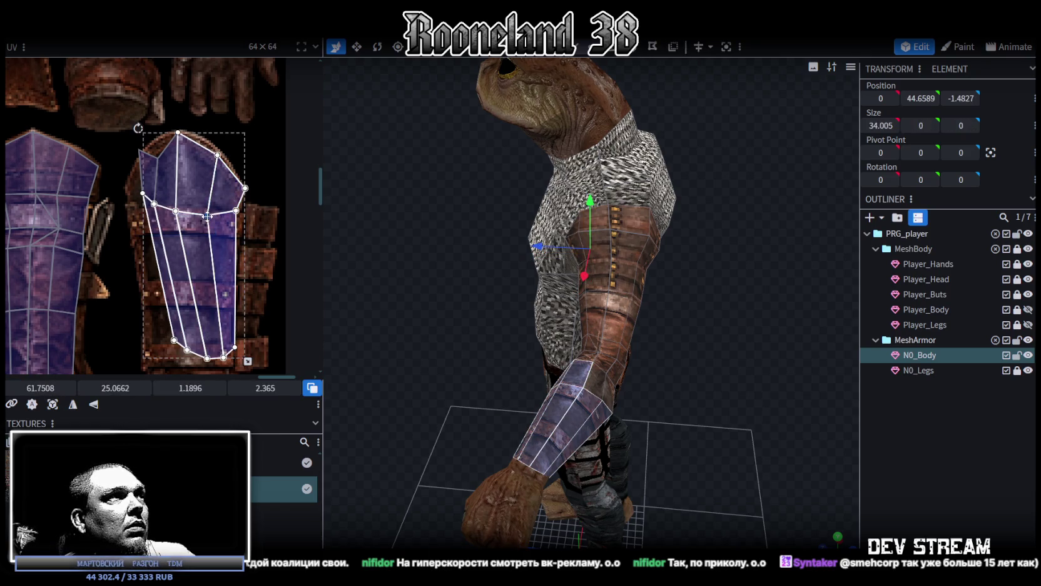
pyautogui.moveTo(207, 211); pyautogui.dragTo(208, 209)
pyautogui.moveTo(137, 233)
pyautogui.mouseDown()
pyautogui.moveTo(182, 210)
pyautogui.moveTo(158, 204)
pyautogui.mouseUp()
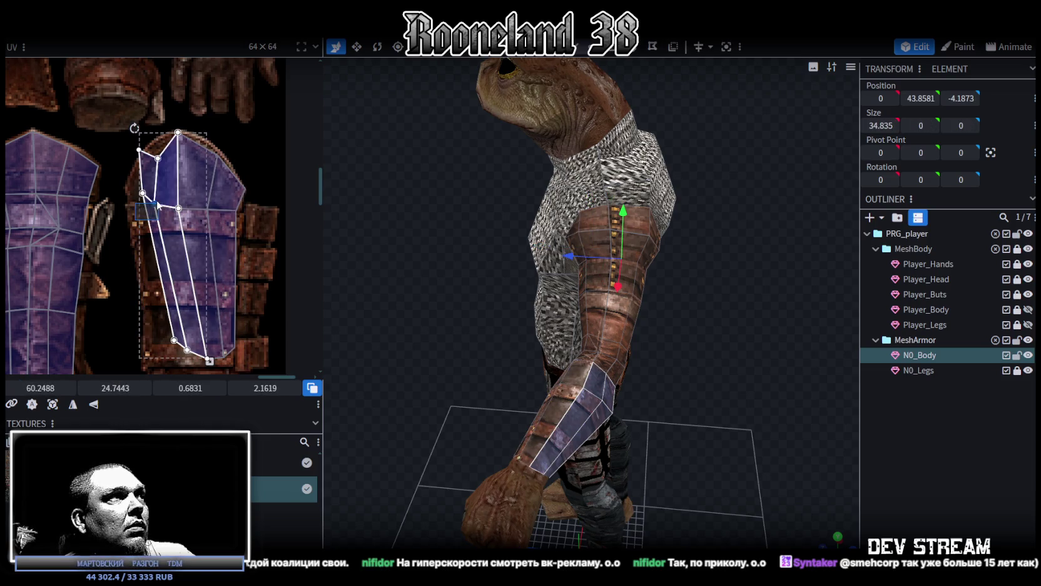
# Adjust the island's top faces and the thin bracer-edge face vertices.
pyautogui.moveTo(154, 148)
pyautogui.mouseDown()
pyautogui.moveTo(159, 162)
pyautogui.moveTo(144, 157)
pyautogui.moveTo(127, 177)
pyautogui.mouseUp()
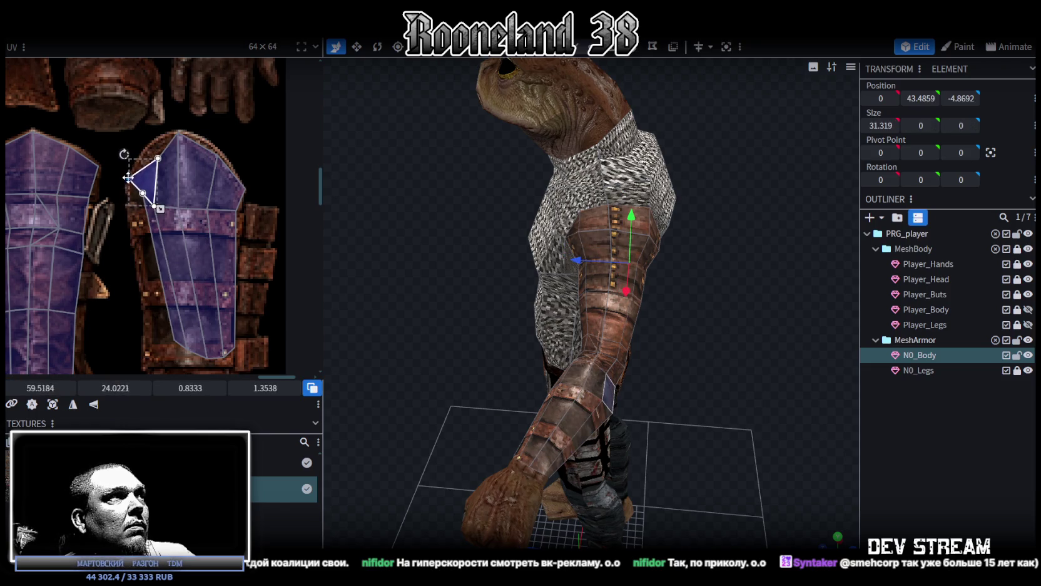
pyautogui.moveTo(144, 142); pyautogui.dragTo(162, 169)
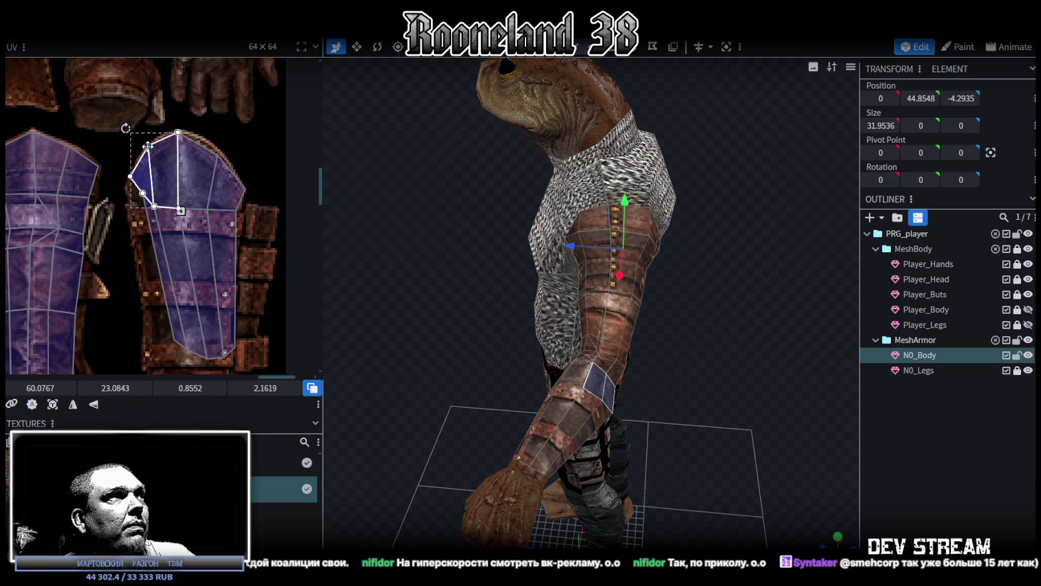
pyautogui.click(135, 203)
pyautogui.moveTo(135, 203); pyautogui.dragTo(129, 209)
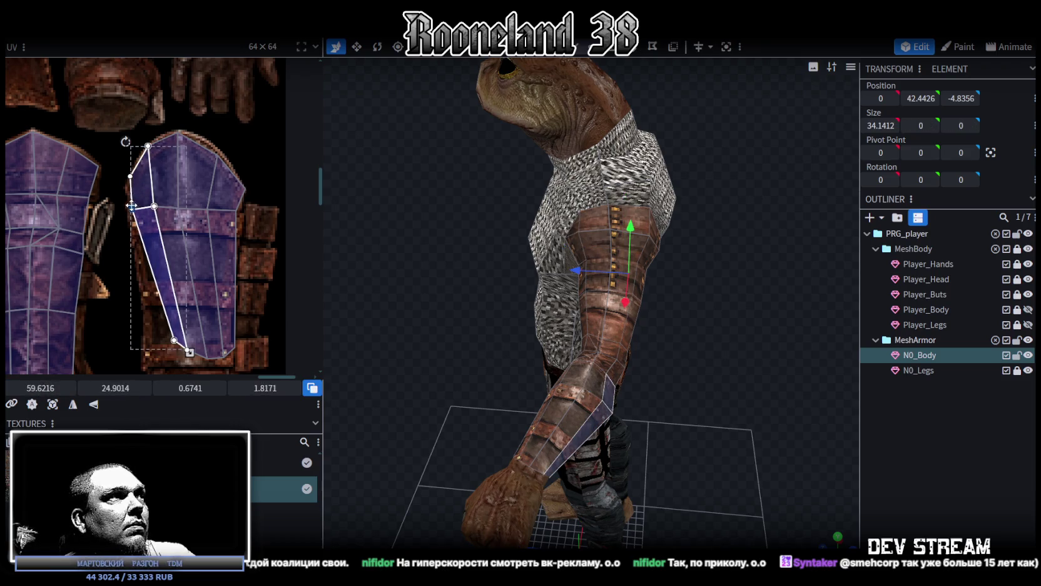
pyautogui.scroll(-2, 182, 268)
pyautogui.moveTo(172, 282)
pyautogui.mouseDown()
pyautogui.moveTo(181, 272)
pyautogui.moveTo(137, 294)
pyautogui.mouseUp()
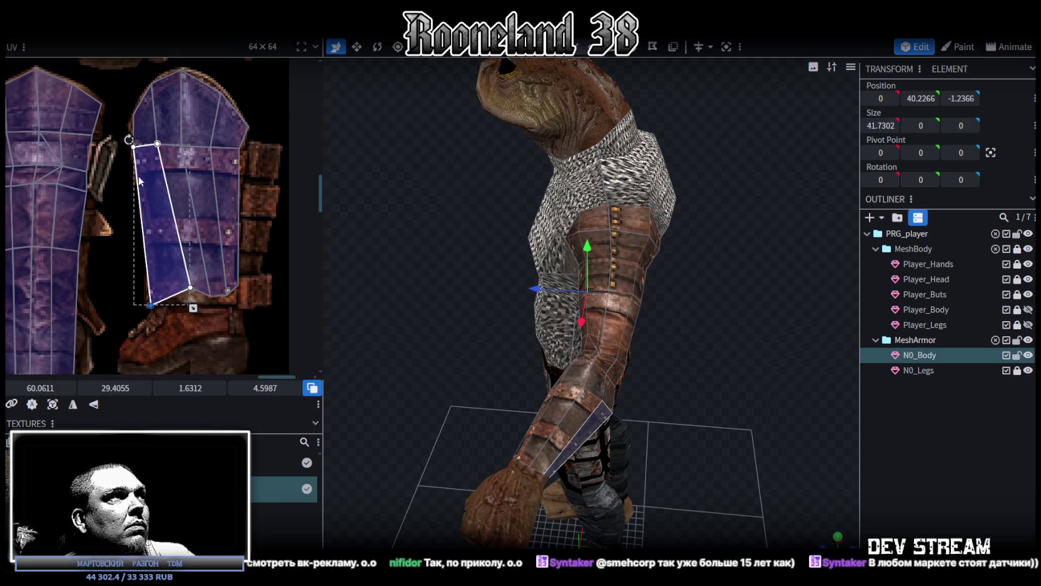
# Align the bracer UV's bottom edge with the texture, then deselect and inspect the finished bracer.
pyautogui.moveTo(120, 134); pyautogui.dragTo(140, 159)
pyautogui.click(135, 146)
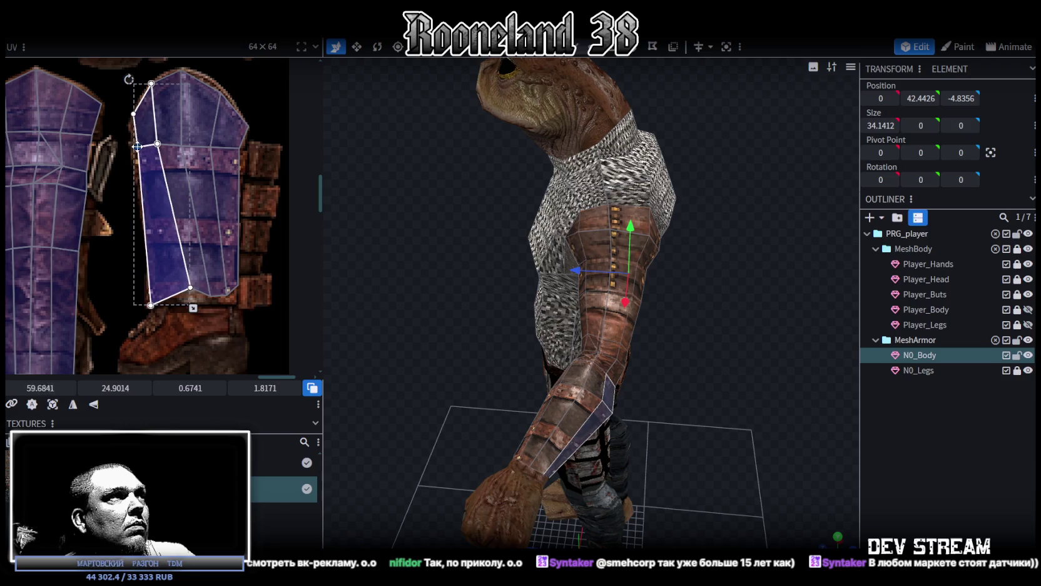
pyautogui.click(183, 294)
pyautogui.moveTo(188, 289)
pyautogui.mouseDown()
pyautogui.moveTo(170, 303)
pyautogui.moveTo(234, 290)
pyautogui.moveTo(219, 304)
pyautogui.moveTo(234, 277)
pyautogui.moveTo(237, 306)
pyautogui.mouseUp()
pyautogui.click(197, 303)
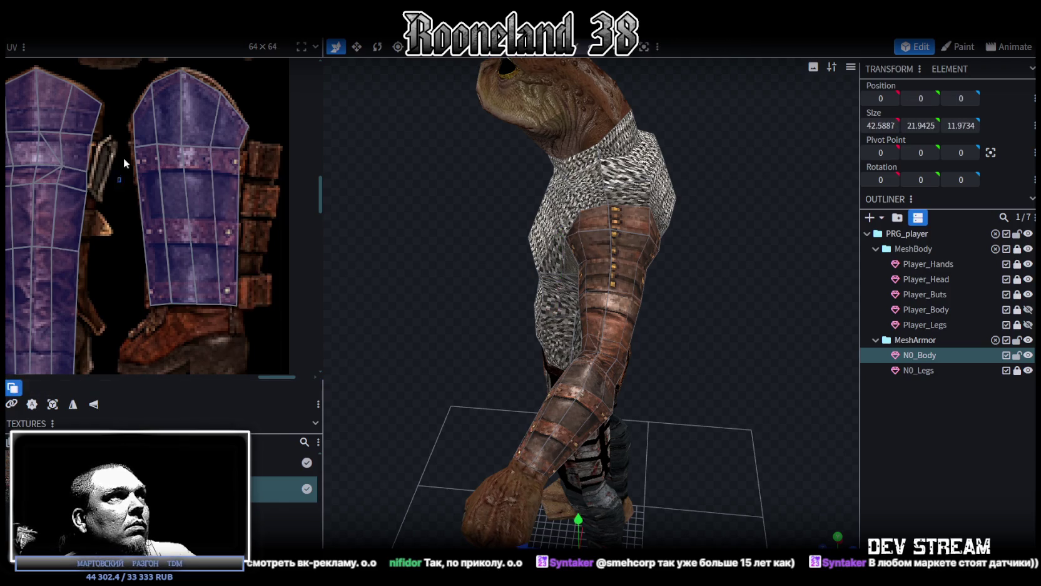
pyautogui.moveTo(120, 181); pyautogui.dragTo(262, 141)
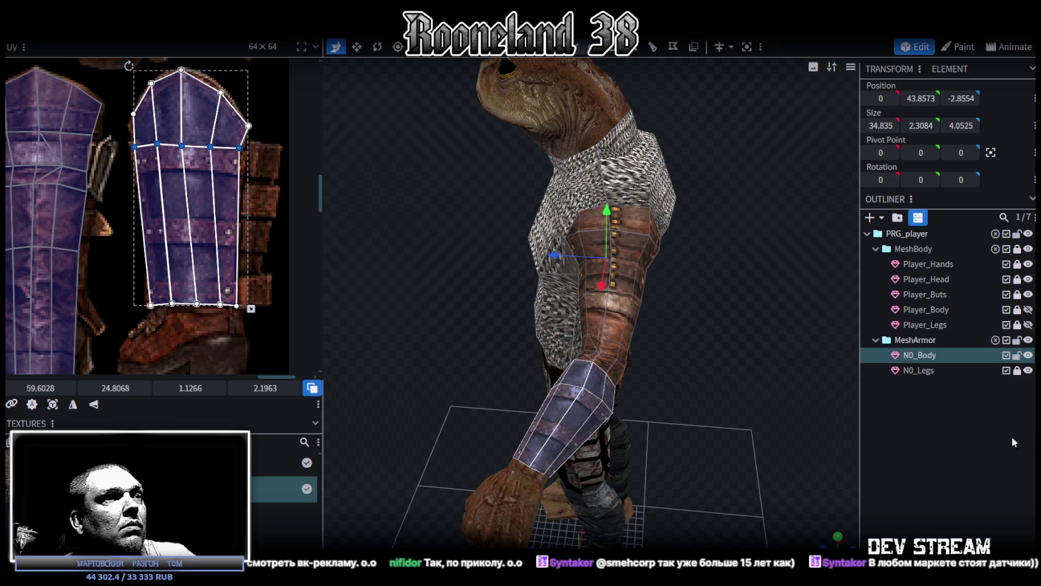
pyautogui.click(1005, 434)
pyautogui.moveTo(854, 415)
pyautogui.mouseDown()
pyautogui.moveTo(707, 396)
pyautogui.moveTo(828, 389)
pyautogui.moveTo(763, 405)
pyautogui.moveTo(627, 363)
pyautogui.moveTo(734, 354)
pyautogui.moveTo(735, 320)
pyautogui.moveTo(683, 411)
pyautogui.moveTo(684, 341)
pyautogui.moveTo(555, 337)
pyautogui.moveTo(631, 357)
pyautogui.moveTo(684, 405)
pyautogui.moveTo(724, 375)
pyautogui.moveTo(596, 378)
pyautogui.moveTo(540, 353)
pyautogui.moveTo(557, 335)
pyautogui.moveTo(671, 345)
pyautogui.moveTo(821, 335)
pyautogui.moveTo(623, 369)
pyautogui.mouseUp()
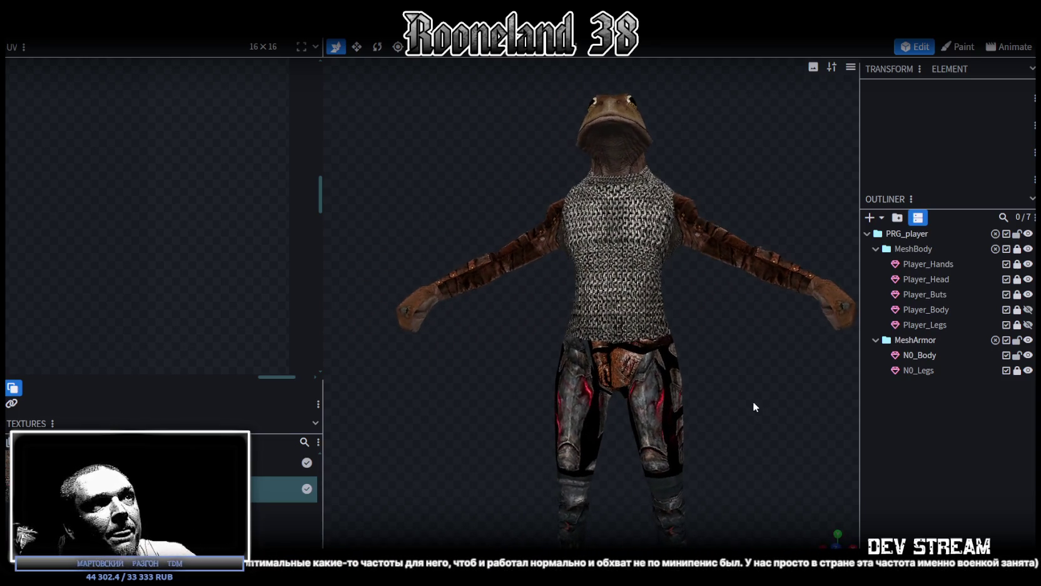
# Save the model, then select N0_Legs and orbit in to inspect the legs.
pyautogui.hotkey('ctrl', 's')
pyautogui.moveTo(779, 364)
pyautogui.mouseDown()
pyautogui.moveTo(790, 381)
pyautogui.moveTo(768, 385)
pyautogui.moveTo(826, 388)
pyautogui.mouseUp()
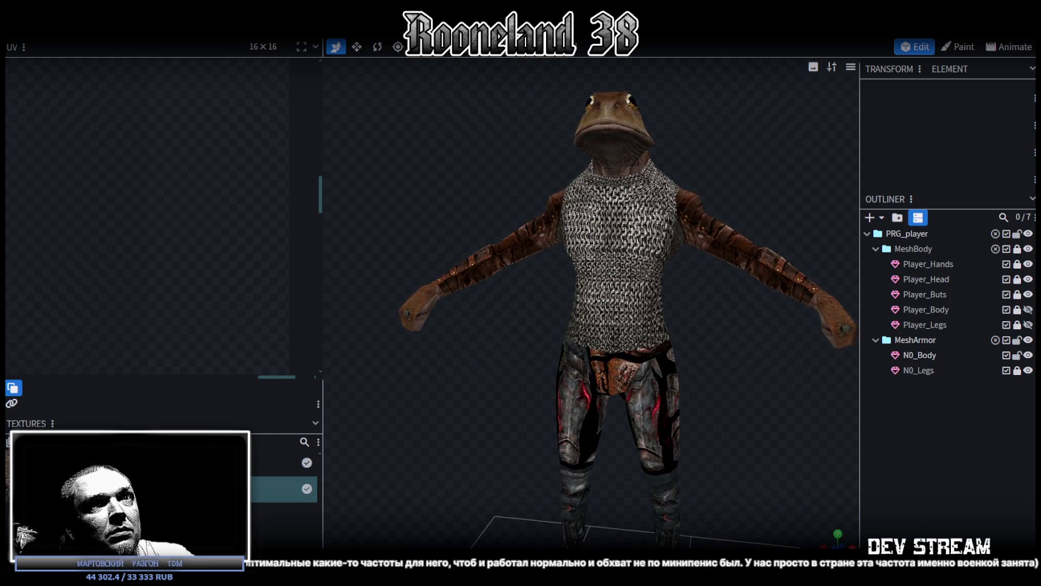
pyautogui.click(914, 370)
pyautogui.moveTo(738, 407)
pyautogui.mouseDown()
pyautogui.moveTo(704, 416)
pyautogui.moveTo(751, 408)
pyautogui.moveTo(642, 445)
pyautogui.moveTo(761, 431)
pyautogui.moveTo(761, 419)
pyautogui.moveTo(735, 415)
pyautogui.mouseUp()
pyautogui.scroll(-3, 745, 411)
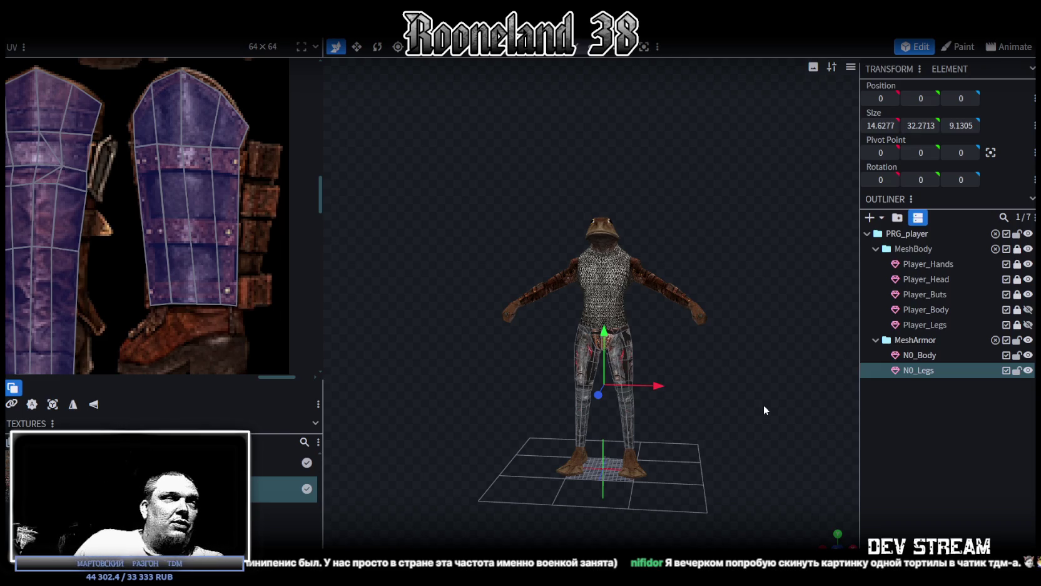
pyautogui.scroll(-3, 165, 283)
pyautogui.scroll(-3, 192, 228)
pyautogui.moveTo(515, 267)
pyautogui.mouseDown()
pyautogui.moveTo(716, 431)
pyautogui.moveTo(670, 394)
pyautogui.moveTo(659, 410)
pyautogui.moveTo(740, 322)
pyautogui.moveTo(761, 437)
pyautogui.moveTo(815, 396)
pyautogui.mouseUp()
# Select the forearm part of N0_Body and turn to a straight front view of the frog.
pyautogui.click(741, 321)
pyautogui.scroll(-2, 143, 246)
pyautogui.scroll(-1, 143, 245)
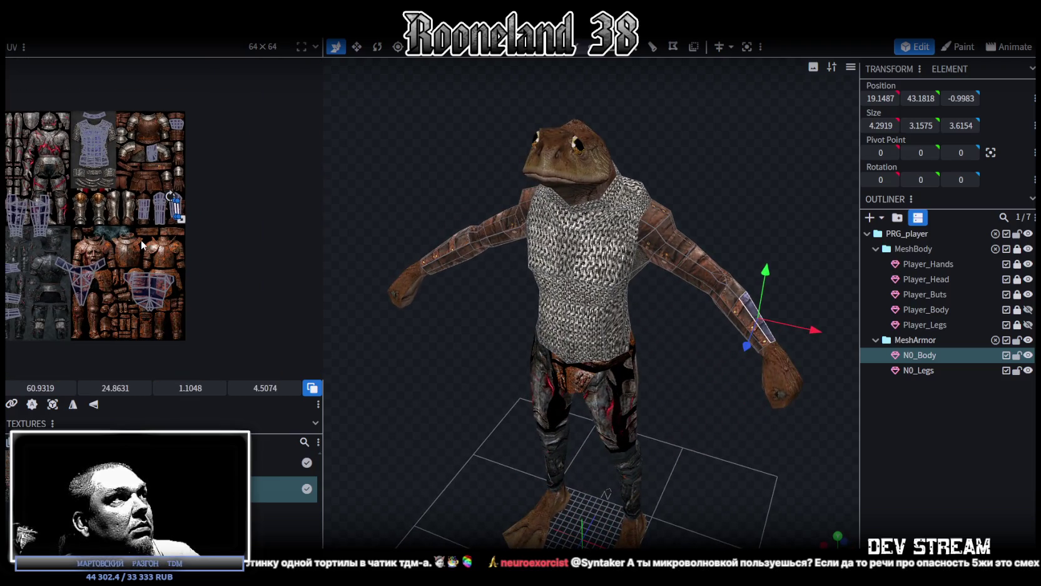
pyautogui.moveTo(375, 376); pyautogui.dragTo(428, 359)
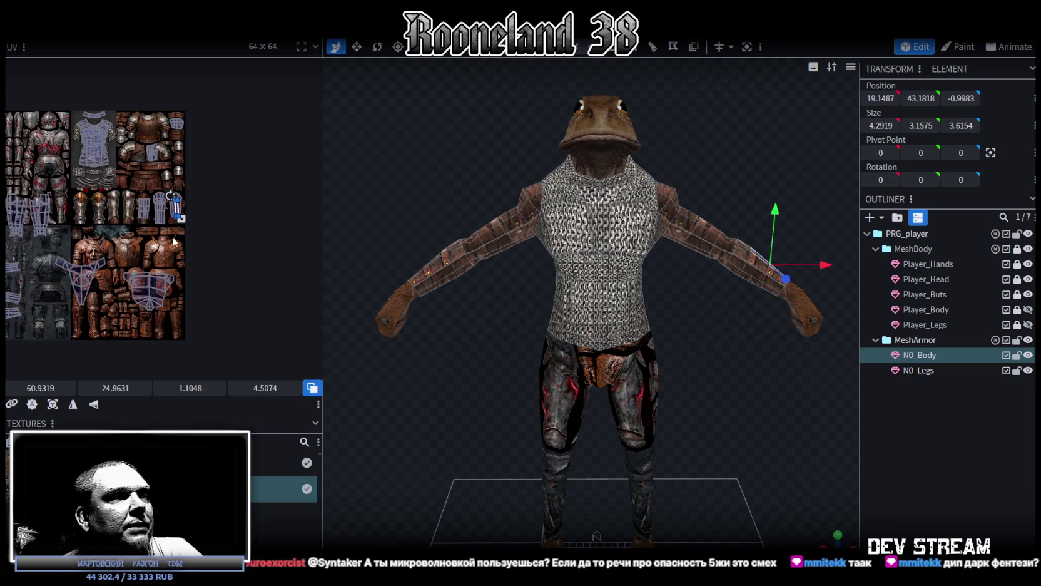
# Select the first faces on the right forearm of N0_Body.
pyautogui.scroll(2, 172, 244)
pyautogui.moveTo(469, 399); pyautogui.dragTo(447, 379)
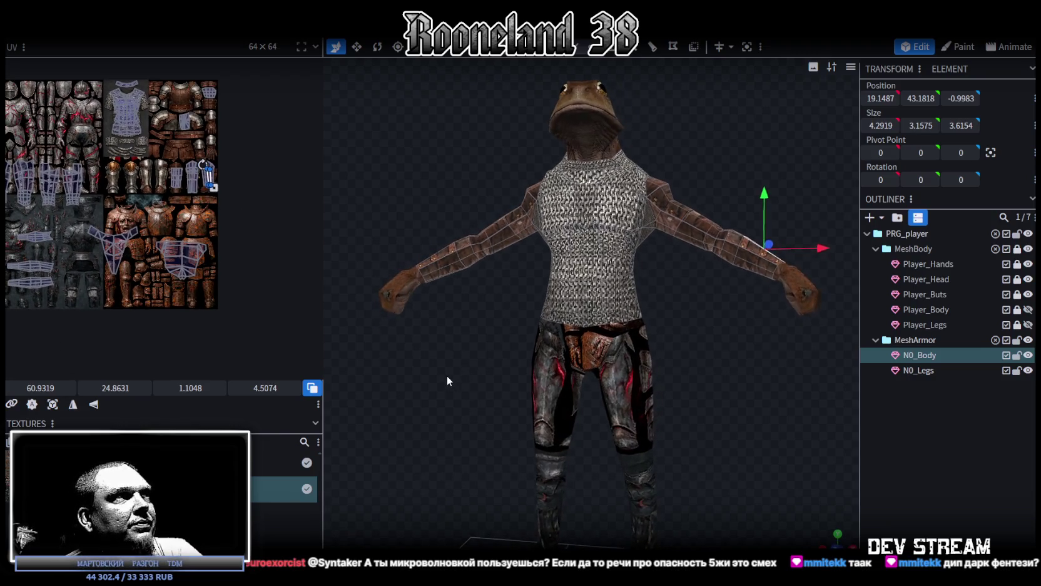
pyautogui.scroll(2, 447, 374)
pyautogui.scroll(2, 448, 369)
pyautogui.scroll(2, 435, 369)
pyautogui.scroll(2, 422, 371)
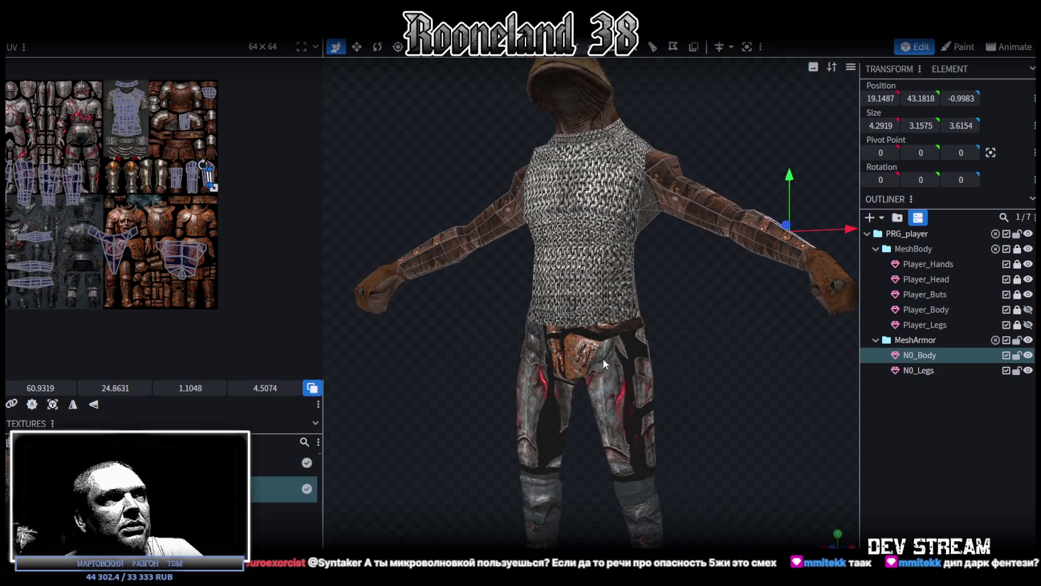
pyautogui.click(602, 358)
pyautogui.scroll(-2, 726, 370)
pyautogui.moveTo(726, 370)
pyautogui.mouseDown()
pyautogui.moveTo(745, 303)
pyautogui.moveTo(786, 257)
pyautogui.moveTo(818, 251)
pyautogui.moveTo(816, 233)
pyautogui.moveTo(791, 215)
pyautogui.moveTo(708, 267)
pyautogui.moveTo(753, 257)
pyautogui.moveTo(720, 242)
pyautogui.moveTo(667, 252)
pyautogui.mouseUp()
pyautogui.click(732, 318)
pyautogui.scroll(2, 754, 243)
# Add the remaining faces around the forearm to complete the ring selection.
pyautogui.click(635, 291)
pyautogui.keyDown('shift'); pyautogui.click(662, 328); pyautogui.keyUp('shift')
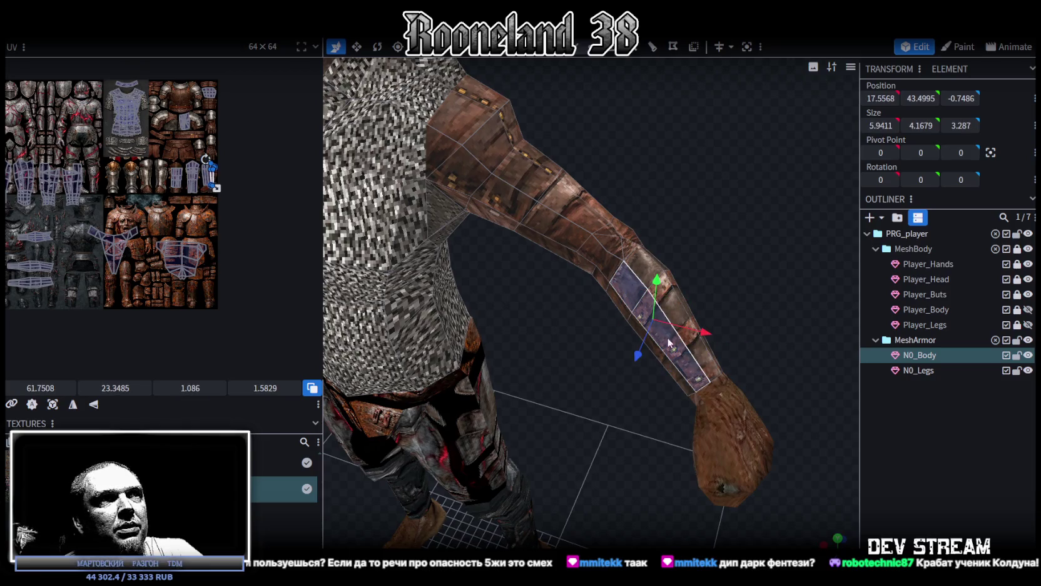
pyautogui.keyDown('shift'); pyautogui.click(710, 366); pyautogui.keyUp('shift')
pyautogui.moveTo(710, 366)
pyautogui.mouseDown()
pyautogui.moveTo(663, 258)
pyautogui.moveTo(563, 263)
pyautogui.mouseUp()
pyautogui.keyDown('shift'); pyautogui.click(491, 269); pyautogui.keyUp('shift')
pyautogui.keyDown('shift'); pyautogui.click(478, 289); pyautogui.keyUp('shift')
pyautogui.keyDown('shift'); pyautogui.click(478, 289); pyautogui.keyUp('shift')
pyautogui.moveTo(495, 298)
pyautogui.mouseDown()
pyautogui.moveTo(642, 262)
pyautogui.moveTo(648, 194)
pyautogui.moveTo(610, 191)
pyautogui.moveTo(674, 231)
pyautogui.moveTo(803, 230)
pyautogui.moveTo(579, 307)
pyautogui.moveTo(638, 282)
pyautogui.moveTo(622, 284)
pyautogui.mouseUp()
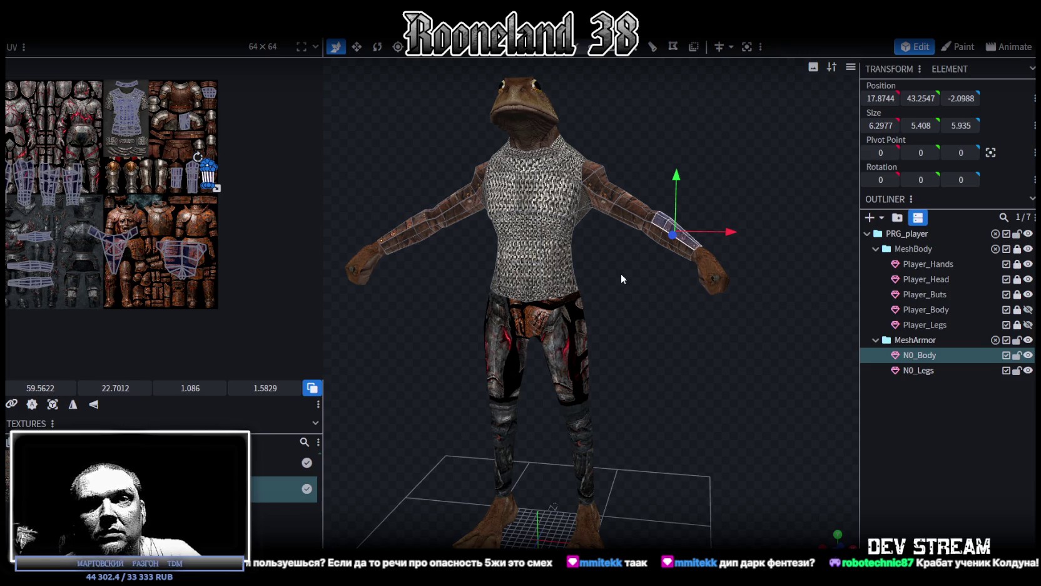
# Extrude the forearm ring outwards by 1 into a thicker wrist cuff.
pyautogui.moveTo(630, 274)
pyautogui.mouseDown()
pyautogui.moveTo(620, 313)
pyautogui.moveTo(564, 315)
pyautogui.moveTo(629, 130)
pyautogui.mouseUp()
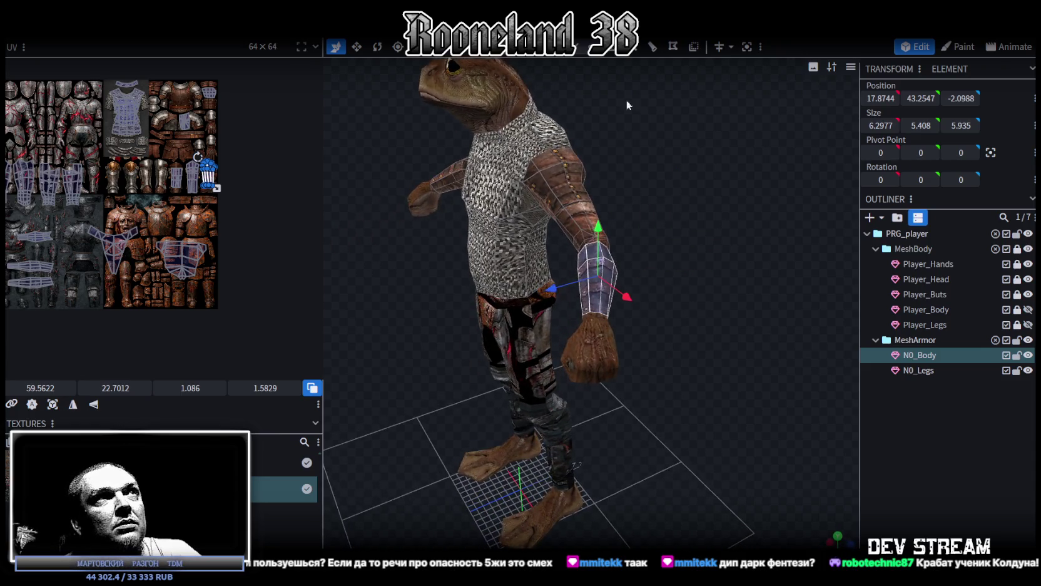
pyautogui.click(615, 50)
pyautogui.moveTo(687, 259)
pyautogui.mouseDown()
pyautogui.moveTo(596, 247)
pyautogui.moveTo(499, 217)
pyautogui.moveTo(484, 185)
pyautogui.moveTo(726, 175)
pyautogui.mouseUp()
pyautogui.scroll(3, 750, 187)
pyautogui.moveTo(775, 197)
pyautogui.mouseDown()
pyautogui.moveTo(598, 284)
pyautogui.moveTo(638, 328)
pyautogui.moveTo(596, 319)
pyautogui.moveTo(584, 331)
pyautogui.moveTo(602, 335)
pyautogui.moveTo(587, 300)
pyautogui.moveTo(558, 333)
pyautogui.moveTo(573, 313)
pyautogui.moveTo(587, 327)
pyautogui.moveTo(580, 338)
pyautogui.moveTo(633, 264)
pyautogui.moveTo(647, 276)
pyautogui.mouseUp()
pyautogui.scroll(-3, 573, 313)
# Move the band's UV island onto the lower texture pieces and shrink it.
pyautogui.scroll(3, 633, 264)
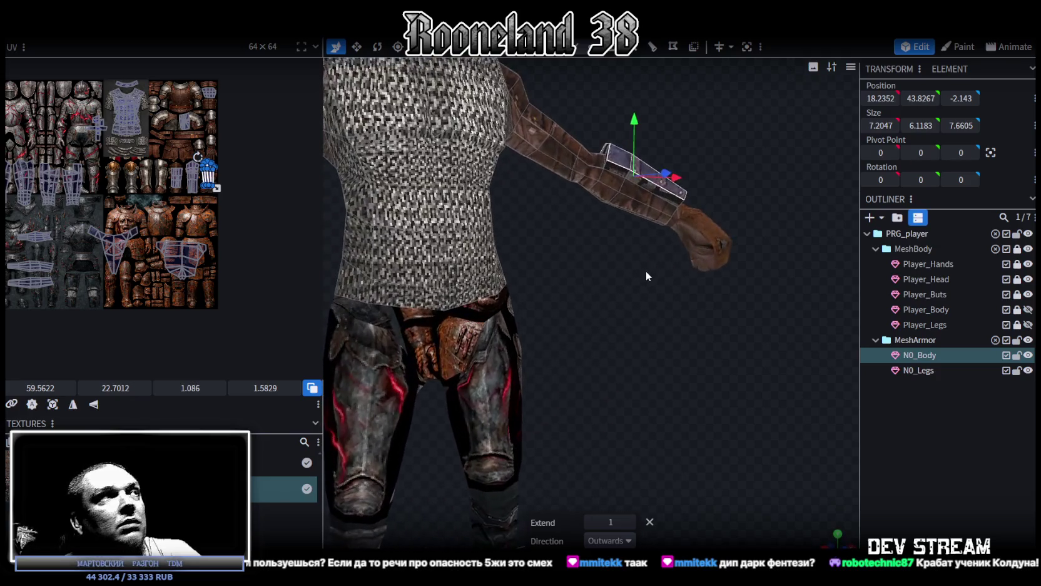
pyautogui.scroll(2, 167, 148)
pyautogui.scroll(2, 167, 149)
pyautogui.scroll(1, 167, 149)
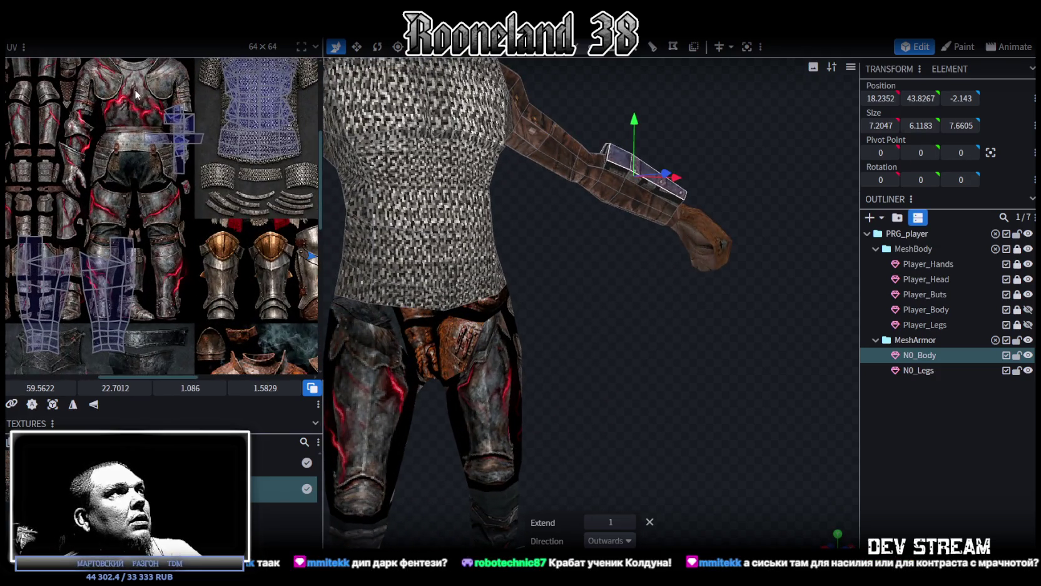
pyautogui.moveTo(187, 151); pyautogui.dragTo(201, 195)
pyautogui.scroll(-2, 187, 197)
pyautogui.scroll(-2, 163, 200)
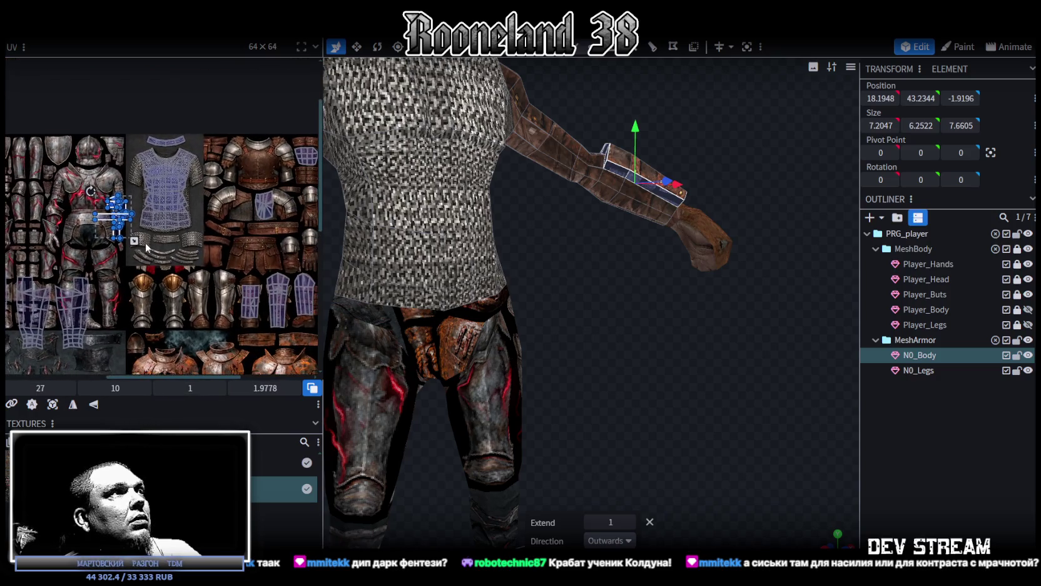
pyautogui.scroll(3, 143, 203)
pyautogui.moveTo(175, 233); pyautogui.dragTo(125, 197, button='middle')
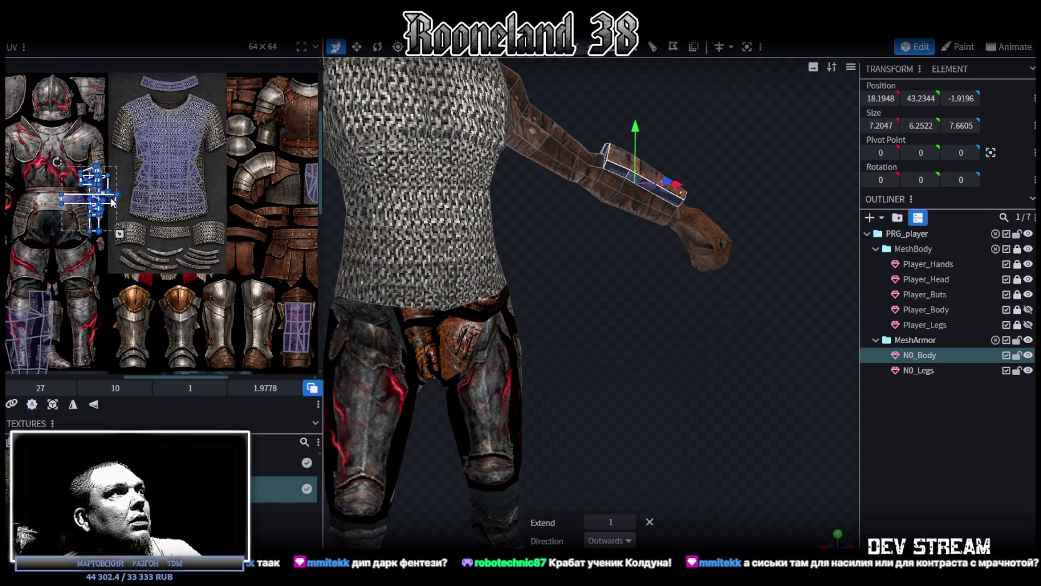
pyautogui.moveTo(97, 188); pyautogui.dragTo(142, 234)
pyautogui.moveTo(166, 281); pyautogui.dragTo(137, 256)
# Try the band's UVs on the leg armour piece, then the chainmail strip, enlarging the island.
pyautogui.moveTo(202, 267)
pyautogui.mouseDown(button='middle')
pyautogui.moveTo(114, 295)
pyautogui.moveTo(103, 259)
pyautogui.mouseUp(button='middle')
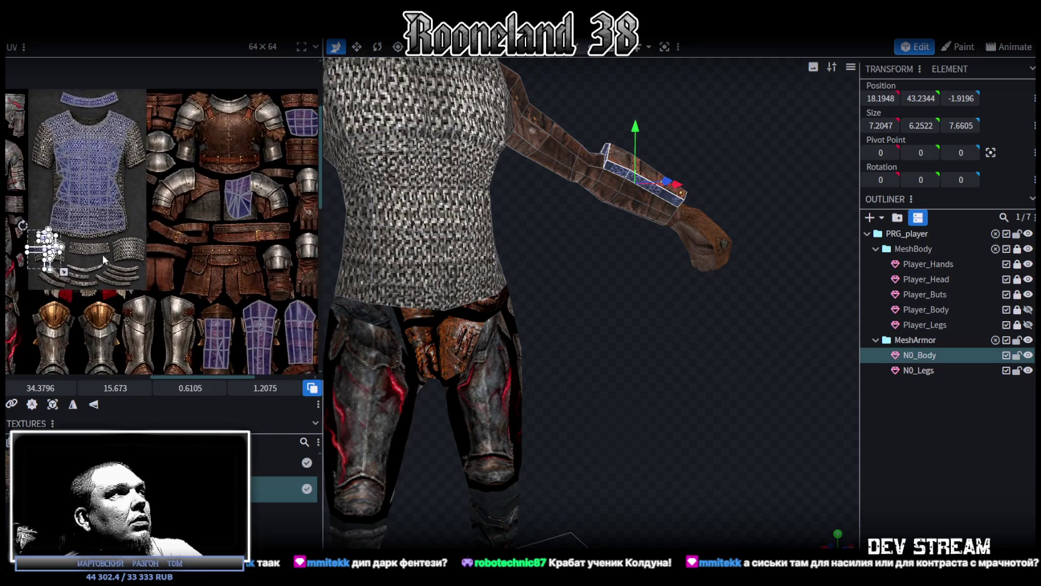
pyautogui.moveTo(40, 251)
pyautogui.mouseDown()
pyautogui.moveTo(172, 283)
pyautogui.moveTo(174, 294)
pyautogui.mouseUp()
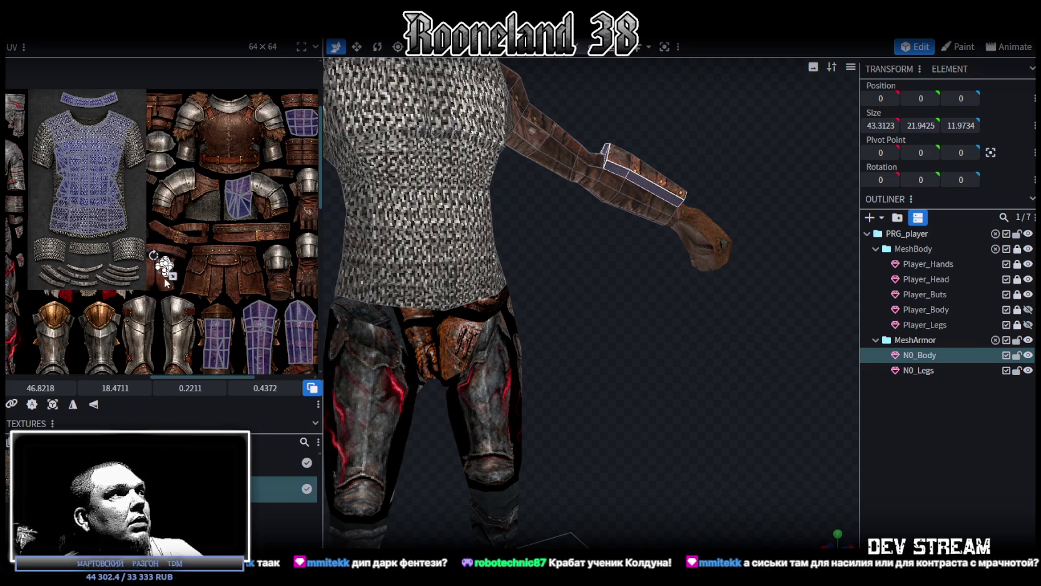
pyautogui.scroll(2, 166, 281)
pyautogui.moveTo(144, 263); pyautogui.dragTo(159, 249)
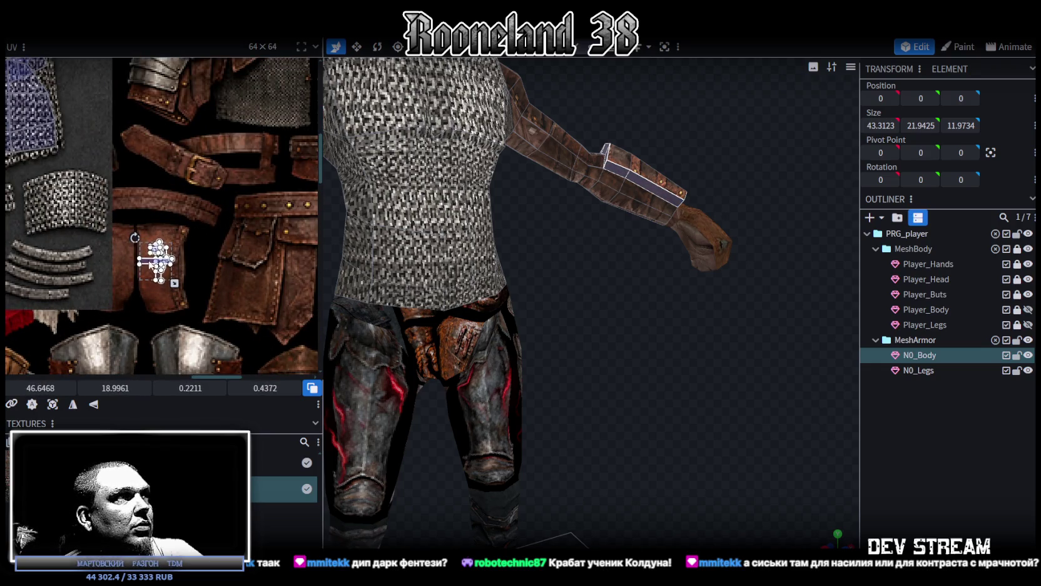
pyautogui.scroll(-2, 174, 253)
pyautogui.scroll(2, 294, 234)
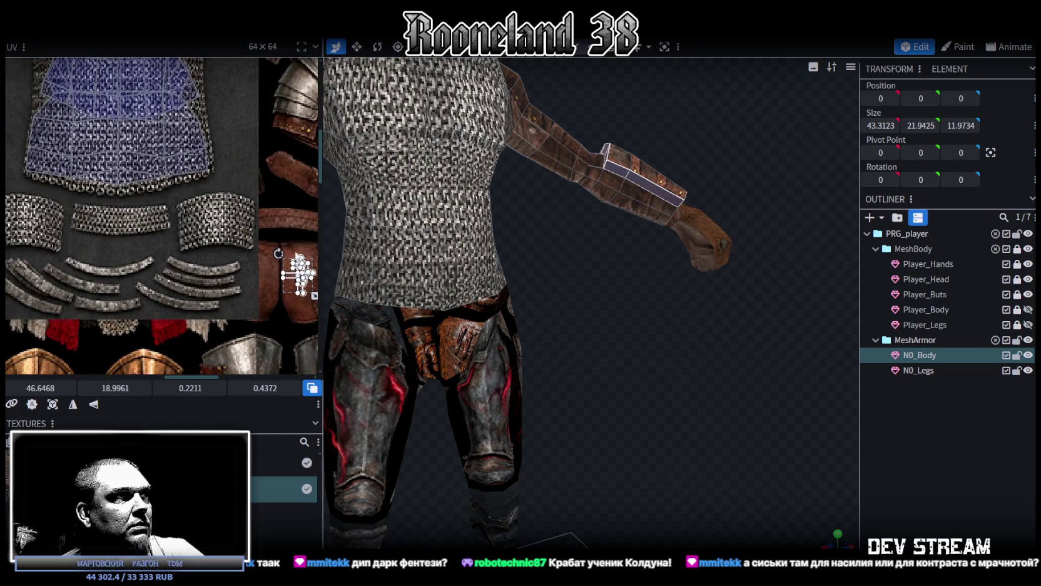
pyautogui.moveTo(286, 279); pyautogui.dragTo(207, 218)
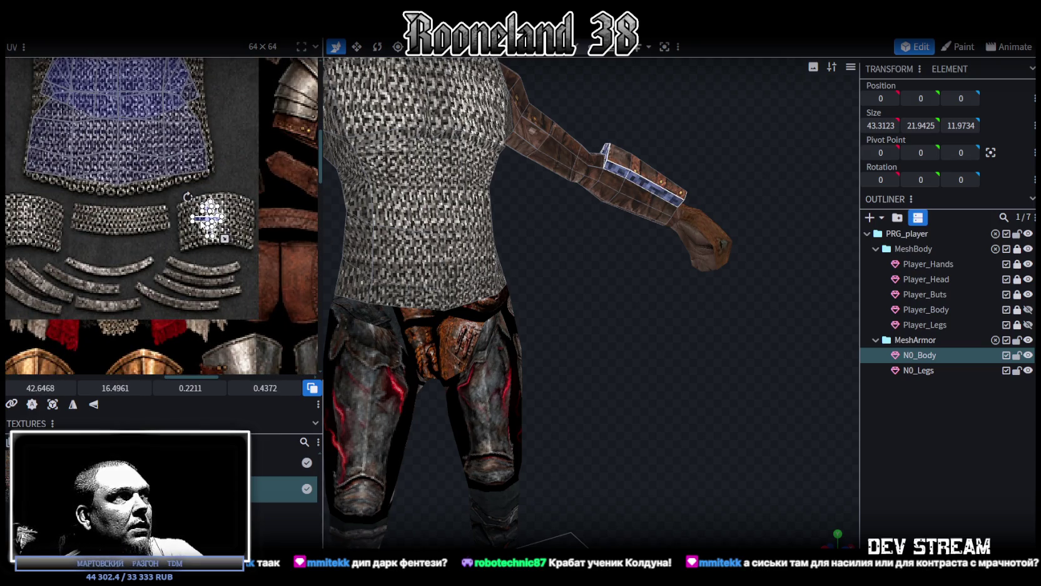
pyautogui.moveTo(225, 238); pyautogui.dragTo(244, 247)
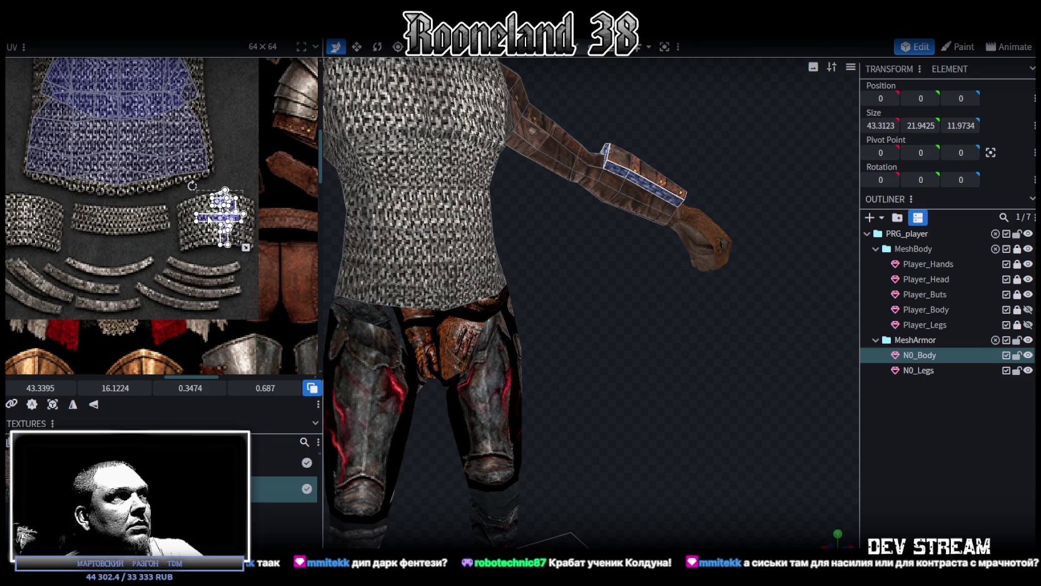
# Rotate the band's UV island and place it on the steel shoulder-pad plating, then deselect.
pyautogui.rightClick(204, 221)
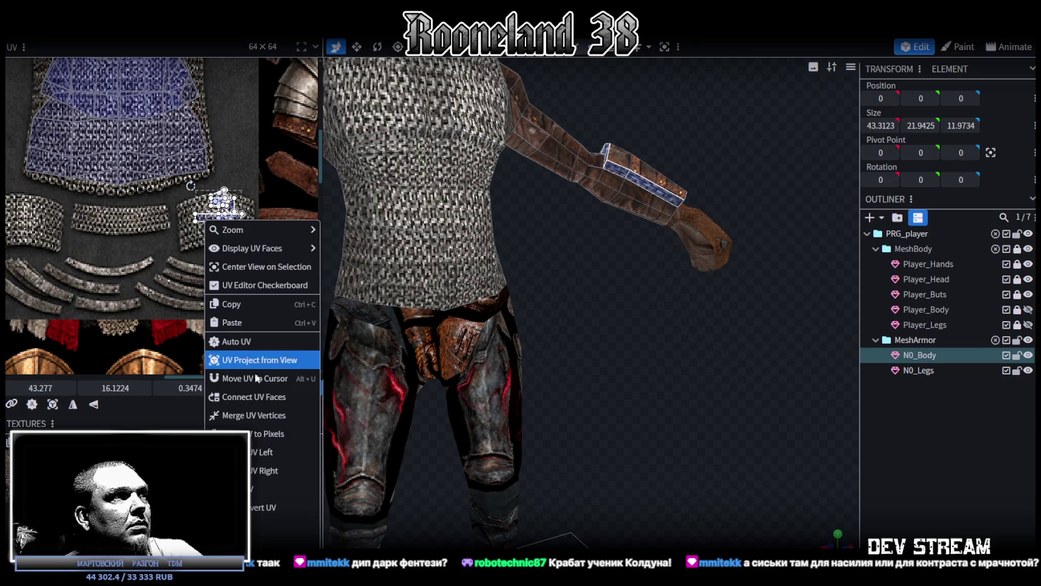
pyautogui.click(262, 452)
pyautogui.moveTo(239, 211); pyautogui.dragTo(243, 217)
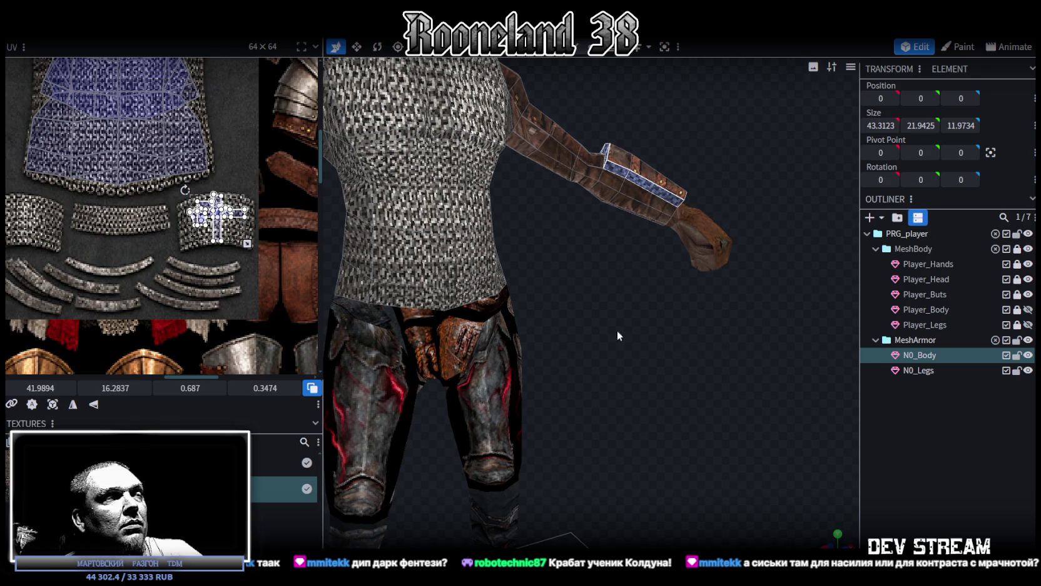
pyautogui.scroll(-3, 130, 287)
pyautogui.scroll(-2, 130, 287)
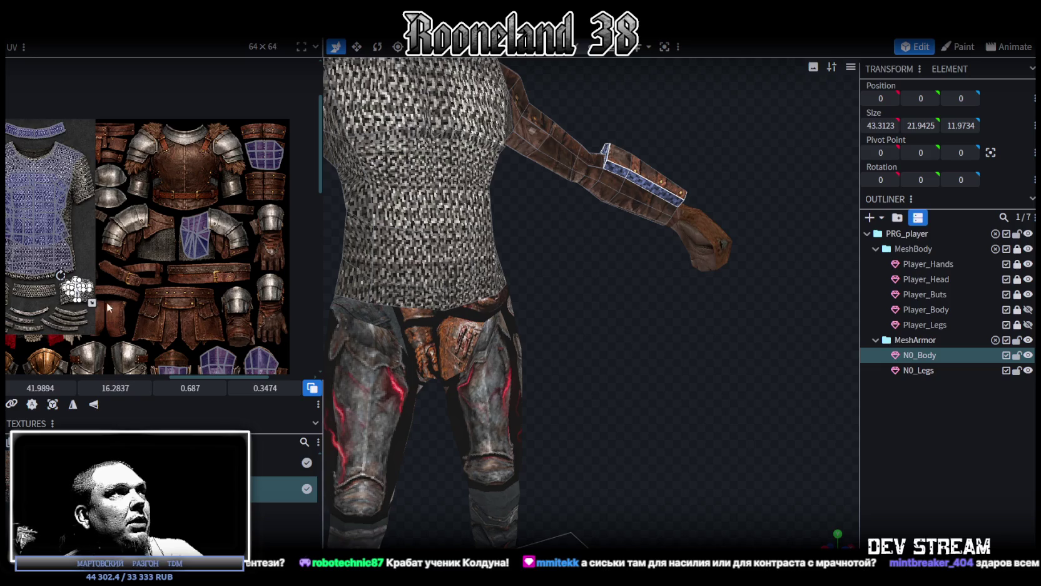
pyautogui.scroll(-1, 142, 299)
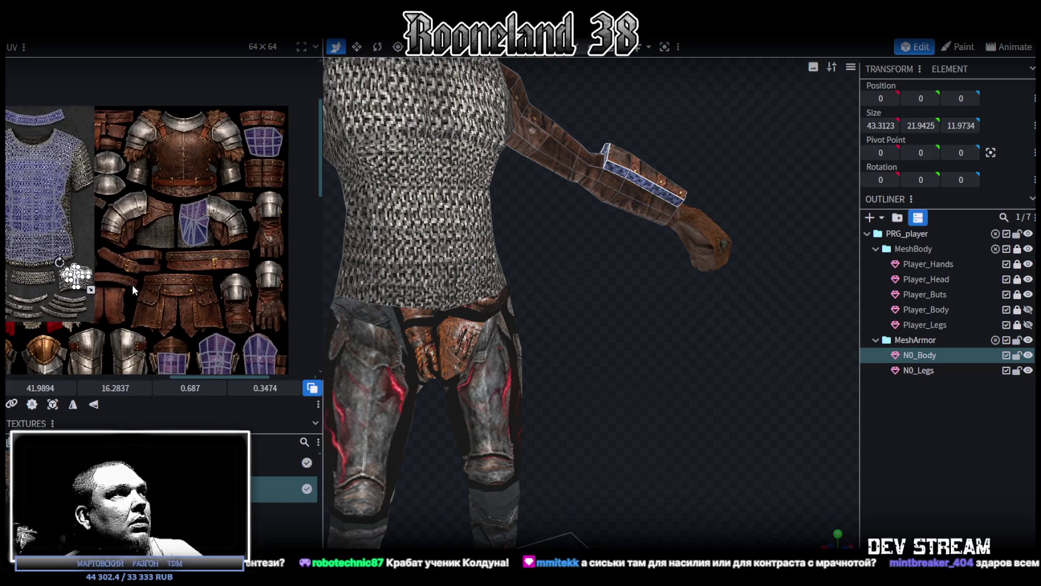
pyautogui.scroll(1, 74, 283)
pyautogui.moveTo(78, 285); pyautogui.dragTo(162, 165)
pyautogui.click(707, 341)
# Select the forearm vambrace faces on N0_Body and bring the whole texture atlas into view.
pyautogui.moveTo(707, 341)
pyautogui.mouseDown()
pyautogui.moveTo(742, 387)
pyautogui.moveTo(614, 387)
pyautogui.moveTo(521, 365)
pyautogui.moveTo(523, 306)
pyautogui.moveTo(590, 351)
pyautogui.mouseUp()
pyautogui.scroll(3, 588, 283)
pyautogui.click(561, 246)
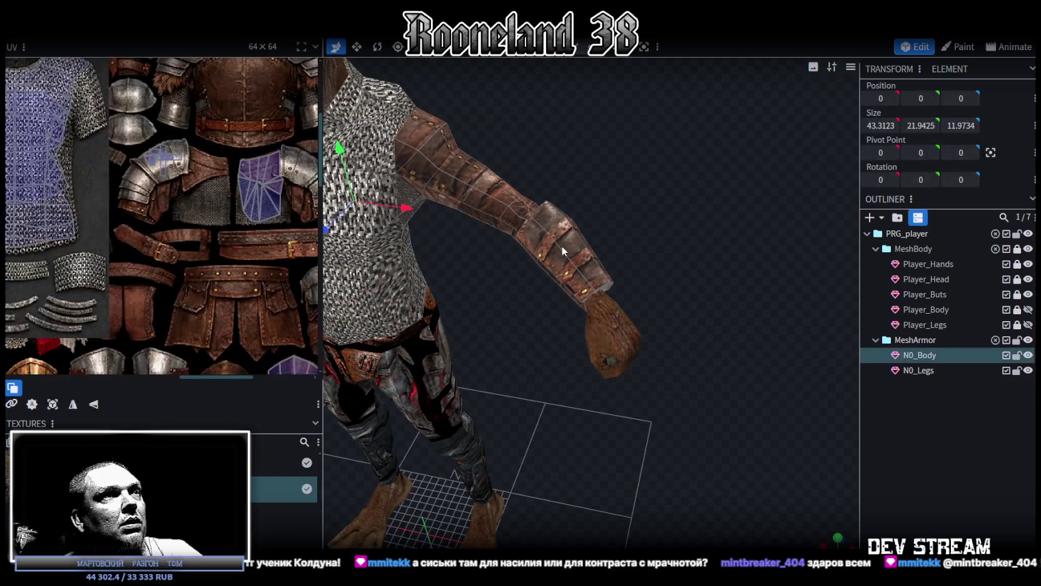
pyautogui.keyDown('shift'); pyautogui.click(551, 231); pyautogui.keyUp('shift')
pyautogui.keyDown('shift'); pyautogui.click(561, 219); pyautogui.keyUp('shift')
pyautogui.moveTo(589, 227)
pyautogui.mouseDown()
pyautogui.moveTo(574, 250)
pyautogui.moveTo(518, 209)
pyautogui.moveTo(591, 230)
pyautogui.moveTo(570, 193)
pyautogui.mouseUp()
pyautogui.keyDown('shift'); pyautogui.click(518, 213); pyautogui.keyUp('shift')
pyautogui.keyDown('shift'); pyautogui.click(533, 241); pyautogui.keyUp('shift')
pyautogui.scroll(3, 570, 193)
pyautogui.scroll(-2, 186, 258)
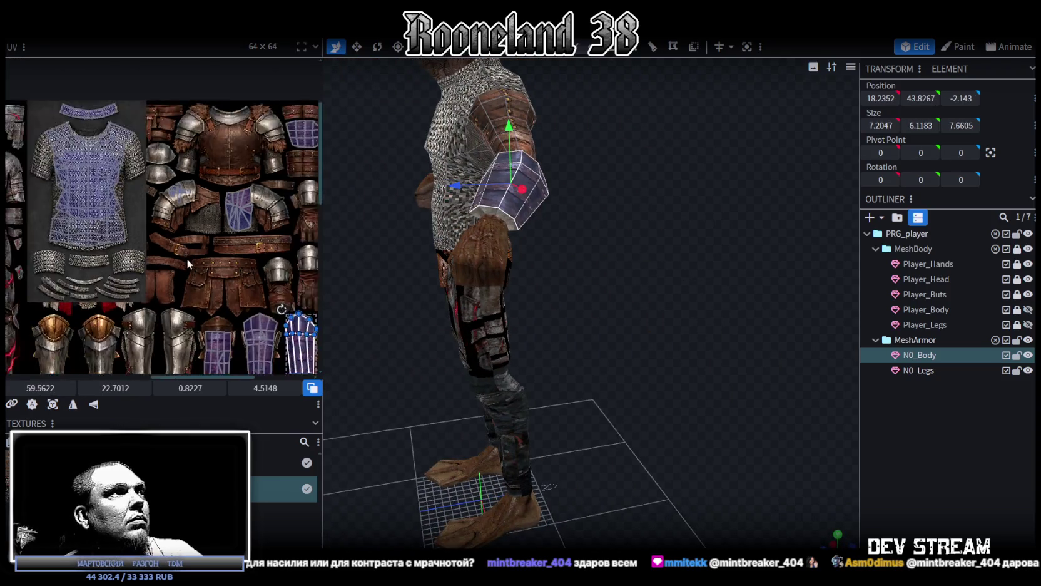
pyautogui.scroll(-2, 187, 258)
pyautogui.moveTo(241, 339); pyautogui.dragTo(246, 269, button='middle')
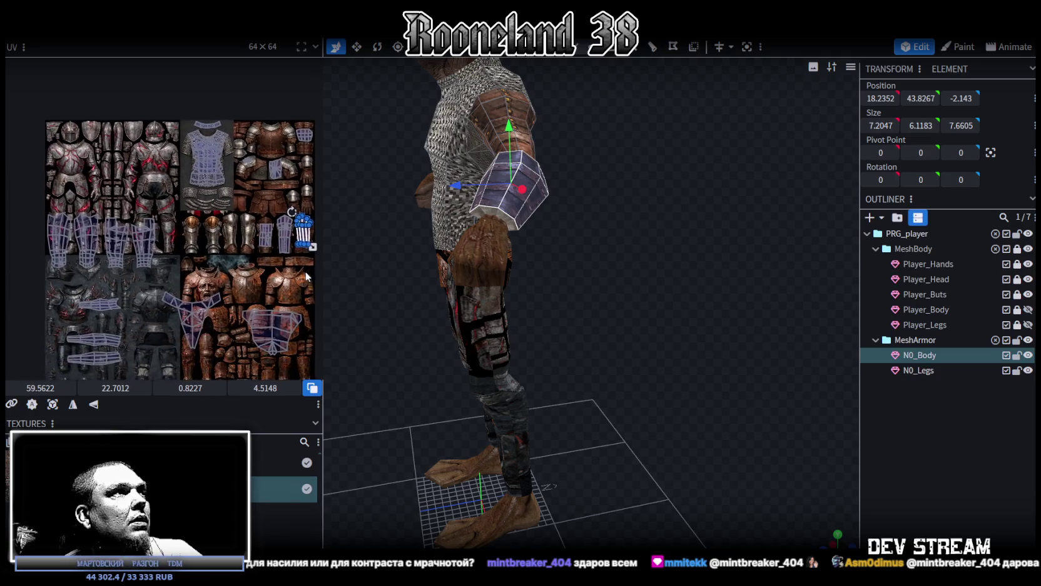
# Lock the N0_Legs mesh and drag the selected UV face onto the steel armour.
pyautogui.click(1017, 370)
pyautogui.moveTo(300, 229); pyautogui.dragTo(106, 188)
pyautogui.click(366, 246)
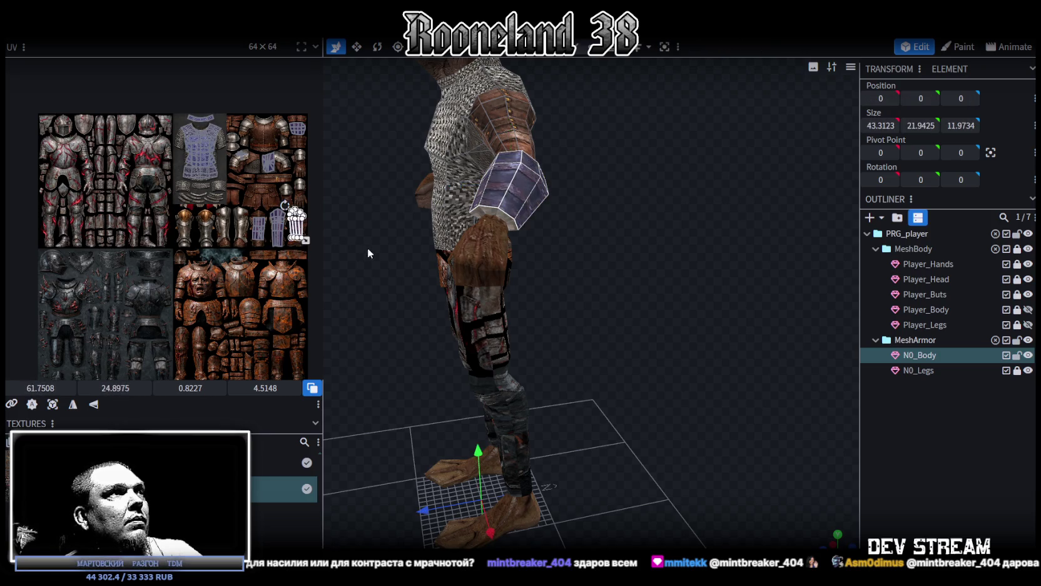
pyautogui.scroll(3, 206, 253)
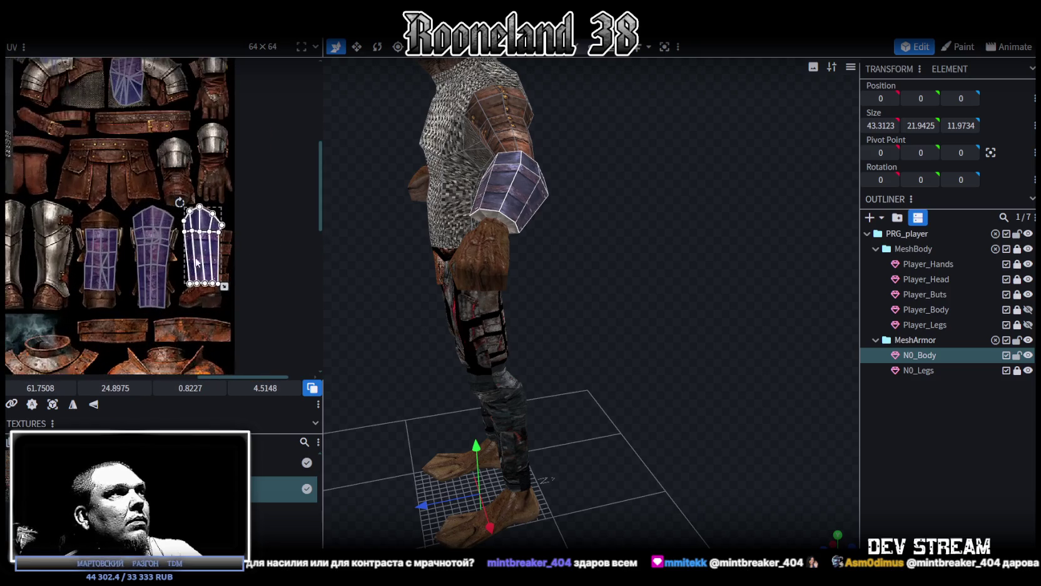
# Reselect the vambrace piece and move its UV island onto the red-veined armour area.
pyautogui.click(186, 299)
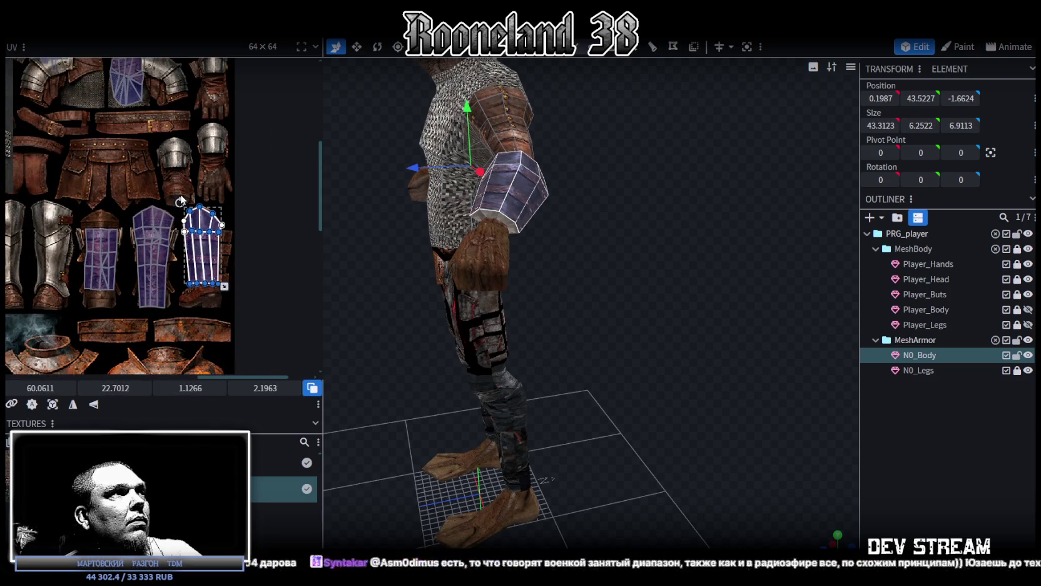
pyautogui.scroll(-3, 212, 306)
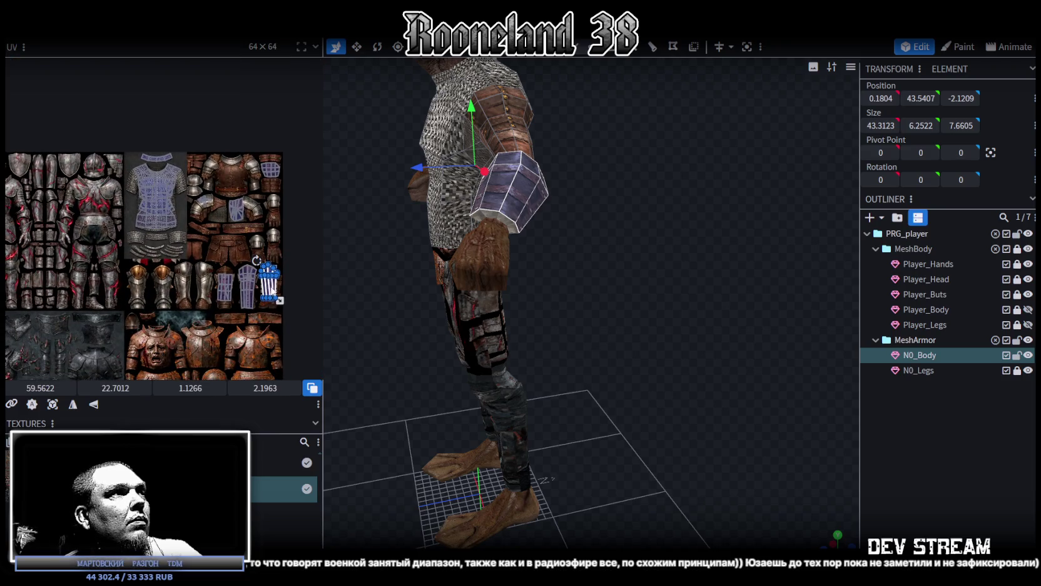
pyautogui.moveTo(273, 289); pyautogui.dragTo(88, 244)
pyautogui.scroll(3, 128, 200)
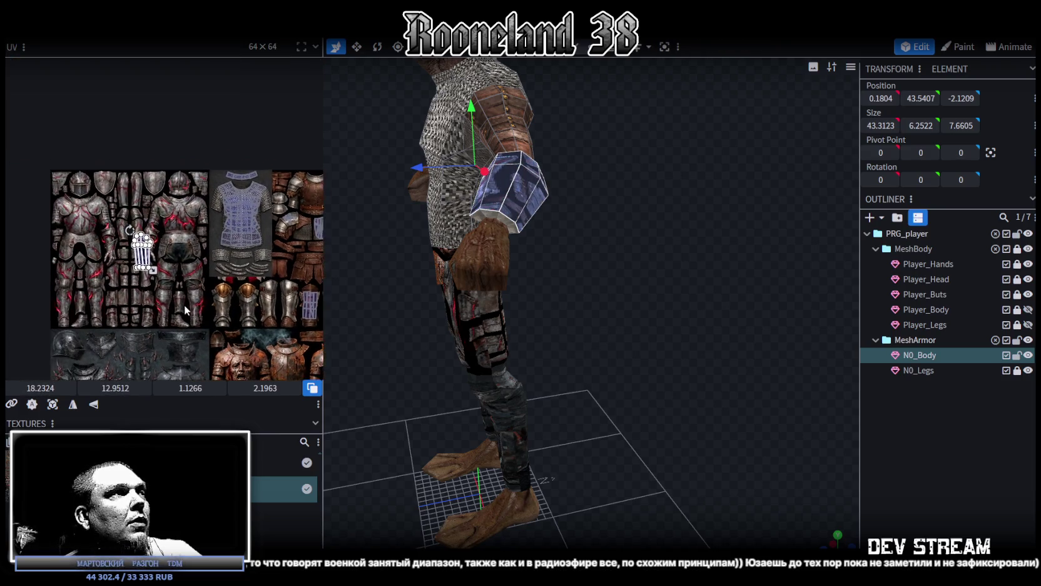
pyautogui.scroll(2, 128, 201)
pyautogui.scroll(2, 222, 235)
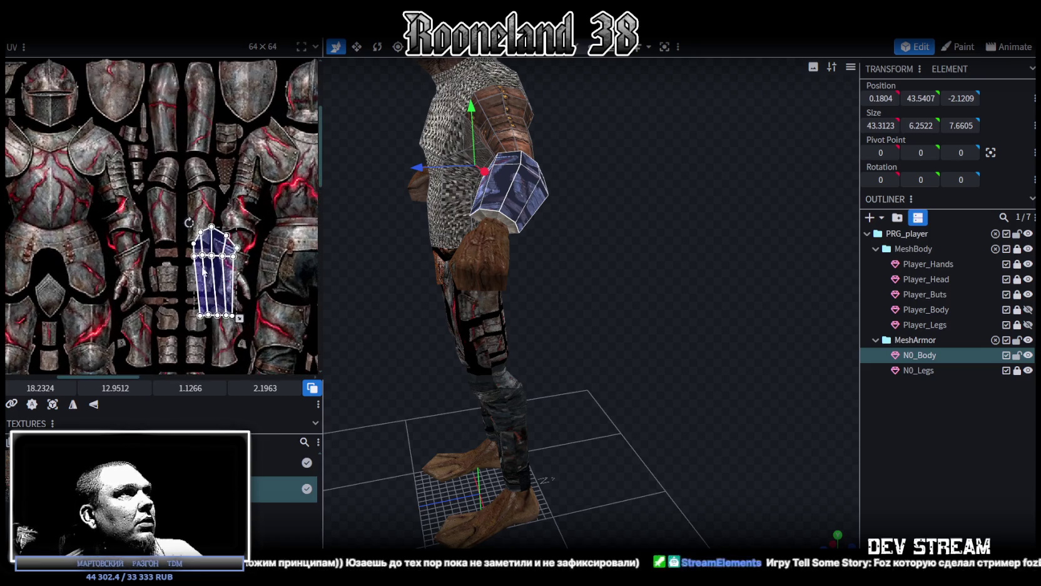
pyautogui.scroll(-1, 227, 239)
pyautogui.scroll(-1, 200, 206)
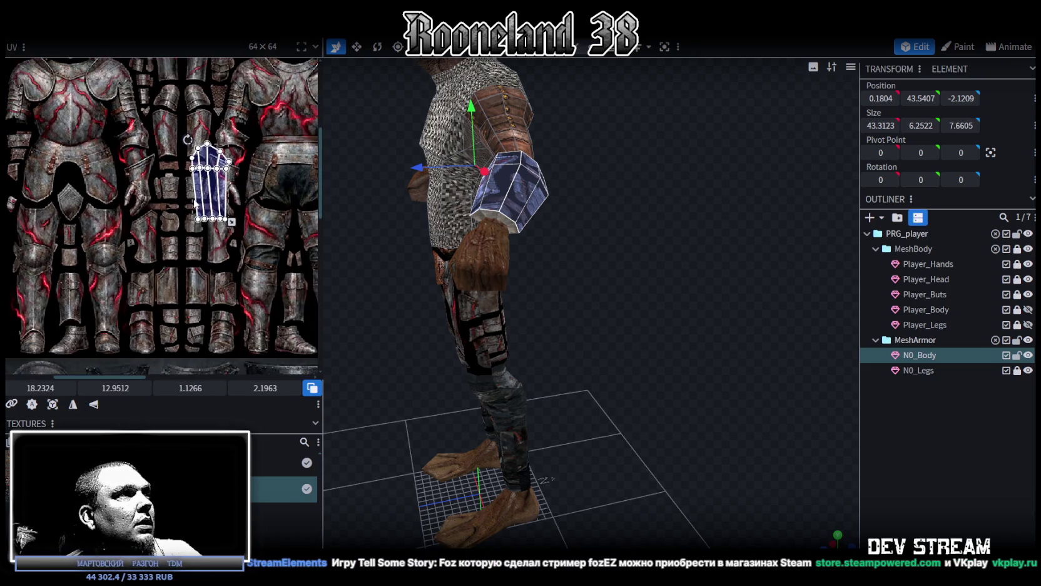
pyautogui.moveTo(322, 200); pyautogui.dragTo(639, 207)
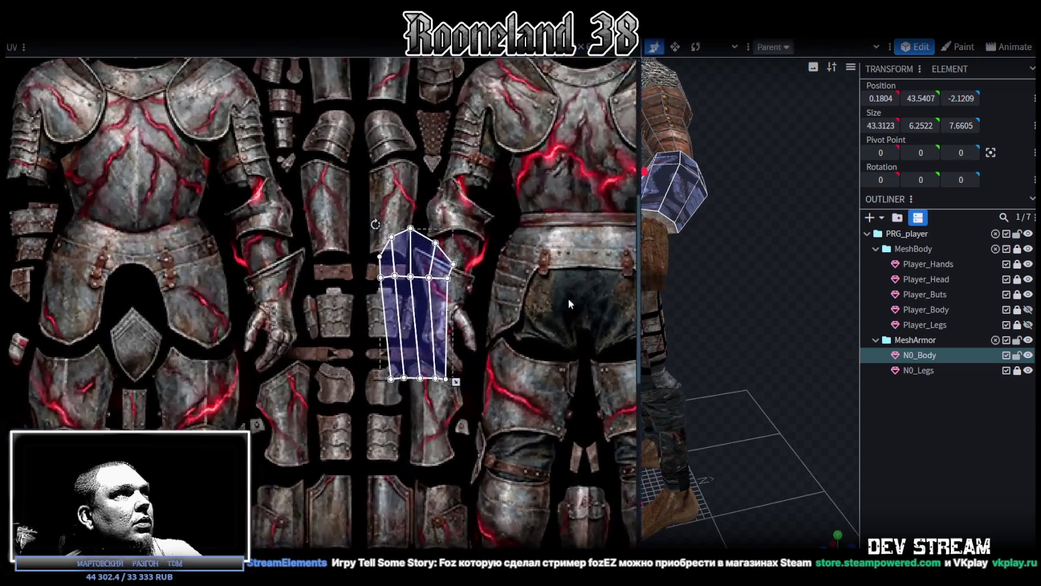
# Move the vambrace UV island over the back torso armour region of the atlas.
pyautogui.scroll(-2, 409, 442)
pyautogui.scroll(-1, 409, 438)
pyautogui.moveTo(417, 447); pyautogui.dragTo(343, 285, button='middle')
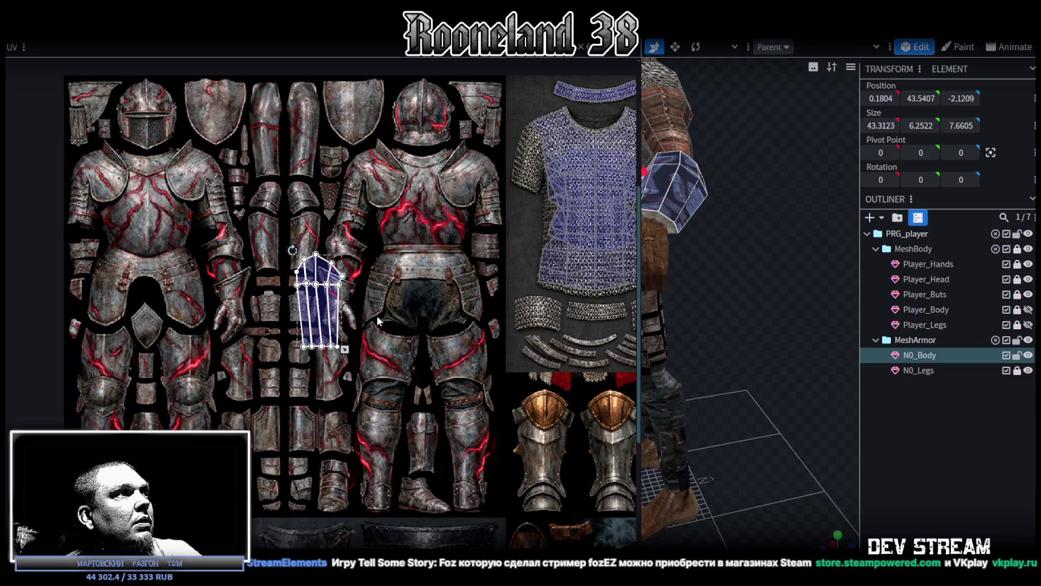
pyautogui.scroll(-1, 369, 300)
pyautogui.scroll(1, 373, 296)
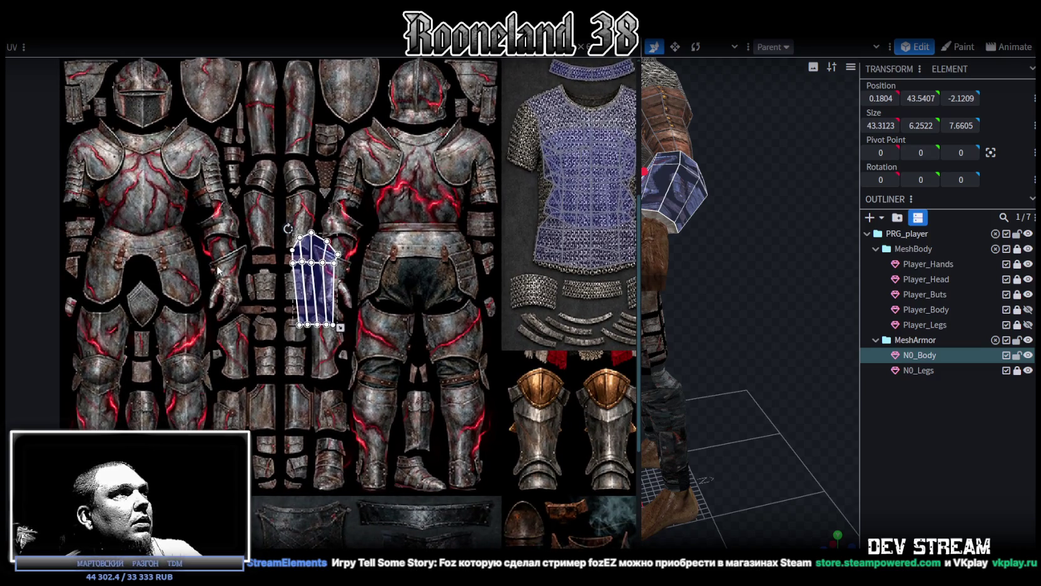
pyautogui.moveTo(682, 332)
pyautogui.mouseDown()
pyautogui.moveTo(742, 341)
pyautogui.moveTo(752, 391)
pyautogui.moveTo(843, 369)
pyautogui.moveTo(832, 375)
pyautogui.mouseUp()
pyautogui.scroll(1, 333, 376)
pyautogui.moveTo(333, 376)
pyautogui.mouseDown(button='middle')
pyautogui.moveTo(362, 362)
pyautogui.moveTo(390, 400)
pyautogui.moveTo(347, 371)
pyautogui.mouseUp(button='middle')
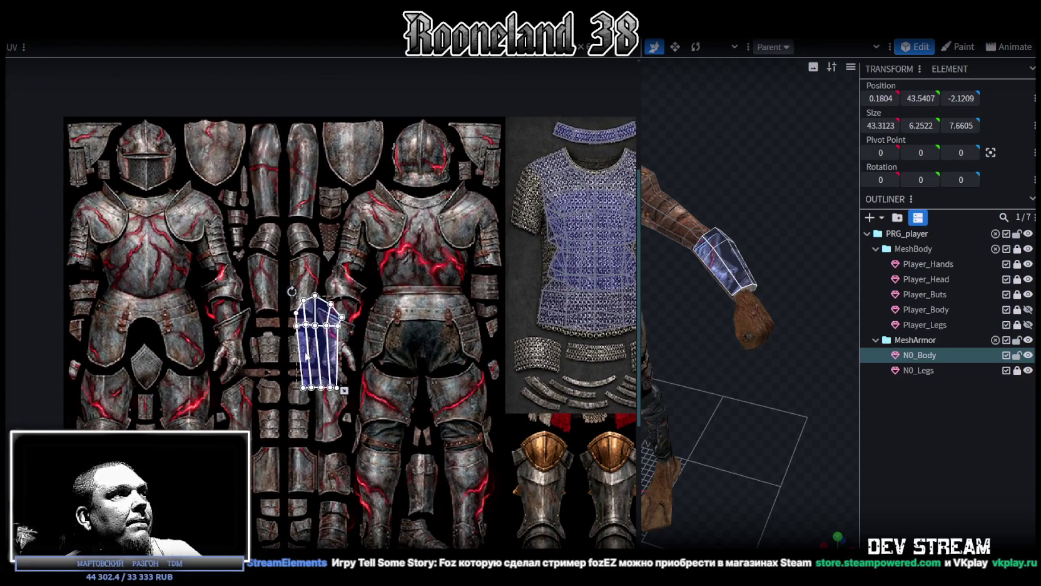
pyautogui.moveTo(307, 355)
pyautogui.mouseDown()
pyautogui.moveTo(285, 308)
pyautogui.moveTo(338, 350)
pyautogui.moveTo(305, 314)
pyautogui.mouseUp()
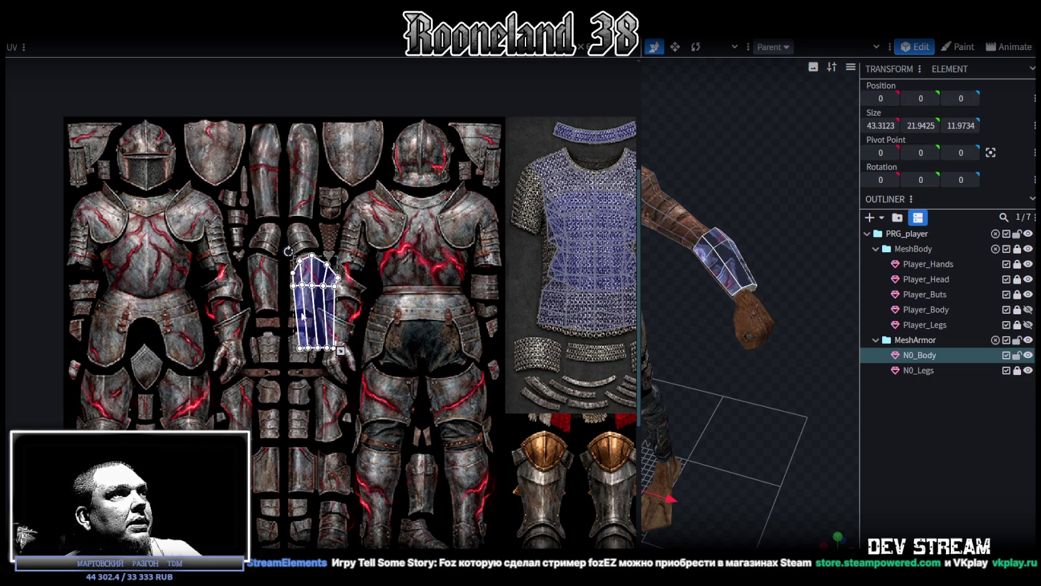
pyautogui.scroll(4, 293, 278)
pyautogui.moveTo(326, 280); pyautogui.dragTo(324, 275)
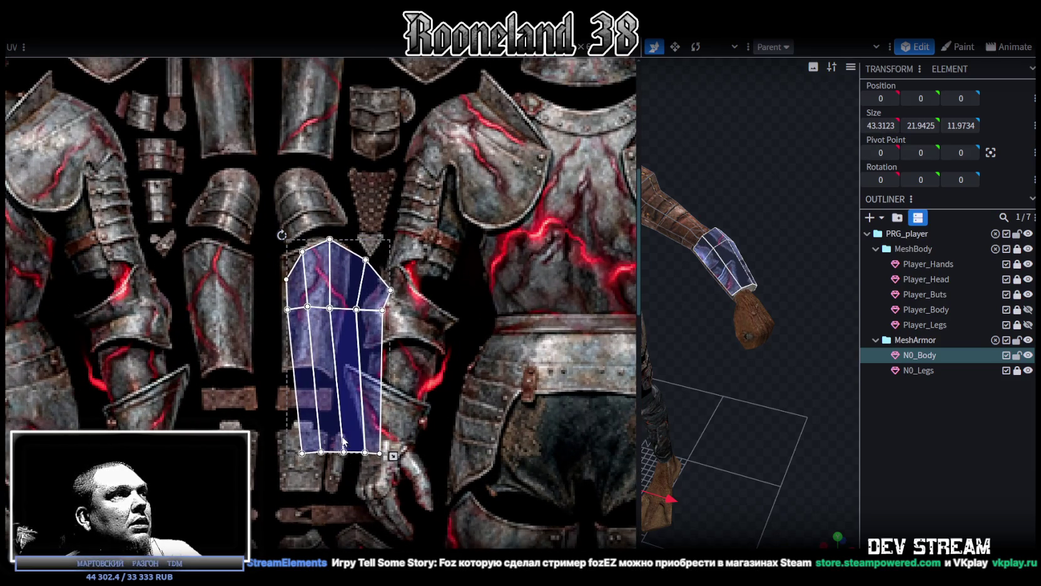
# Place the island on the steel bracer plate and scale it down to fit.
pyautogui.scroll(-3, 343, 445)
pyautogui.moveTo(332, 404); pyautogui.dragTo(296, 419)
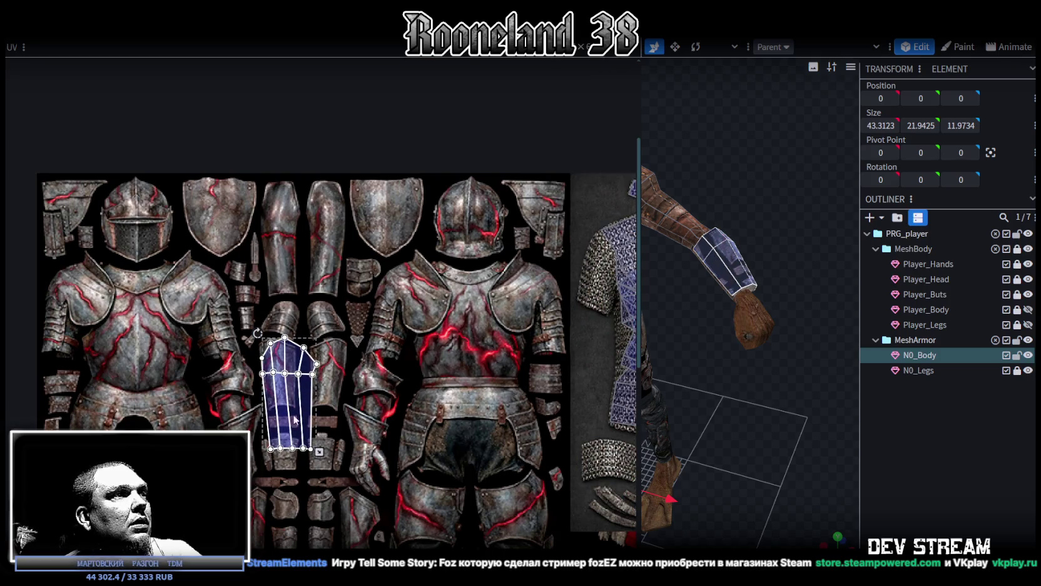
pyautogui.moveTo(319, 451); pyautogui.dragTo(295, 403)
pyautogui.scroll(5, 260, 338)
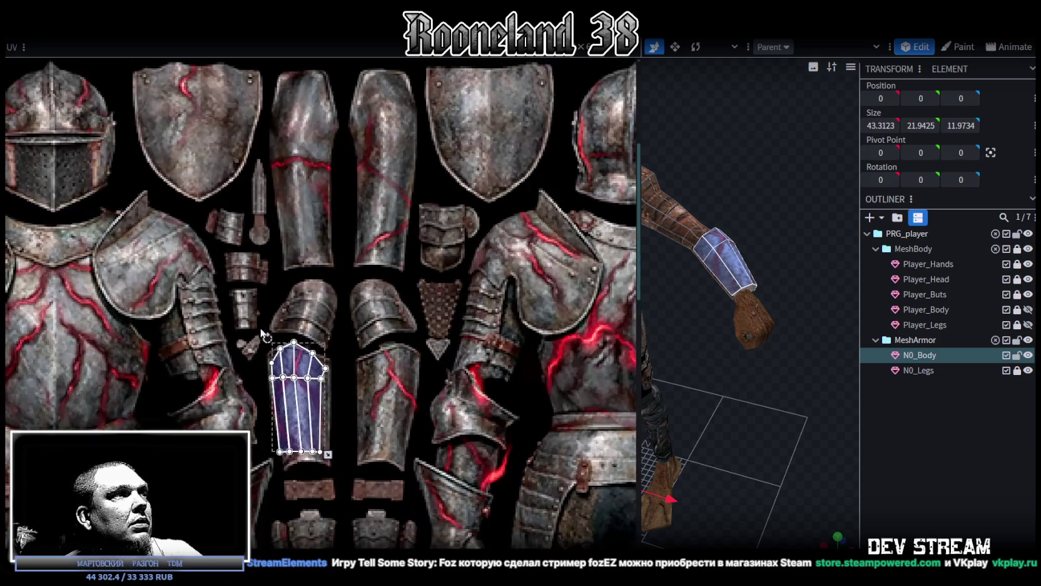
pyautogui.moveTo(321, 445); pyautogui.dragTo(317, 448)
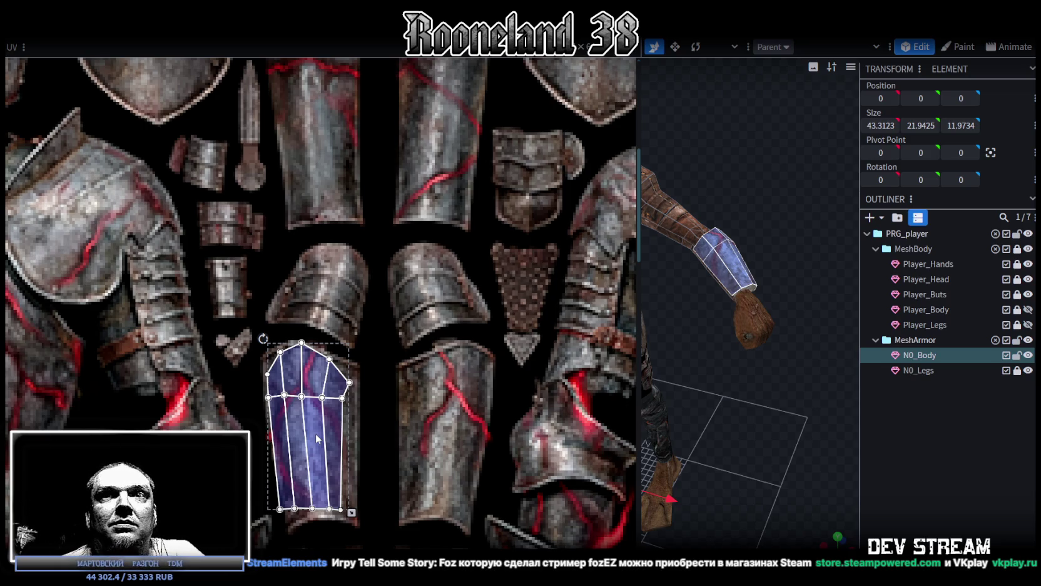
# Raise the left corner of the vambrace's small left triangular UV face.
pyautogui.scroll(3, 275, 341)
pyautogui.click(286, 376)
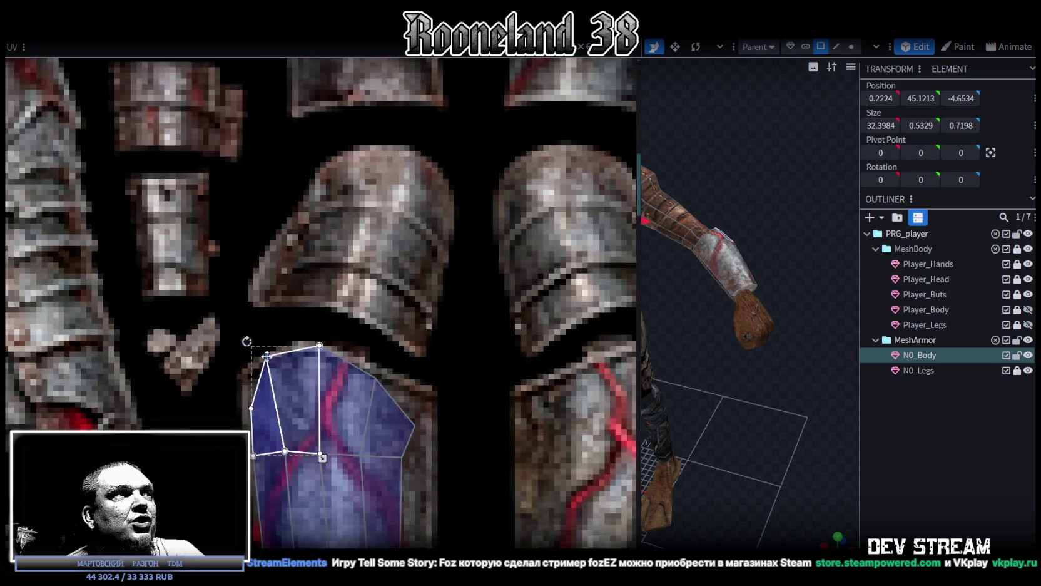
pyautogui.click(257, 414)
pyautogui.moveTo(250, 408)
pyautogui.mouseDown()
pyautogui.moveTo(241, 378)
pyautogui.moveTo(263, 377)
pyautogui.mouseUp()
pyautogui.scroll(-2, 255, 399)
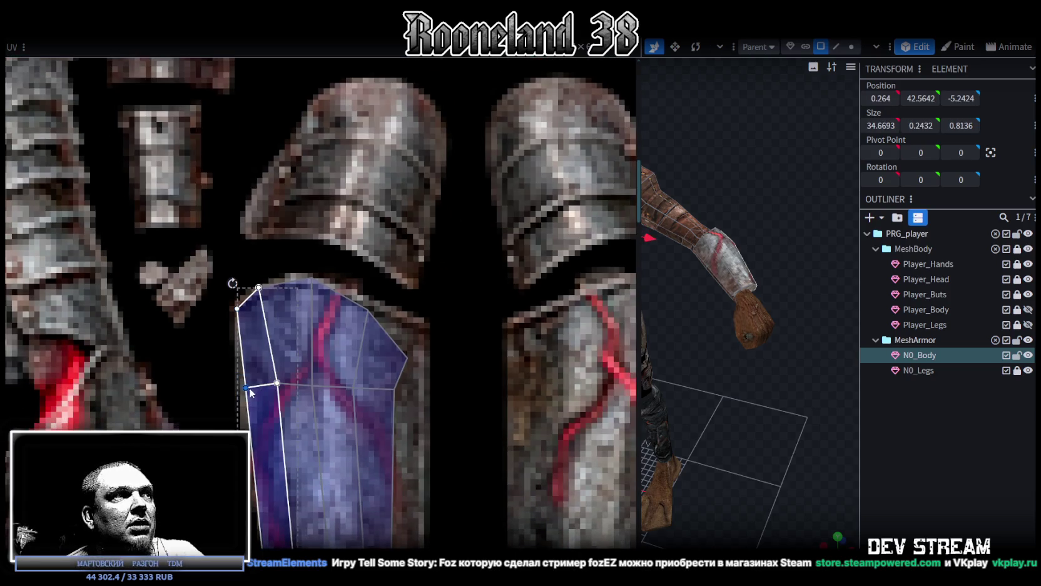
pyautogui.scroll(1, 301, 413)
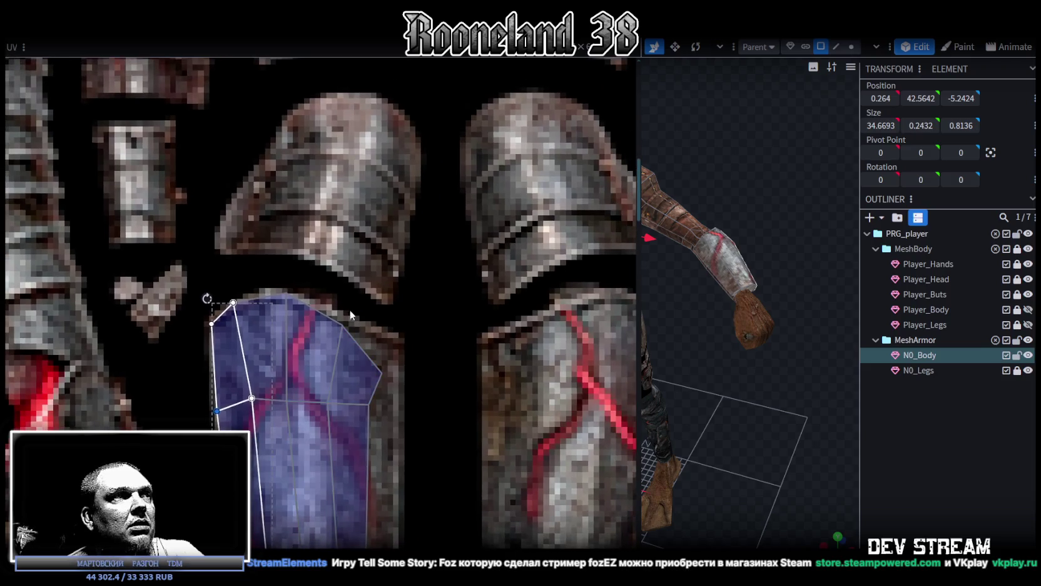
# Pull the right face's UV corner out to the bracer plate's edge.
pyautogui.click(349, 334)
pyautogui.click(368, 356)
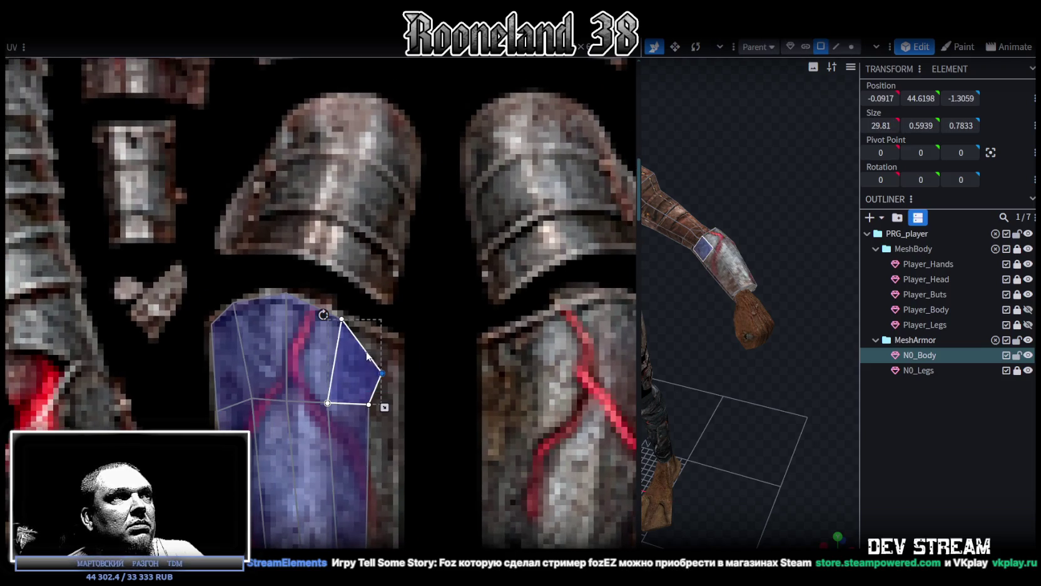
pyautogui.moveTo(382, 371)
pyautogui.mouseDown()
pyautogui.moveTo(400, 340)
pyautogui.moveTo(389, 361)
pyautogui.mouseUp()
pyautogui.scroll(-4, 401, 340)
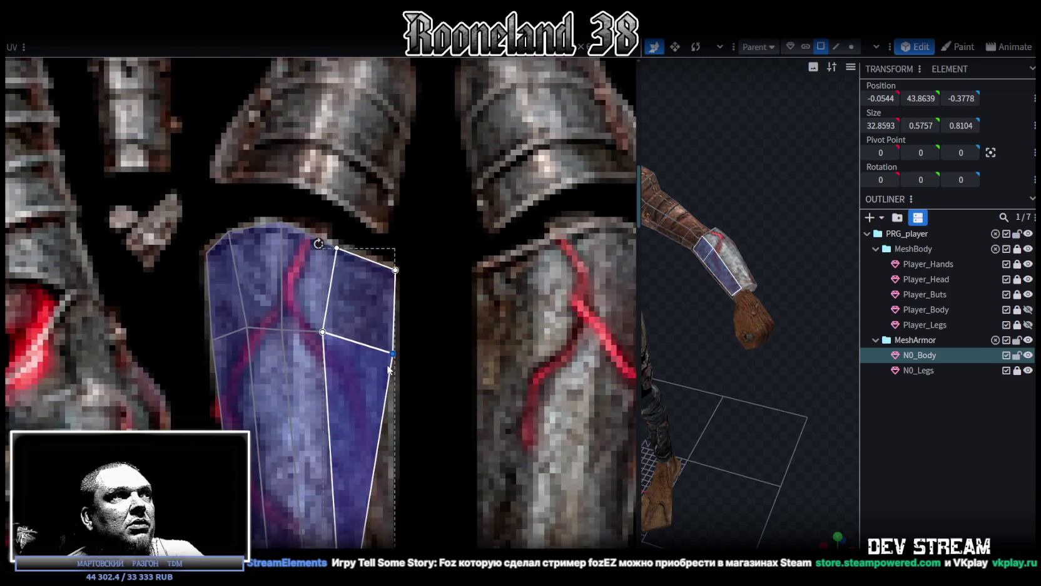
# Drag the right column's bottom-right UV corner out to the plate's edge.
pyautogui.click(283, 330)
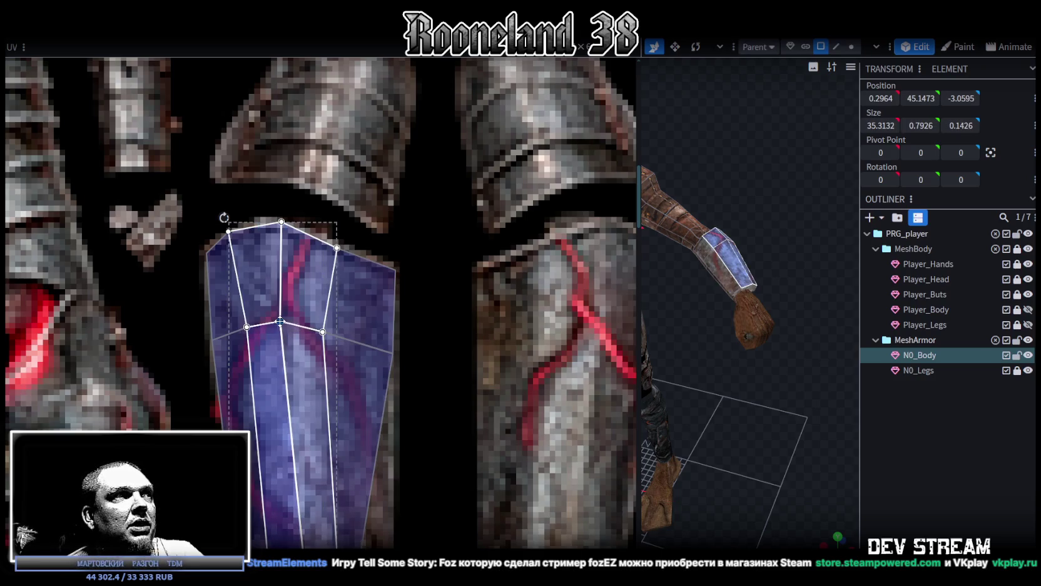
pyautogui.moveTo(184, 311)
pyautogui.mouseDown()
pyautogui.moveTo(251, 335)
pyautogui.moveTo(237, 330)
pyautogui.mouseUp()
pyautogui.scroll(-3, 251, 363)
pyautogui.scroll(2, 244, 415)
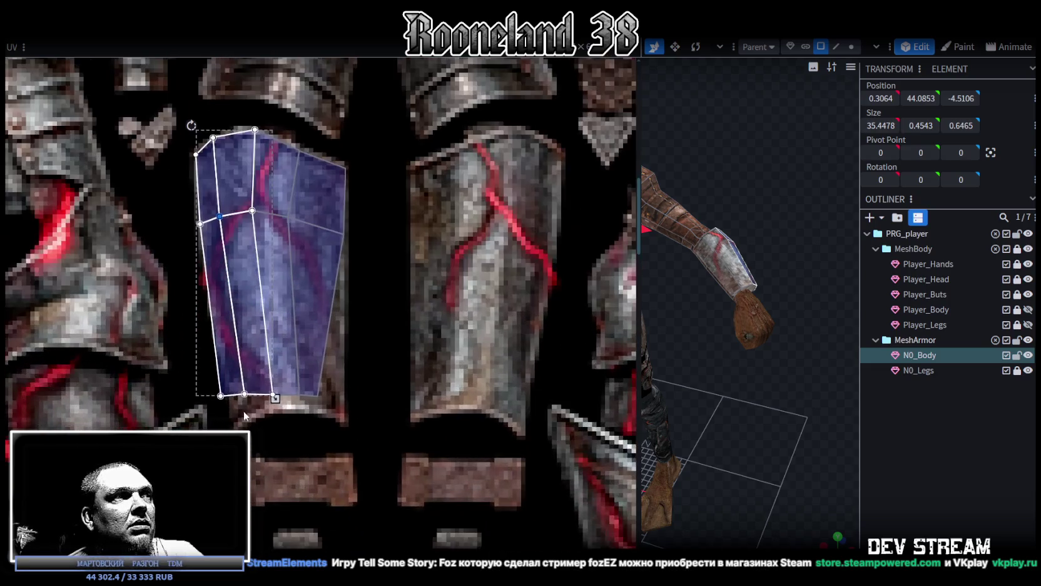
pyautogui.click(279, 389)
pyautogui.click(319, 394)
pyautogui.moveTo(319, 394); pyautogui.dragTo(342, 413)
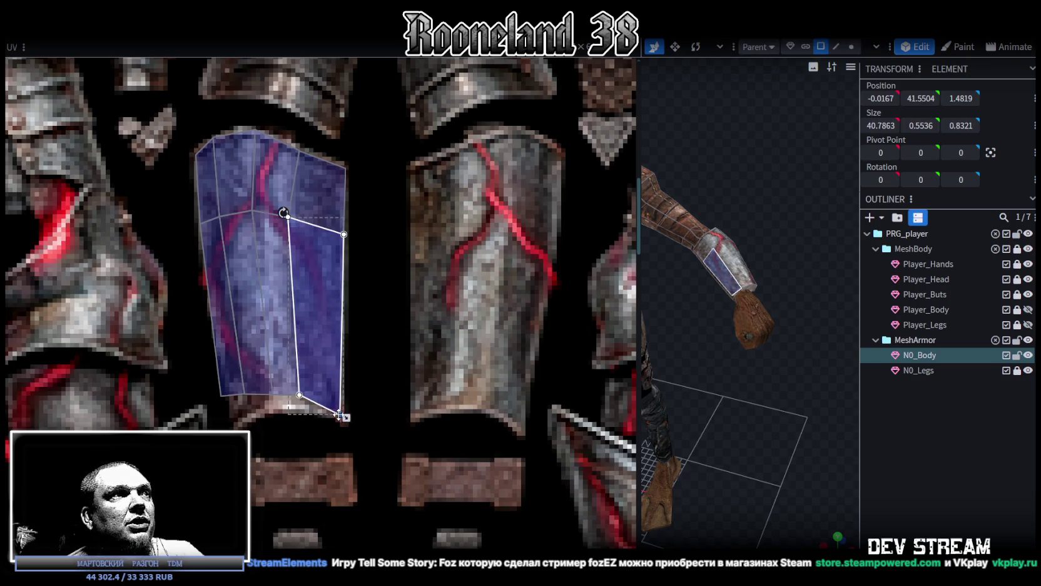
# Move the bottom-edge vertices of the left UV columns down to the plate's edge.
pyautogui.keyDown('shift'); pyautogui.click(299, 393); pyautogui.keyUp('shift')
pyautogui.moveTo(309, 398)
pyautogui.mouseDown()
pyautogui.moveTo(318, 406)
pyautogui.moveTo(264, 417)
pyautogui.mouseUp()
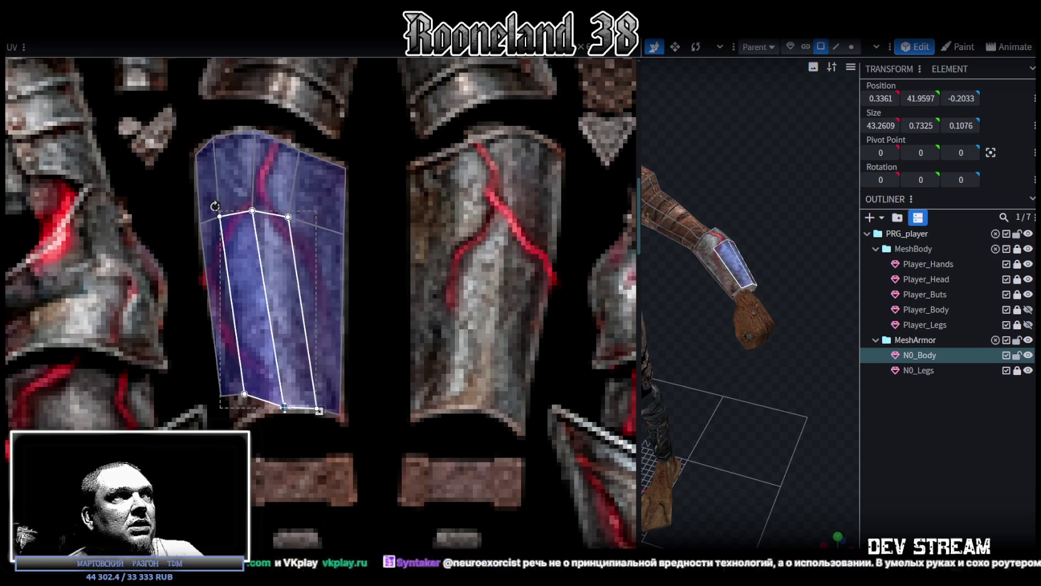
pyautogui.click(245, 381)
pyautogui.moveTo(244, 395)
pyautogui.mouseDown()
pyautogui.moveTo(253, 411)
pyautogui.moveTo(229, 383)
pyautogui.moveTo(234, 424)
pyautogui.mouseUp()
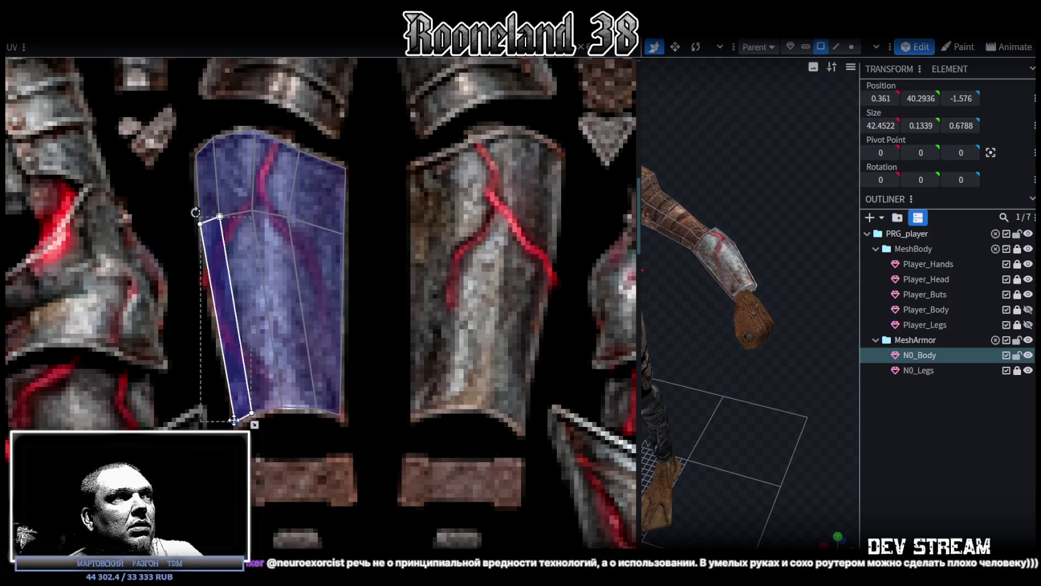
# Lower the island's middle row of vertices and shift it right to fit the plate.
pyautogui.scroll(-2, 225, 375)
pyautogui.scroll(-1, 226, 376)
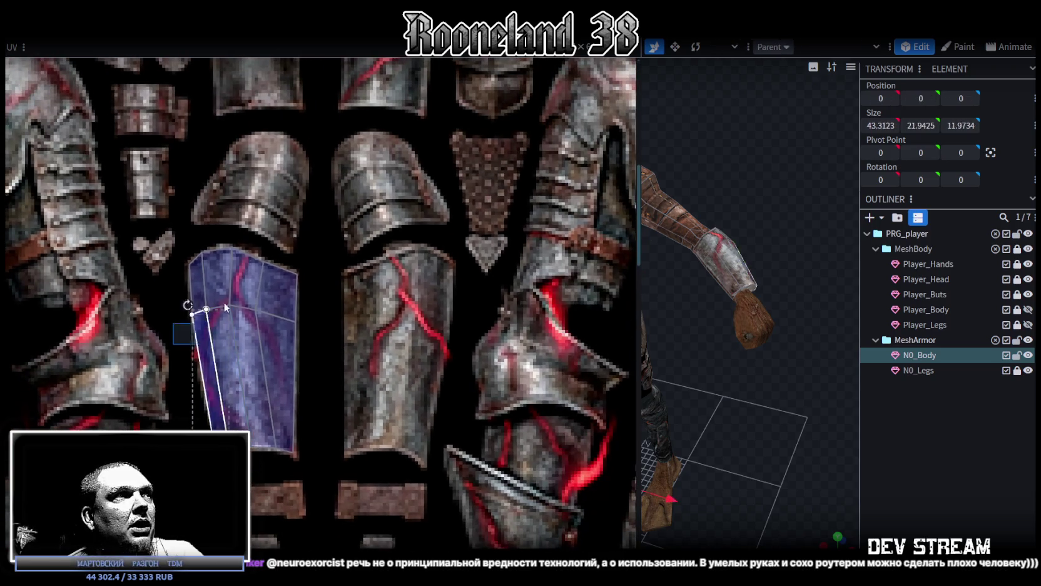
pyautogui.moveTo(173, 345); pyautogui.dragTo(325, 278)
pyautogui.moveTo(257, 311); pyautogui.dragTo(259, 334)
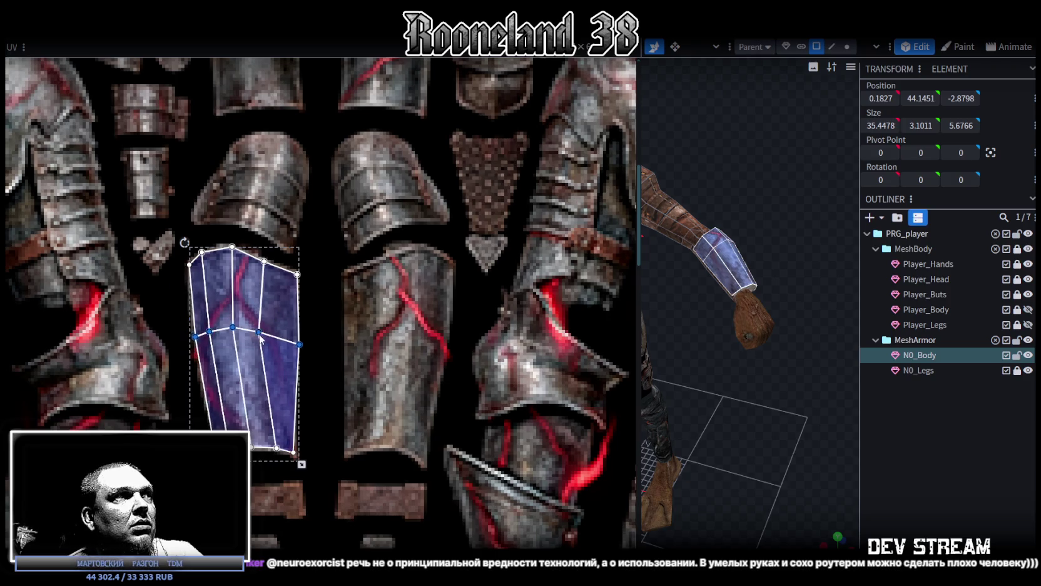
pyautogui.click(281, 376)
pyautogui.scroll(2, 305, 341)
pyautogui.click(312, 336)
pyautogui.moveTo(293, 316)
pyautogui.mouseDown()
pyautogui.moveTo(188, 332)
pyautogui.moveTo(251, 331)
pyautogui.mouseUp()
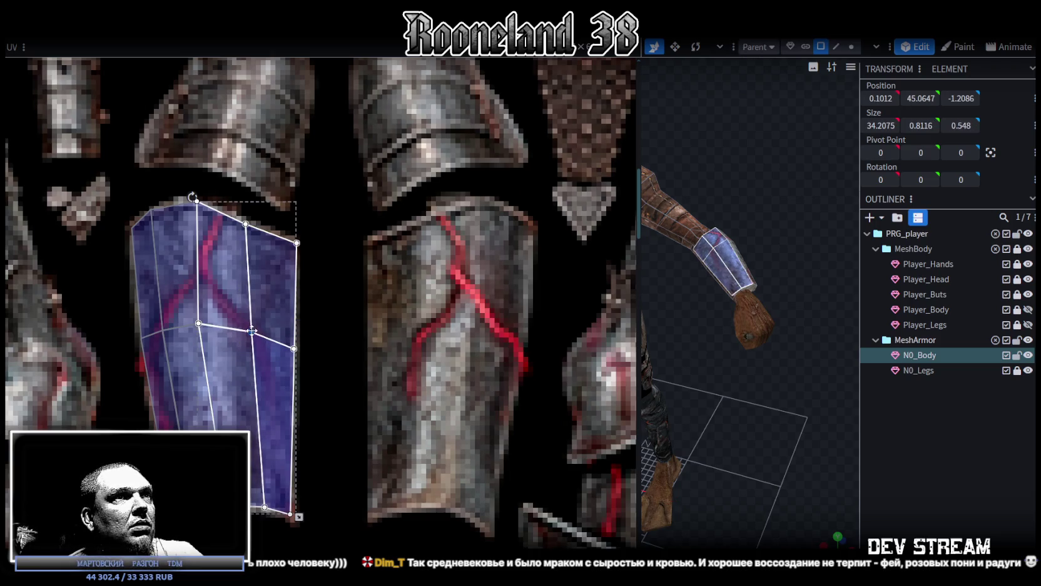
# Check the textured vambrace on the model and widen the 3D view beside the UVs.
pyautogui.click(935, 476)
pyautogui.moveTo(713, 376)
pyautogui.mouseDown()
pyautogui.moveTo(635, 316)
pyautogui.moveTo(465, 302)
pyautogui.mouseUp()
pyautogui.click(597, 285)
pyautogui.moveTo(597, 284)
pyautogui.mouseDown()
pyautogui.moveTo(532, 301)
pyautogui.moveTo(582, 426)
pyautogui.moveTo(519, 401)
pyautogui.mouseUp()
pyautogui.scroll(3, 548, 409)
pyautogui.scroll(3, 585, 421)
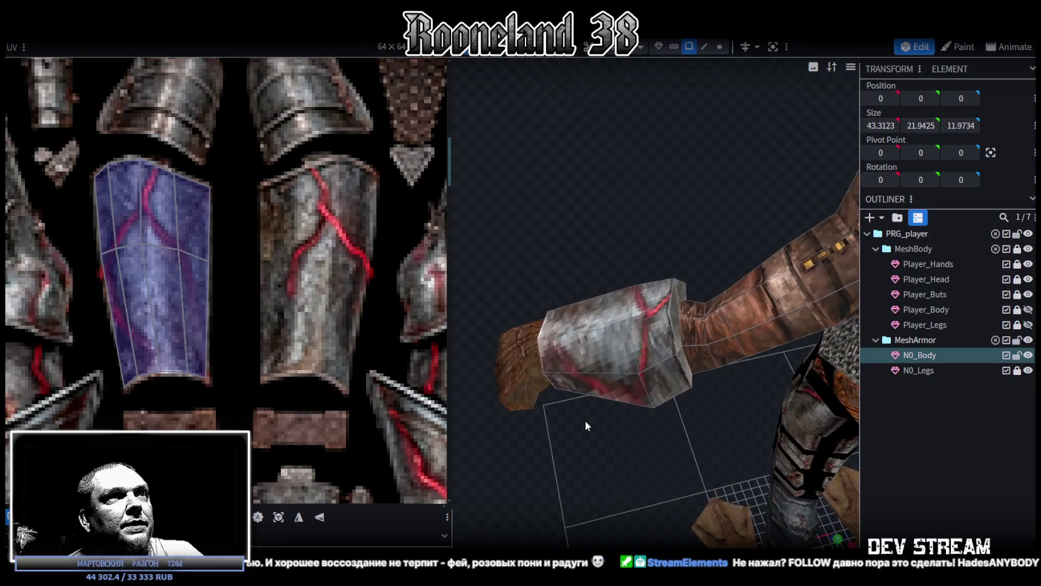
# Move the selected steel vambrace -0.5 along X.
pyautogui.click(671, 297)
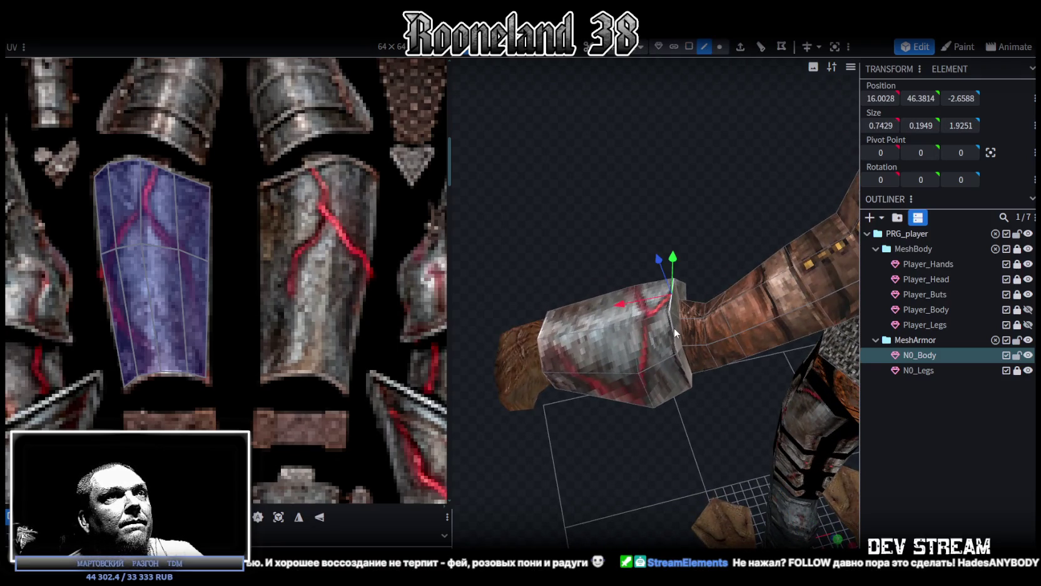
pyautogui.moveTo(675, 281); pyautogui.dragTo(667, 201)
pyautogui.moveTo(652, 309)
pyautogui.mouseDown()
pyautogui.moveTo(665, 306)
pyautogui.moveTo(660, 291)
pyautogui.moveTo(771, 267)
pyautogui.moveTo(792, 234)
pyautogui.mouseUp()
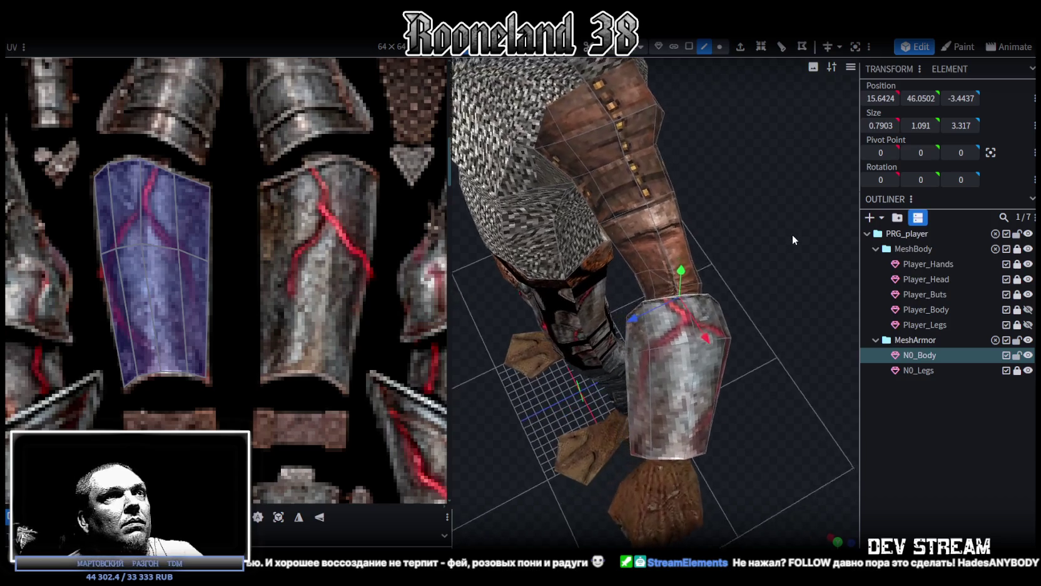
pyautogui.click(704, 296)
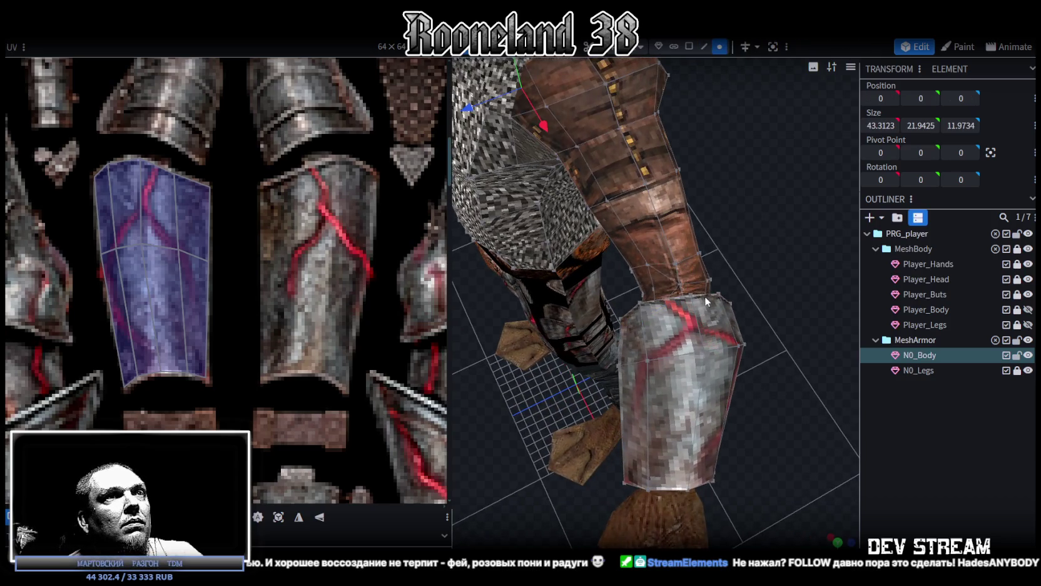
# Select the vambrace faces and push them +0.5 along Z.
pyautogui.click(714, 326)
pyautogui.moveTo(714, 326)
pyautogui.mouseDown()
pyautogui.moveTo(648, 266)
pyautogui.moveTo(557, 215)
pyautogui.moveTo(556, 200)
pyautogui.moveTo(618, 150)
pyautogui.moveTo(714, 144)
pyautogui.moveTo(736, 128)
pyautogui.moveTo(675, 101)
pyautogui.moveTo(545, 110)
pyautogui.mouseUp()
pyautogui.click(555, 296)
pyautogui.moveTo(589, 257)
pyautogui.mouseDown()
pyautogui.moveTo(655, 396)
pyautogui.moveTo(579, 397)
pyautogui.mouseUp()
pyautogui.moveTo(639, 371)
pyautogui.mouseDown()
pyautogui.moveTo(648, 370)
pyautogui.moveTo(595, 328)
pyautogui.moveTo(645, 383)
pyautogui.moveTo(593, 435)
pyautogui.moveTo(566, 443)
pyautogui.moveTo(637, 402)
pyautogui.moveTo(774, 391)
pyautogui.moveTo(734, 351)
pyautogui.moveTo(664, 347)
pyautogui.moveTo(657, 366)
pyautogui.moveTo(533, 463)
pyautogui.moveTo(559, 483)
pyautogui.moveTo(610, 478)
pyautogui.moveTo(769, 421)
pyautogui.moveTo(777, 393)
pyautogui.moveTo(740, 400)
pyautogui.moveTo(710, 323)
pyautogui.moveTo(734, 310)
pyautogui.mouseUp()
pyautogui.click(719, 46)
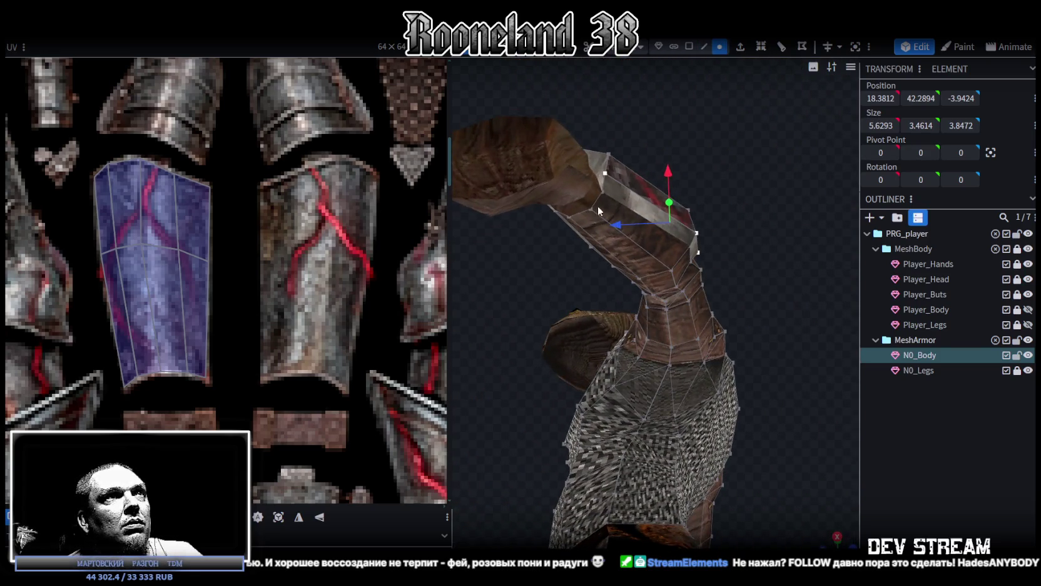
# Pull a vambrace vertex slightly inward toward the frog's arm.
pyautogui.click(606, 173)
pyautogui.moveTo(616, 157)
pyautogui.mouseDown()
pyautogui.moveTo(636, 127)
pyautogui.moveTo(604, 165)
pyautogui.moveTo(591, 117)
pyautogui.moveTo(544, 294)
pyautogui.moveTo(553, 317)
pyautogui.mouseUp()
pyautogui.moveTo(517, 260)
pyautogui.mouseDown()
pyautogui.moveTo(539, 291)
pyautogui.moveTo(687, 373)
pyautogui.moveTo(775, 371)
pyautogui.moveTo(570, 401)
pyautogui.moveTo(671, 73)
pyautogui.mouseUp()
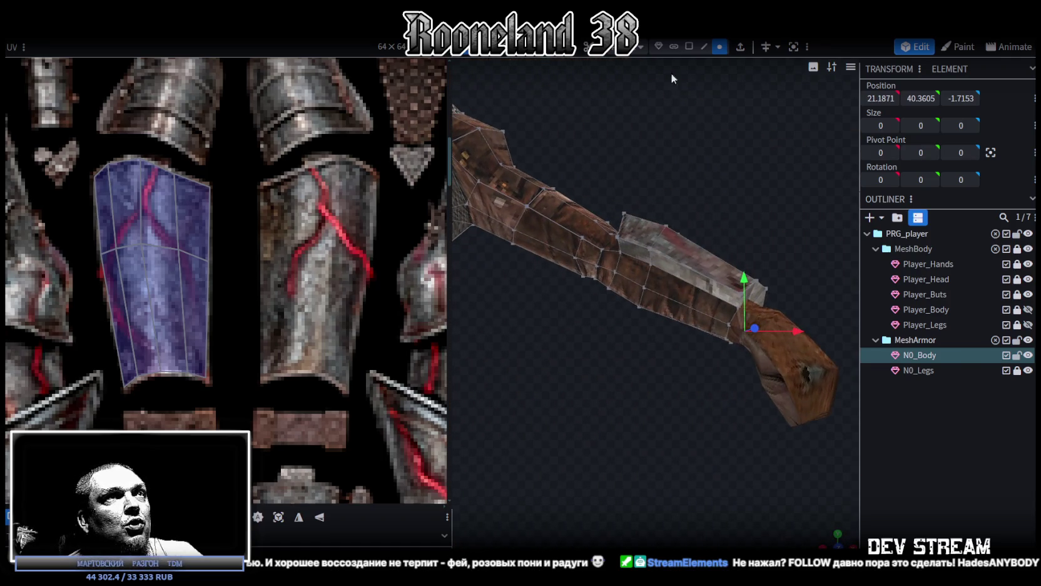
pyautogui.click(689, 273)
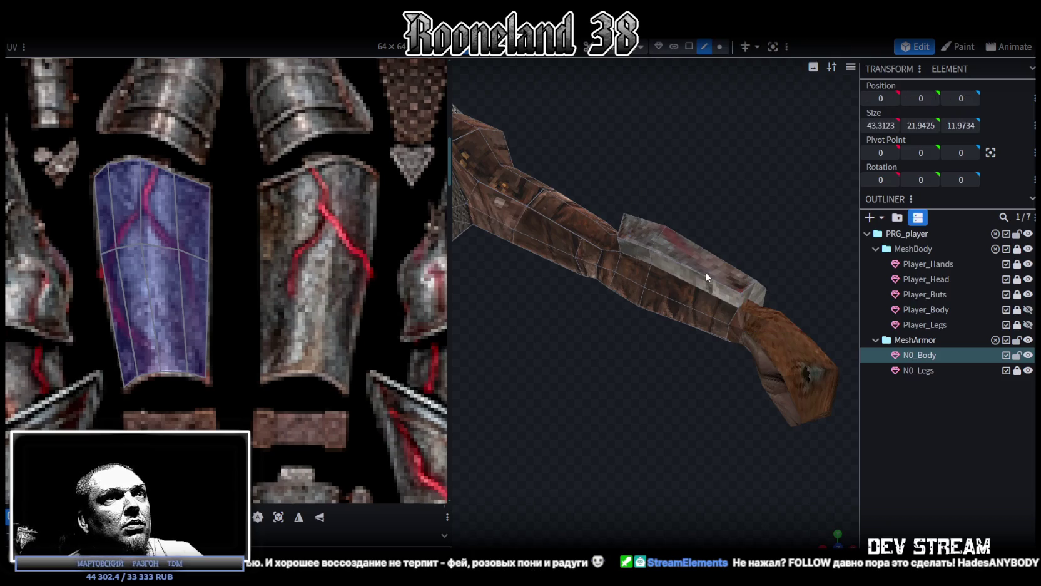
pyautogui.click(689, 269)
pyautogui.moveTo(634, 241)
pyautogui.mouseDown()
pyautogui.moveTo(650, 413)
pyautogui.moveTo(561, 378)
pyautogui.moveTo(594, 255)
pyautogui.mouseUp()
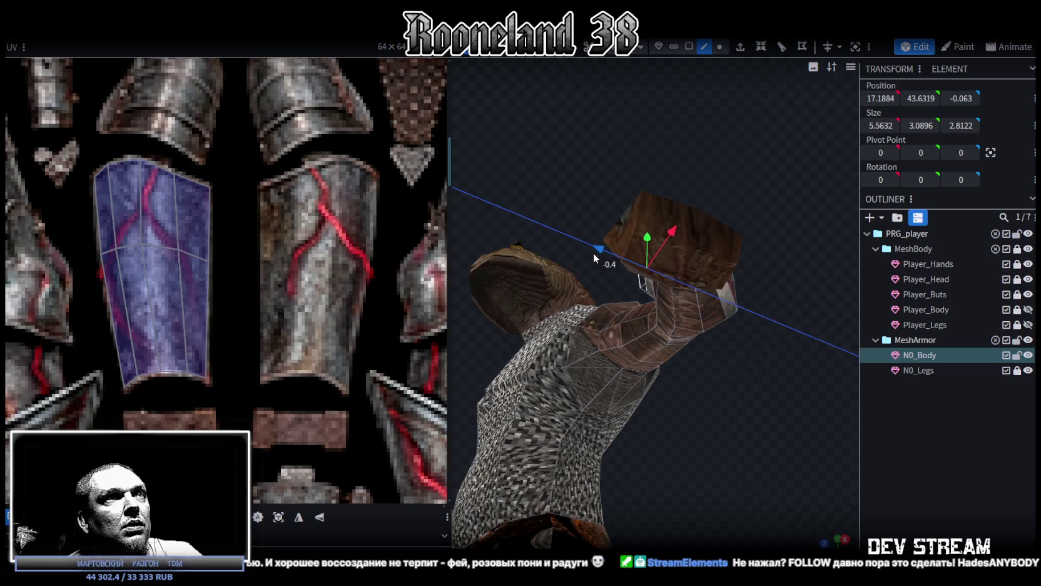
pyautogui.moveTo(669, 447)
pyautogui.mouseDown()
pyautogui.moveTo(716, 495)
pyautogui.moveTo(696, 445)
pyautogui.mouseUp()
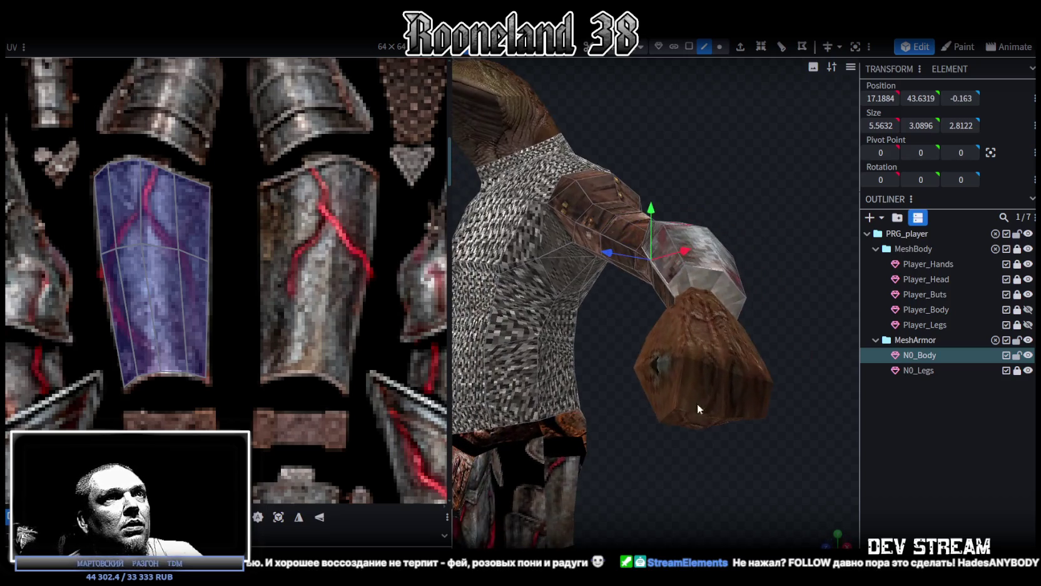
pyautogui.moveTo(637, 233)
pyautogui.mouseDown()
pyautogui.moveTo(655, 427)
pyautogui.moveTo(767, 442)
pyautogui.moveTo(766, 399)
pyautogui.moveTo(600, 377)
pyautogui.moveTo(569, 395)
pyautogui.moveTo(476, 396)
pyautogui.moveTo(443, 354)
pyautogui.mouseUp()
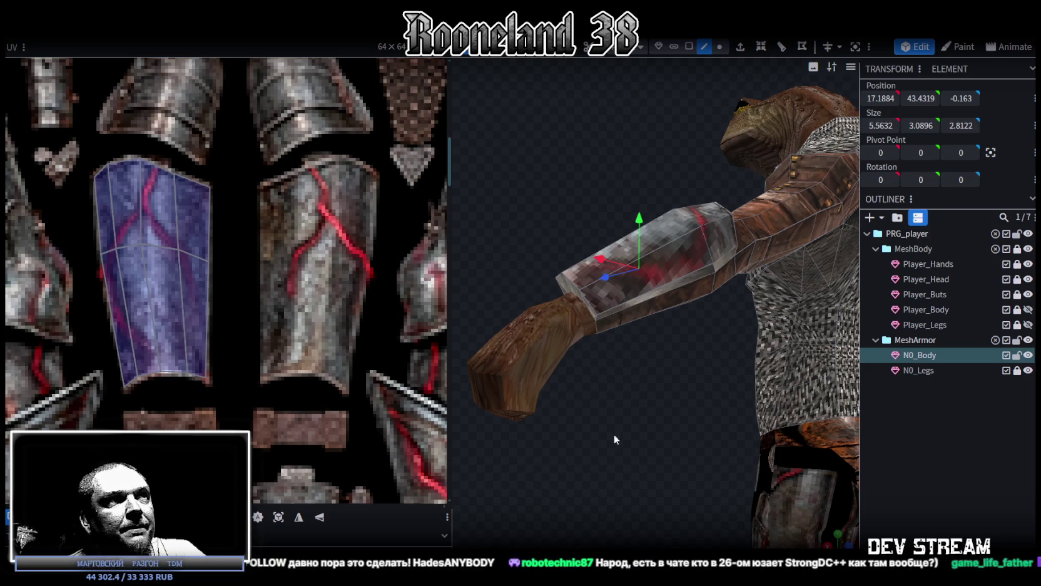
pyautogui.moveTo(595, 434); pyautogui.dragTo(589, 269)
# Select the vambrace's end faces and move them 0.5 on X and -0.5 on Y.
pyautogui.click(595, 283)
pyautogui.keyDown('shift'); pyautogui.click(571, 257); pyautogui.keyUp('shift')
pyautogui.moveTo(548, 253); pyautogui.dragTo(714, 307)
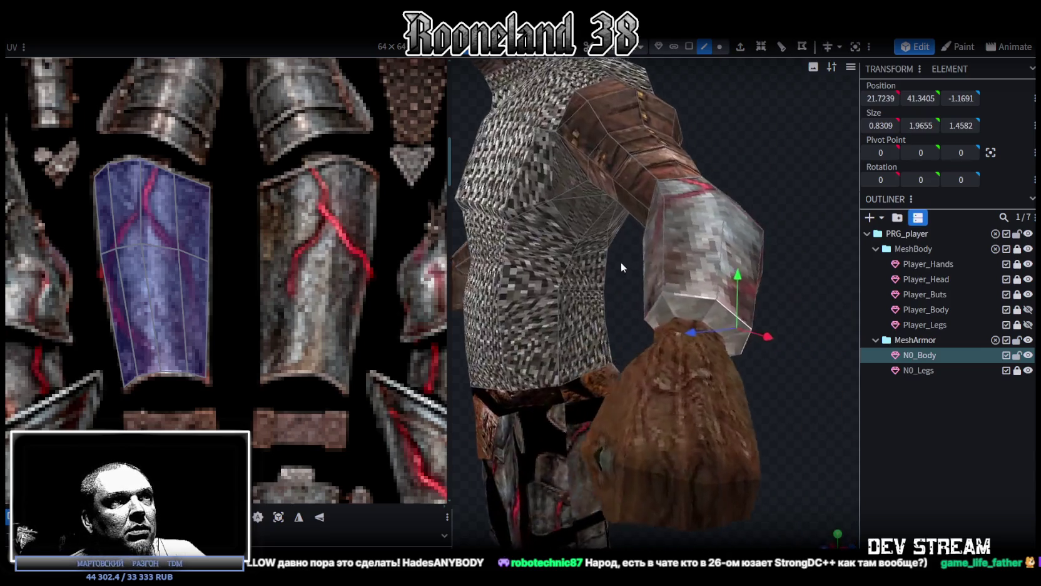
pyautogui.click(680, 311)
pyautogui.click(694, 308)
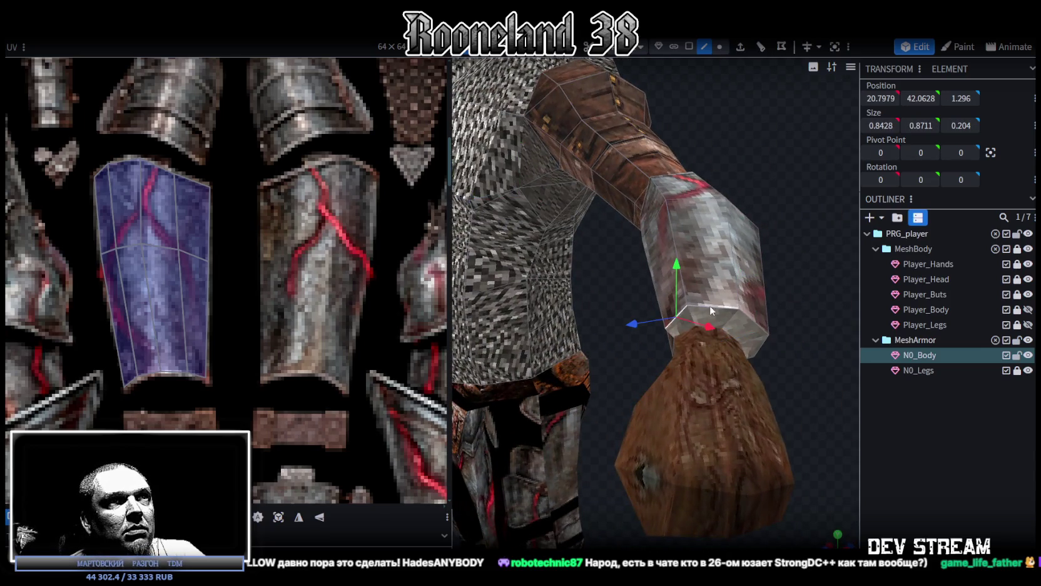
pyautogui.keyDown('shift'); pyautogui.click(767, 323); pyautogui.keyUp('shift')
pyautogui.moveTo(793, 352); pyautogui.dragTo(714, 342)
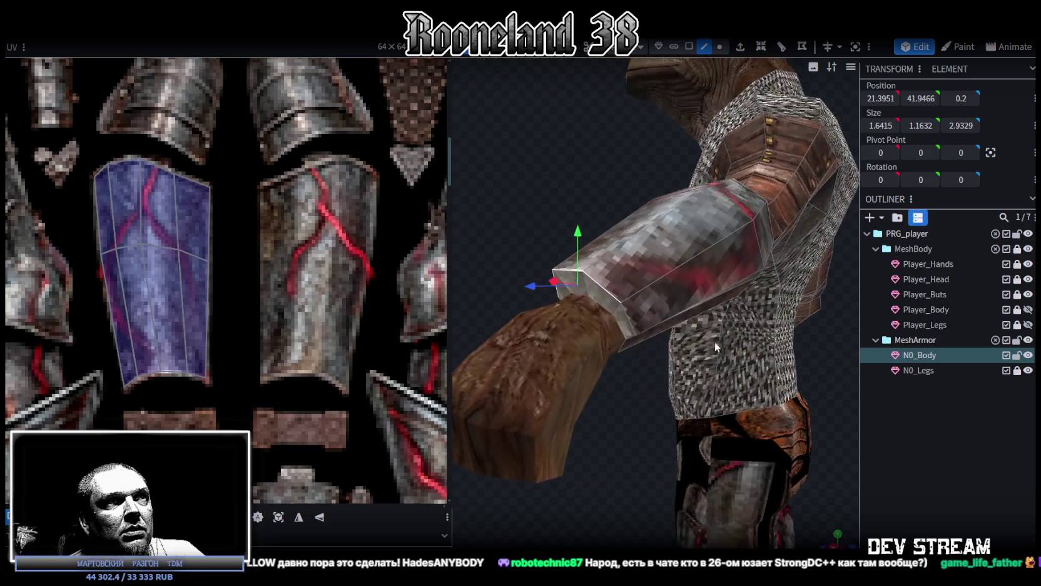
pyautogui.keyDown('shift'); pyautogui.click(622, 319); pyautogui.keyUp('shift')
pyautogui.moveTo(621, 320); pyautogui.dragTo(559, 371)
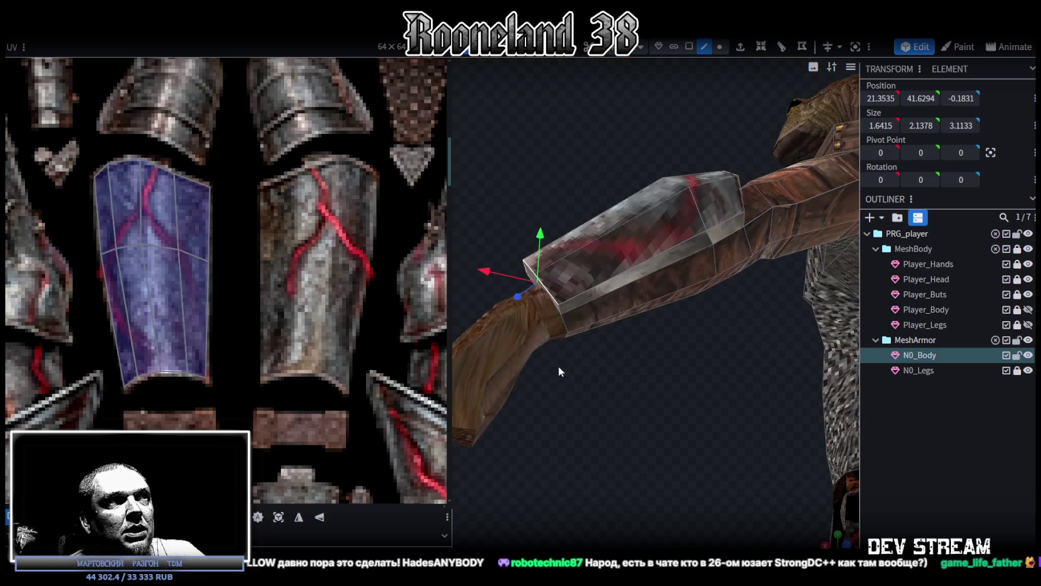
pyautogui.moveTo(487, 276); pyautogui.dragTo(471, 273)
pyautogui.moveTo(612, 436); pyautogui.dragTo(661, 446)
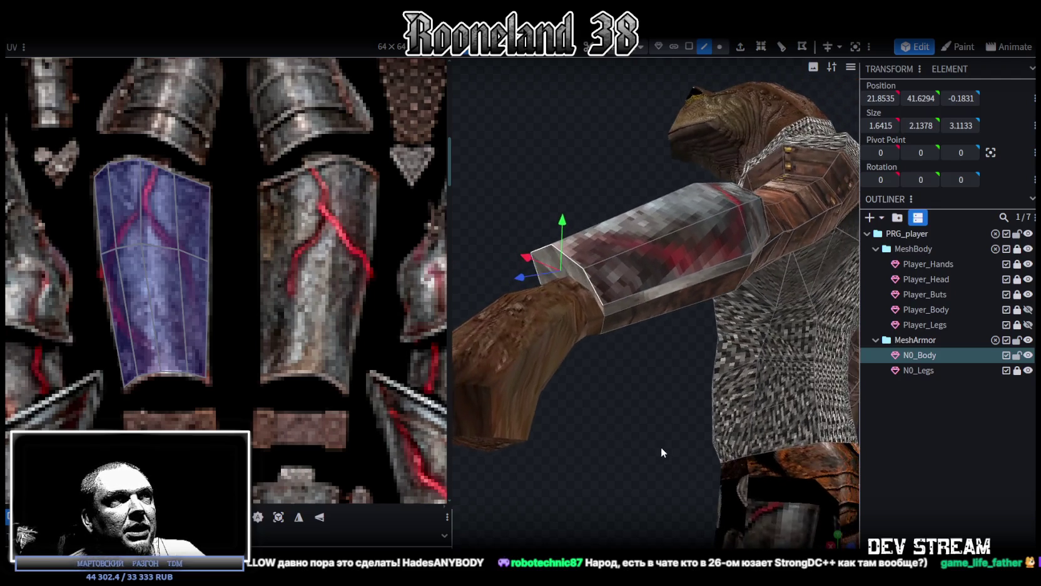
pyautogui.moveTo(560, 231); pyautogui.dragTo(559, 239)
pyautogui.moveTo(626, 388)
pyautogui.mouseDown()
pyautogui.moveTo(741, 505)
pyautogui.moveTo(669, 470)
pyautogui.moveTo(643, 478)
pyautogui.moveTo(679, 374)
pyautogui.moveTo(623, 356)
pyautogui.moveTo(752, 415)
pyautogui.moveTo(687, 383)
pyautogui.moveTo(673, 399)
pyautogui.moveTo(659, 469)
pyautogui.moveTo(694, 513)
pyautogui.moveTo(809, 477)
pyautogui.moveTo(681, 490)
pyautogui.moveTo(781, 476)
pyautogui.moveTo(744, 457)
pyautogui.moveTo(696, 396)
pyautogui.moveTo(708, 371)
pyautogui.mouseUp()
# Select the forearm bracer faces in face mode from front and side views.
pyautogui.moveTo(726, 412)
pyautogui.mouseDown()
pyautogui.moveTo(746, 357)
pyautogui.moveTo(731, 392)
pyautogui.moveTo(496, 413)
pyautogui.moveTo(452, 405)
pyautogui.moveTo(606, 421)
pyautogui.moveTo(550, 382)
pyautogui.moveTo(562, 337)
pyautogui.moveTo(551, 378)
pyautogui.moveTo(580, 385)
pyautogui.moveTo(567, 298)
pyautogui.moveTo(529, 336)
pyautogui.moveTo(606, 236)
pyautogui.mouseUp()
pyautogui.scroll(3, 544, 368)
pyautogui.scroll(2, 529, 336)
pyautogui.click(599, 265)
pyautogui.click(689, 47)
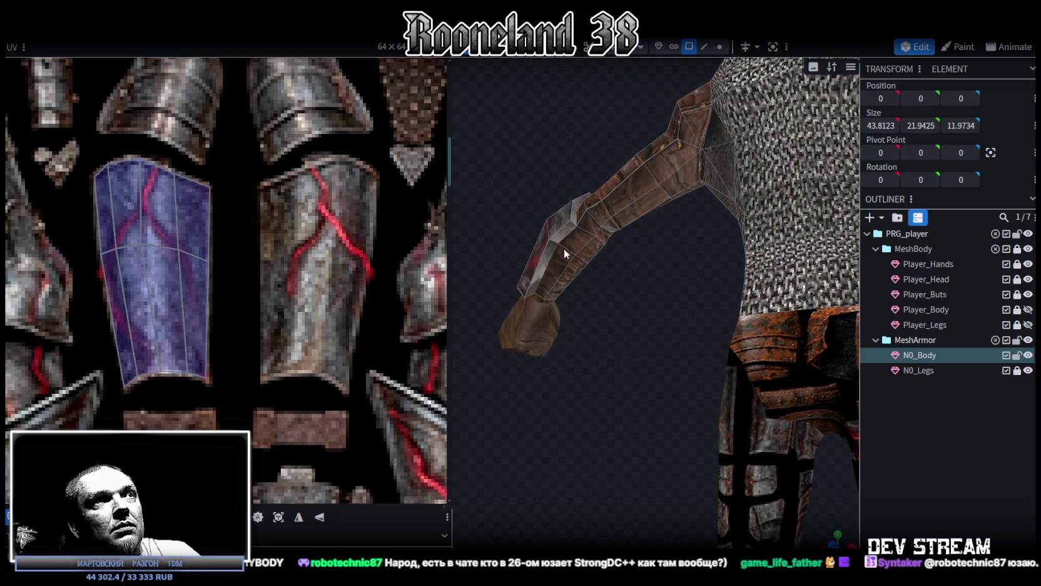
pyautogui.click(574, 234)
pyautogui.moveTo(594, 268)
pyautogui.mouseDown()
pyautogui.moveTo(622, 278)
pyautogui.moveTo(570, 275)
pyautogui.mouseUp()
pyautogui.click(570, 275)
pyautogui.keyDown('shift'); pyautogui.click(585, 271); pyautogui.keyUp('shift')
pyautogui.keyDown('shift'); pyautogui.click(587, 305); pyautogui.keyUp('shift')
pyautogui.keyDown('shift'); pyautogui.click(574, 311); pyautogui.keyUp('shift')
pyautogui.keyDown('shift'); pyautogui.click(559, 326); pyautogui.keyUp('shift')
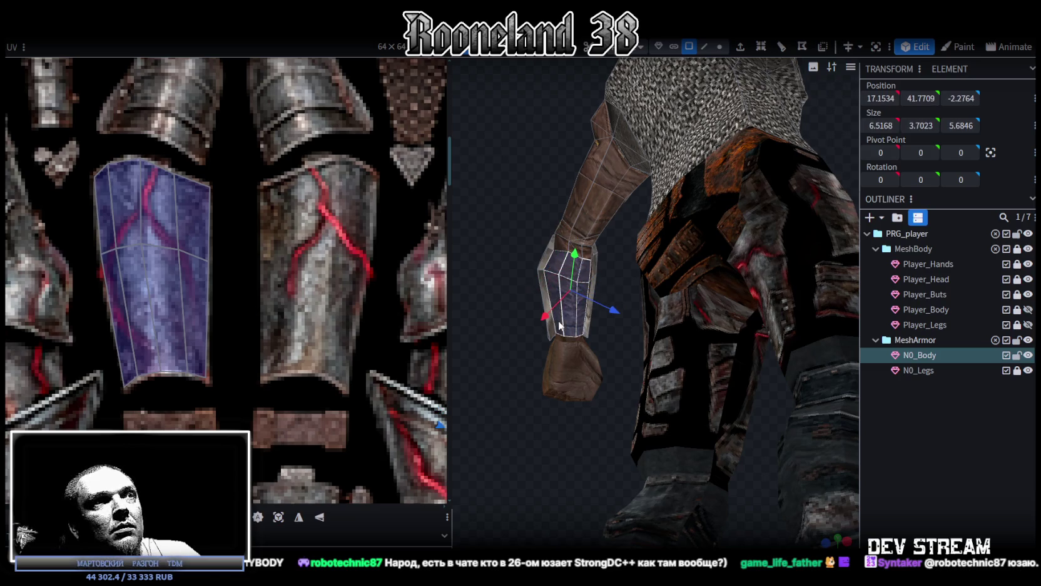
pyautogui.moveTo(625, 290); pyautogui.dragTo(436, 319)
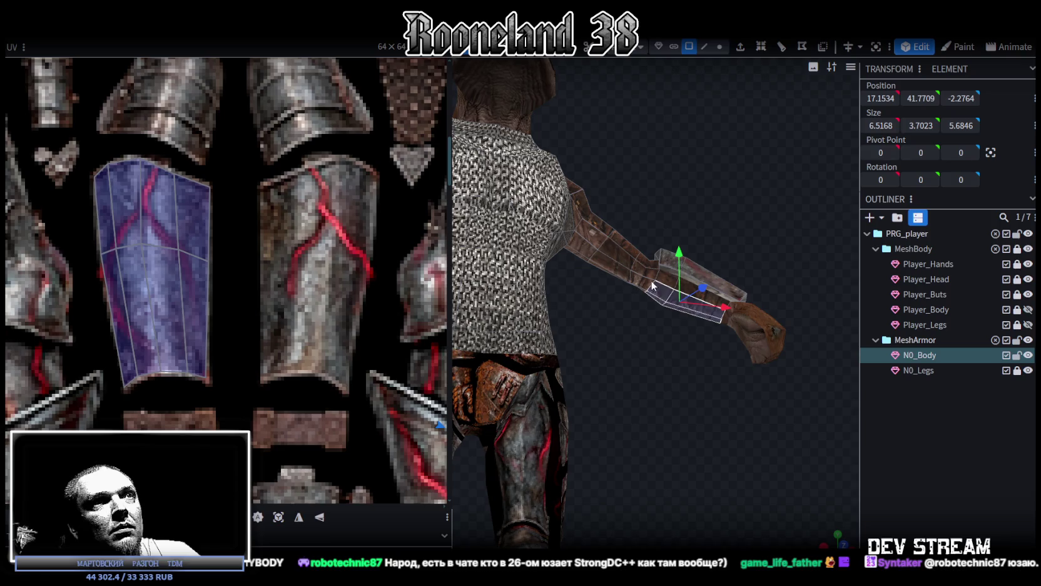
pyautogui.keyDown('shift'); pyautogui.click(712, 298); pyautogui.keyUp('shift')
pyautogui.scroll(-3, 261, 289)
# Move the forearm UV island onto the leather bracer strip of the texture atlas.
pyautogui.scroll(-2, 340, 289)
pyautogui.scroll(2, 196, 211)
pyautogui.scroll(1, 189, 232)
pyautogui.scroll(1, 207, 245)
pyautogui.scroll(2, 250, 260)
pyautogui.scroll(1, 283, 270)
pyautogui.moveTo(282, 270); pyautogui.dragTo(345, 266)
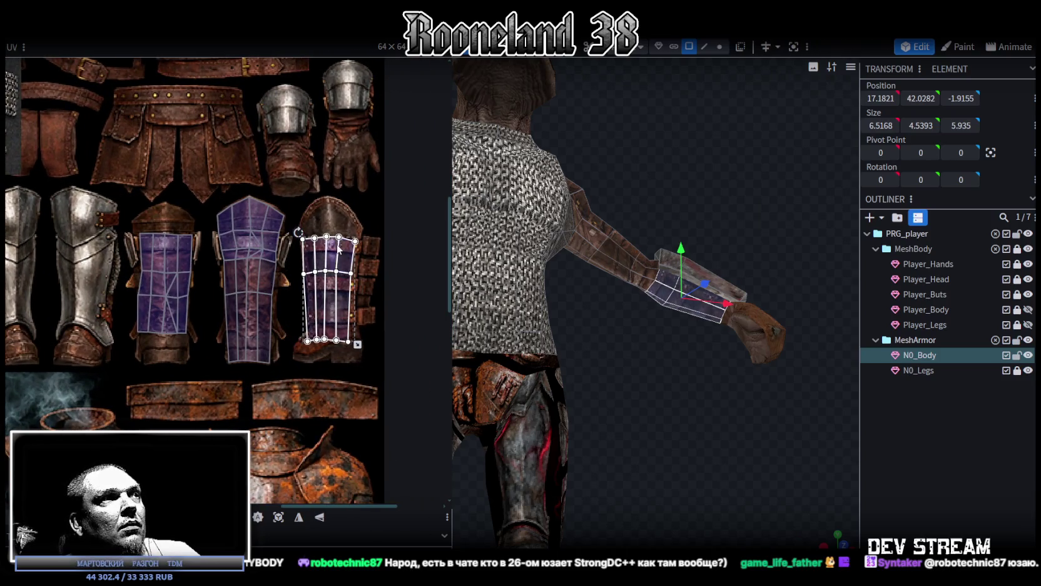
pyautogui.scroll(2, 339, 249)
pyautogui.moveTo(260, 246); pyautogui.dragTo(249, 256)
# Stretch the island wider and shorter over the bracer, and pull in its top vertices.
pyautogui.scroll(2, 372, 247)
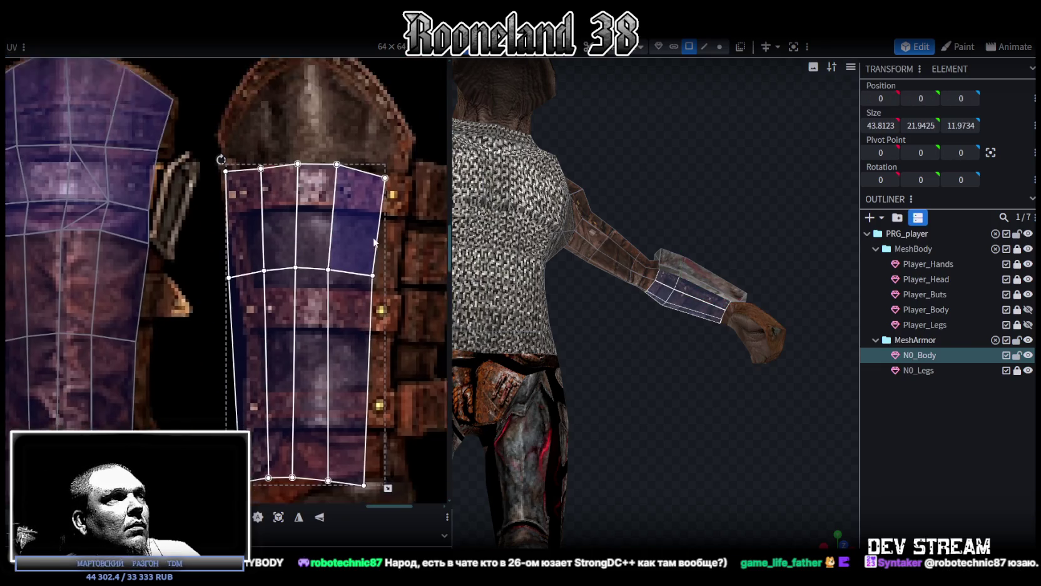
pyautogui.scroll(-1, 406, 371)
pyautogui.moveTo(393, 450); pyautogui.dragTo(418, 395)
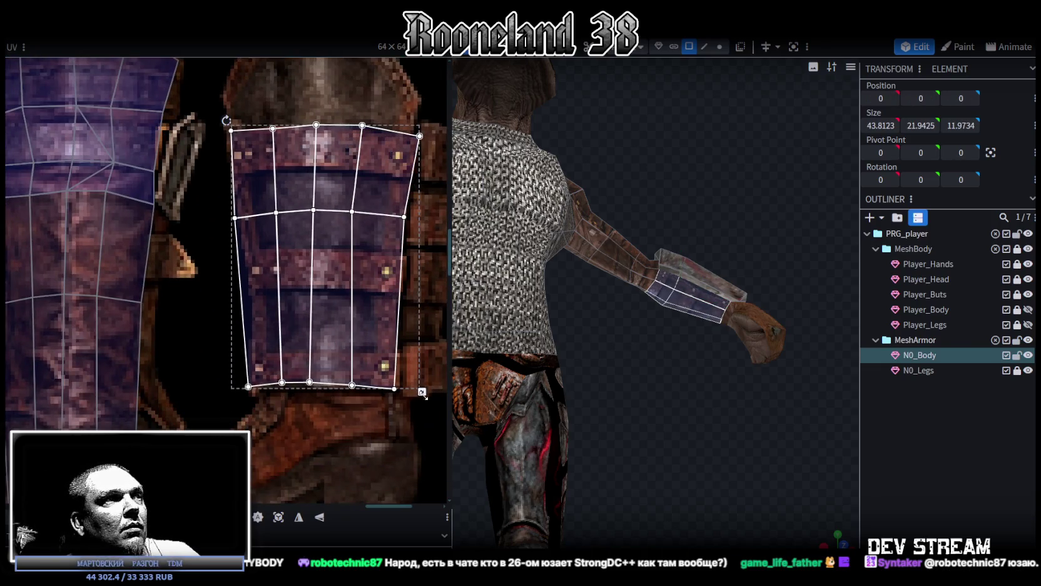
pyautogui.moveTo(327, 102)
pyautogui.mouseDown()
pyautogui.moveTo(371, 132)
pyautogui.moveTo(337, 131)
pyautogui.mouseUp()
pyautogui.click(410, 150)
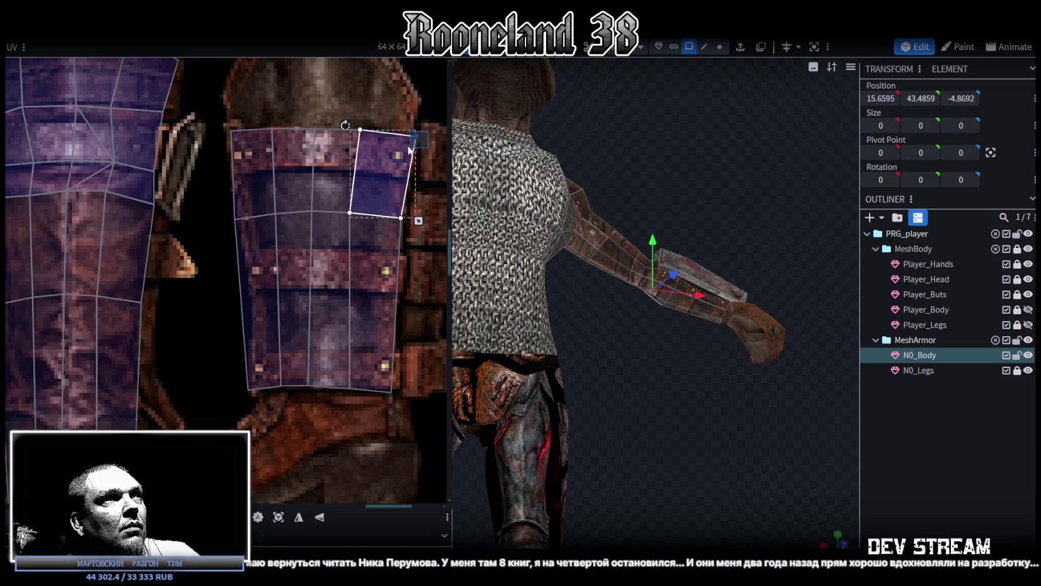
pyautogui.moveTo(417, 136); pyautogui.dragTo(412, 134)
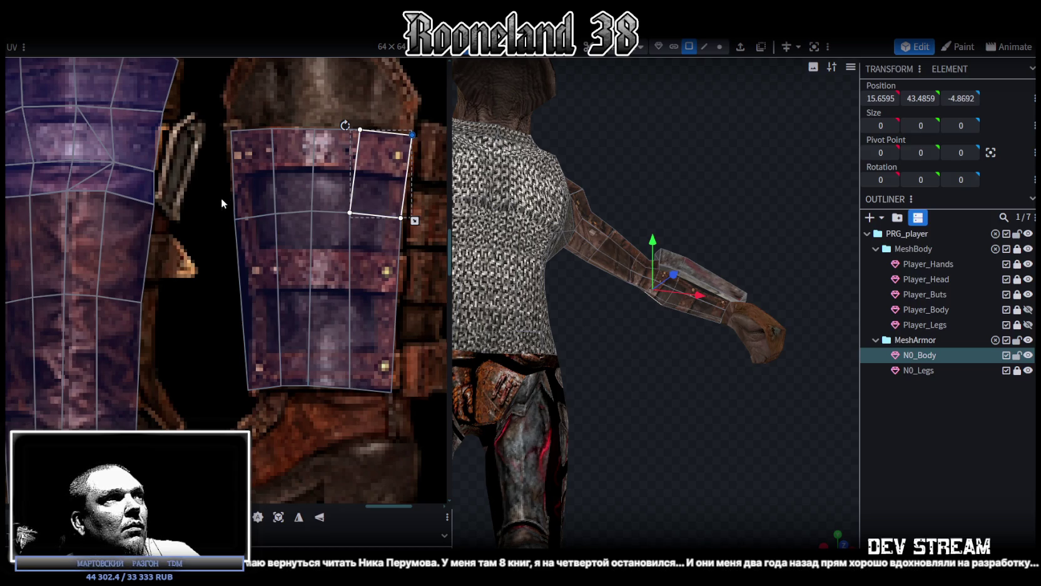
# Refine the left and right UV face columns, then inspect the bracered forearm on the frog.
pyautogui.moveTo(221, 198); pyautogui.dragTo(288, 398)
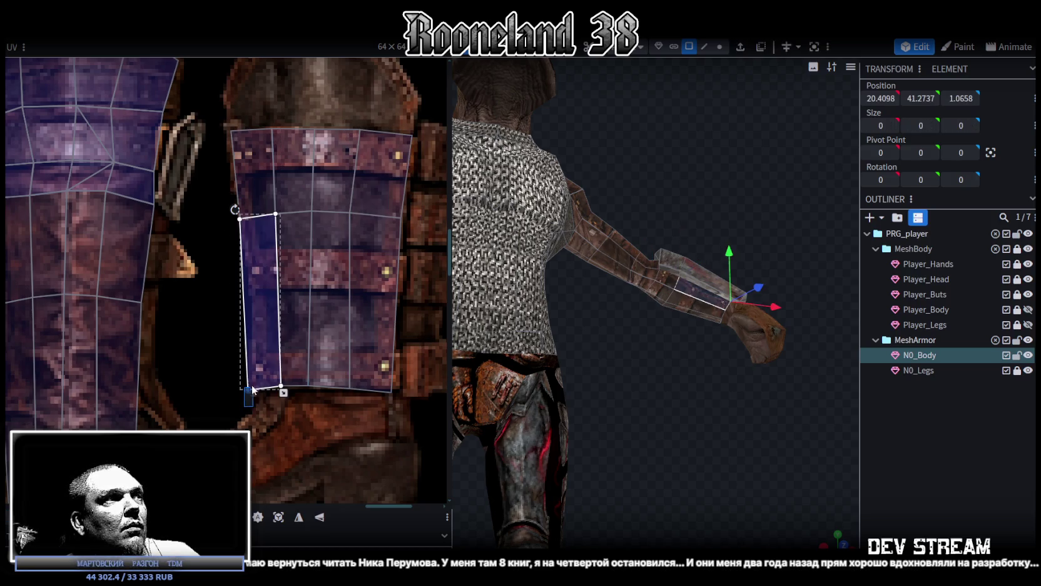
pyautogui.moveTo(207, 200); pyautogui.dragTo(279, 219)
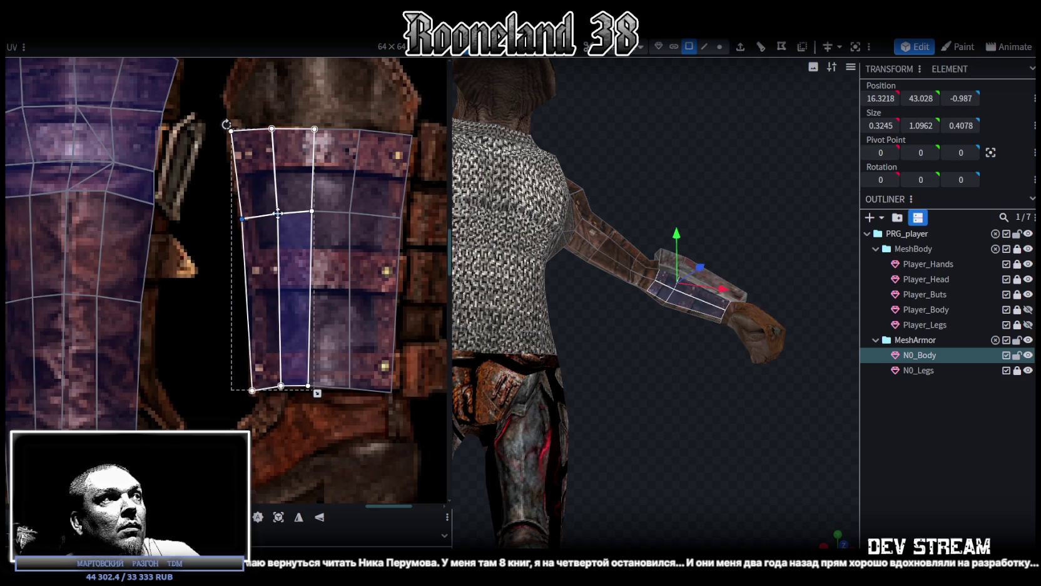
pyautogui.moveTo(302, 402)
pyautogui.mouseDown()
pyautogui.moveTo(322, 378)
pyautogui.moveTo(312, 386)
pyautogui.mouseUp()
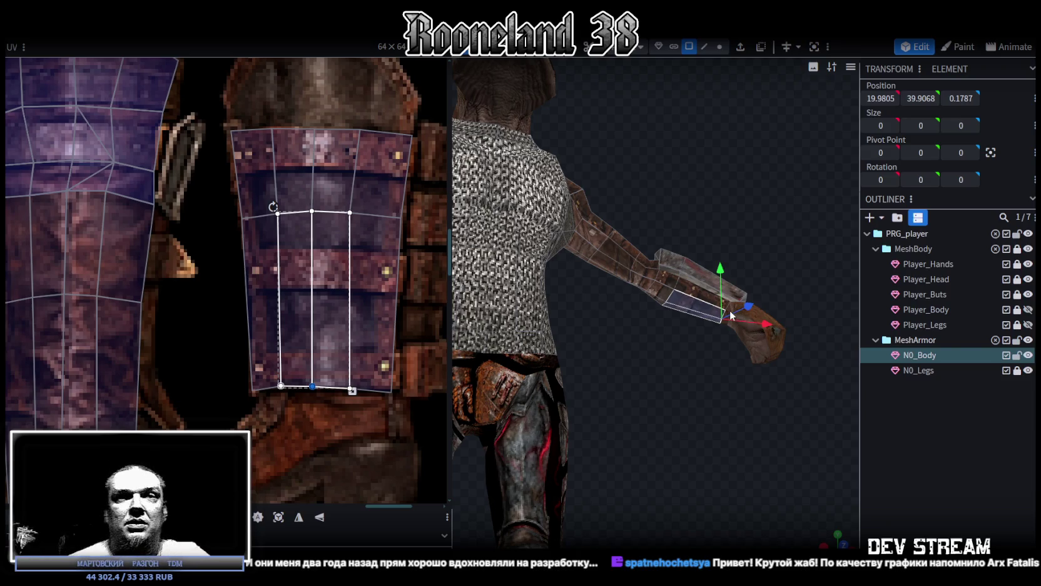
pyautogui.scroll(-5, 713, 342)
pyautogui.moveTo(696, 367)
pyautogui.mouseDown()
pyautogui.moveTo(662, 450)
pyautogui.moveTo(763, 410)
pyautogui.moveTo(662, 400)
pyautogui.moveTo(720, 331)
pyautogui.moveTo(621, 418)
pyautogui.moveTo(653, 412)
pyautogui.moveTo(726, 354)
pyautogui.mouseUp()
pyautogui.moveTo(712, 274); pyautogui.dragTo(746, 443)
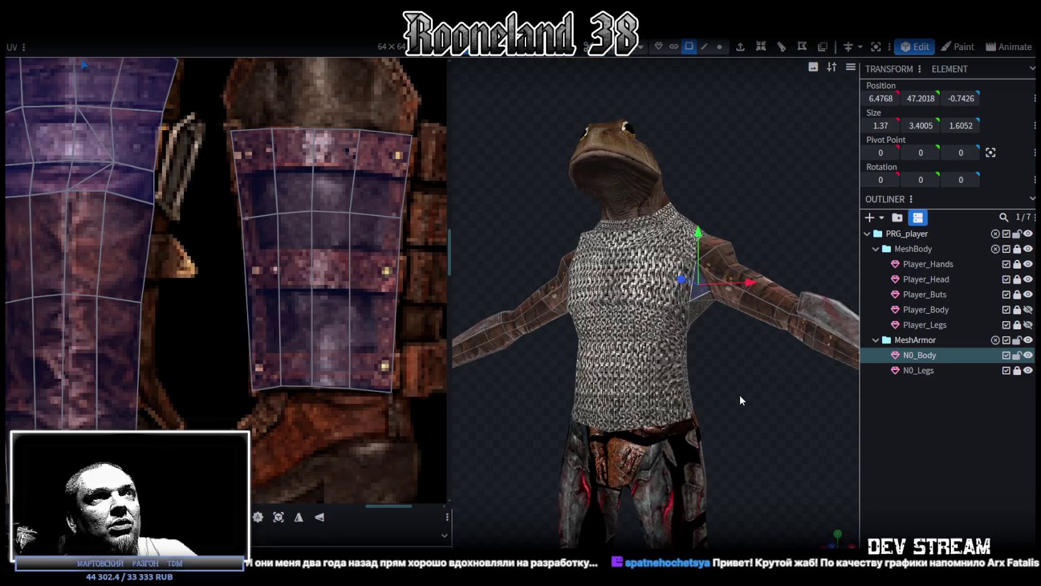
# Save the model as RPGchars.bbmodel and check the armoured arm.
pyautogui.hotkey('ctrl', 's')
pyautogui.moveTo(726, 407)
pyautogui.mouseDown()
pyautogui.moveTo(615, 401)
pyautogui.moveTo(736, 348)
pyautogui.moveTo(721, 372)
pyautogui.moveTo(578, 372)
pyautogui.moveTo(565, 319)
pyautogui.moveTo(582, 312)
pyautogui.moveTo(702, 373)
pyautogui.moveTo(700, 456)
pyautogui.moveTo(683, 457)
pyautogui.moveTo(709, 431)
pyautogui.moveTo(651, 422)
pyautogui.moveTo(470, 205)
pyautogui.moveTo(387, 192)
pyautogui.moveTo(284, 222)
pyautogui.moveTo(709, 376)
pyautogui.mouseUp()
pyautogui.scroll(3, 715, 374)
pyautogui.scroll(2, 742, 327)
pyautogui.click(742, 327)
pyautogui.scroll(-5, 703, 464)
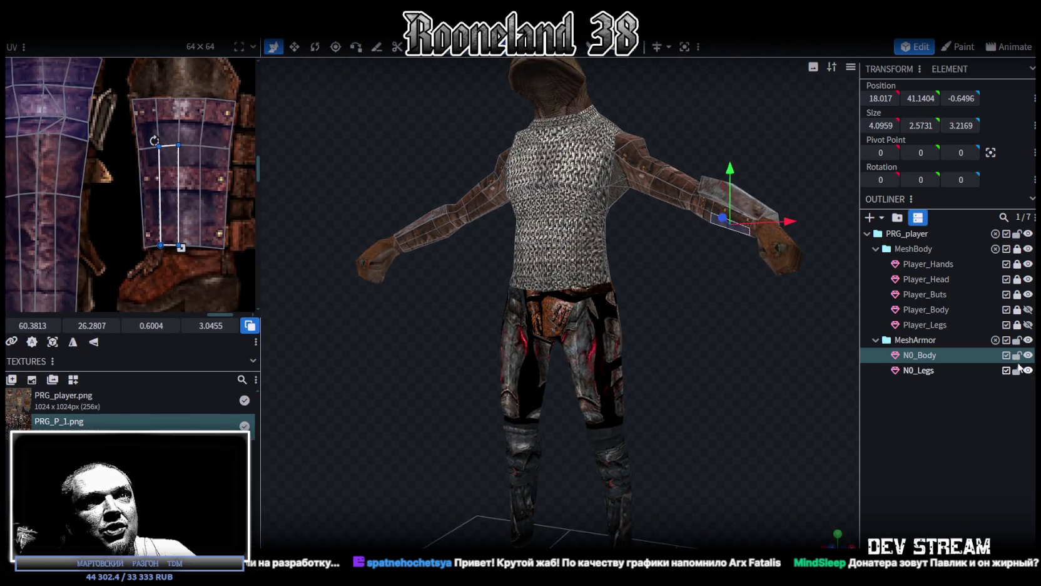
# Select the N0_Legs mesh and bring the plate-armoured legs into view.
pyautogui.click(995, 369)
pyautogui.scroll(3, 728, 372)
pyautogui.moveTo(675, 321)
pyautogui.mouseDown()
pyautogui.moveTo(636, 329)
pyautogui.moveTo(695, 328)
pyautogui.moveTo(699, 338)
pyautogui.moveTo(680, 317)
pyautogui.moveTo(666, 329)
pyautogui.moveTo(703, 320)
pyautogui.moveTo(677, 319)
pyautogui.moveTo(710, 274)
pyautogui.mouseUp()
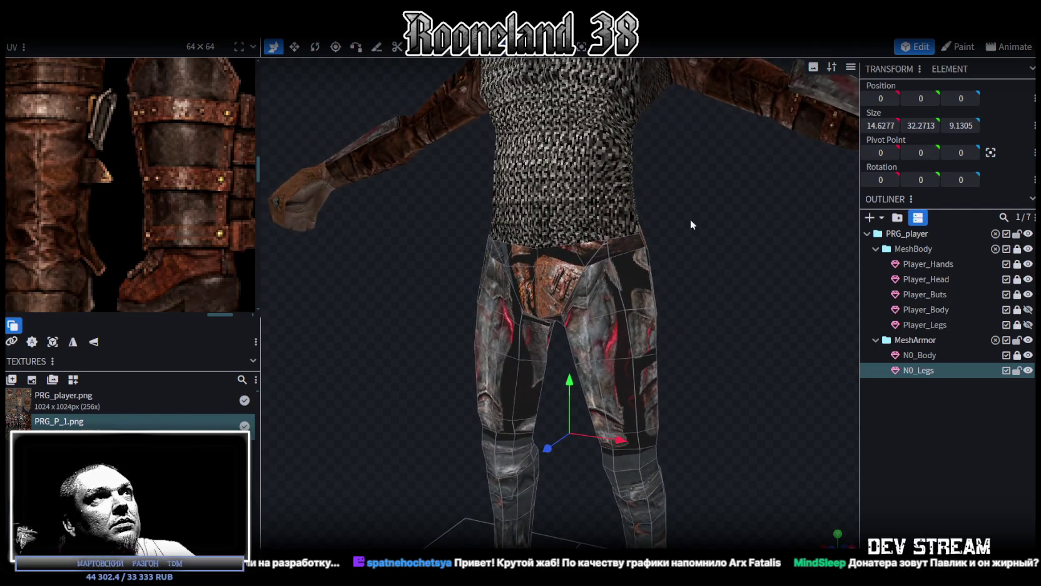
# Select the left upper-thigh faces of N0_Legs, nudging one up and outward.
pyautogui.moveTo(680, 333)
pyautogui.mouseDown()
pyautogui.moveTo(732, 342)
pyautogui.moveTo(750, 357)
pyautogui.moveTo(628, 348)
pyautogui.mouseUp()
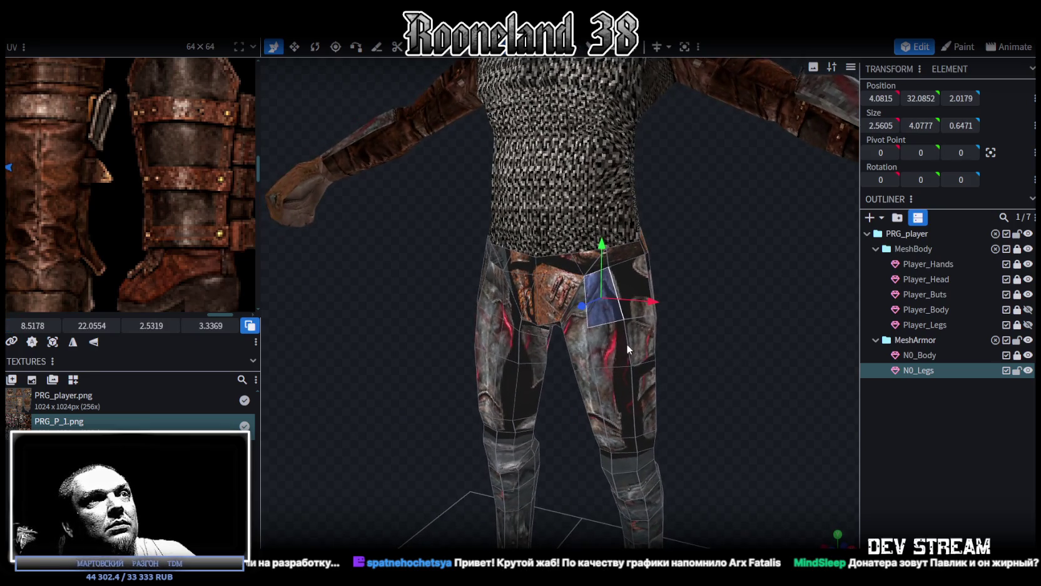
pyautogui.moveTo(637, 356)
pyautogui.mouseDown()
pyautogui.moveTo(622, 379)
pyautogui.moveTo(568, 386)
pyautogui.moveTo(474, 343)
pyautogui.mouseUp()
pyautogui.click(475, 344)
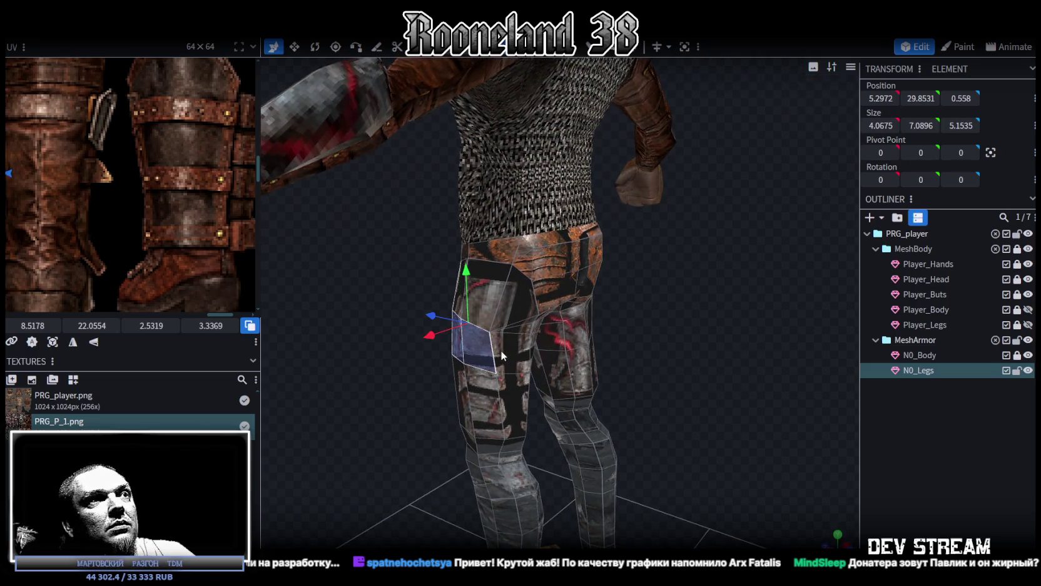
pyautogui.moveTo(722, 345)
pyautogui.mouseDown()
pyautogui.moveTo(638, 319)
pyautogui.moveTo(647, 312)
pyautogui.moveTo(652, 331)
pyautogui.moveTo(721, 331)
pyautogui.moveTo(563, 342)
pyautogui.moveTo(683, 308)
pyautogui.moveTo(677, 316)
pyautogui.moveTo(714, 313)
pyautogui.moveTo(696, 321)
pyautogui.mouseUp()
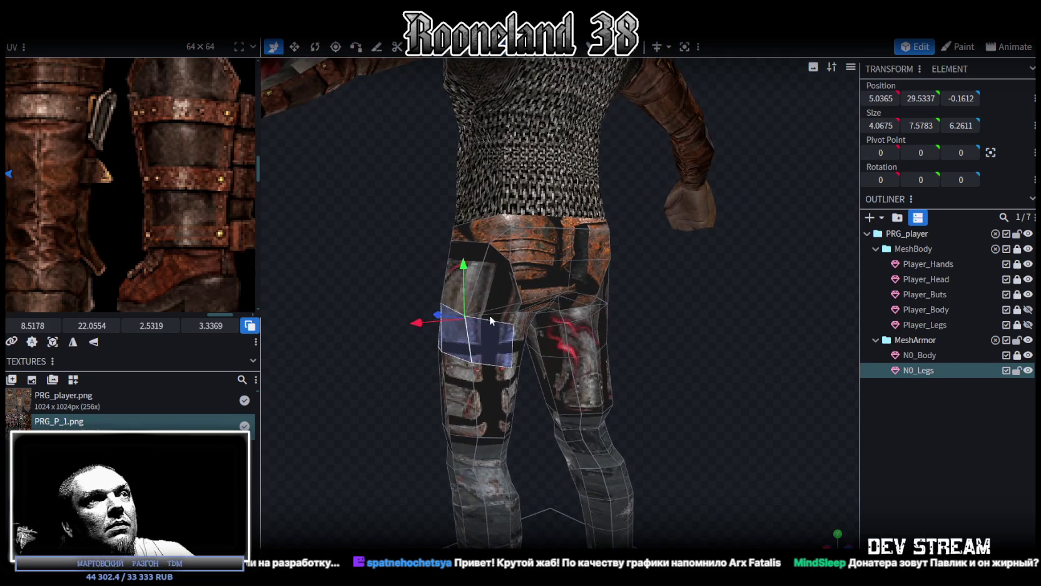
pyautogui.moveTo(496, 321); pyautogui.dragTo(506, 308)
pyautogui.moveTo(570, 295)
pyautogui.mouseDown()
pyautogui.moveTo(787, 321)
pyautogui.moveTo(554, 282)
pyautogui.mouseUp()
pyautogui.moveTo(656, 305); pyautogui.dragTo(778, 313)
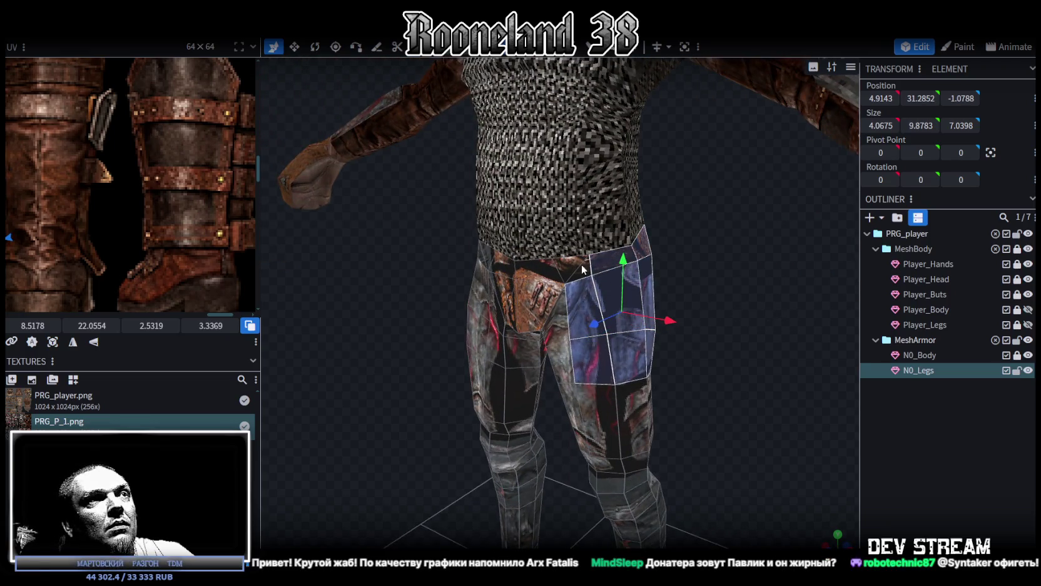
pyautogui.moveTo(700, 317)
pyautogui.mouseDown()
pyautogui.moveTo(779, 313)
pyautogui.moveTo(719, 306)
pyautogui.mouseUp()
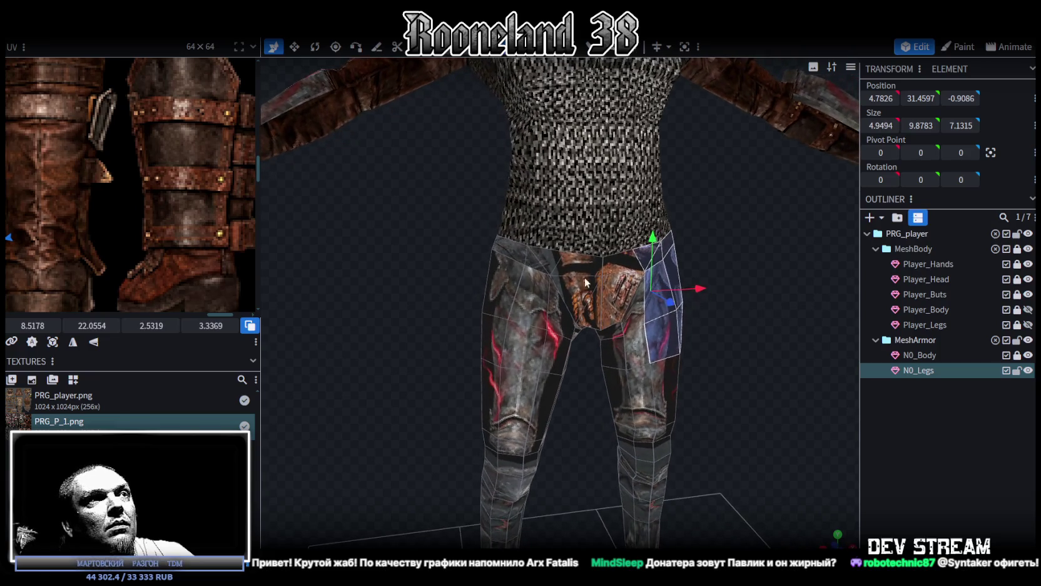
pyautogui.keyDown('shift'); pyautogui.moveTo(531, 261); pyautogui.dragTo(517, 342); pyautogui.keyUp('shift')
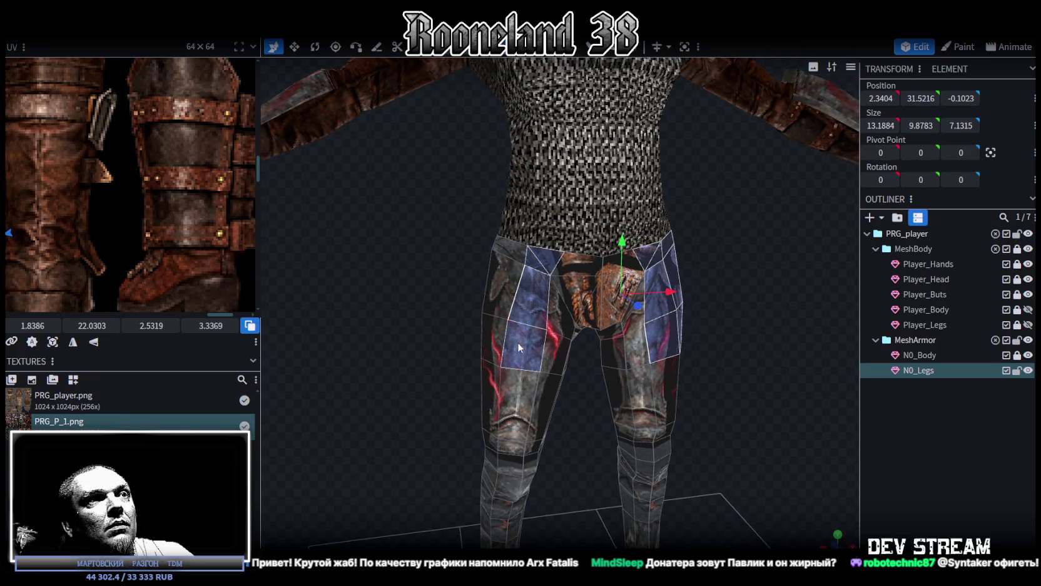
pyautogui.keyDown('shift'); pyautogui.click(507, 255); pyautogui.keyUp('shift')
# Add the right-hip faces from the rear to complete the hip band.
pyautogui.moveTo(431, 287)
pyautogui.mouseDown()
pyautogui.moveTo(386, 250)
pyautogui.moveTo(555, 289)
pyautogui.moveTo(605, 274)
pyautogui.moveTo(612, 235)
pyautogui.mouseUp()
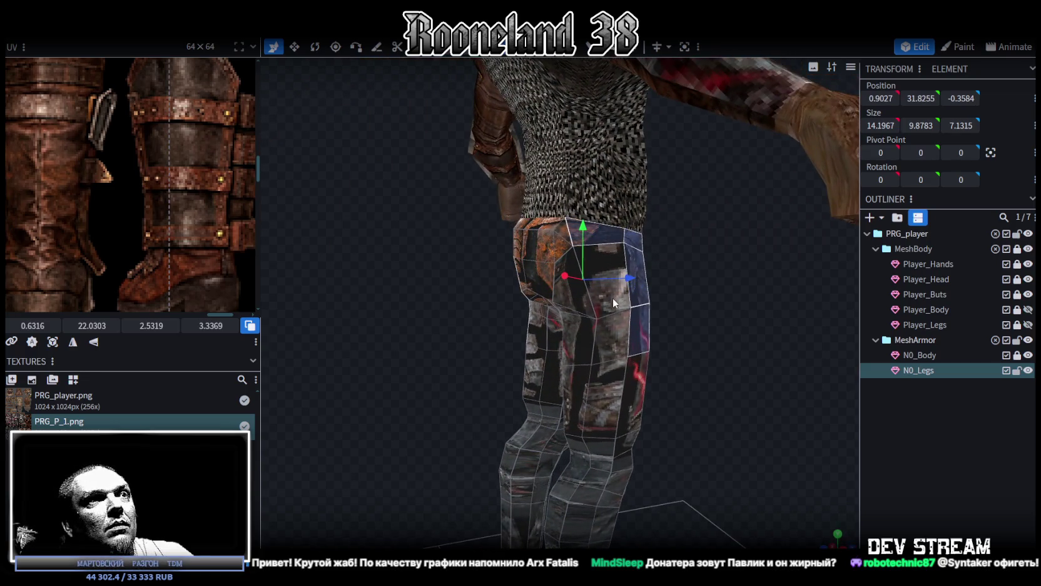
pyautogui.moveTo(607, 341); pyautogui.dragTo(807, 376)
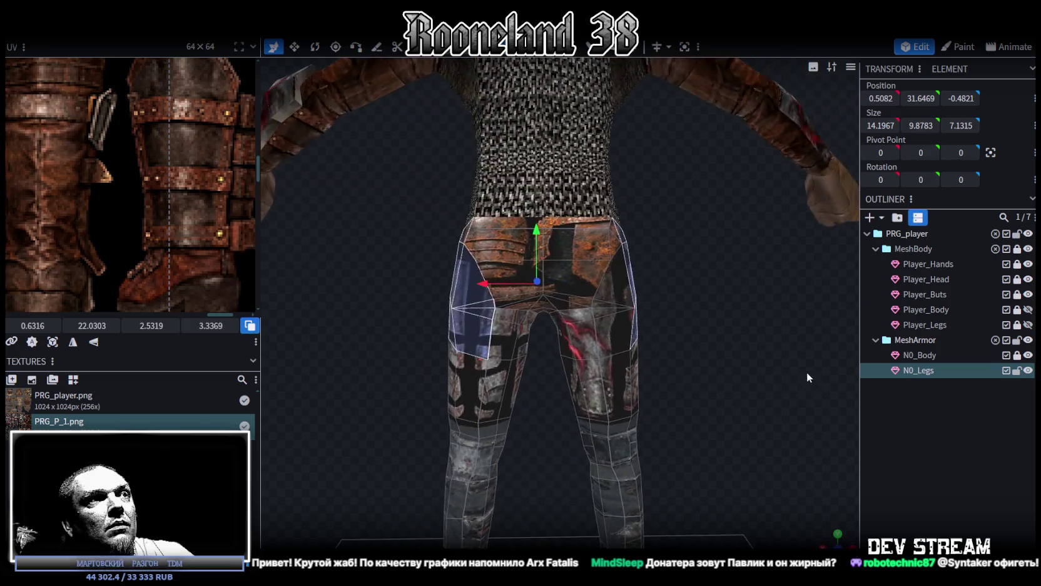
pyautogui.keyDown('shift'); pyautogui.click(614, 326); pyautogui.keyUp('shift')
pyautogui.keyDown('shift'); pyautogui.click(603, 311); pyautogui.keyUp('shift')
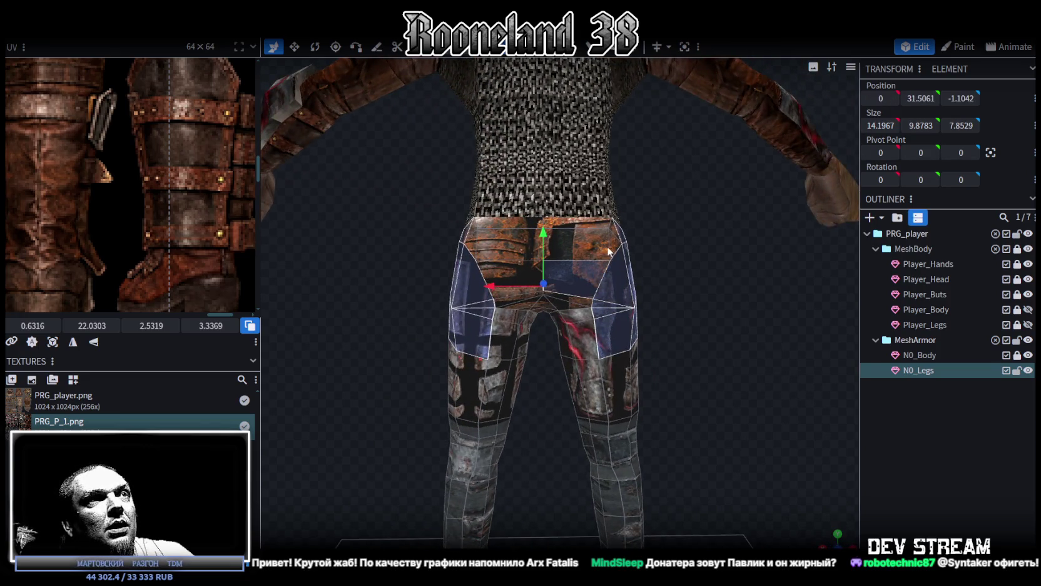
pyautogui.moveTo(661, 262); pyautogui.dragTo(721, 307)
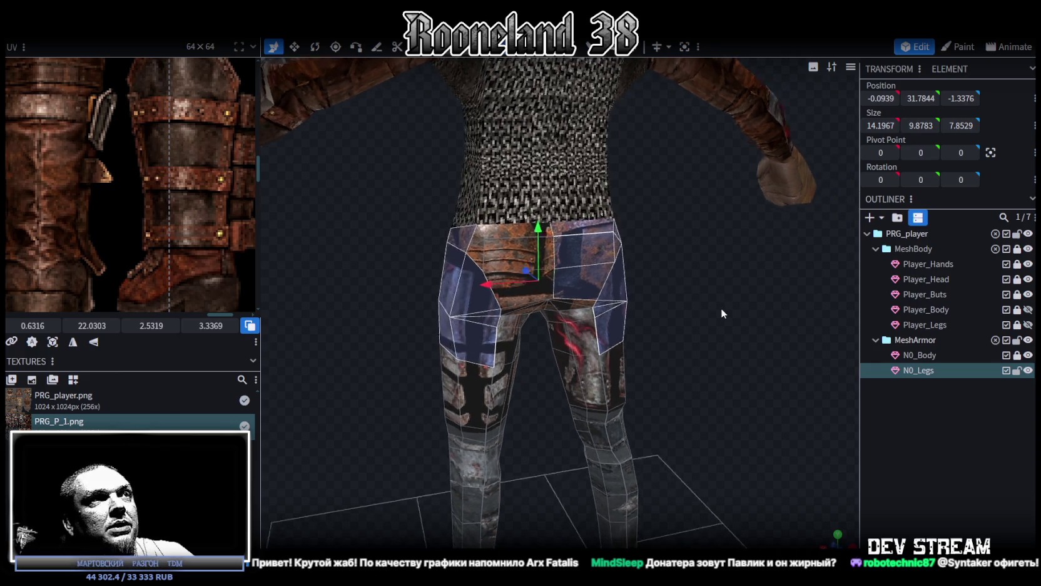
pyautogui.scroll(3, 616, 268)
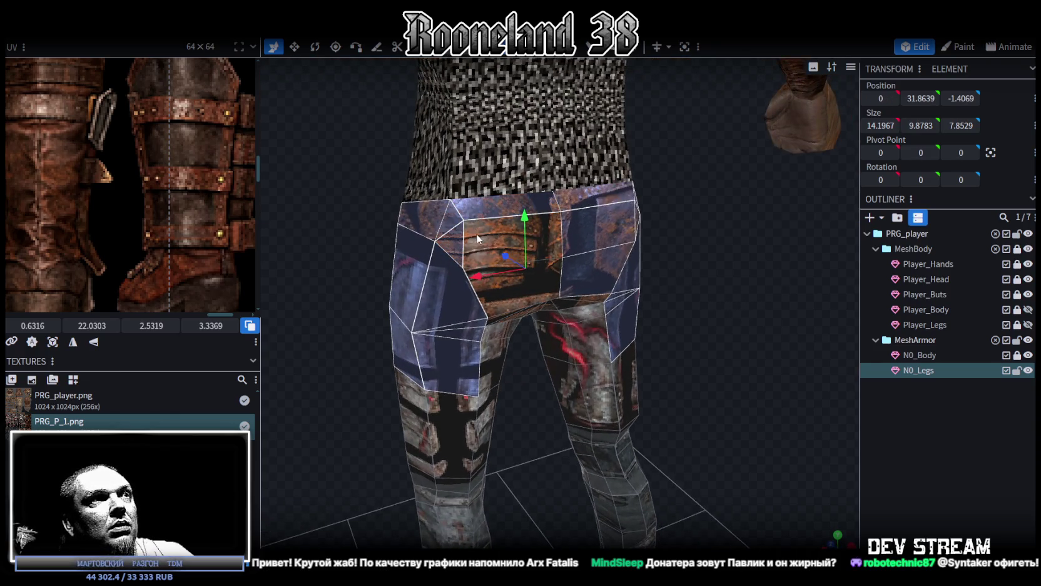
pyautogui.moveTo(722, 306)
pyautogui.mouseDown()
pyautogui.moveTo(673, 264)
pyautogui.moveTo(675, 253)
pyautogui.moveTo(704, 286)
pyautogui.moveTo(799, 312)
pyautogui.moveTo(667, 361)
pyautogui.moveTo(835, 344)
pyautogui.moveTo(735, 319)
pyautogui.mouseUp()
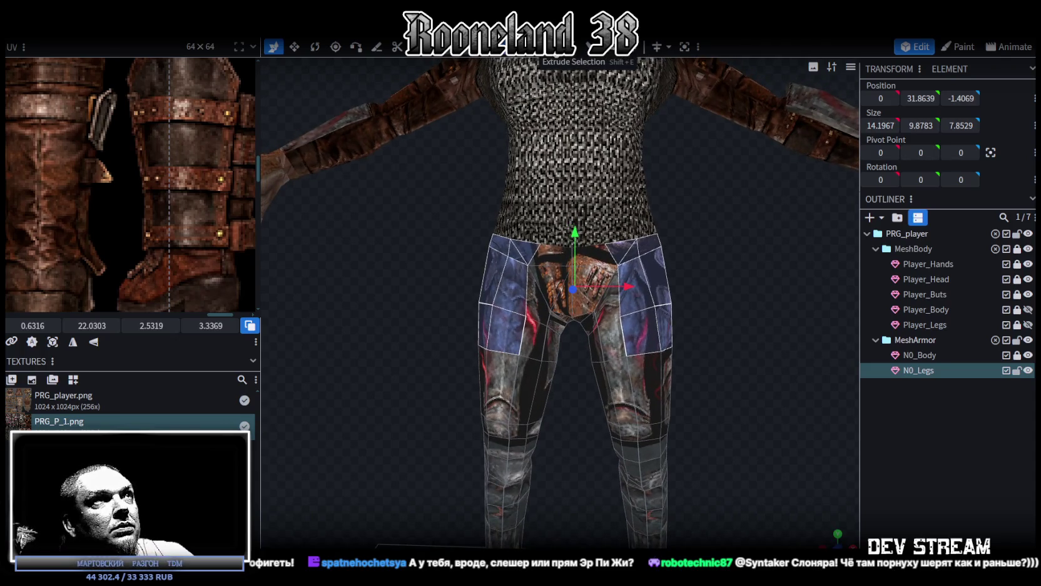
# Extrude the hip faces outwards by 1 and hide the N0_Body chainmail mesh.
pyautogui.click(585, 47)
pyautogui.moveTo(663, 207)
pyautogui.mouseDown()
pyautogui.moveTo(697, 242)
pyautogui.moveTo(684, 240)
pyautogui.moveTo(677, 189)
pyautogui.moveTo(696, 234)
pyautogui.moveTo(749, 251)
pyautogui.moveTo(628, 259)
pyautogui.moveTo(722, 248)
pyautogui.moveTo(702, 264)
pyautogui.moveTo(734, 289)
pyautogui.mouseUp()
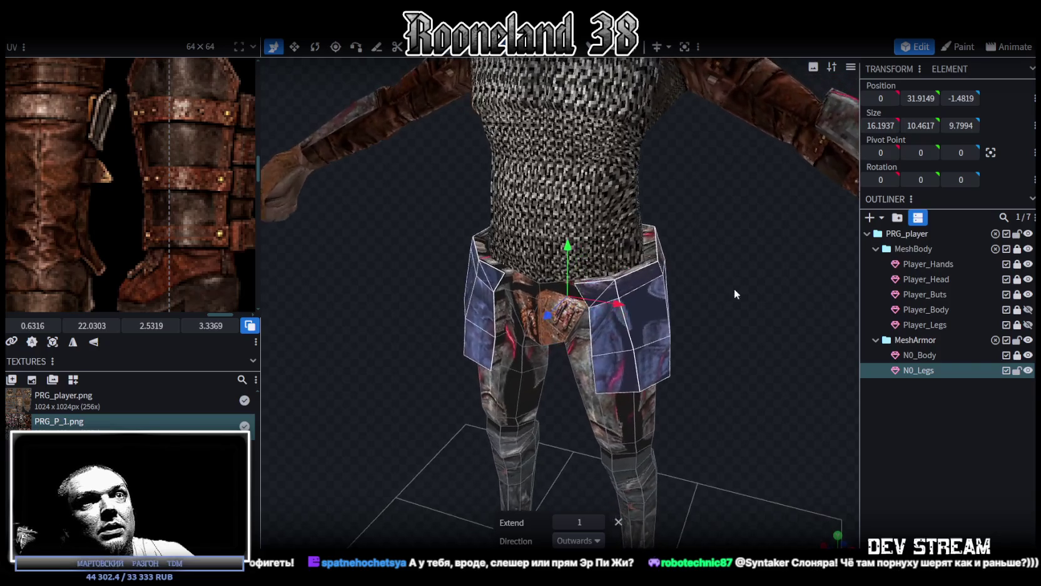
pyautogui.click(1029, 355)
pyautogui.moveTo(752, 278)
pyautogui.mouseDown()
pyautogui.moveTo(744, 299)
pyautogui.moveTo(775, 297)
pyautogui.moveTo(727, 277)
pyautogui.moveTo(763, 267)
pyautogui.mouseUp()
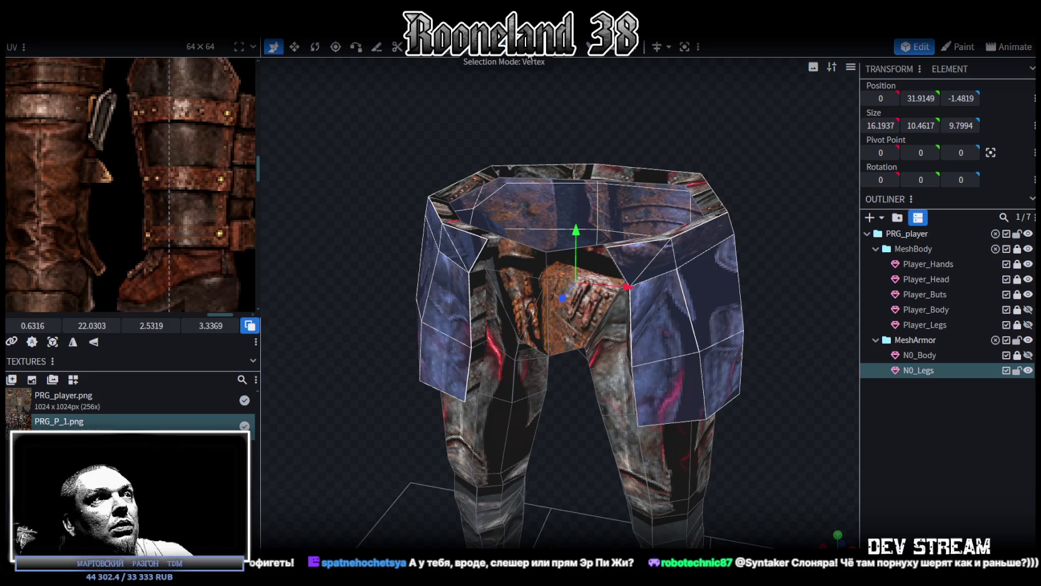
# Switch to vertex selection and merge the first two pairs of stray tasset vertices.
pyautogui.scroll(2, 511, 215)
pyautogui.click(511, 215)
pyautogui.moveTo(608, 113)
pyautogui.mouseDown()
pyautogui.moveTo(717, 142)
pyautogui.moveTo(624, 257)
pyautogui.mouseUp()
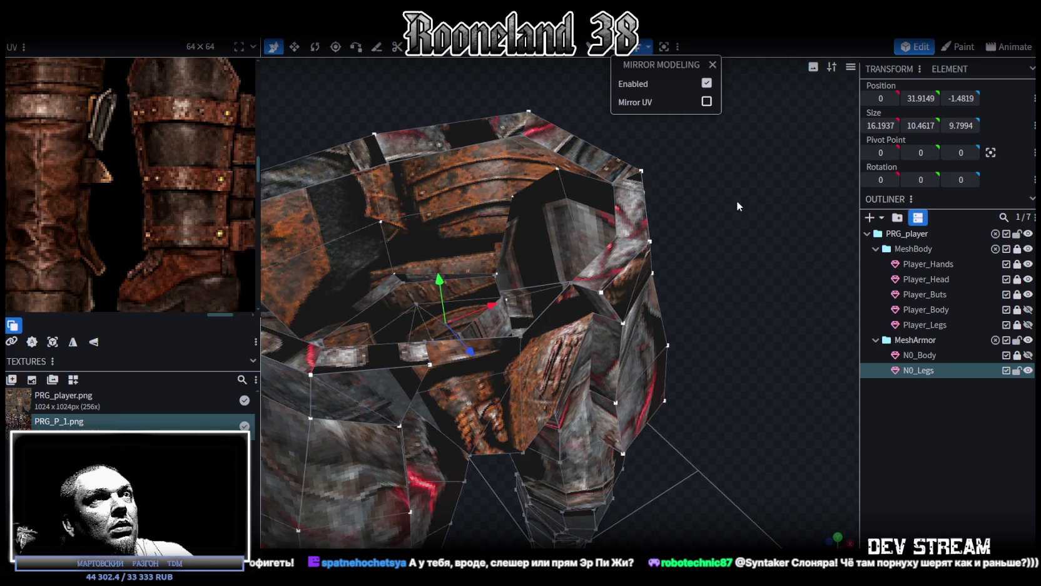
pyautogui.moveTo(719, 209); pyautogui.dragTo(719, 204)
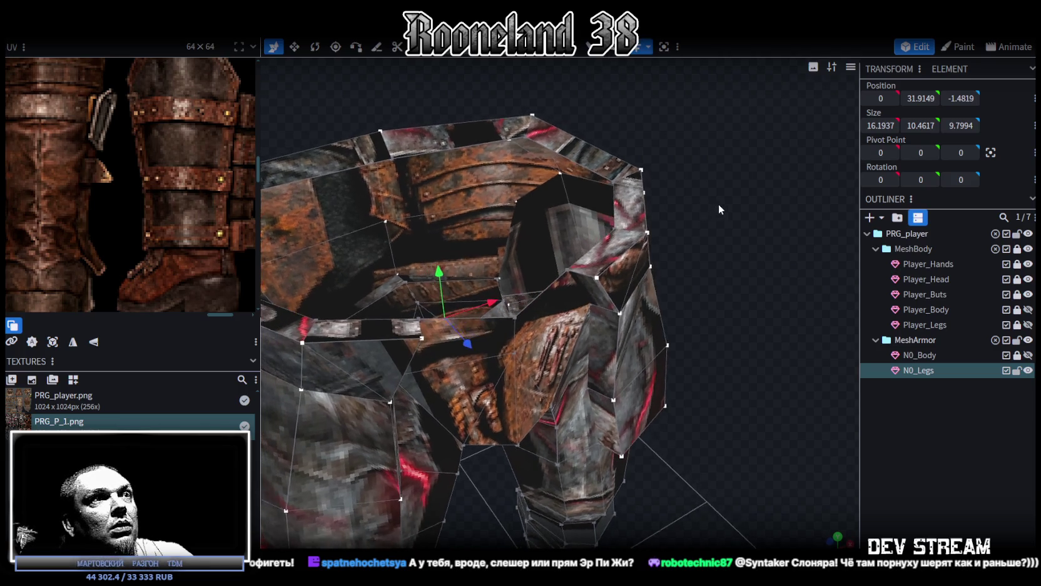
pyautogui.rightClick(596, 279)
pyautogui.click(750, 286)
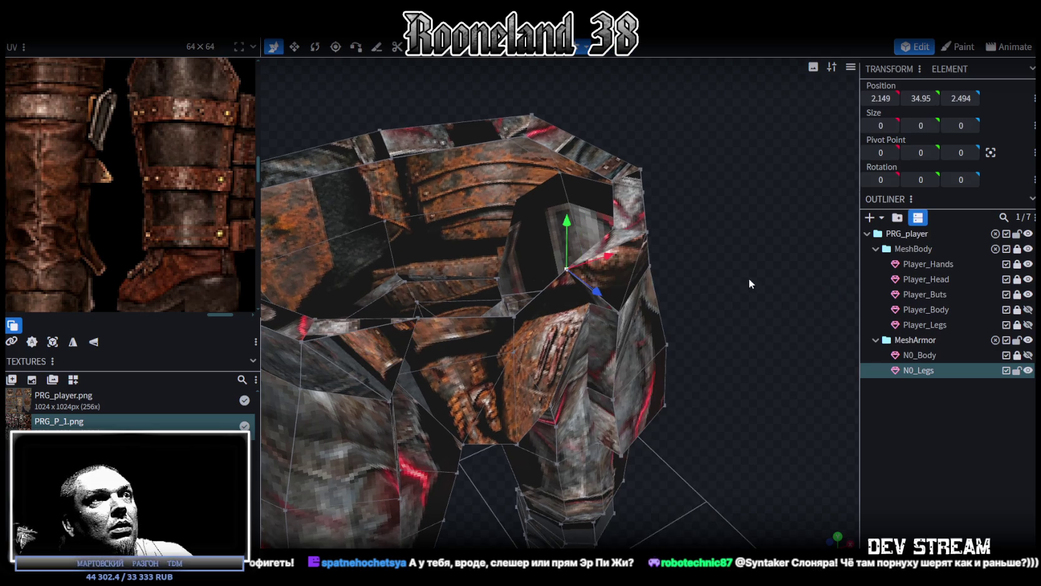
pyautogui.moveTo(749, 281); pyautogui.dragTo(714, 285)
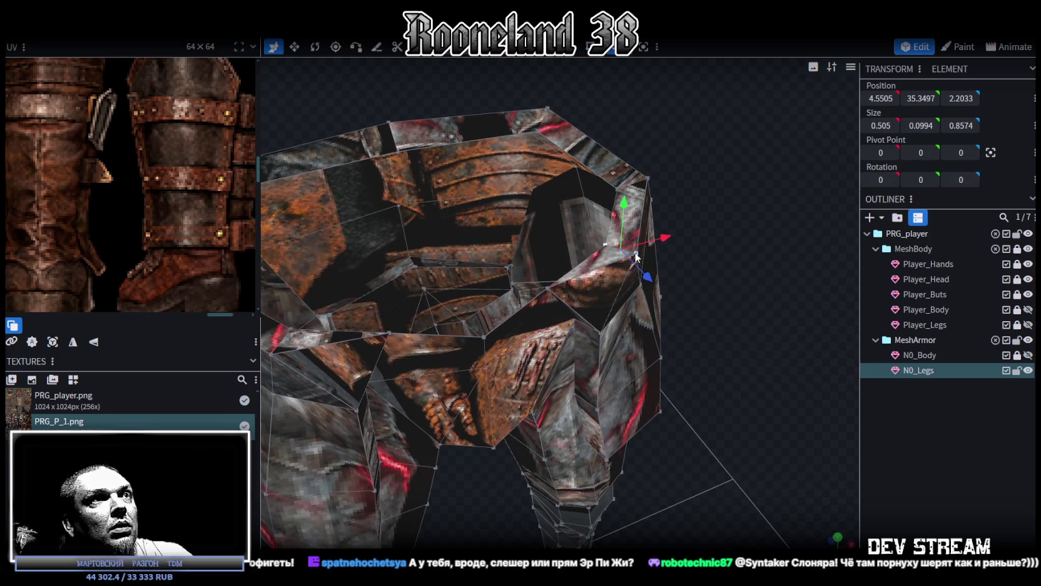
pyautogui.rightClick(637, 256)
pyautogui.click(786, 289)
# Merge three more tasset vertex pairs with Merge All to close up the skirt.
pyautogui.moveTo(717, 240); pyautogui.dragTo(619, 217)
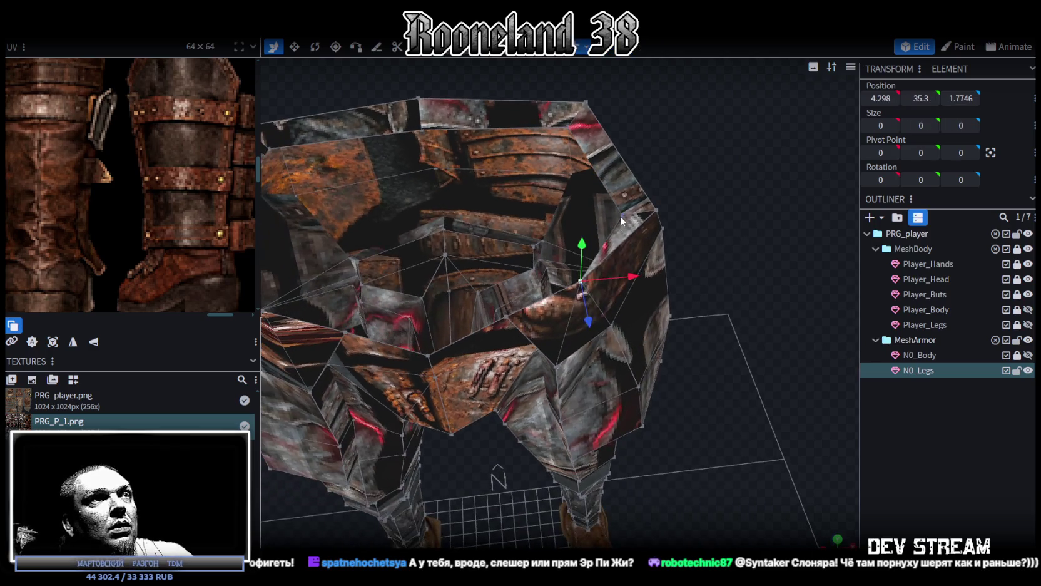
pyautogui.rightClick(656, 211)
pyautogui.click(813, 275)
pyautogui.moveTo(771, 241)
pyautogui.mouseDown()
pyautogui.moveTo(761, 217)
pyautogui.moveTo(773, 220)
pyautogui.moveTo(756, 270)
pyautogui.moveTo(622, 248)
pyautogui.moveTo(601, 264)
pyautogui.mouseUp()
pyautogui.click(601, 264)
pyautogui.keyDown('shift'); pyautogui.click(627, 264); pyautogui.keyUp('shift')
pyautogui.rightClick(626, 264)
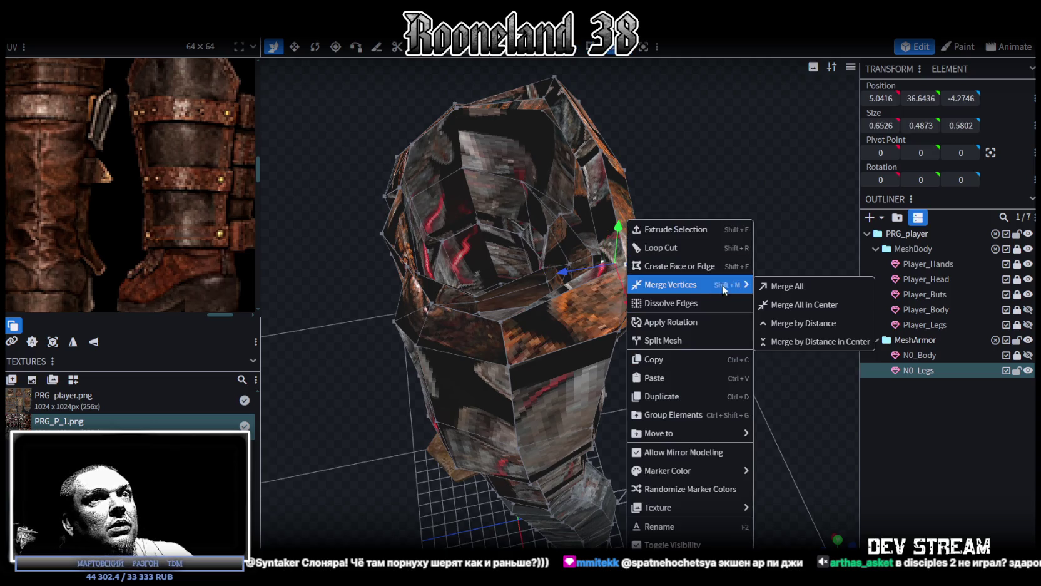
pyautogui.click(782, 286)
pyautogui.moveTo(763, 240)
pyautogui.mouseDown()
pyautogui.moveTo(670, 242)
pyautogui.moveTo(664, 215)
pyautogui.mouseUp()
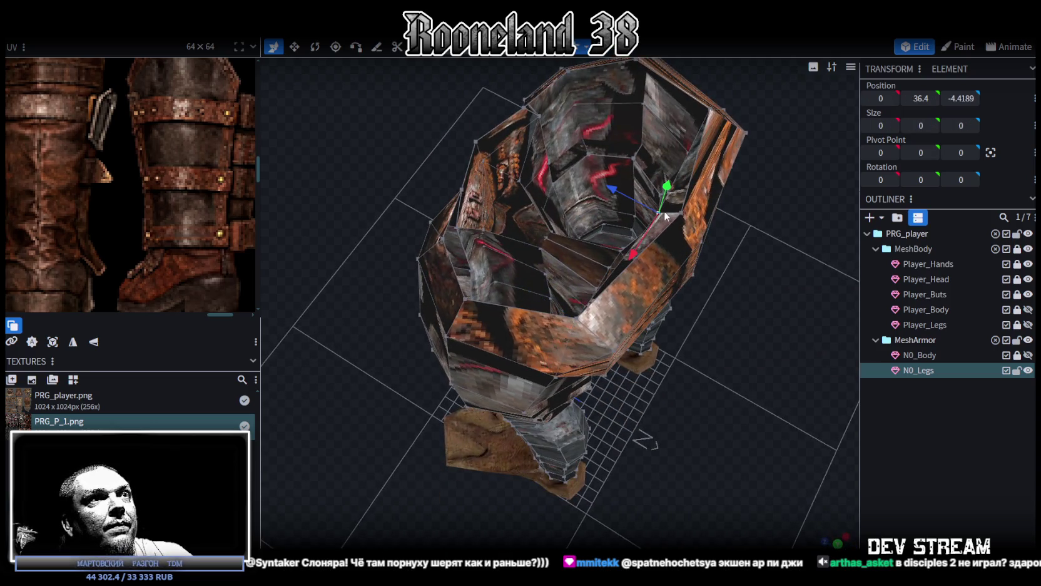
pyautogui.rightClick(682, 213)
pyautogui.click(831, 288)
pyautogui.moveTo(783, 313)
pyautogui.mouseDown()
pyautogui.moveTo(751, 331)
pyautogui.moveTo(724, 261)
pyautogui.moveTo(746, 240)
pyautogui.moveTo(724, 224)
pyautogui.moveTo(702, 289)
pyautogui.moveTo(680, 290)
pyautogui.moveTo(672, 258)
pyautogui.moveTo(736, 268)
pyautogui.moveTo(680, 268)
pyautogui.moveTo(662, 286)
pyautogui.moveTo(585, 71)
pyautogui.mouseUp()
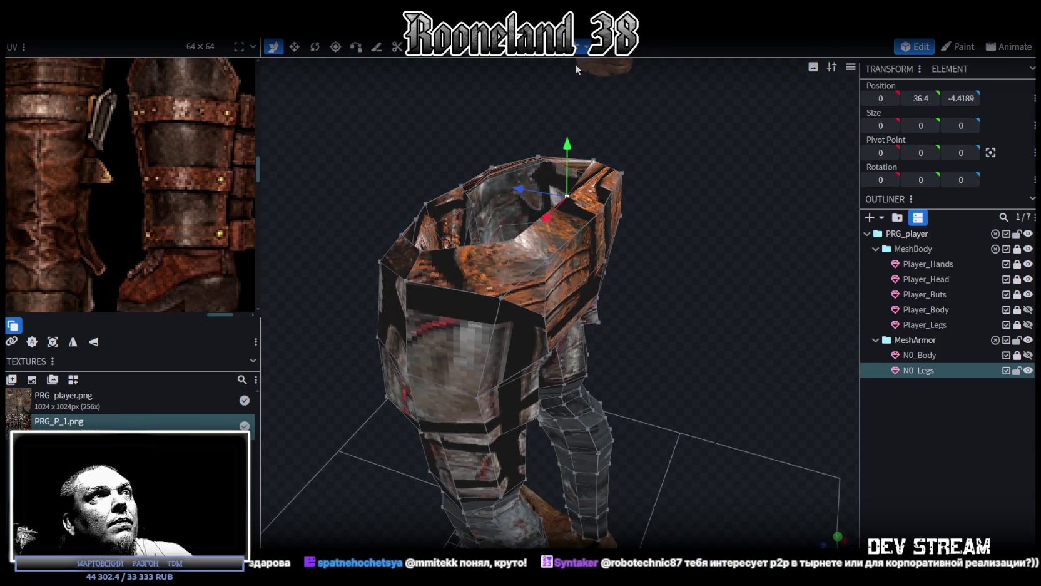
# Show N0_Body again and shift the N0_Legs armour along Z to fit under the vest.
pyautogui.click(1028, 354)
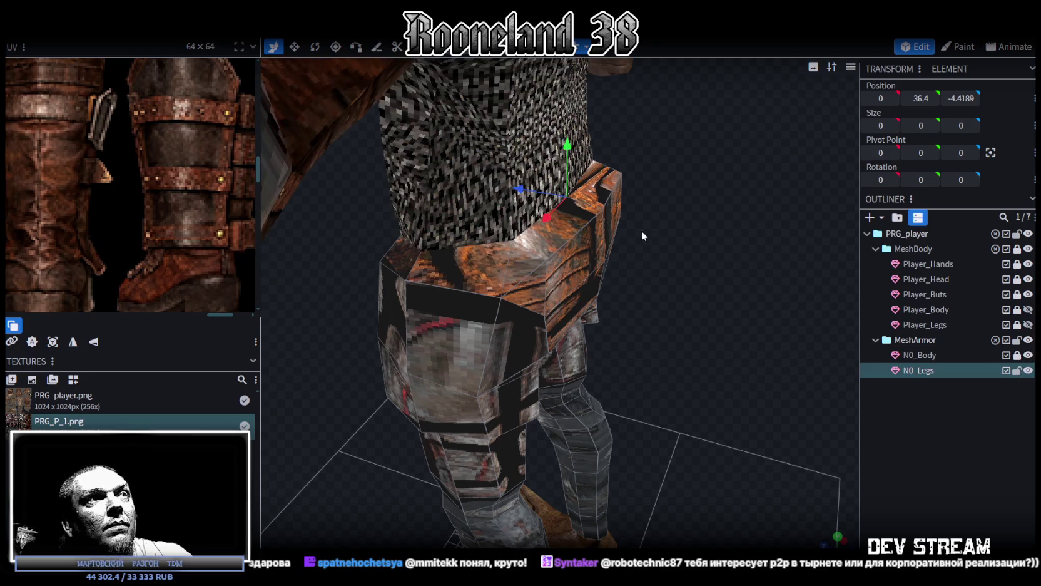
pyautogui.moveTo(611, 193)
pyautogui.mouseDown()
pyautogui.moveTo(696, 242)
pyautogui.moveTo(732, 237)
pyautogui.moveTo(680, 217)
pyautogui.mouseUp()
pyautogui.moveTo(526, 211)
pyautogui.mouseDown()
pyautogui.moveTo(386, 219)
pyautogui.moveTo(555, 153)
pyautogui.moveTo(636, 216)
pyautogui.moveTo(602, 217)
pyautogui.mouseUp()
pyautogui.moveTo(425, 246)
pyautogui.mouseDown()
pyautogui.moveTo(736, 250)
pyautogui.moveTo(625, 310)
pyautogui.moveTo(705, 319)
pyautogui.mouseUp()
pyautogui.moveTo(629, 277)
pyautogui.mouseDown()
pyautogui.moveTo(651, 316)
pyautogui.moveTo(610, 332)
pyautogui.moveTo(696, 290)
pyautogui.moveTo(703, 265)
pyautogui.moveTo(733, 253)
pyautogui.moveTo(765, 271)
pyautogui.moveTo(714, 296)
pyautogui.moveTo(548, 73)
pyautogui.mouseUp()
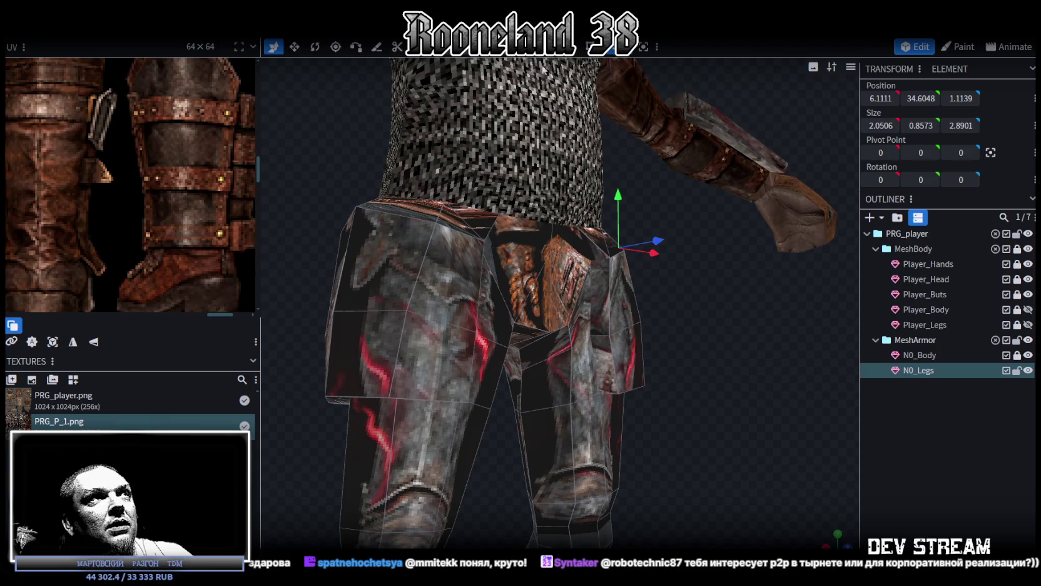
# Weld the vertices on the tasset edge into one and select further rim vertices.
pyautogui.scroll(2, 600, 199)
pyautogui.scroll(3, 722, 295)
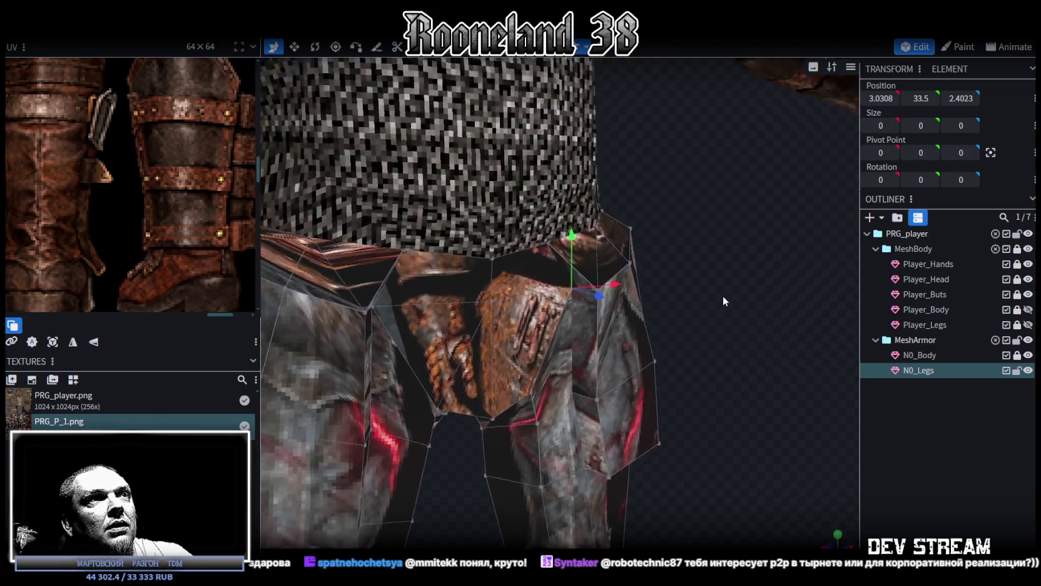
pyautogui.scroll(2, 734, 299)
pyautogui.click(686, 304)
pyautogui.rightClick(686, 305)
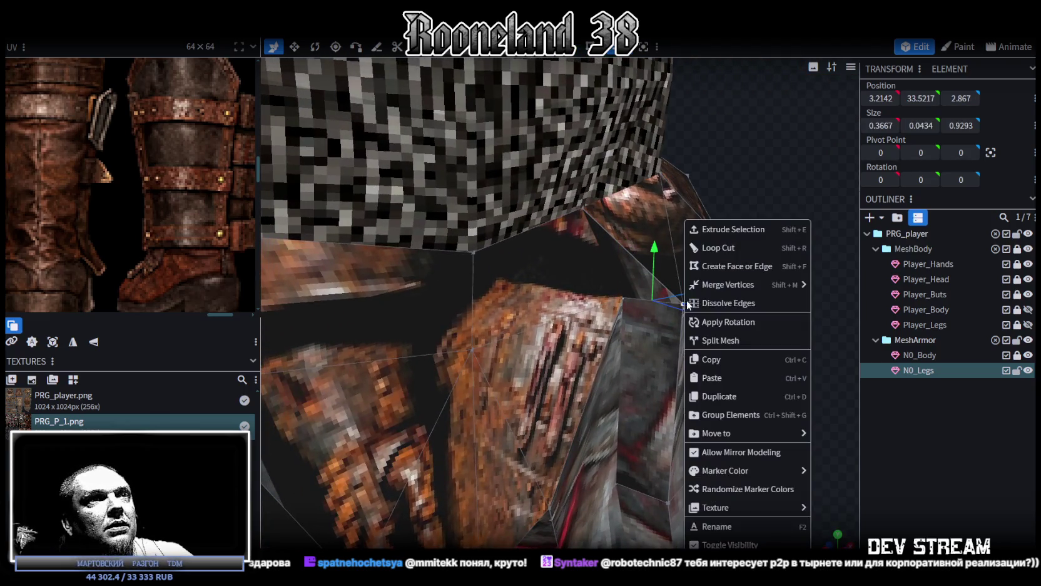
pyautogui.click(821, 286)
pyautogui.moveTo(795, 305); pyautogui.dragTo(539, 173)
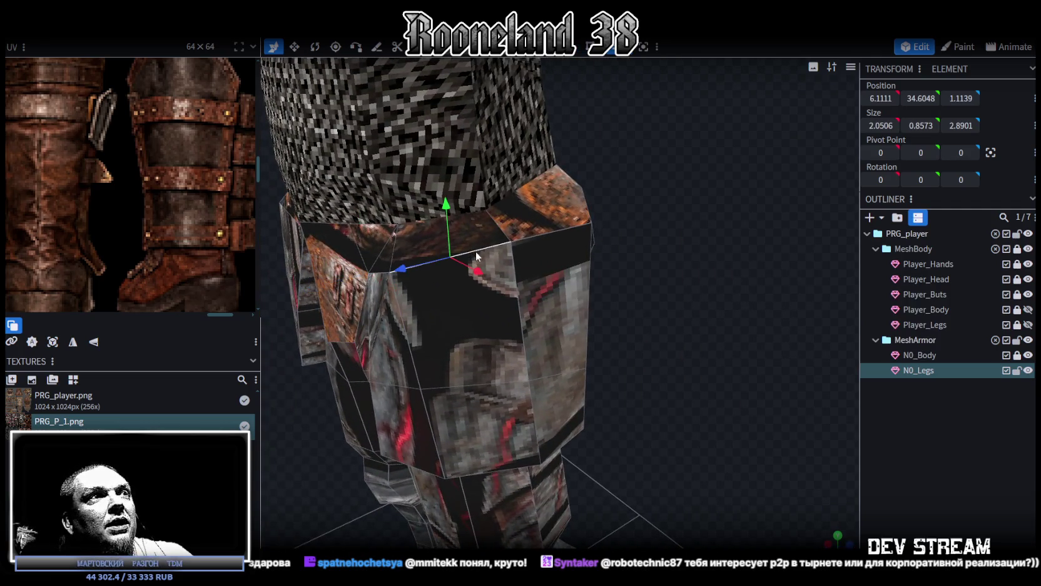
pyautogui.keyDown('shift'); pyautogui.click(566, 230); pyautogui.keyUp('shift')
pyautogui.moveTo(566, 231)
pyautogui.mouseDown()
pyautogui.moveTo(650, 248)
pyautogui.moveTo(502, 208)
pyautogui.moveTo(495, 220)
pyautogui.moveTo(771, 221)
pyautogui.moveTo(706, 185)
pyautogui.moveTo(744, 208)
pyautogui.moveTo(623, 280)
pyautogui.moveTo(356, 241)
pyautogui.moveTo(696, 277)
pyautogui.moveTo(725, 334)
pyautogui.moveTo(726, 296)
pyautogui.moveTo(712, 269)
pyautogui.moveTo(740, 302)
pyautogui.mouseUp()
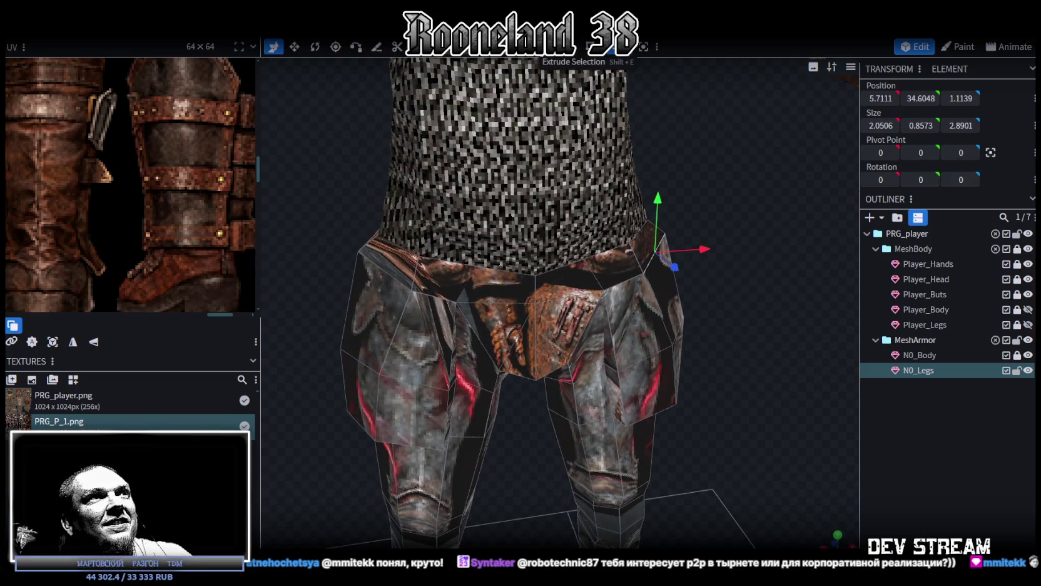
# Raise a vertex on the tasset's thigh-plate edge slightly.
pyautogui.click(645, 274)
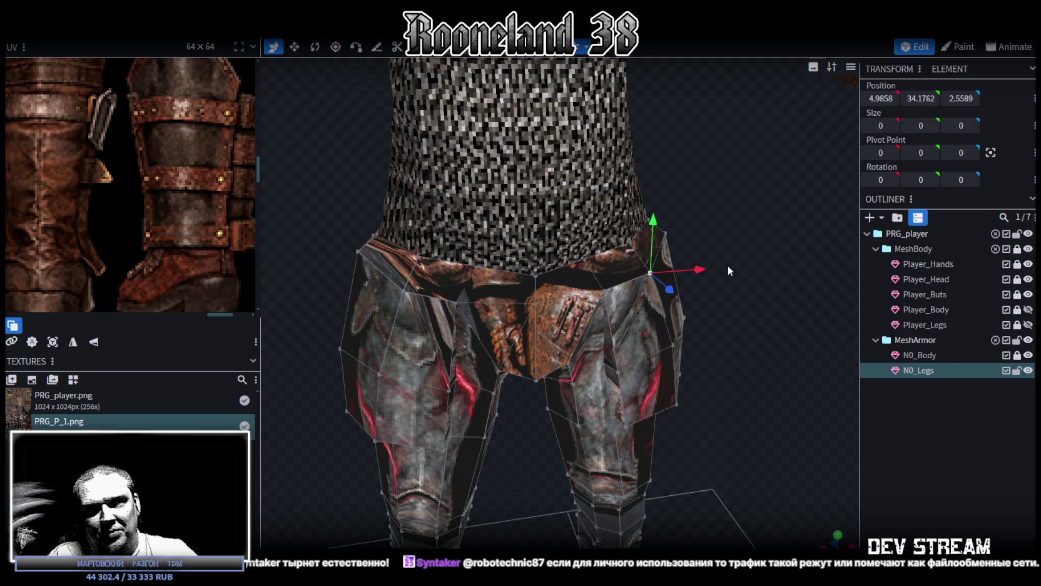
pyautogui.moveTo(709, 348)
pyautogui.mouseDown()
pyautogui.moveTo(638, 306)
pyautogui.moveTo(529, 322)
pyautogui.moveTo(682, 288)
pyautogui.moveTo(688, 306)
pyautogui.moveTo(728, 319)
pyautogui.moveTo(728, 332)
pyautogui.moveTo(702, 313)
pyautogui.moveTo(687, 319)
pyautogui.moveTo(687, 335)
pyautogui.moveTo(639, 362)
pyautogui.moveTo(691, 311)
pyautogui.moveTo(722, 320)
pyautogui.moveTo(683, 295)
pyautogui.moveTo(716, 314)
pyautogui.moveTo(693, 336)
pyautogui.moveTo(709, 370)
pyautogui.moveTo(630, 235)
pyautogui.moveTo(611, 255)
pyautogui.moveTo(491, 251)
pyautogui.moveTo(458, 101)
pyautogui.moveTo(408, 143)
pyautogui.moveTo(446, 270)
pyautogui.moveTo(683, 263)
pyautogui.moveTo(654, 263)
pyautogui.moveTo(782, 346)
pyautogui.mouseUp()
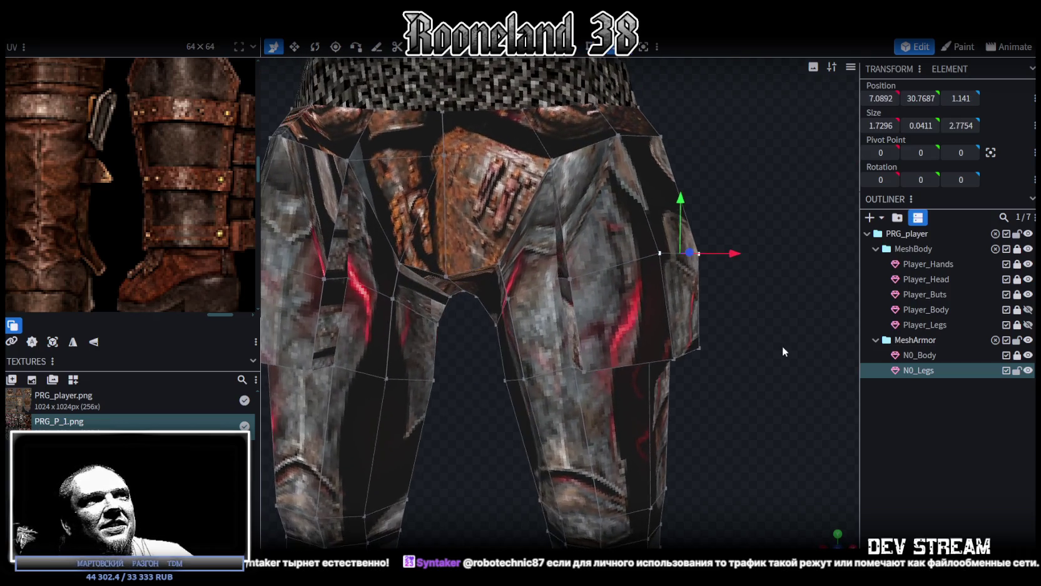
pyautogui.moveTo(683, 227); pyautogui.dragTo(682, 216)
pyautogui.moveTo(787, 315)
pyautogui.mouseDown()
pyautogui.moveTo(602, 354)
pyautogui.moveTo(528, 331)
pyautogui.moveTo(670, 331)
pyautogui.mouseUp()
pyautogui.press('KP_1')
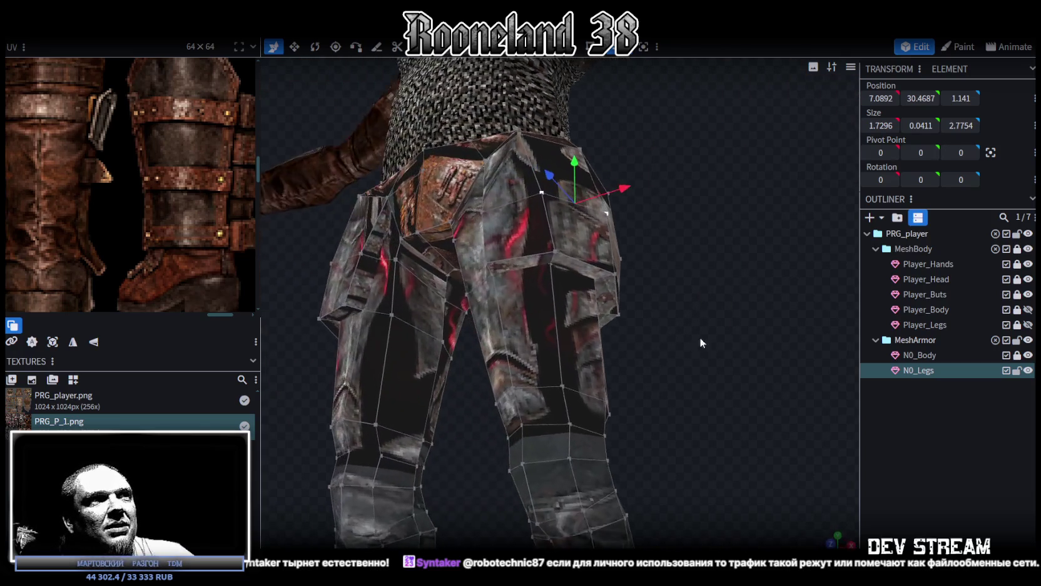
# Raise another thigh-plate vertex by 0.25 twice and shift it 0.2 inward.
pyautogui.click(649, 299)
pyautogui.moveTo(721, 304)
pyautogui.mouseDown()
pyautogui.moveTo(633, 290)
pyautogui.moveTo(410, 355)
pyautogui.moveTo(766, 370)
pyautogui.mouseUp()
pyautogui.click(617, 303)
pyautogui.moveTo(649, 295); pyautogui.dragTo(647, 274)
pyautogui.moveTo(706, 330); pyautogui.dragTo(693, 328)
# Nudge a further plate vertex along the width axis and raise it by 0.4.
pyautogui.click(524, 344)
pyautogui.click(524, 345)
pyautogui.moveTo(580, 344)
pyautogui.mouseDown()
pyautogui.moveTo(707, 322)
pyautogui.moveTo(420, 313)
pyautogui.moveTo(477, 301)
pyautogui.mouseUp()
pyautogui.moveTo(326, 385)
pyautogui.mouseDown()
pyautogui.moveTo(195, 352)
pyautogui.moveTo(526, 349)
pyautogui.moveTo(619, 391)
pyautogui.moveTo(533, 453)
pyautogui.moveTo(603, 490)
pyautogui.mouseUp()
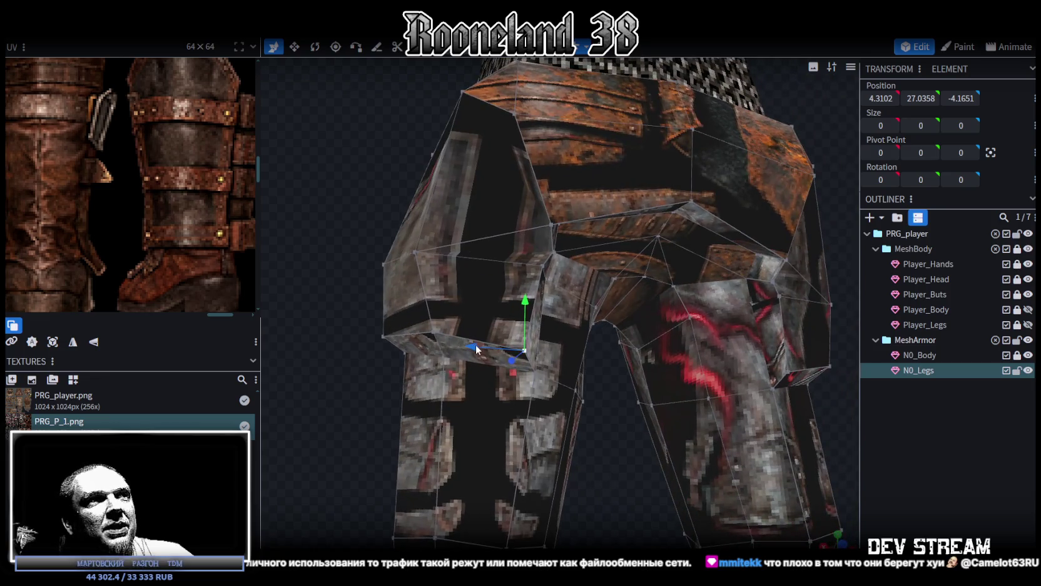
# Shift the vertex 0.2 sideways and push it 0.3 along the depth axis.
pyautogui.moveTo(466, 344)
pyautogui.mouseDown()
pyautogui.moveTo(527, 295)
pyautogui.moveTo(520, 282)
pyautogui.mouseUp()
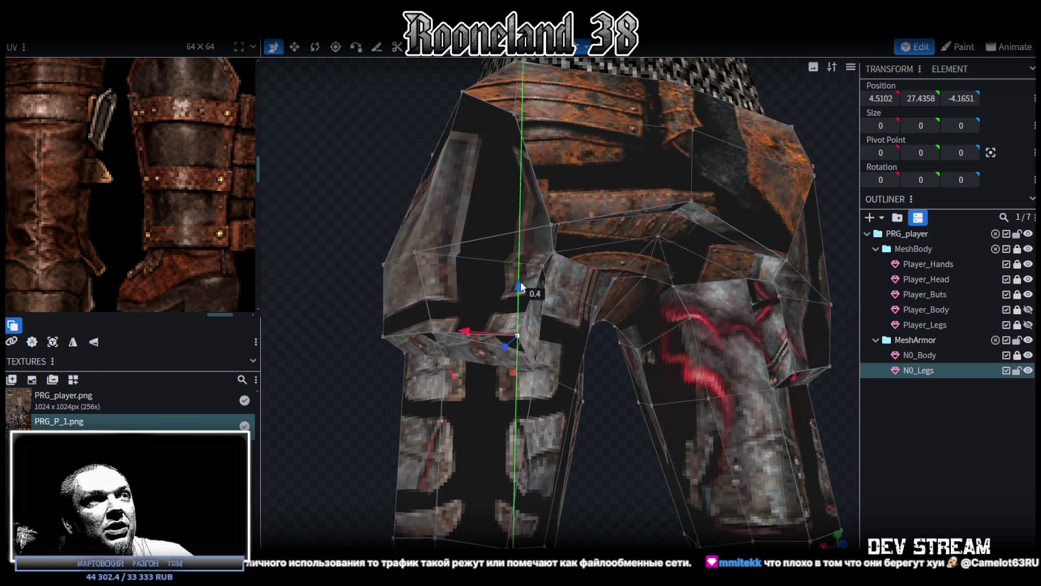
pyautogui.moveTo(635, 453)
pyautogui.mouseDown()
pyautogui.moveTo(595, 517)
pyautogui.moveTo(650, 428)
pyautogui.moveTo(658, 442)
pyautogui.moveTo(570, 385)
pyautogui.moveTo(584, 351)
pyautogui.moveTo(566, 356)
pyautogui.moveTo(584, 336)
pyautogui.mouseUp()
pyautogui.moveTo(624, 303)
pyautogui.mouseDown()
pyautogui.moveTo(486, 407)
pyautogui.moveTo(557, 406)
pyautogui.moveTo(555, 296)
pyautogui.mouseUp()
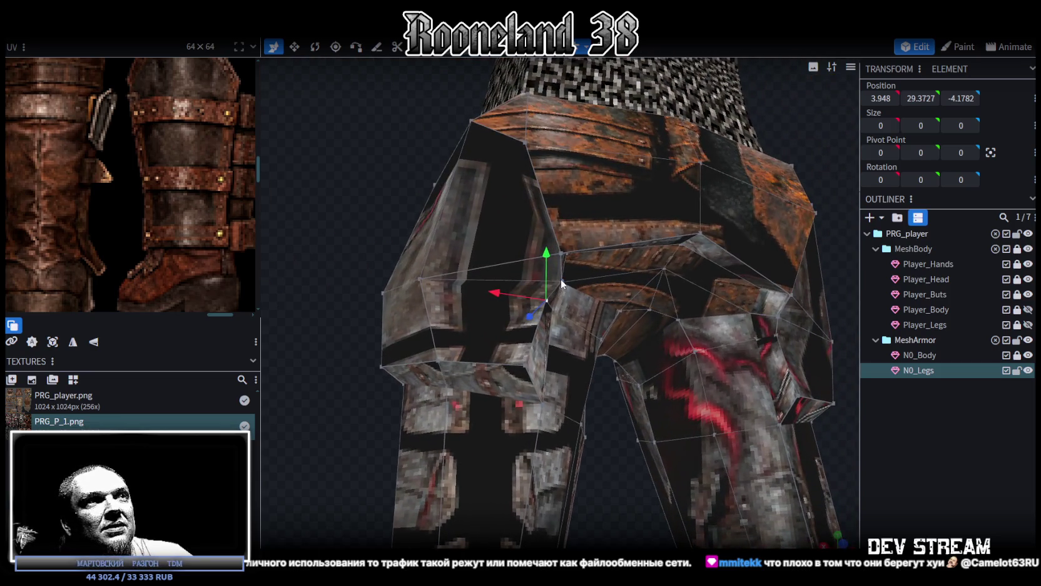
pyautogui.moveTo(656, 459)
pyautogui.mouseDown()
pyautogui.moveTo(596, 510)
pyautogui.moveTo(551, 522)
pyautogui.moveTo(490, 430)
pyautogui.moveTo(368, 396)
pyautogui.moveTo(395, 398)
pyautogui.moveTo(418, 423)
pyautogui.moveTo(549, 286)
pyautogui.moveTo(597, 296)
pyautogui.mouseUp()
# Merge two tasset edge vertices into one with Merge All.
pyautogui.click(580, 289)
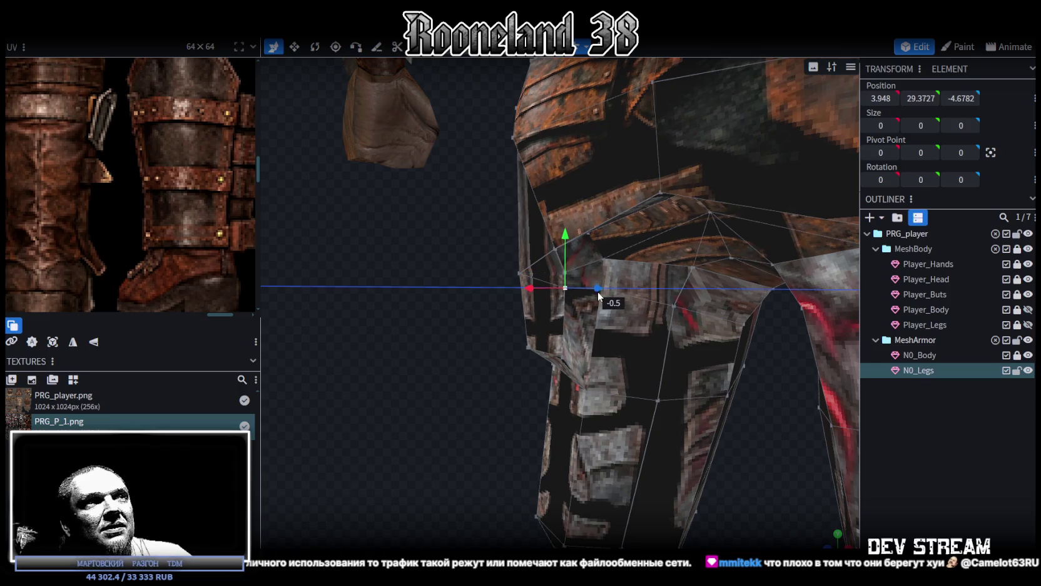
pyautogui.moveTo(391, 312); pyautogui.dragTo(582, 247)
pyautogui.keyDown('shift'); pyautogui.click(567, 273); pyautogui.keyUp('shift')
pyautogui.rightClick(567, 274)
pyautogui.click(723, 288)
pyautogui.moveTo(378, 354)
pyautogui.mouseDown()
pyautogui.moveTo(516, 332)
pyautogui.moveTo(373, 352)
pyautogui.moveTo(352, 332)
pyautogui.mouseUp()
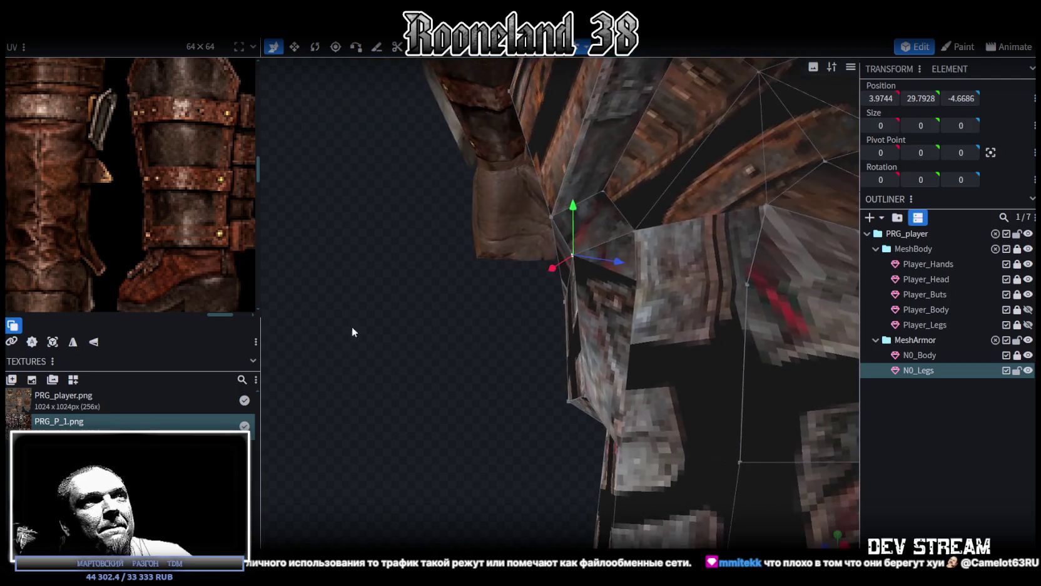
# Lower the merged vertex 0.2, shift it 0.2 on X, and pull the plate corner in 0.2.
pyautogui.moveTo(578, 210); pyautogui.dragTo(574, 219)
pyautogui.moveTo(427, 336)
pyautogui.mouseDown()
pyautogui.moveTo(519, 386)
pyautogui.moveTo(486, 258)
pyautogui.moveTo(523, 370)
pyautogui.moveTo(433, 351)
pyautogui.mouseUp()
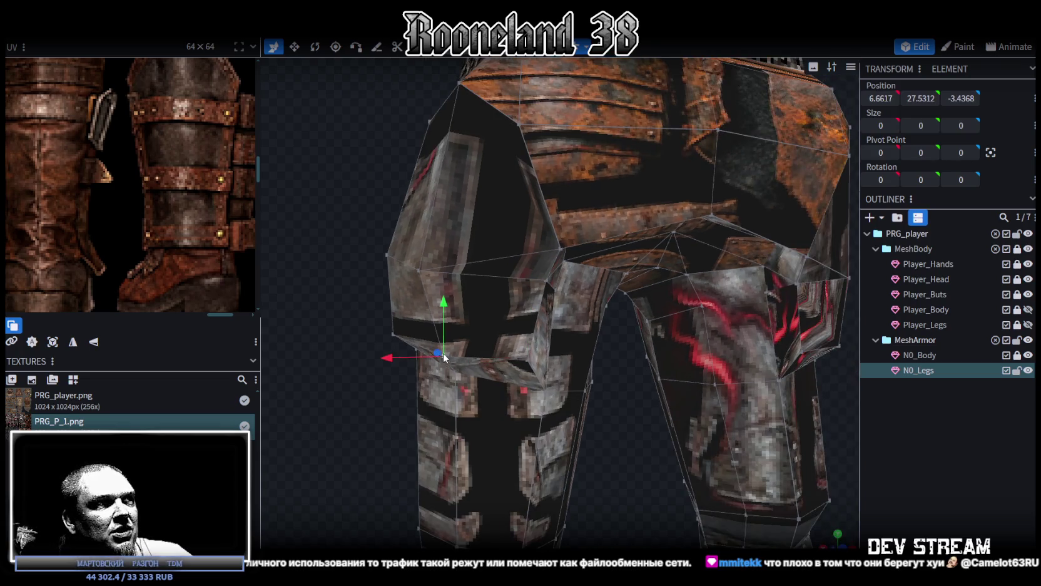
pyautogui.moveTo(308, 302); pyautogui.dragTo(326, 299)
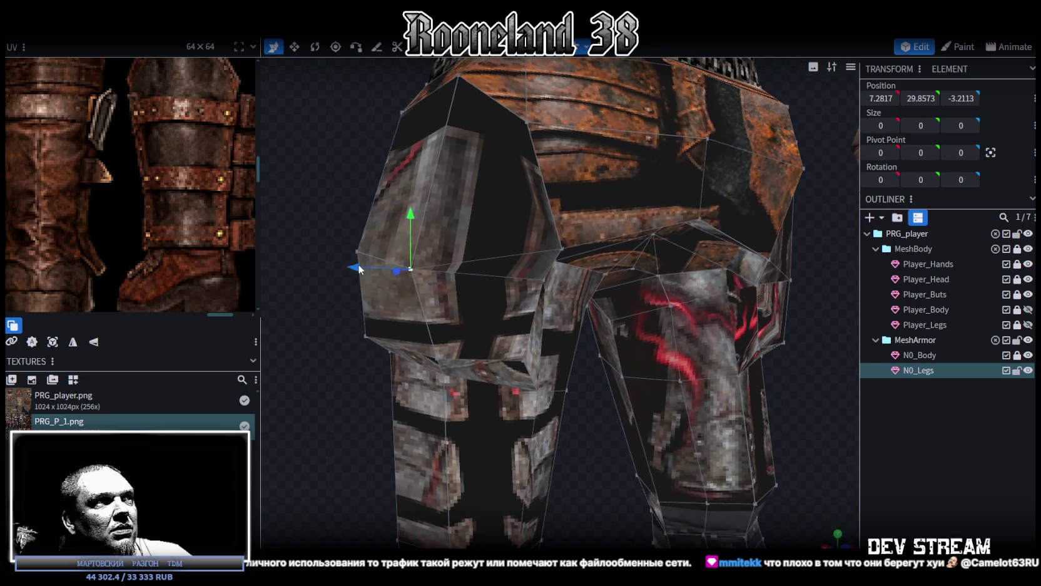
pyautogui.moveTo(362, 270); pyautogui.dragTo(371, 270)
pyautogui.moveTo(310, 367)
pyautogui.mouseDown()
pyautogui.moveTo(409, 374)
pyautogui.moveTo(228, 378)
pyautogui.moveTo(386, 373)
pyautogui.mouseUp()
pyautogui.moveTo(634, 437)
pyautogui.mouseDown()
pyautogui.moveTo(569, 388)
pyautogui.moveTo(596, 298)
pyautogui.mouseUp()
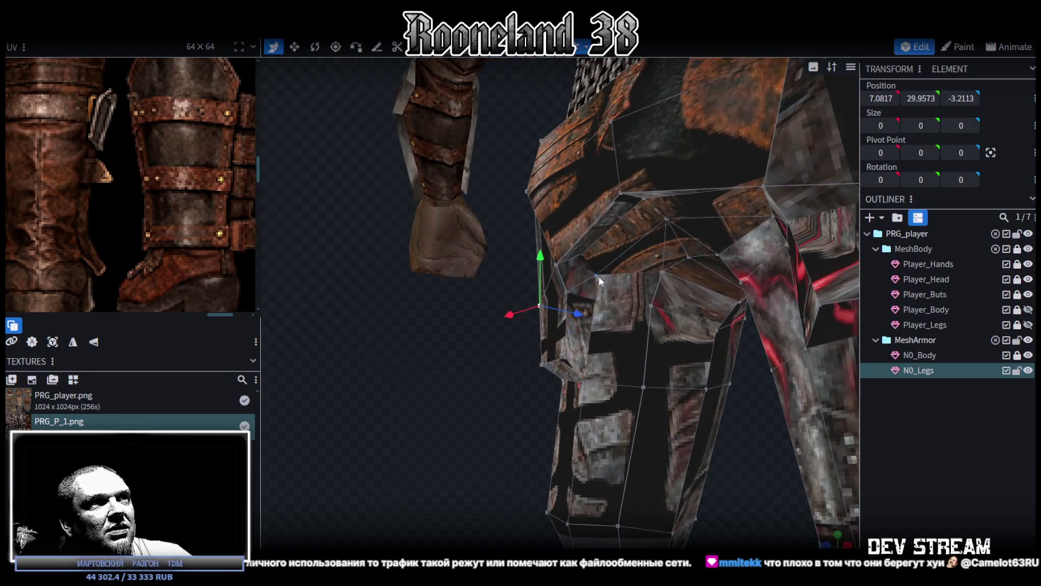
pyautogui.moveTo(449, 356)
pyautogui.mouseDown()
pyautogui.moveTo(478, 338)
pyautogui.moveTo(419, 359)
pyautogui.moveTo(544, 262)
pyautogui.mouseUp()
# Push the edge beside the tasset plate 0.3 along Z, then clear the selection.
pyautogui.click(555, 265)
pyautogui.moveTo(495, 363)
pyautogui.mouseDown()
pyautogui.moveTo(500, 371)
pyautogui.moveTo(510, 354)
pyautogui.mouseUp()
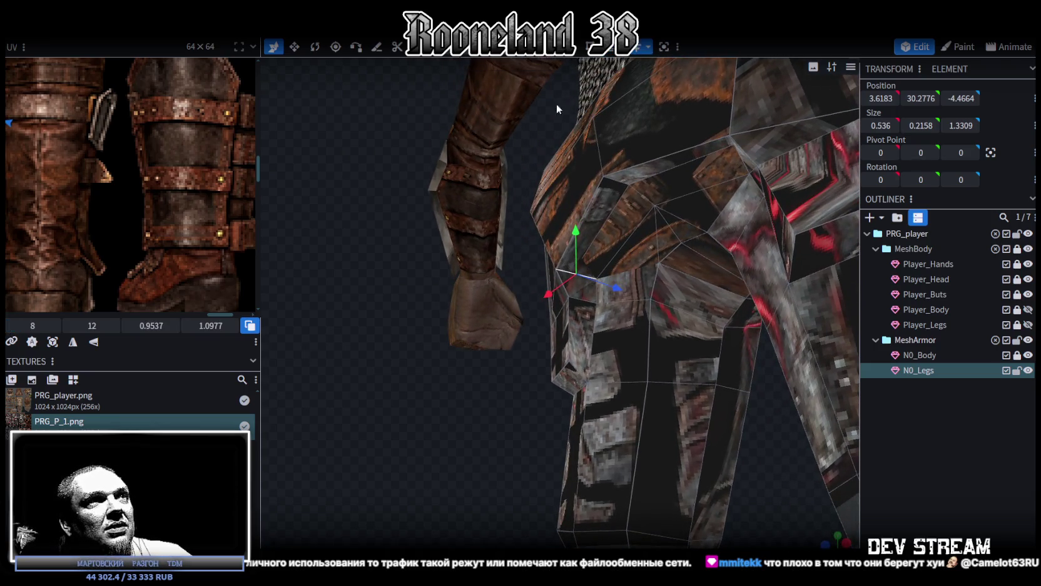
pyautogui.click(590, 195)
pyautogui.moveTo(615, 247)
pyautogui.mouseDown()
pyautogui.moveTo(624, 242)
pyautogui.moveTo(536, 290)
pyautogui.moveTo(555, 411)
pyautogui.moveTo(613, 403)
pyautogui.mouseUp()
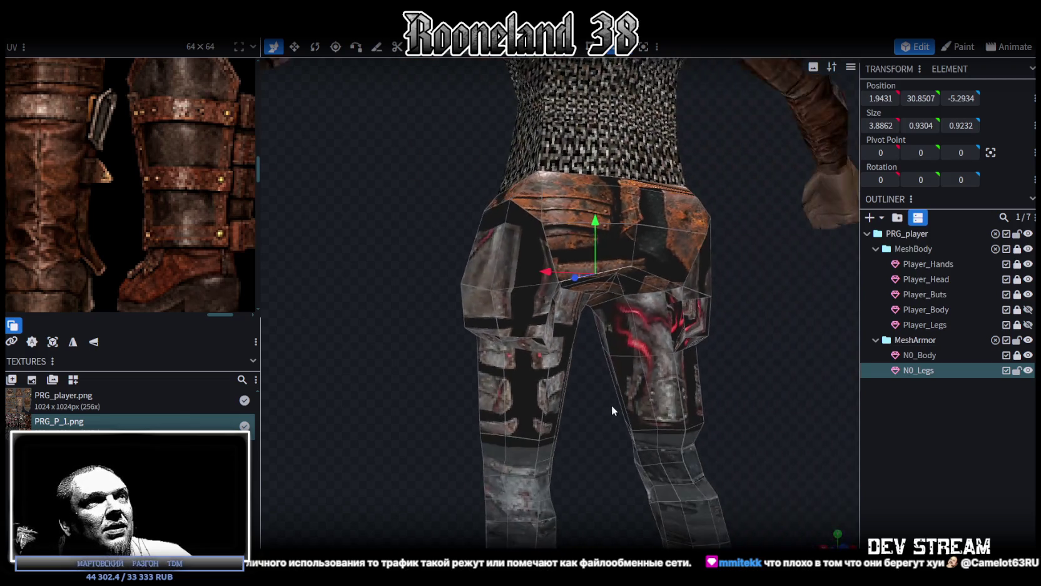
pyautogui.moveTo(555, 387)
pyautogui.mouseDown()
pyautogui.moveTo(545, 415)
pyautogui.moveTo(634, 425)
pyautogui.moveTo(698, 412)
pyautogui.mouseUp()
pyautogui.moveTo(603, 385)
pyautogui.mouseDown()
pyautogui.moveTo(696, 386)
pyautogui.moveTo(734, 368)
pyautogui.moveTo(679, 368)
pyautogui.mouseUp()
pyautogui.scroll(2, 649, 356)
pyautogui.scroll(2, 601, 321)
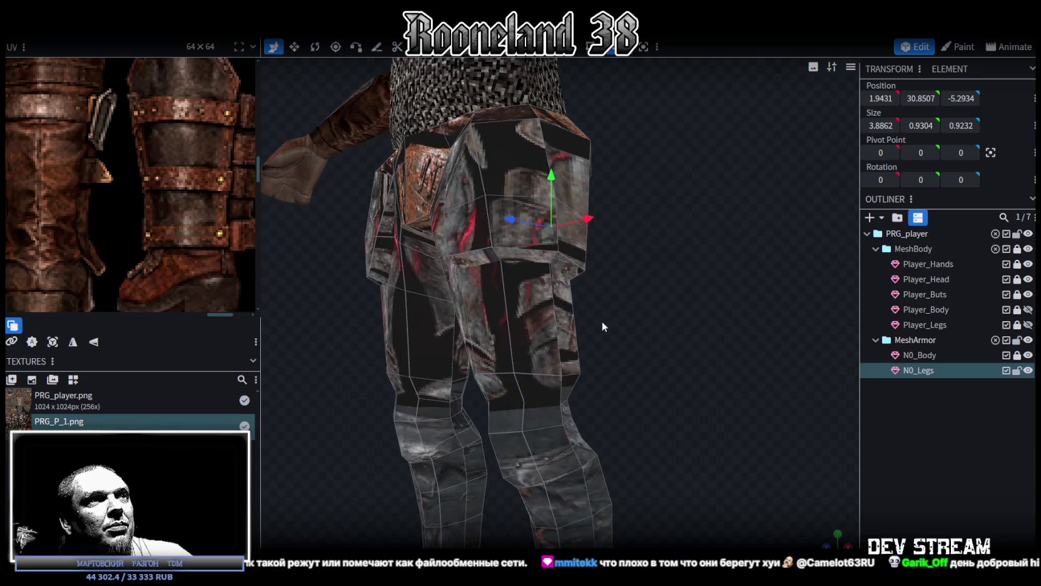
pyautogui.click(602, 322)
pyautogui.scroll(2, 638, 296)
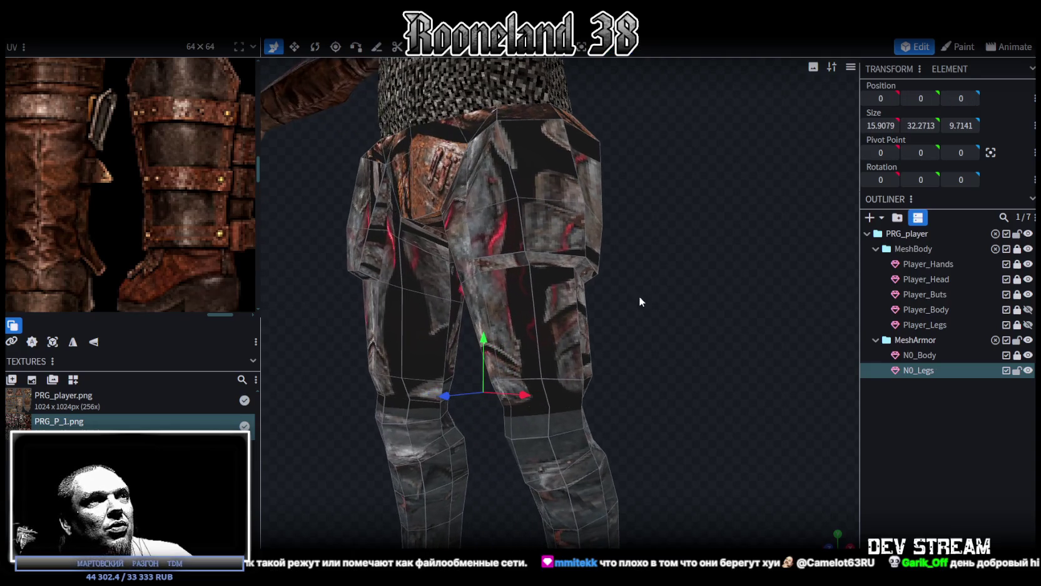
# Select a pair of adjacent faces on the N0_Legs thigh.
pyautogui.click(513, 316)
pyautogui.click(522, 261)
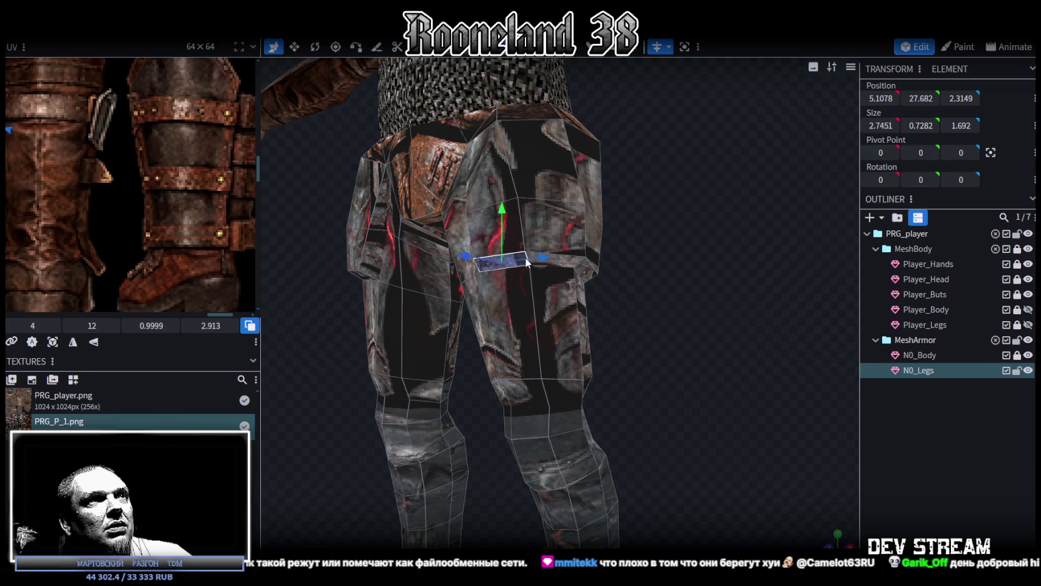
pyautogui.moveTo(589, 276); pyautogui.dragTo(487, 304)
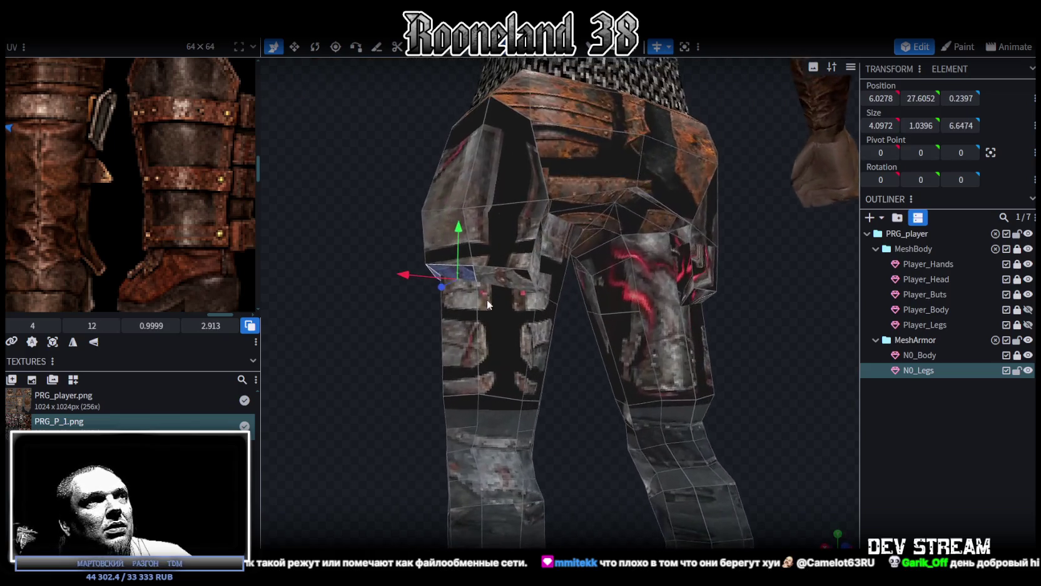
pyautogui.moveTo(406, 328)
pyautogui.mouseDown()
pyautogui.moveTo(472, 360)
pyautogui.moveTo(556, 371)
pyautogui.moveTo(549, 375)
pyautogui.mouseUp()
pyautogui.click(549, 376)
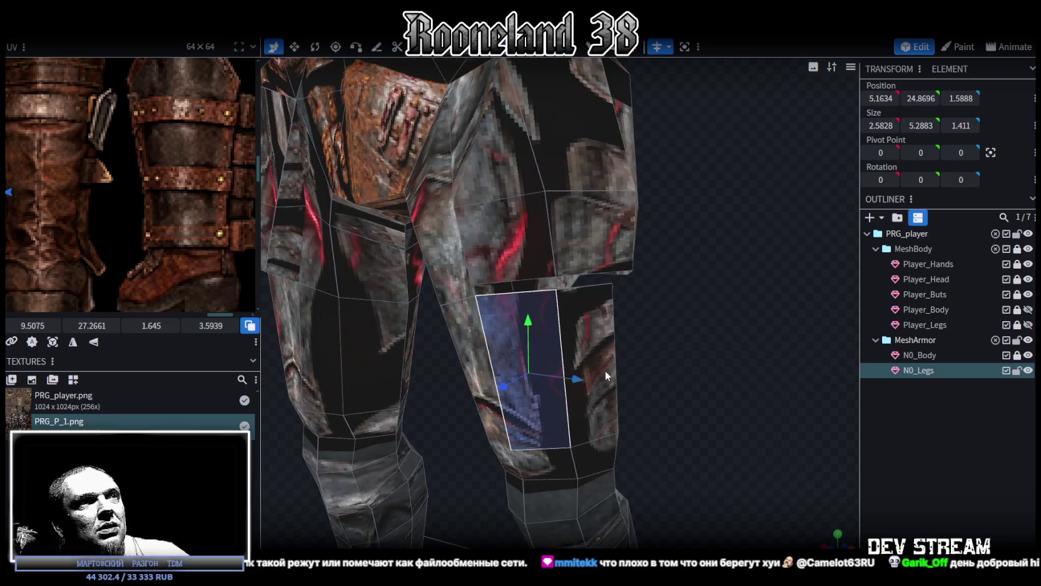
pyautogui.keyDown('shift'); pyautogui.click(595, 338); pyautogui.keyUp('shift')
pyautogui.moveTo(645, 349)
pyautogui.mouseDown()
pyautogui.moveTo(608, 375)
pyautogui.moveTo(525, 354)
pyautogui.mouseUp()
pyautogui.moveTo(580, 372)
pyautogui.mouseDown()
pyautogui.moveTo(753, 361)
pyautogui.moveTo(654, 132)
pyautogui.mouseUp()
# Extrude the selected thigh faces outwards by 0.5 to form a raised plate.
pyautogui.press('e')
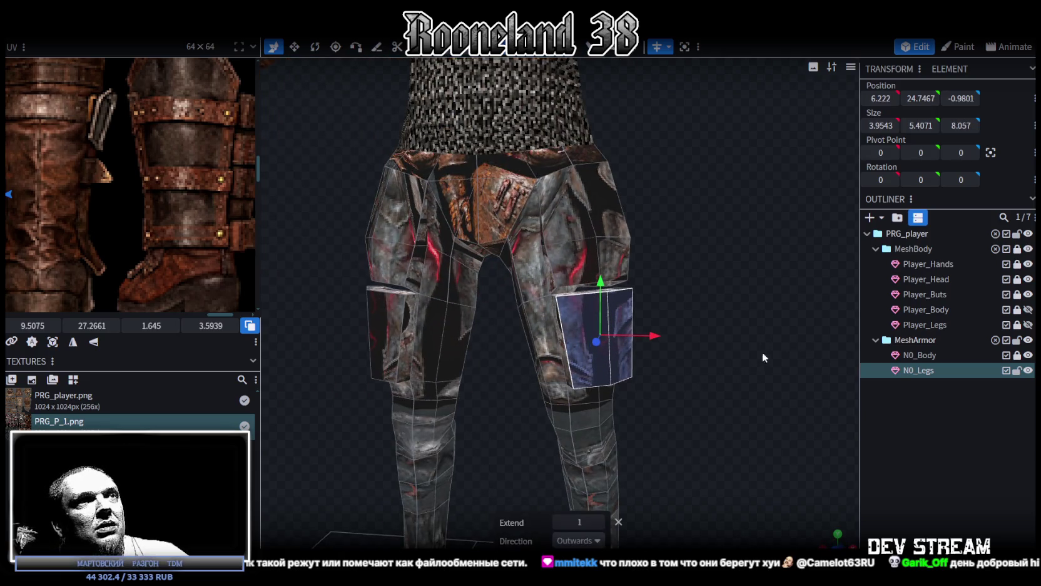
pyautogui.click(559, 522)
pyautogui.scroll(2, 712, 392)
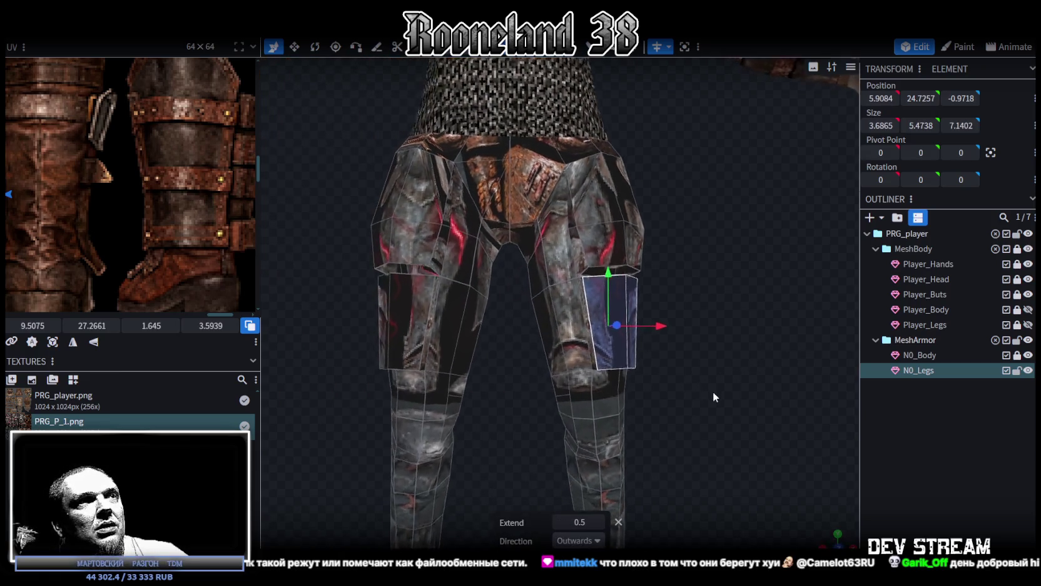
pyautogui.moveTo(571, 78)
pyautogui.mouseDown()
pyautogui.moveTo(733, 282)
pyautogui.moveTo(649, 317)
pyautogui.moveTo(523, 307)
pyautogui.mouseUp()
pyautogui.click(648, 317)
pyautogui.scroll(3, 647, 301)
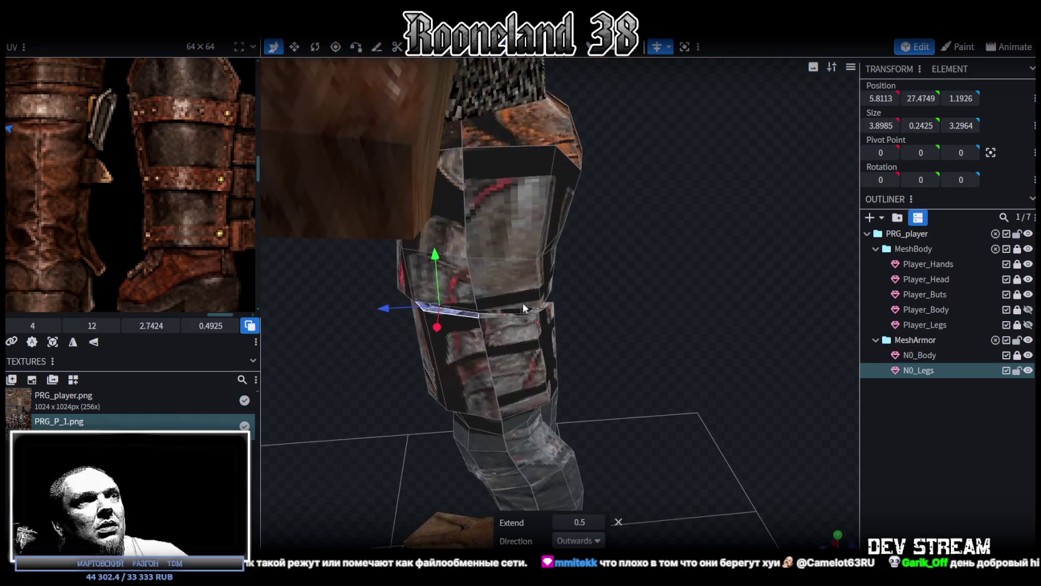
pyautogui.scroll(-3, 692, 308)
pyautogui.moveTo(692, 308); pyautogui.dragTo(548, 305)
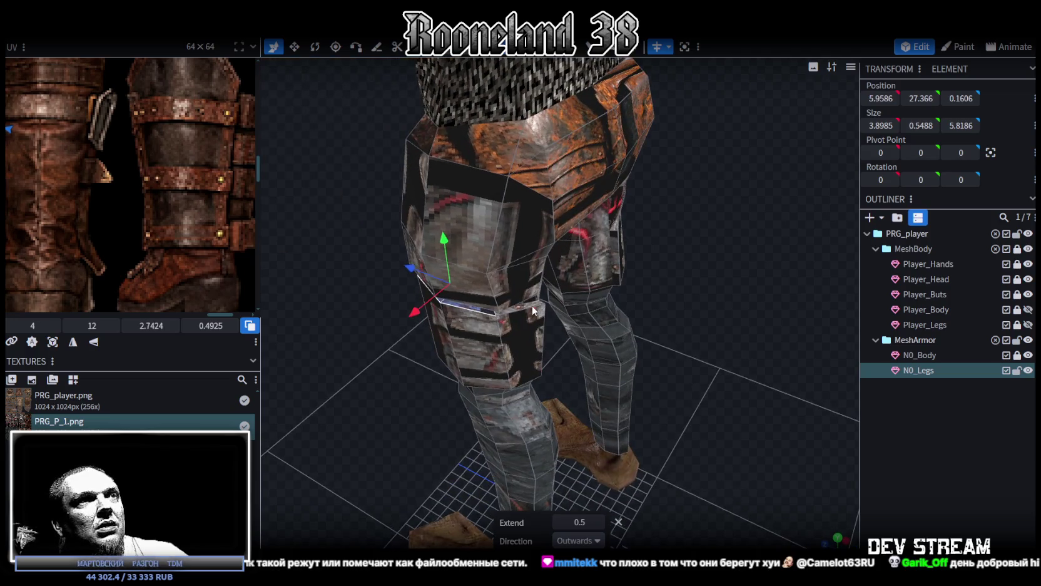
pyautogui.click(532, 305)
pyautogui.click(365, 306)
pyautogui.moveTo(330, 301); pyautogui.dragTo(497, 266)
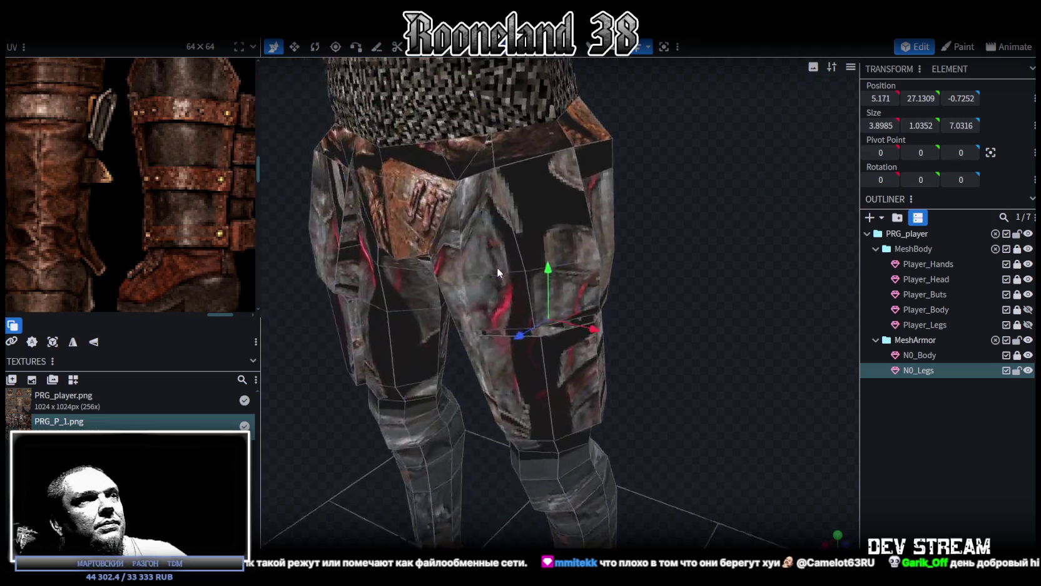
# Merge the first two pairs of loose corner vertices on the thigh plate.
pyautogui.scroll(3, 585, 244)
pyautogui.moveTo(537, 58); pyautogui.dragTo(807, 256)
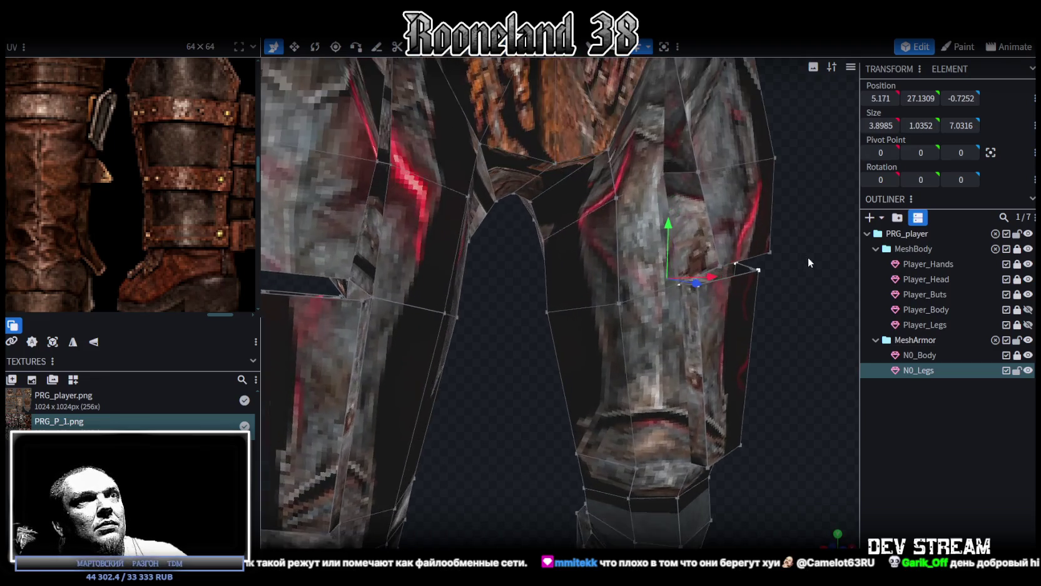
pyautogui.scroll(3, 671, 222)
pyautogui.moveTo(738, 278); pyautogui.dragTo(745, 263)
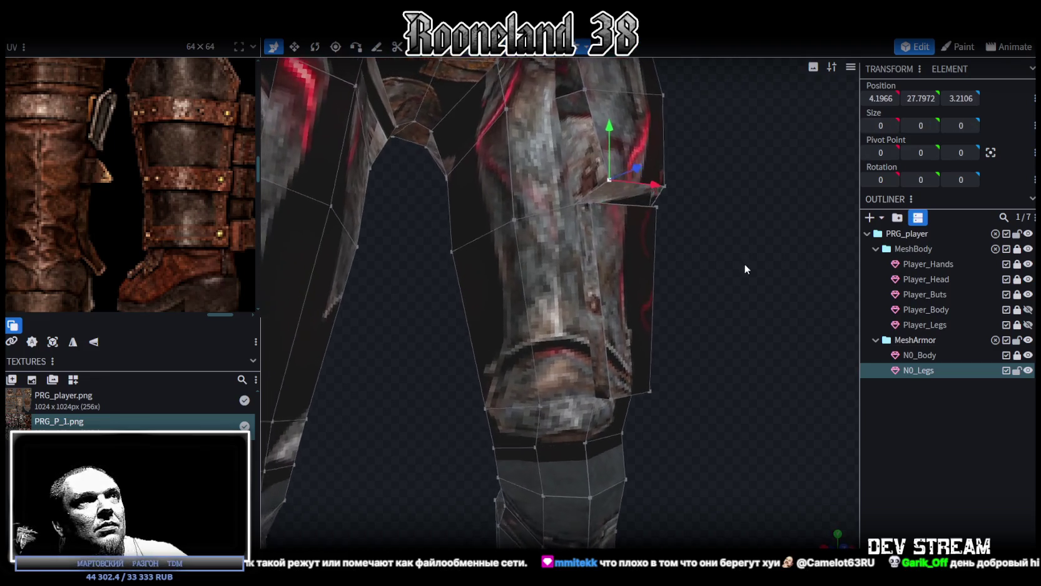
pyautogui.click(593, 209)
pyautogui.rightClick(592, 208)
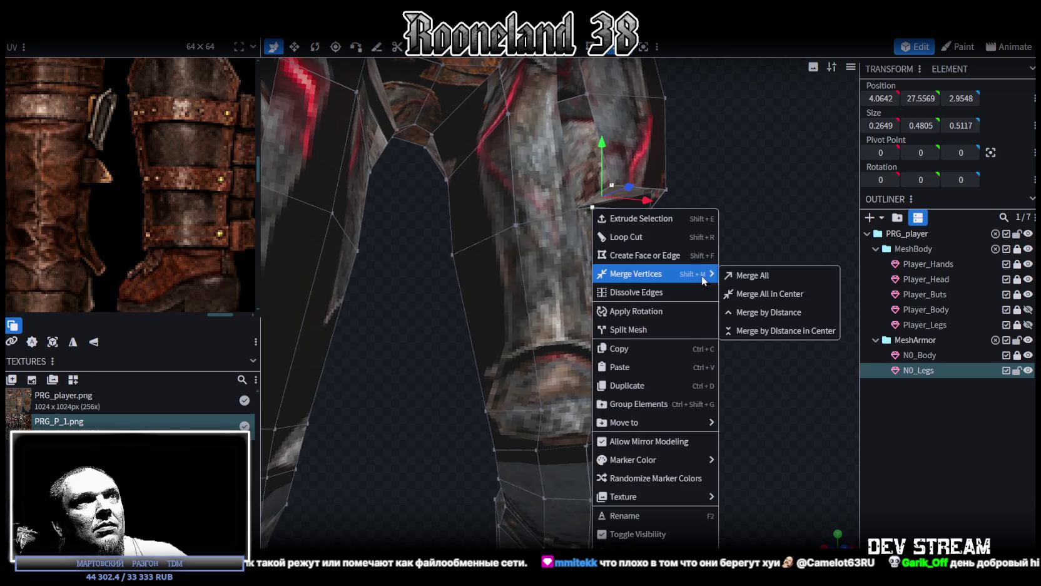
pyautogui.click(759, 276)
pyautogui.moveTo(754, 222); pyautogui.dragTo(593, 197)
pyautogui.keyDown('shift'); pyautogui.click(515, 204); pyautogui.keyUp('shift')
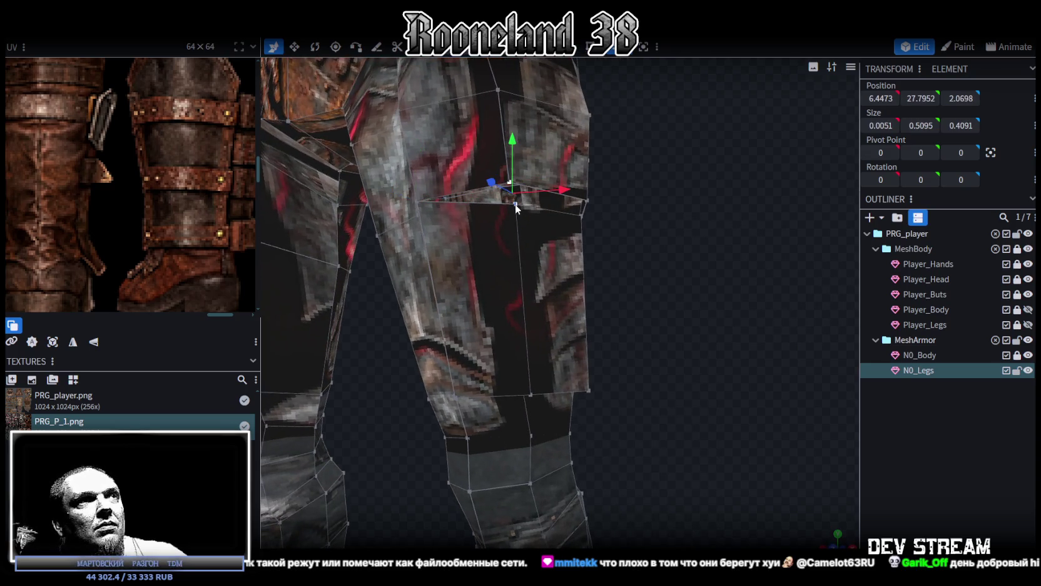
pyautogui.rightClick(515, 204)
pyautogui.click(672, 269)
# Merge the remaining corner vertex groups of the plate at their center points.
pyautogui.moveTo(682, 263)
pyautogui.mouseDown()
pyautogui.moveTo(667, 225)
pyautogui.moveTo(561, 216)
pyautogui.moveTo(414, 168)
pyautogui.mouseUp()
pyautogui.rightClick(421, 185)
pyautogui.moveTo(464, 253)
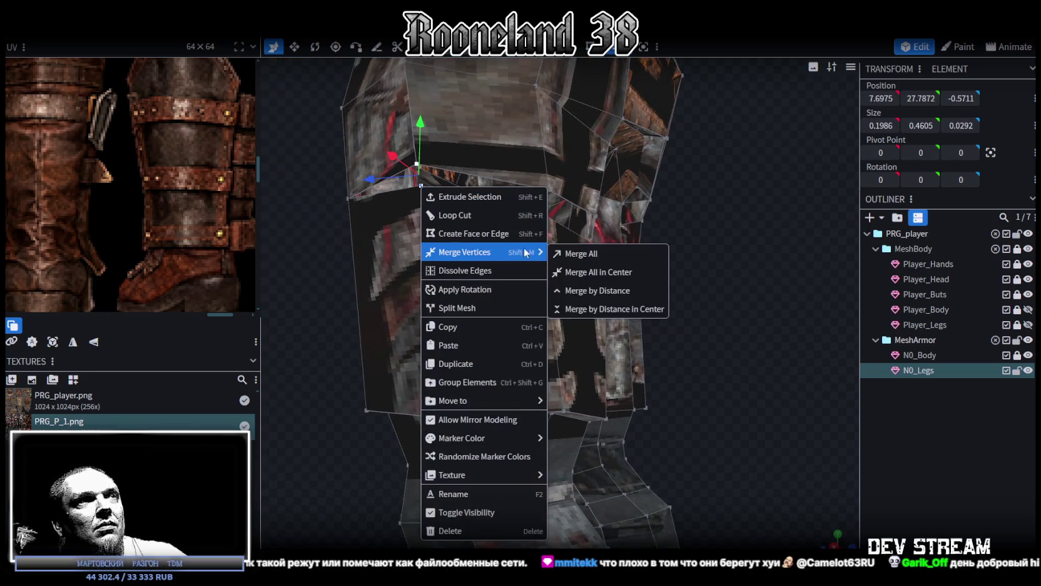
pyautogui.click(601, 269)
pyautogui.click(548, 188)
pyautogui.keyDown('shift'); pyautogui.click(536, 209); pyautogui.keyUp('shift')
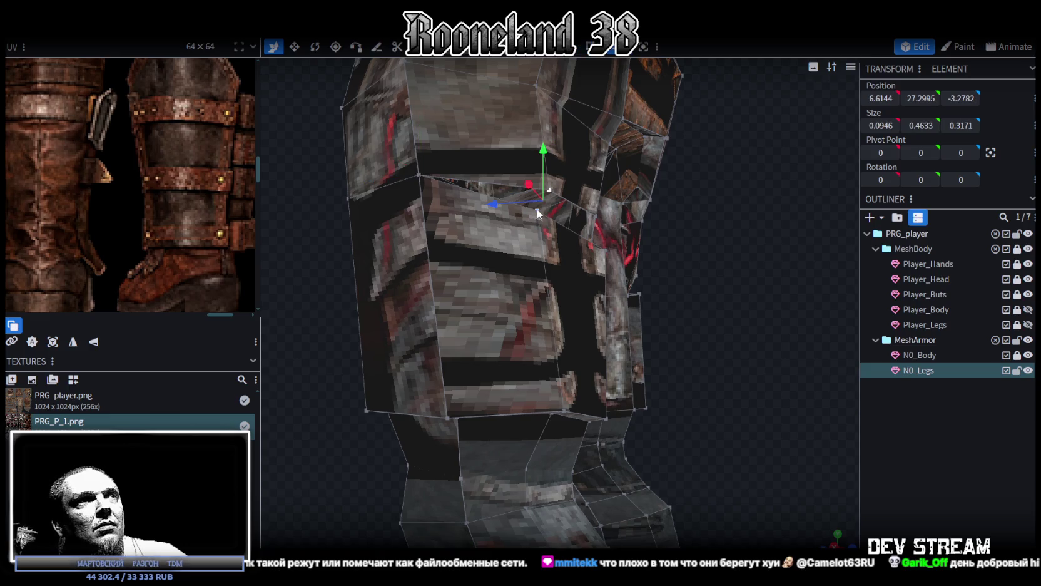
pyautogui.rightClick(537, 209)
pyautogui.click(717, 294)
pyautogui.moveTo(778, 272)
pyautogui.mouseDown()
pyautogui.moveTo(583, 260)
pyautogui.moveTo(621, 155)
pyautogui.mouseUp()
pyautogui.rightClick(626, 187)
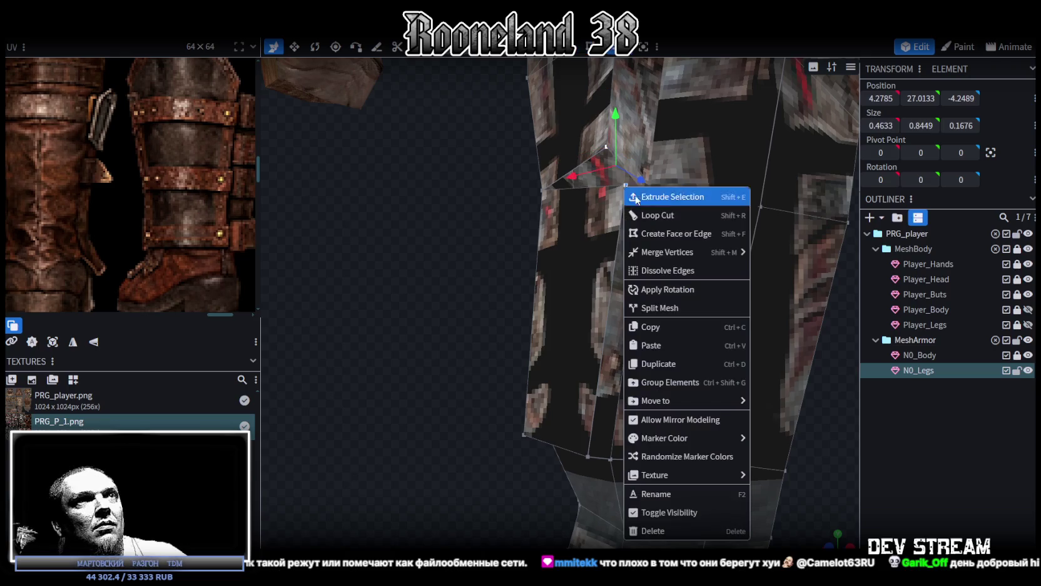
pyautogui.click(798, 269)
# Orbit and zoom around the thigh plates to check the welded corners.
pyautogui.moveTo(411, 262)
pyautogui.mouseDown()
pyautogui.moveTo(423, 305)
pyautogui.moveTo(668, 319)
pyautogui.moveTo(745, 335)
pyautogui.moveTo(756, 324)
pyautogui.moveTo(770, 335)
pyautogui.moveTo(712, 319)
pyautogui.moveTo(526, 340)
pyautogui.moveTo(439, 335)
pyautogui.moveTo(771, 342)
pyautogui.mouseUp()
pyautogui.scroll(-3, 746, 336)
pyautogui.scroll(-4, 768, 330)
pyautogui.scroll(3, 526, 340)
pyautogui.scroll(2, 583, 177)
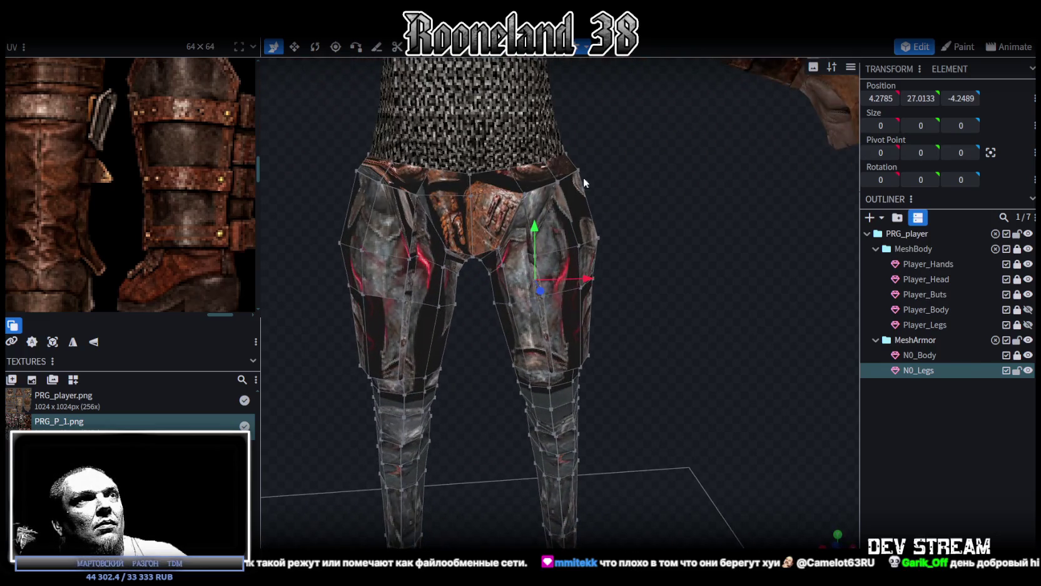
pyautogui.moveTo(604, 258); pyautogui.dragTo(707, 157)
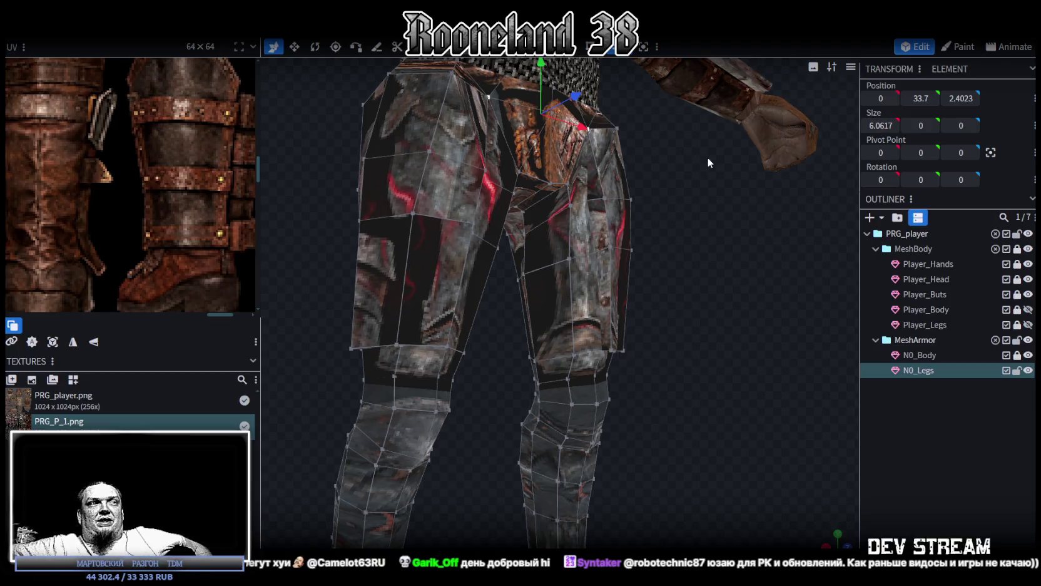
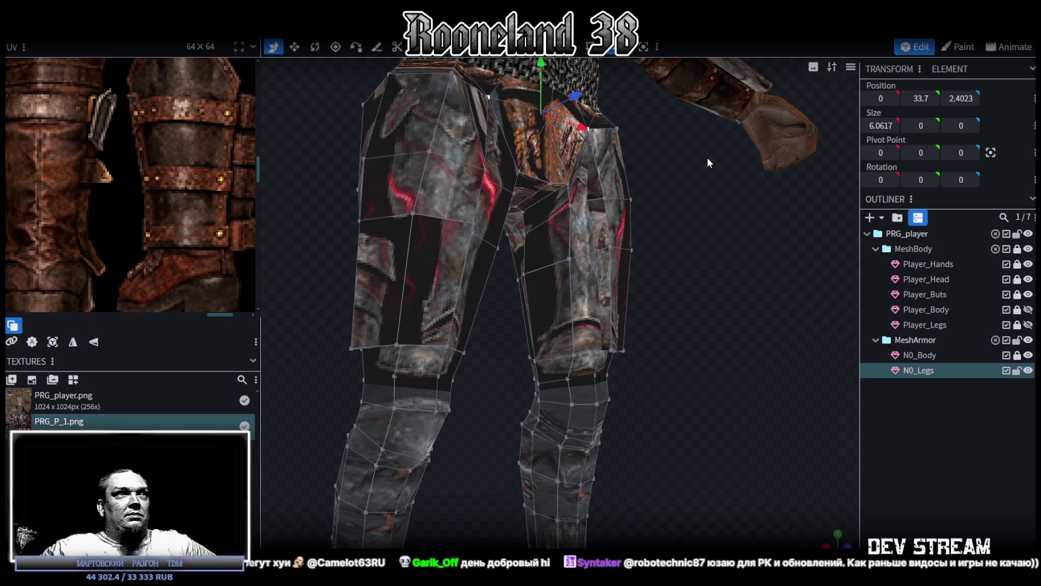
# Orbit around the N0_Legs mesh to a front view of both legs.
pyautogui.scroll(-3, 615, 284)
pyautogui.scroll(-2, 557, 281)
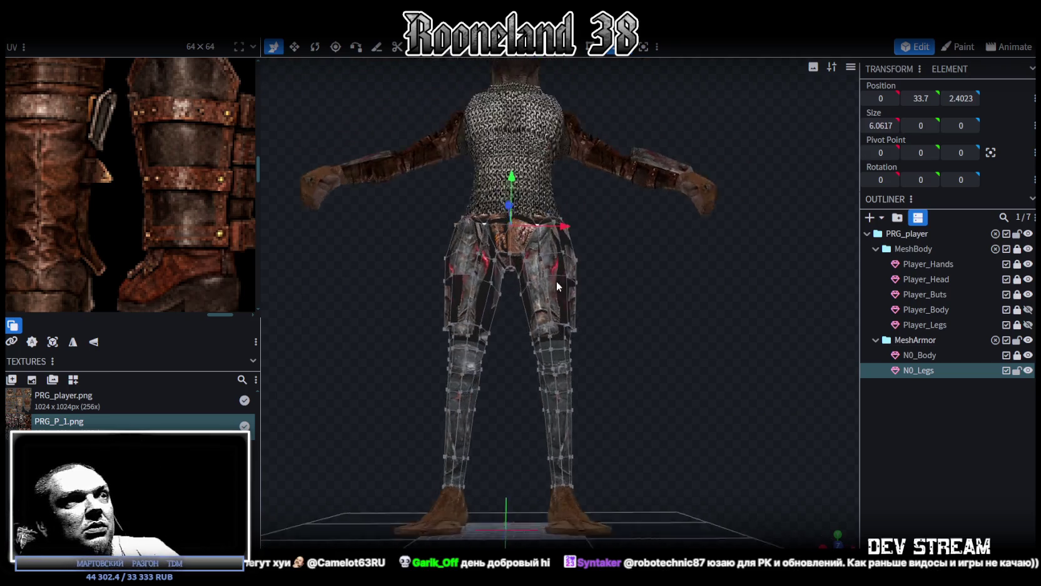
pyautogui.scroll(3, 557, 280)
pyautogui.moveTo(651, 290)
pyautogui.mouseDown()
pyautogui.moveTo(568, 305)
pyautogui.moveTo(524, 301)
pyautogui.moveTo(630, 303)
pyautogui.moveTo(550, 310)
pyautogui.moveTo(564, 295)
pyautogui.moveTo(633, 311)
pyautogui.moveTo(632, 299)
pyautogui.mouseUp()
pyautogui.moveTo(663, 396)
pyautogui.mouseDown()
pyautogui.moveTo(651, 372)
pyautogui.moveTo(556, 460)
pyautogui.mouseUp()
pyautogui.moveTo(626, 421)
pyautogui.mouseDown()
pyautogui.moveTo(481, 434)
pyautogui.moveTo(498, 426)
pyautogui.mouseUp()
pyautogui.moveTo(474, 390); pyautogui.dragTo(489, 380)
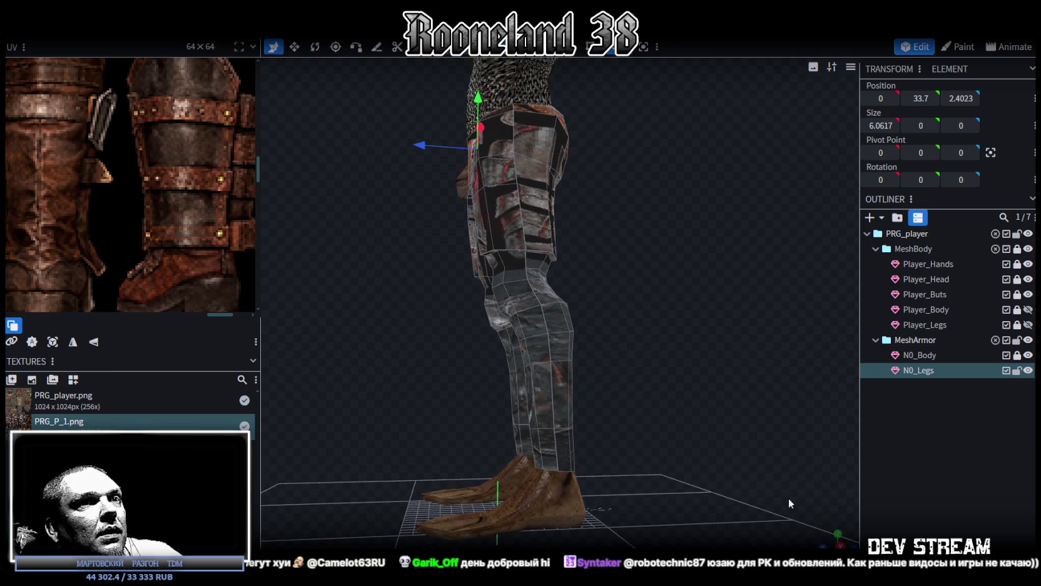
pyautogui.click(839, 546)
pyautogui.scroll(1, 549, 293)
pyautogui.moveTo(549, 293); pyautogui.dragTo(578, 420, button='right')
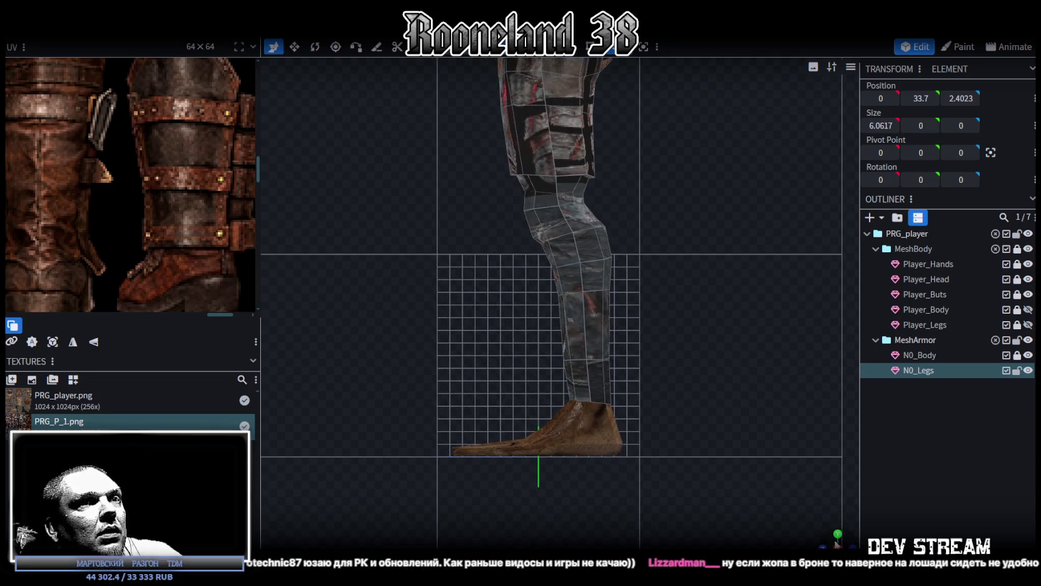
pyautogui.moveTo(837, 543); pyautogui.dragTo(672, 345)
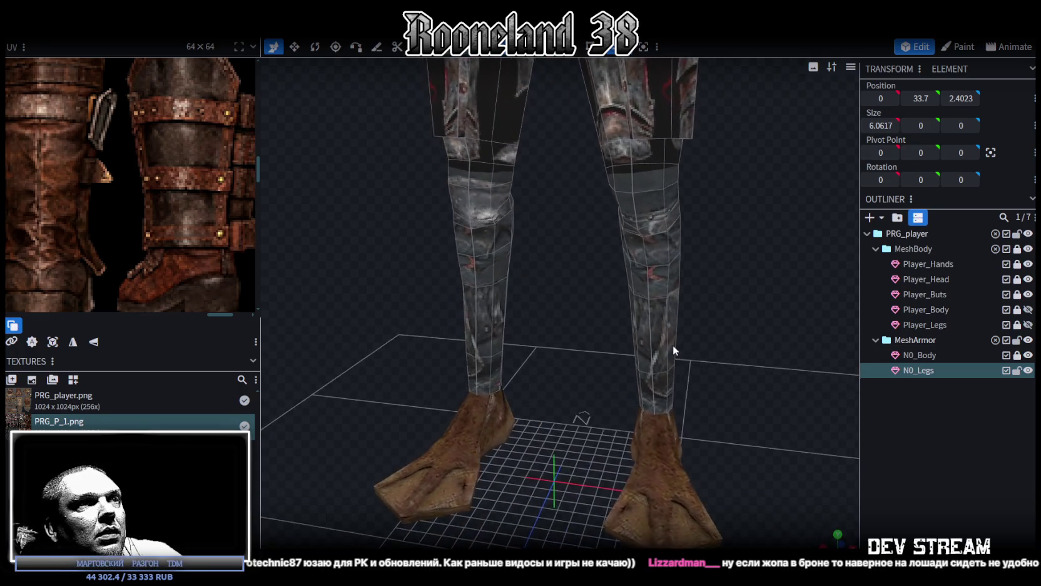
# Select a lower-leg armor face and extend the selection up the shin.
pyautogui.click(644, 384)
pyautogui.moveTo(671, 373)
pyautogui.mouseDown()
pyautogui.moveTo(630, 282)
pyautogui.moveTo(672, 222)
pyautogui.mouseUp()
pyautogui.moveTo(672, 223); pyautogui.dragTo(591, 205, button='middle')
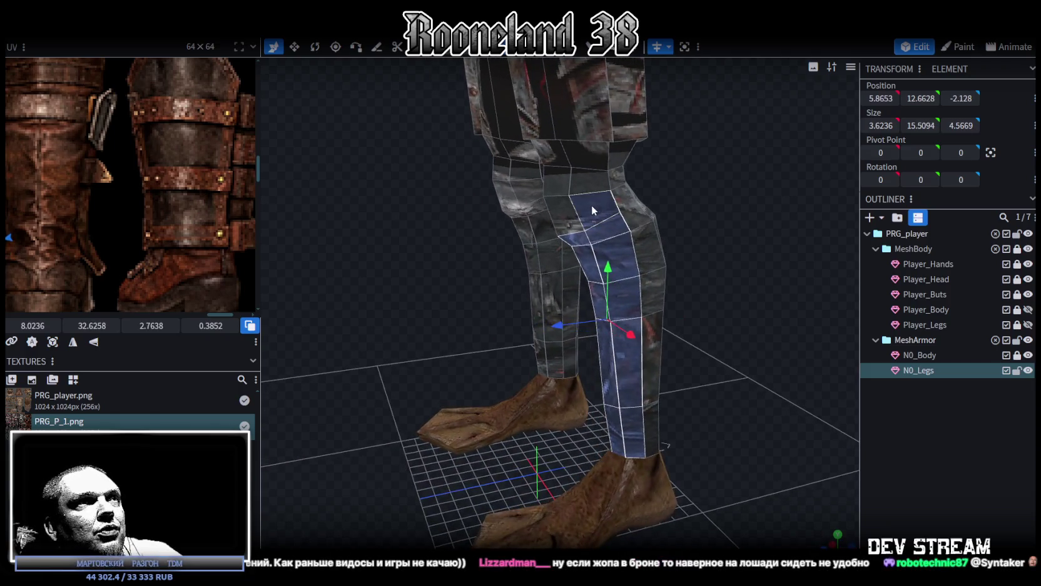
# Extend the shin selection to the top knee ring and extrude it outward.
pyautogui.moveTo(582, 184); pyautogui.dragTo(547, 208)
pyautogui.moveTo(547, 208)
pyautogui.mouseDown(button='middle')
pyautogui.moveTo(720, 248)
pyautogui.moveTo(678, 203)
pyautogui.mouseUp(button='middle')
pyautogui.moveTo(677, 203); pyautogui.dragTo(648, 180)
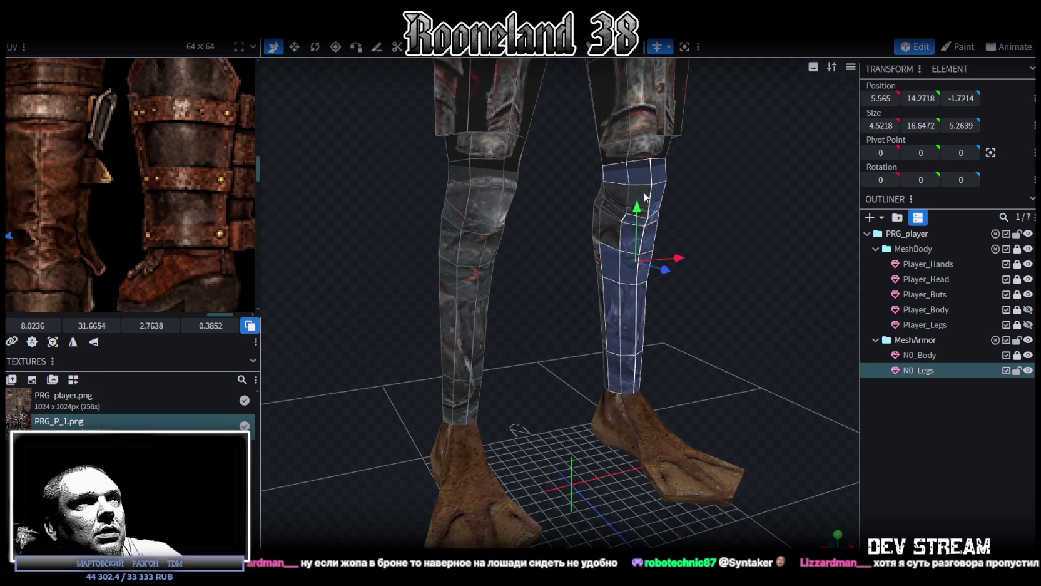
pyautogui.moveTo(739, 269)
pyautogui.mouseDown(button='middle')
pyautogui.moveTo(473, 281)
pyautogui.moveTo(448, 270)
pyautogui.moveTo(708, 254)
pyautogui.moveTo(716, 269)
pyautogui.mouseUp(button='middle')
pyautogui.click(568, 55)
pyautogui.moveTo(705, 173)
pyautogui.mouseDown(button='middle')
pyautogui.moveTo(726, 219)
pyautogui.moveTo(727, 205)
pyautogui.moveTo(693, 198)
pyautogui.moveTo(460, 205)
pyautogui.moveTo(475, 197)
pyautogui.moveTo(447, 207)
pyautogui.mouseUp(button='middle')
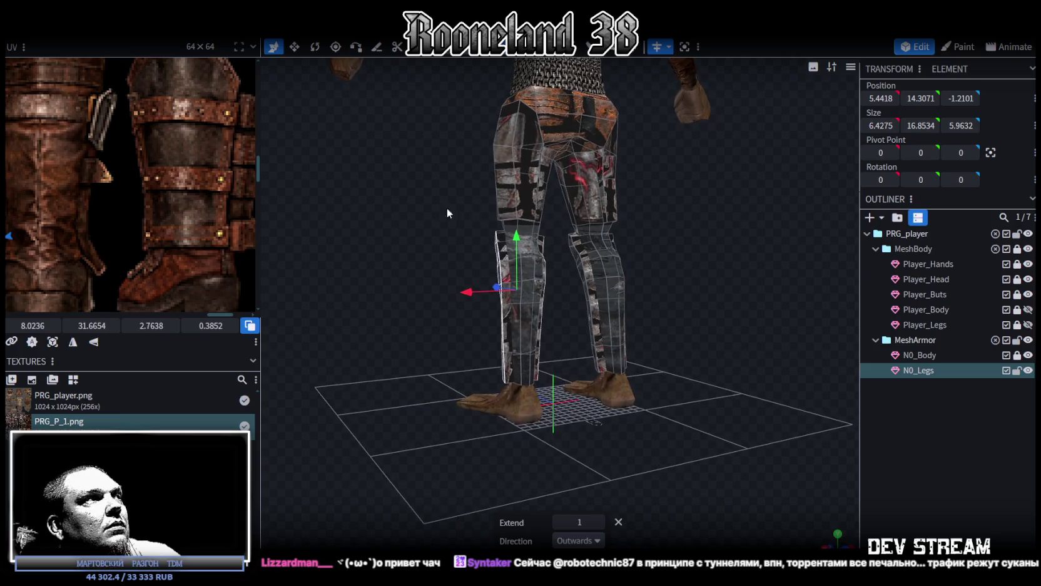
# Select the other leg's shin faces and extrude them outward too.
pyautogui.scroll(-2, 169, 212)
pyautogui.scroll(-2, 163, 204)
pyautogui.scroll(-2, 163, 204)
pyautogui.moveTo(297, 266)
pyautogui.mouseDown(button='middle')
pyautogui.moveTo(463, 334)
pyautogui.moveTo(614, 426)
pyautogui.moveTo(547, 343)
pyautogui.mouseUp(button='middle')
pyautogui.click(515, 365)
pyautogui.scroll(2, 618, 430)
pyautogui.scroll(2, 659, 417)
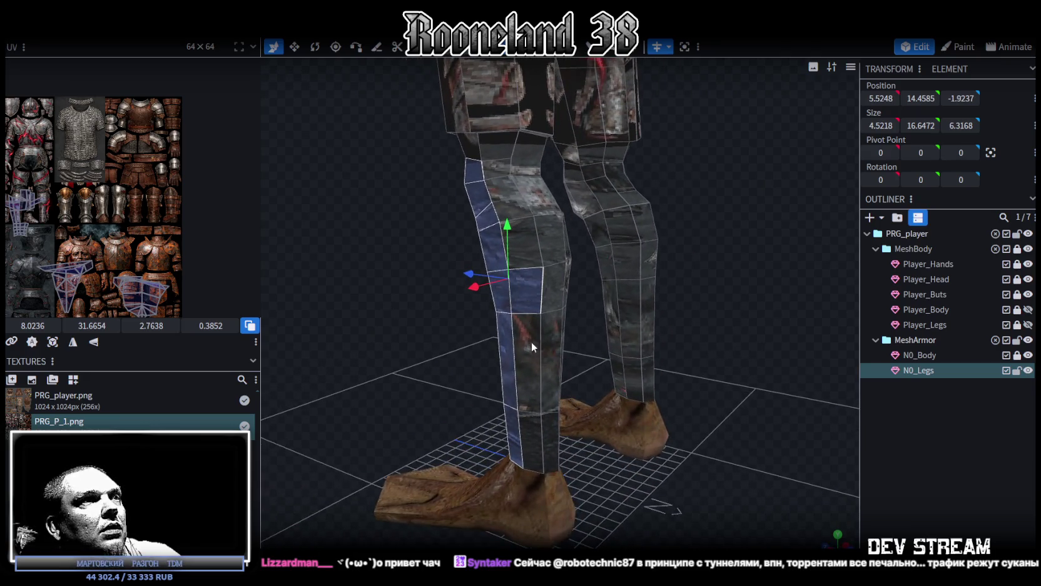
pyautogui.moveTo(756, 333)
pyautogui.mouseDown()
pyautogui.moveTo(587, 329)
pyautogui.moveTo(461, 274)
pyautogui.mouseUp()
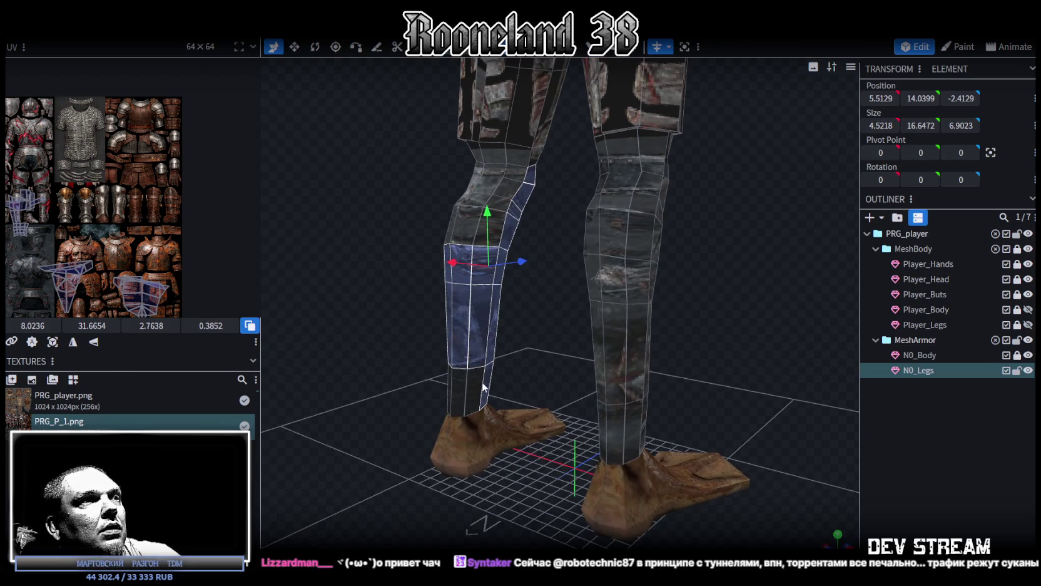
pyautogui.moveTo(436, 388)
pyautogui.mouseDown()
pyautogui.moveTo(559, 378)
pyautogui.moveTo(539, 440)
pyautogui.mouseUp()
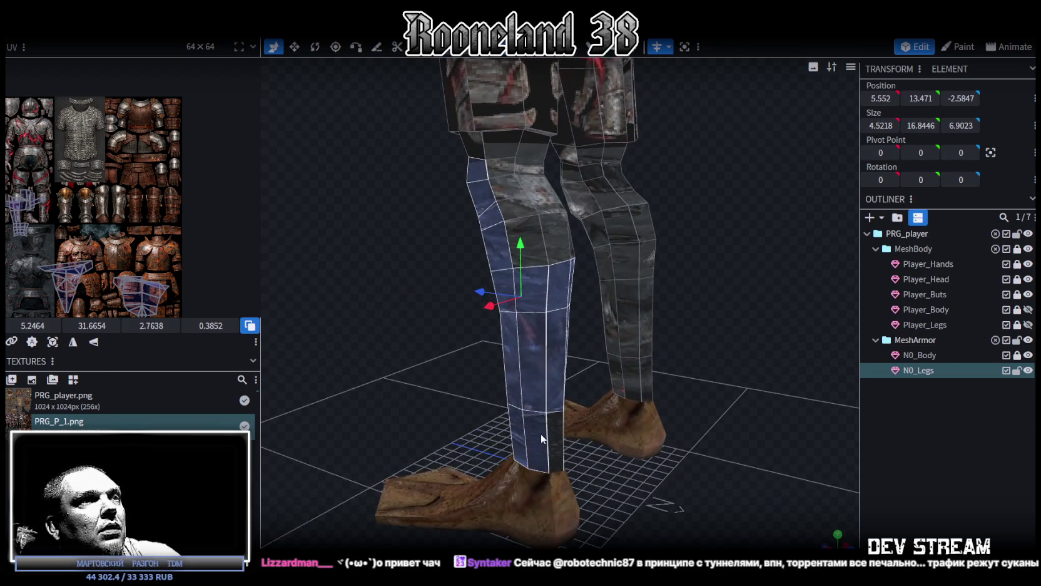
pyautogui.scroll(-3, 397, 344)
pyautogui.moveTo(397, 348)
pyautogui.mouseDown()
pyautogui.moveTo(354, 336)
pyautogui.moveTo(376, 334)
pyautogui.mouseUp()
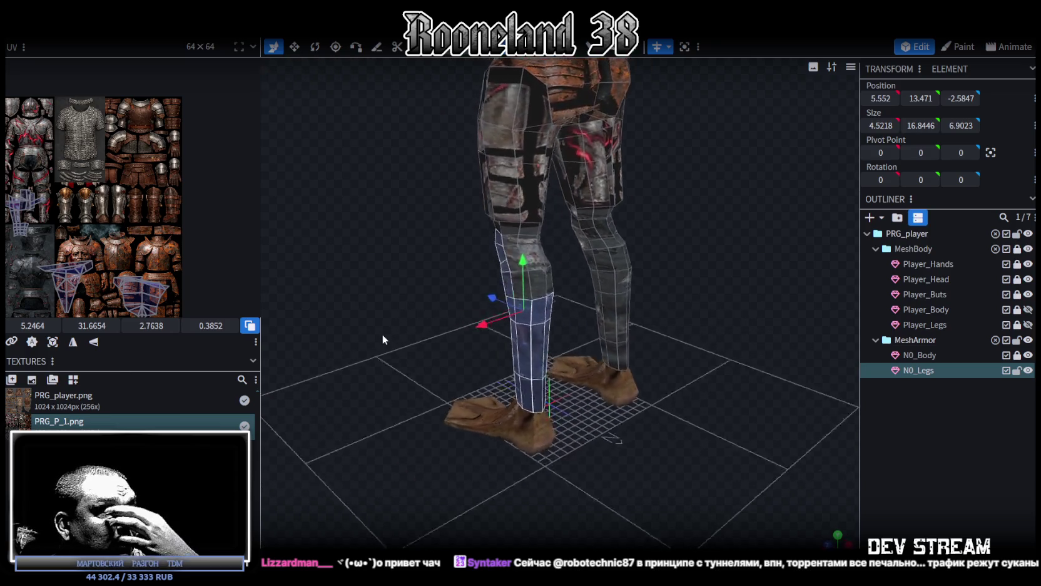
pyautogui.click(546, 50)
# Orbit to front and angled side views to inspect both thickened shins.
pyautogui.moveTo(401, 300)
pyautogui.mouseDown()
pyautogui.moveTo(281, 288)
pyautogui.moveTo(612, 274)
pyautogui.mouseUp()
pyautogui.scroll(-2, 612, 273)
pyautogui.scroll(-3, 595, 272)
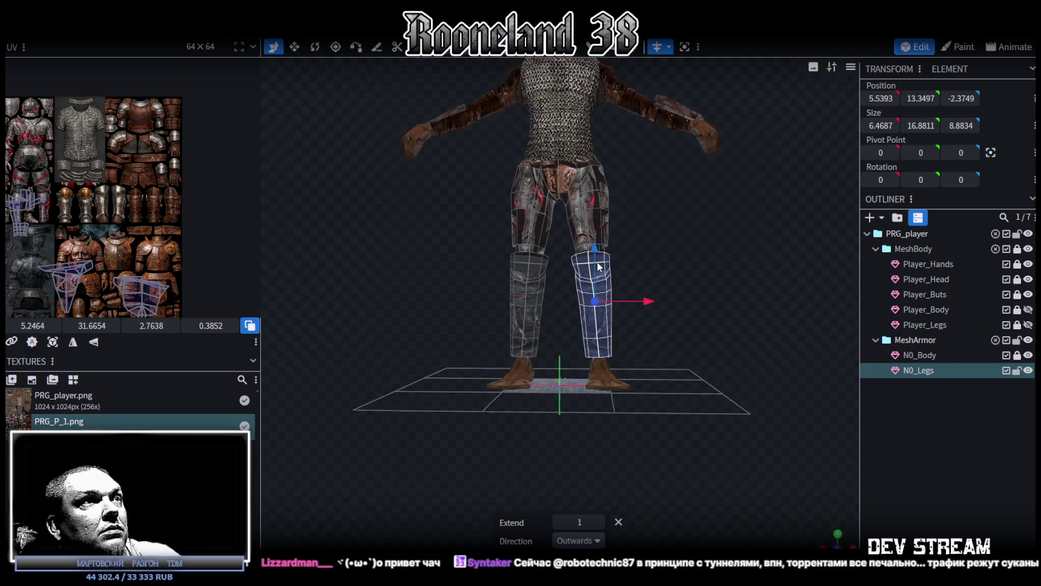
pyautogui.moveTo(574, 297)
pyautogui.mouseDown()
pyautogui.moveTo(670, 291)
pyautogui.moveTo(594, 295)
pyautogui.moveTo(581, 280)
pyautogui.moveTo(706, 284)
pyautogui.moveTo(423, 293)
pyautogui.moveTo(636, 281)
pyautogui.moveTo(541, 299)
pyautogui.moveTo(539, 288)
pyautogui.moveTo(455, 296)
pyautogui.moveTo(336, 285)
pyautogui.moveTo(363, 265)
pyautogui.moveTo(645, 278)
pyautogui.moveTo(707, 271)
pyautogui.moveTo(727, 300)
pyautogui.moveTo(687, 323)
pyautogui.mouseUp()
# Move the front belt faces of N0_Legs 0.5 along the depth axis.
pyautogui.scroll(5, 515, 348)
pyautogui.moveTo(515, 348)
pyautogui.mouseDown()
pyautogui.moveTo(559, 186)
pyautogui.moveTo(697, 161)
pyautogui.moveTo(716, 176)
pyautogui.mouseUp()
pyautogui.moveTo(550, 185)
pyautogui.mouseDown()
pyautogui.moveTo(529, 198)
pyautogui.moveTo(627, 175)
pyautogui.moveTo(752, 276)
pyautogui.moveTo(582, 198)
pyautogui.mouseUp()
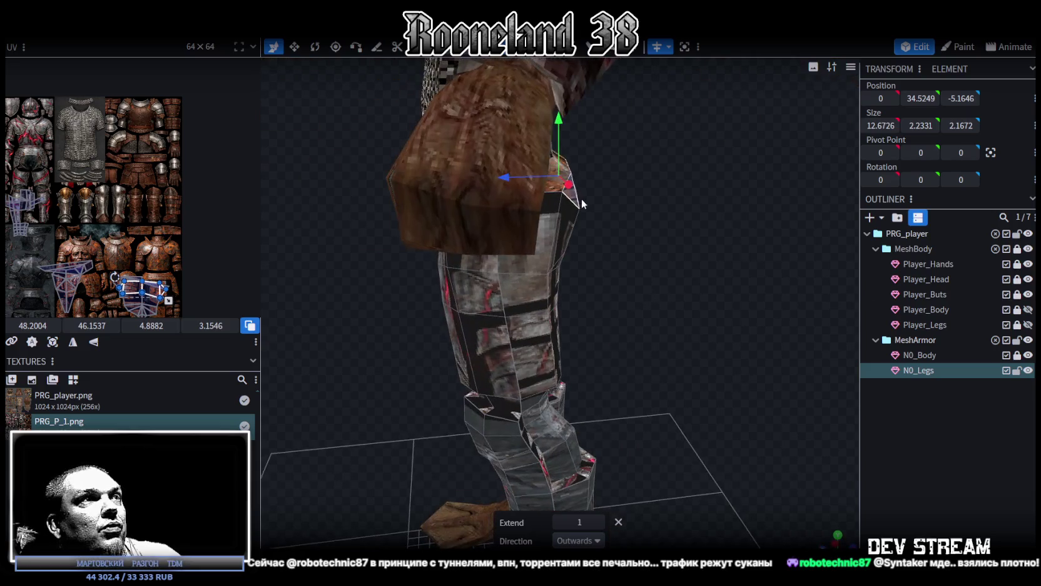
pyautogui.moveTo(520, 179); pyautogui.dragTo(510, 179)
pyautogui.moveTo(647, 226)
pyautogui.mouseDown()
pyautogui.moveTo(642, 209)
pyautogui.moveTo(603, 202)
pyautogui.mouseUp()
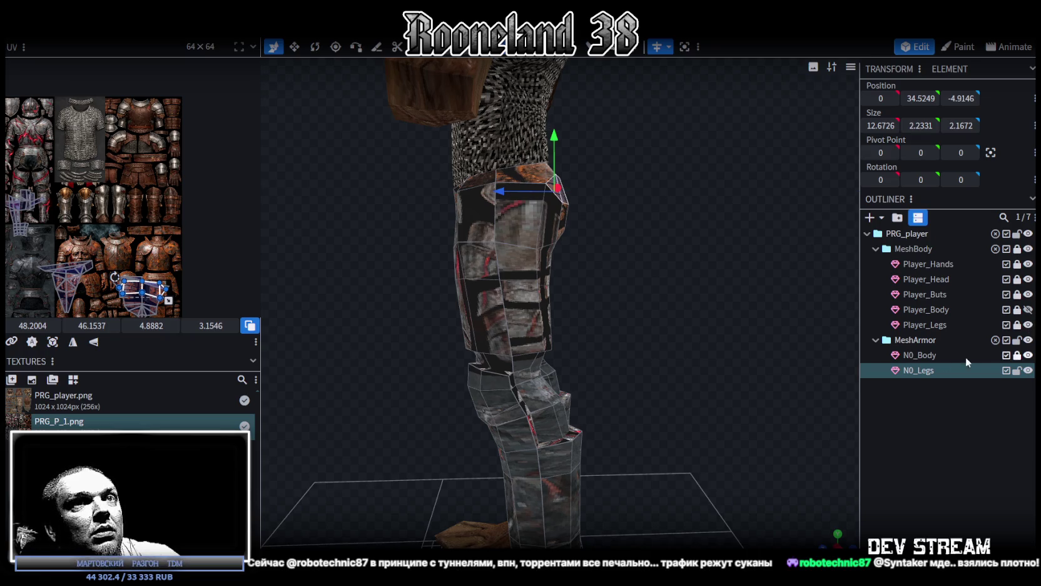
# Toggle N0_Legs visibility twice to compare with the body, then deselect.
pyautogui.click(1028, 370)
pyautogui.click(1028, 370)
pyautogui.click(1028, 369)
pyautogui.click(1028, 370)
pyautogui.scroll(-3, 719, 325)
pyautogui.scroll(-3, 671, 338)
pyautogui.click(626, 368)
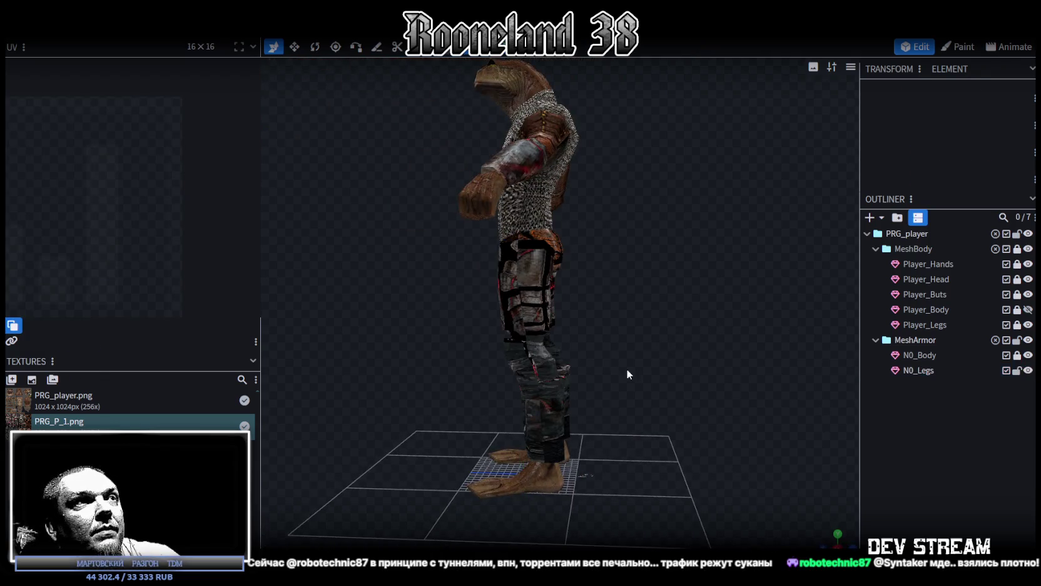
# Select the N0_Legs armor mesh and orbit to a front view of it.
pyautogui.moveTo(626, 369); pyautogui.dragTo(771, 368)
pyautogui.scroll(3, 759, 376)
pyautogui.click(606, 385)
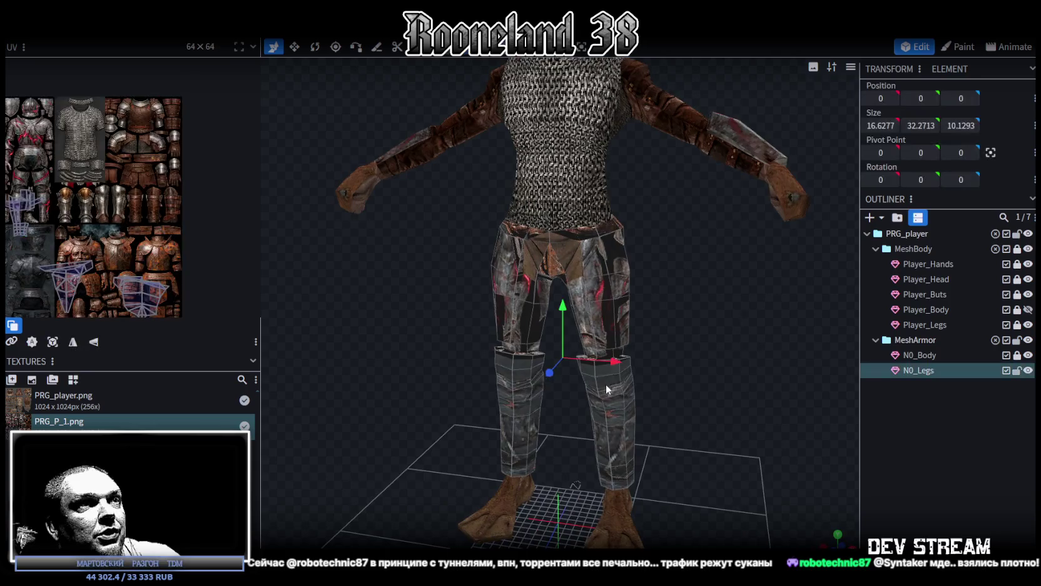
pyautogui.scroll(1, 679, 374)
pyautogui.scroll(2, 669, 350)
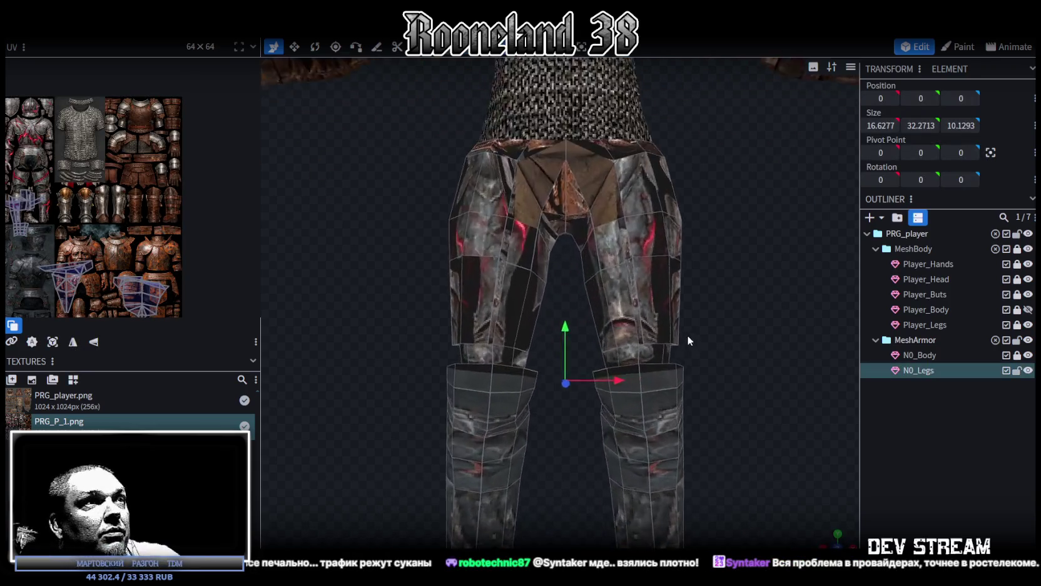
pyautogui.scroll(2, 688, 335)
pyautogui.moveTo(592, 358)
pyautogui.mouseDown()
pyautogui.moveTo(563, 352)
pyautogui.moveTo(670, 314)
pyautogui.moveTo(683, 349)
pyautogui.moveTo(711, 374)
pyautogui.moveTo(675, 370)
pyautogui.moveTo(707, 377)
pyautogui.moveTo(643, 360)
pyautogui.moveTo(677, 342)
pyautogui.mouseUp()
pyautogui.scroll(-3, 728, 341)
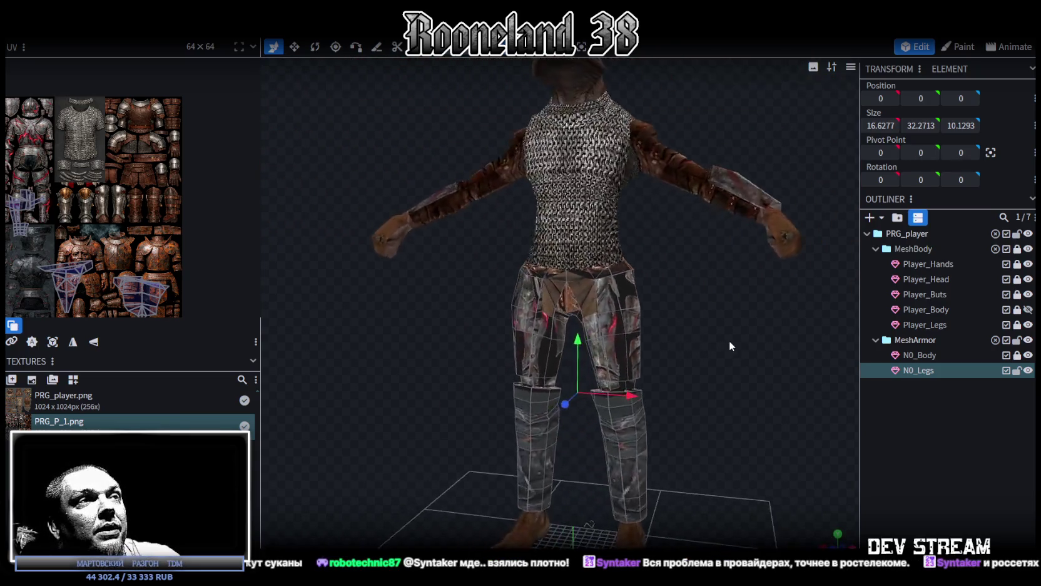
pyautogui.moveTo(756, 327); pyautogui.dragTo(520, 72)
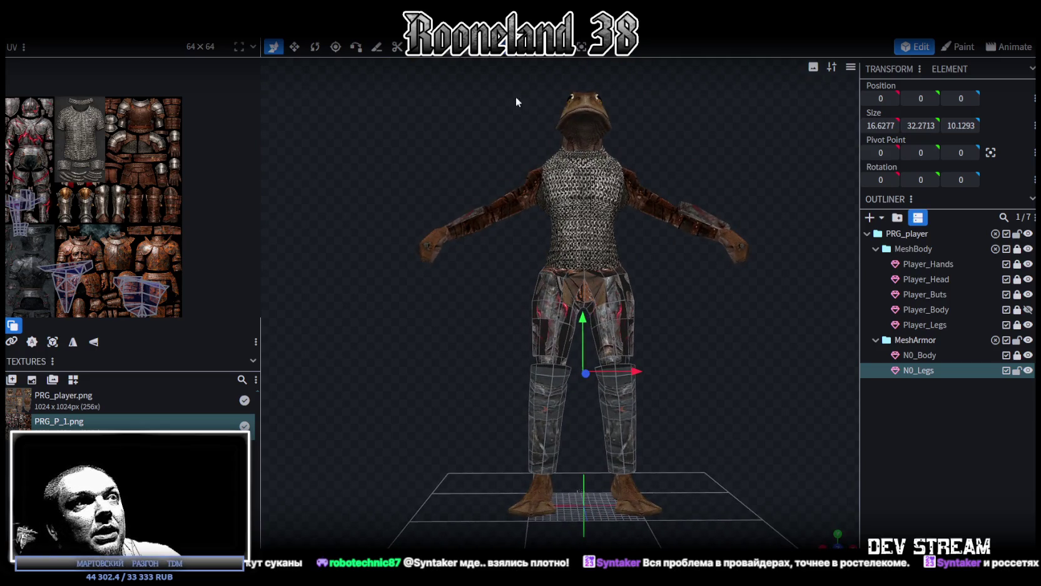
pyautogui.moveTo(622, 433); pyautogui.dragTo(703, 367)
# Select all leg faces with Ctrl+A, view them in front orthographic, then deselect.
pyautogui.hotkey('ctrl', 'a')
pyautogui.moveTo(702, 321)
pyautogui.mouseDown()
pyautogui.moveTo(705, 341)
pyautogui.moveTo(686, 303)
pyautogui.mouseUp()
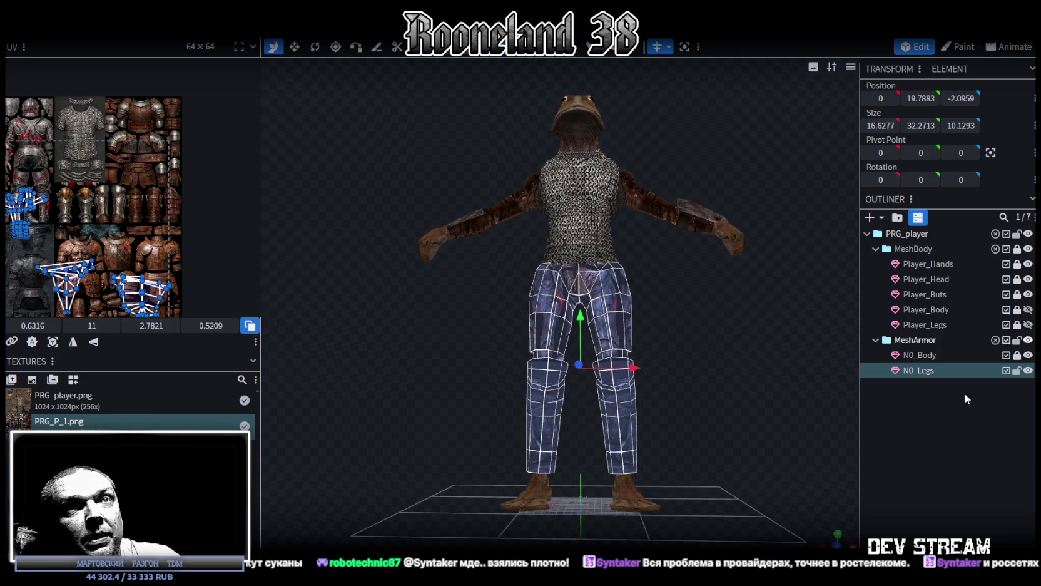
pyautogui.press('KP_1')
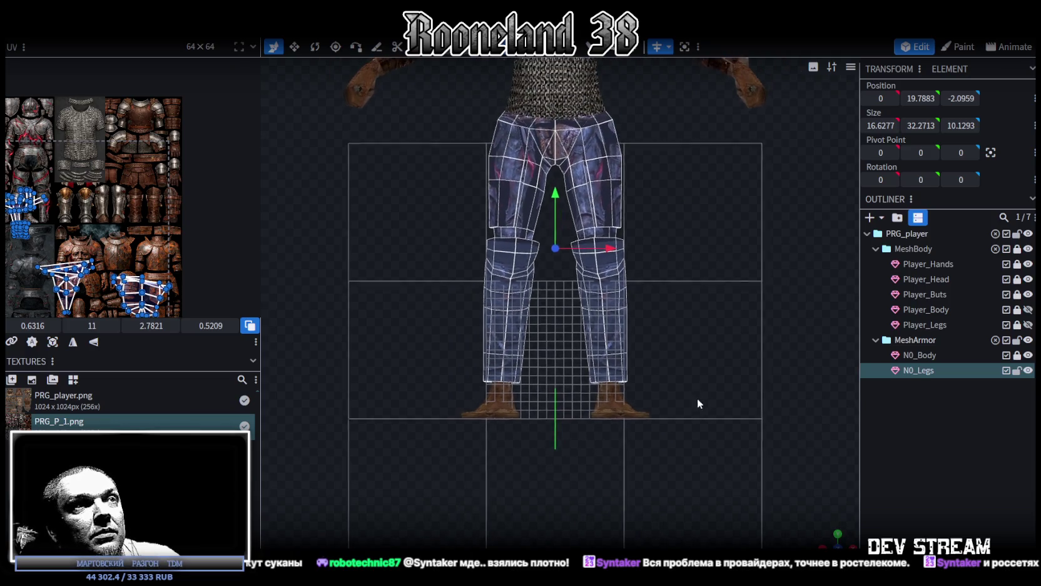
pyautogui.moveTo(632, 476)
pyautogui.mouseDown()
pyautogui.moveTo(697, 470)
pyautogui.moveTo(809, 418)
pyautogui.moveTo(727, 391)
pyautogui.moveTo(761, 371)
pyautogui.moveTo(772, 397)
pyautogui.mouseUp()
pyautogui.click(628, 302)
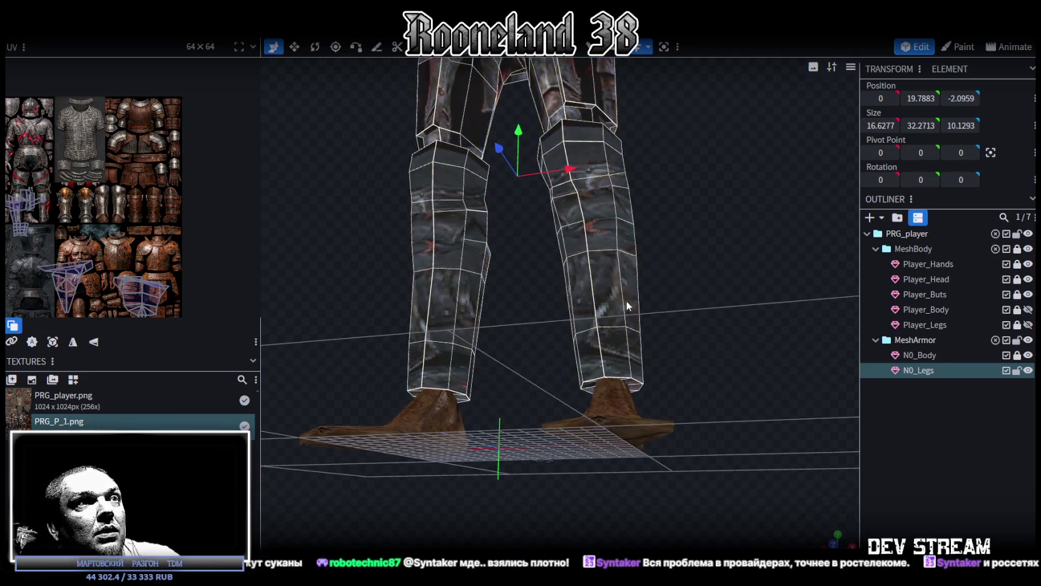
# Select the leg's bottom rim loop and move it 0.7 along depth.
pyautogui.scroll(3, 639, 409)
pyautogui.click(607, 410)
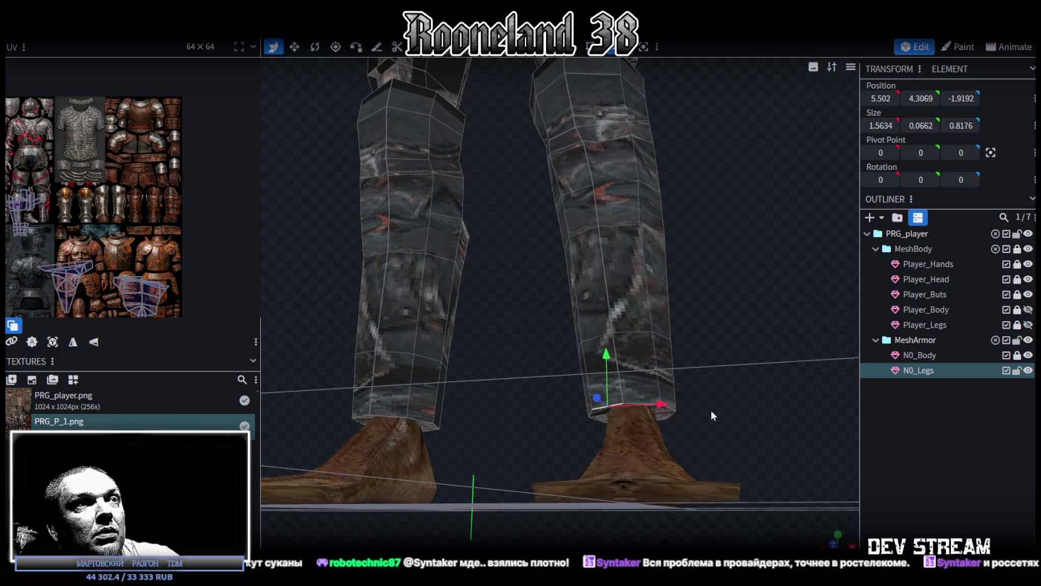
pyautogui.moveTo(707, 409); pyautogui.dragTo(662, 399)
pyautogui.scroll(4, 651, 403)
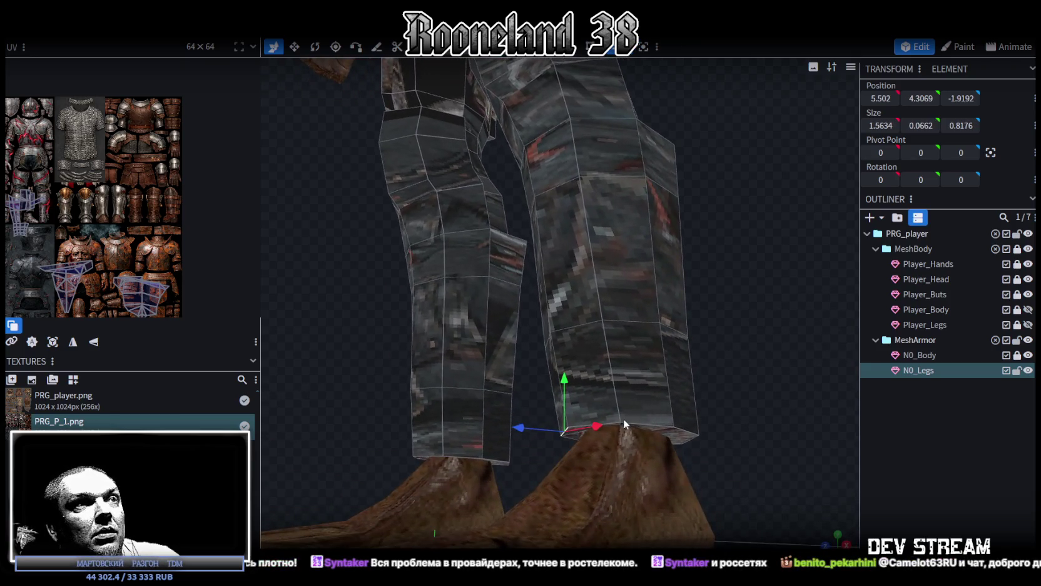
pyautogui.doubleClick(612, 423)
pyautogui.moveTo(684, 429)
pyautogui.mouseDown()
pyautogui.moveTo(583, 421)
pyautogui.moveTo(525, 440)
pyautogui.moveTo(421, 442)
pyautogui.moveTo(655, 389)
pyautogui.mouseUp()
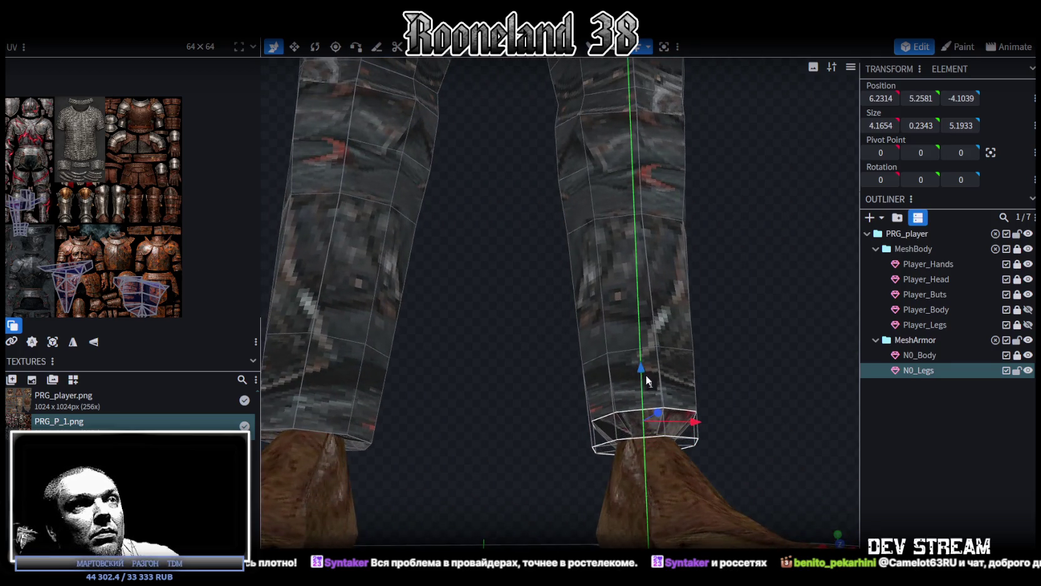
pyautogui.moveTo(647, 380); pyautogui.dragTo(633, 349)
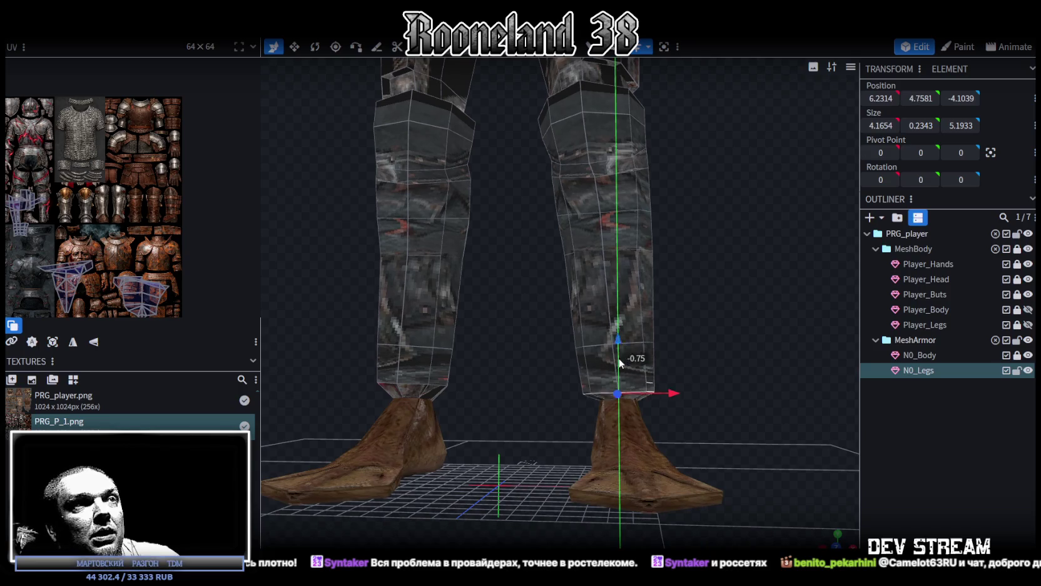
pyautogui.moveTo(550, 386)
pyautogui.mouseDown()
pyautogui.moveTo(650, 384)
pyautogui.moveTo(664, 410)
pyautogui.moveTo(724, 388)
pyautogui.moveTo(675, 403)
pyautogui.mouseUp()
pyautogui.moveTo(631, 429)
pyautogui.mouseDown()
pyautogui.moveTo(718, 379)
pyautogui.moveTo(652, 406)
pyautogui.moveTo(497, 405)
pyautogui.moveTo(443, 388)
pyautogui.mouseUp()
# Resize the bottom rim 1 unit deeper and shift it 0.5 back along depth.
pyautogui.press('r')
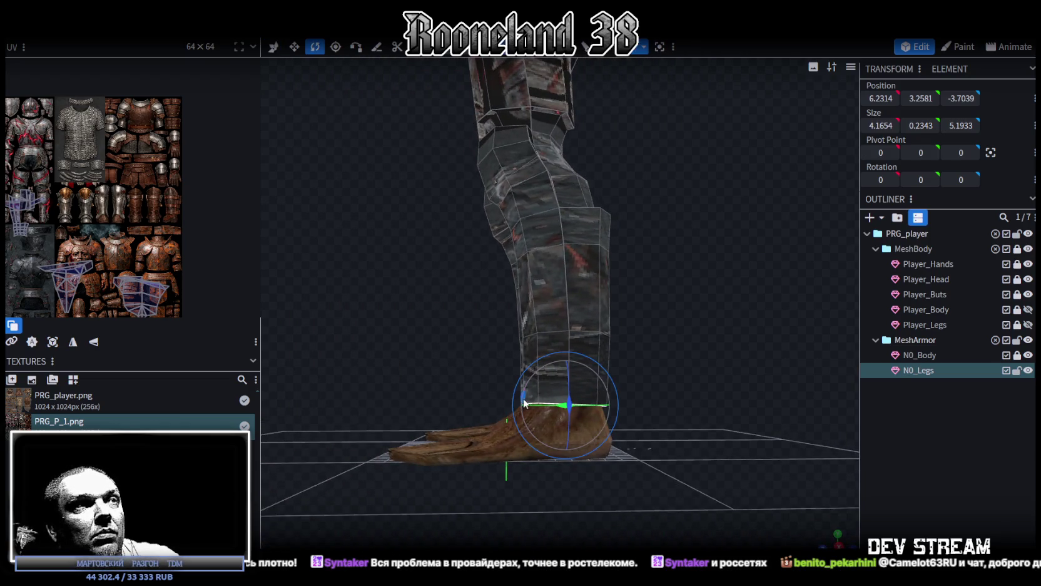
pyautogui.moveTo(435, 361)
pyautogui.mouseDown()
pyautogui.moveTo(402, 361)
pyautogui.moveTo(413, 365)
pyautogui.mouseUp()
pyautogui.press('v')
pyautogui.moveTo(508, 418)
pyautogui.mouseDown()
pyautogui.moveTo(691, 338)
pyautogui.moveTo(670, 352)
pyautogui.mouseUp()
pyautogui.press('v')
pyautogui.moveTo(506, 414); pyautogui.dragTo(513, 421)
pyautogui.moveTo(695, 378)
pyautogui.mouseDown()
pyautogui.moveTo(657, 312)
pyautogui.moveTo(649, 317)
pyautogui.moveTo(646, 281)
pyautogui.moveTo(671, 311)
pyautogui.moveTo(649, 287)
pyautogui.mouseUp()
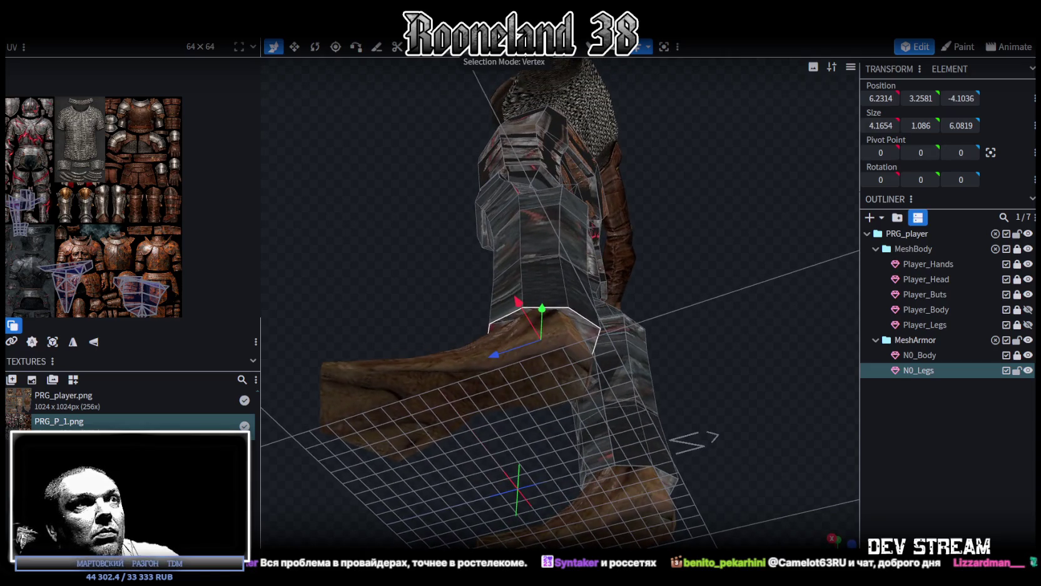
# Merge the selected ankle vertices, then another vertex pair, with Merge Vertices > Merge All.
pyautogui.scroll(2, 583, 274)
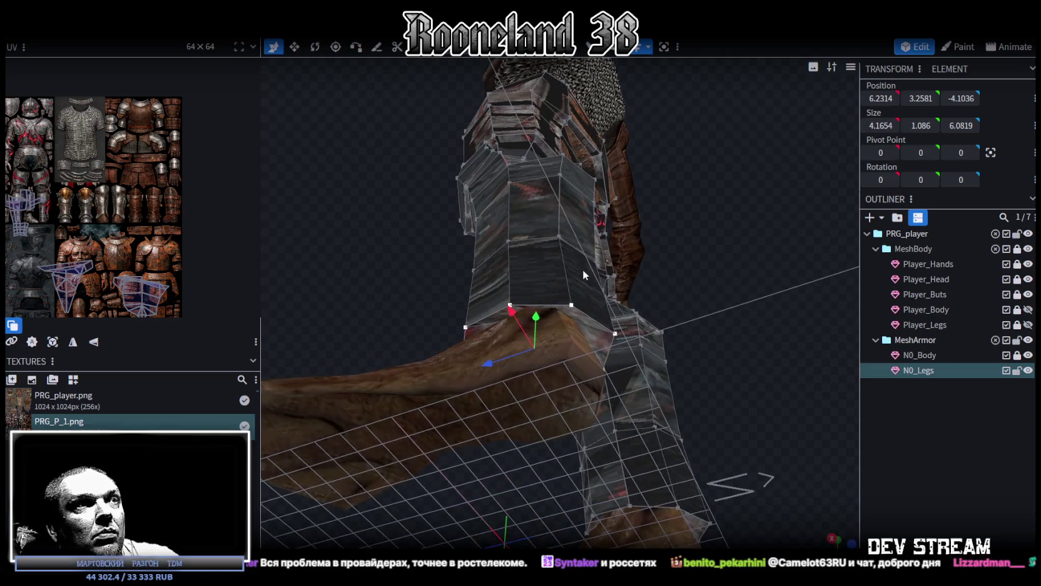
pyautogui.rightClick(571, 306)
pyautogui.click(721, 287)
pyautogui.moveTo(716, 278)
pyautogui.mouseDown()
pyautogui.moveTo(667, 244)
pyautogui.moveTo(483, 370)
pyautogui.mouseUp()
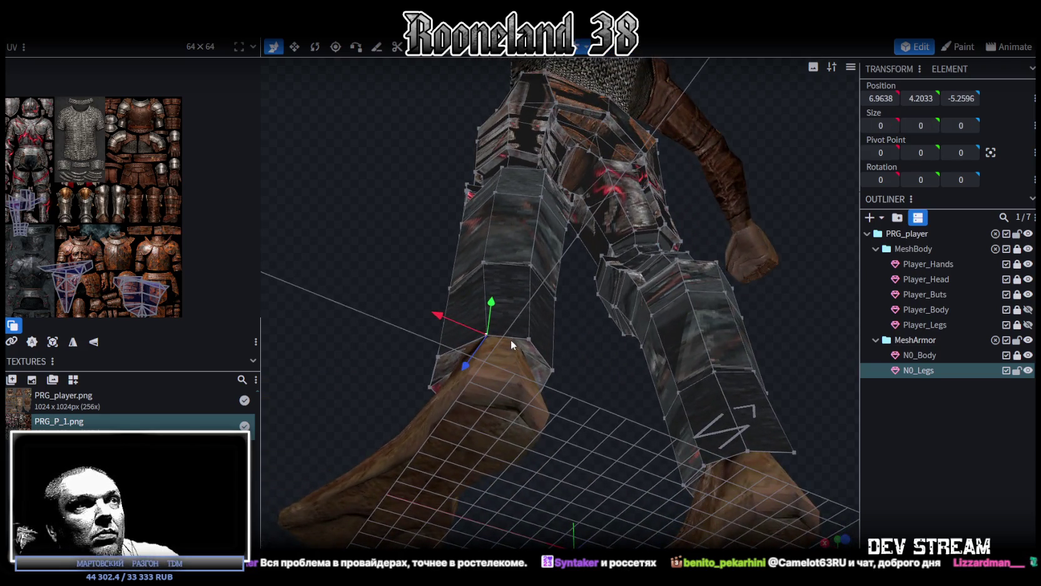
pyautogui.keyDown('shift'); pyautogui.click(529, 340); pyautogui.keyUp('shift')
pyautogui.rightClick(530, 343)
pyautogui.click(688, 286)
pyautogui.moveTo(515, 354)
pyautogui.mouseDown()
pyautogui.moveTo(530, 338)
pyautogui.moveTo(486, 369)
pyautogui.mouseUp()
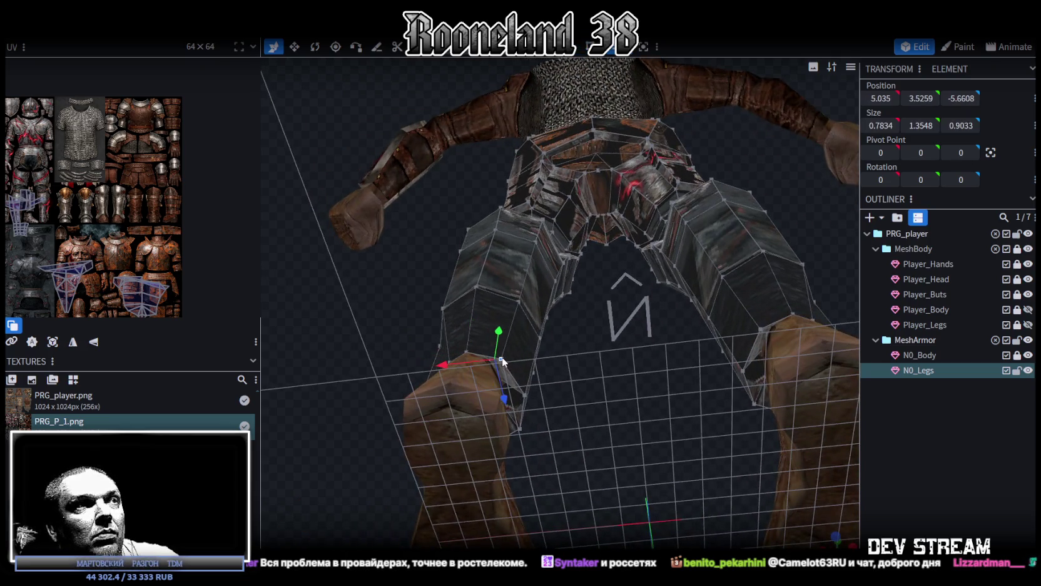
# Merge two more vertex selections, then orbit around the legs and deselect.
pyautogui.rightClick(502, 360)
pyautogui.click(638, 289)
pyautogui.moveTo(600, 365); pyautogui.dragTo(543, 354)
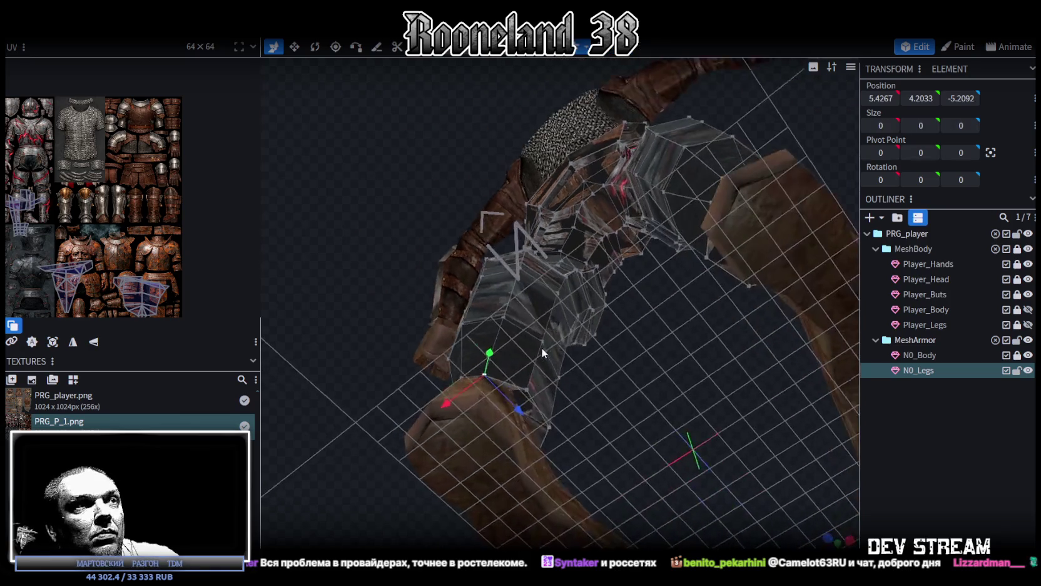
pyautogui.rightClick(526, 391)
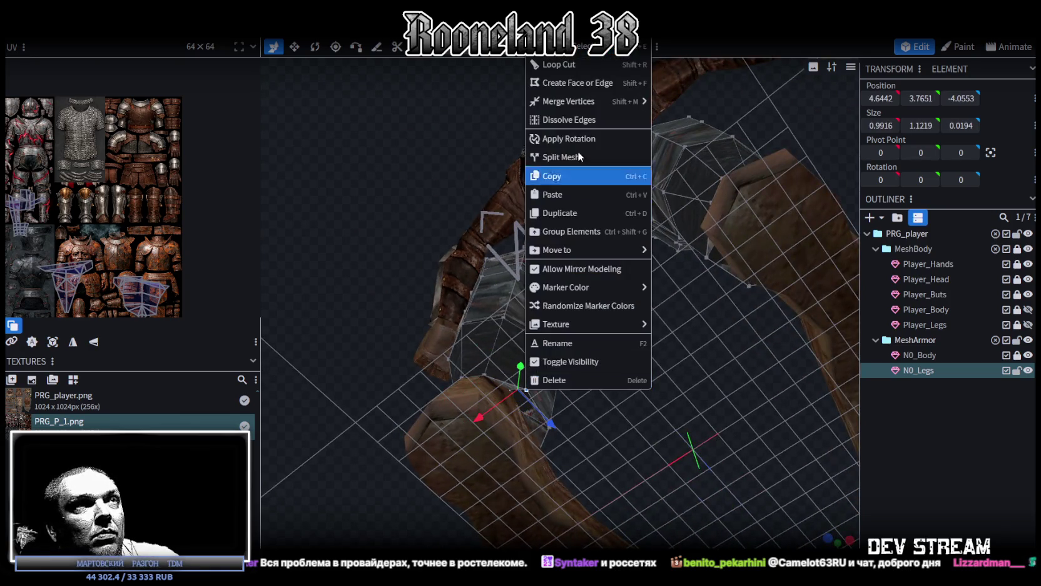
pyautogui.click(681, 104)
pyautogui.moveTo(591, 391)
pyautogui.mouseDown()
pyautogui.moveTo(370, 456)
pyautogui.moveTo(482, 462)
pyautogui.mouseUp()
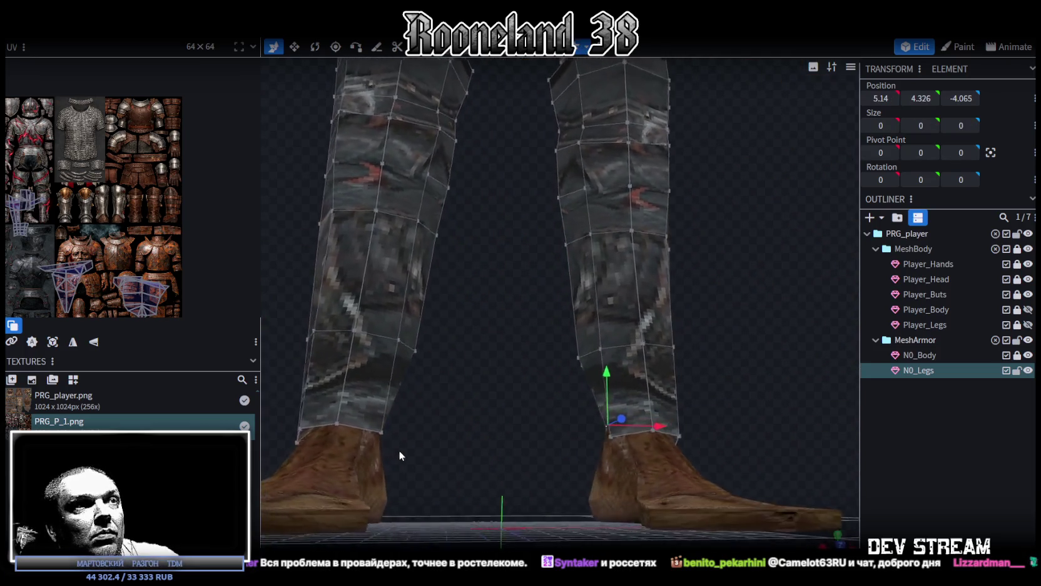
pyautogui.moveTo(716, 309)
pyautogui.mouseDown()
pyautogui.moveTo(333, 350)
pyautogui.moveTo(371, 328)
pyautogui.moveTo(376, 321)
pyautogui.moveTo(344, 336)
pyautogui.moveTo(349, 344)
pyautogui.moveTo(362, 331)
pyautogui.moveTo(364, 305)
pyautogui.moveTo(423, 279)
pyautogui.moveTo(444, 330)
pyautogui.moveTo(399, 255)
pyautogui.moveTo(399, 235)
pyautogui.moveTo(342, 314)
pyautogui.moveTo(299, 331)
pyautogui.moveTo(401, 279)
pyautogui.moveTo(430, 321)
pyautogui.moveTo(344, 351)
pyautogui.moveTo(433, 379)
pyautogui.moveTo(607, 357)
pyautogui.moveTo(687, 378)
pyautogui.moveTo(696, 407)
pyautogui.moveTo(751, 429)
pyautogui.mouseUp()
pyautogui.click(912, 460)
# Select N0_Legs and its waist faces, pan the UV texture left, and view front orthographic.
pyautogui.moveTo(725, 328); pyautogui.dragTo(713, 348)
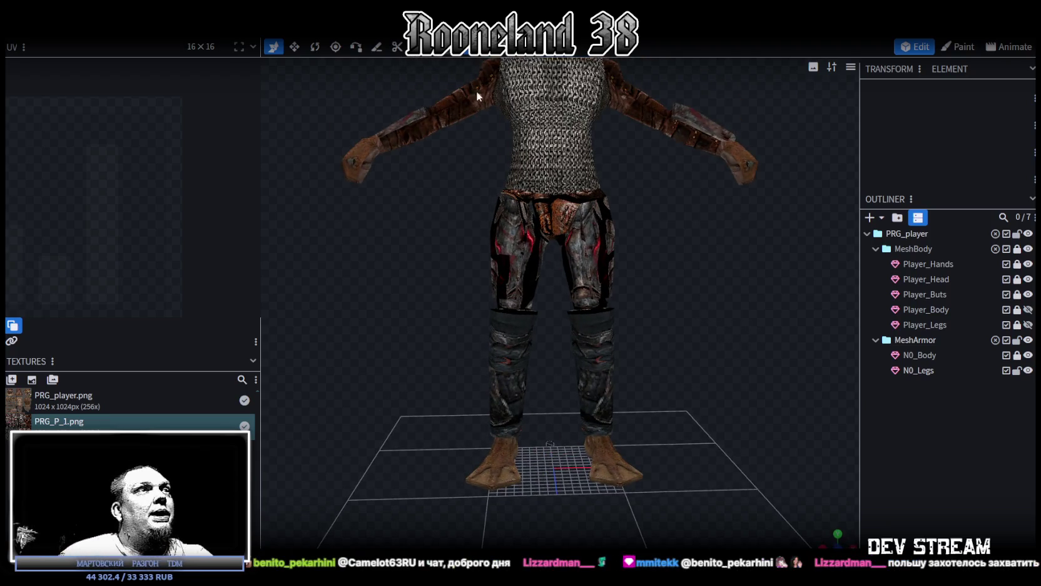
pyautogui.click(561, 232)
pyautogui.scroll(2, 548, 138)
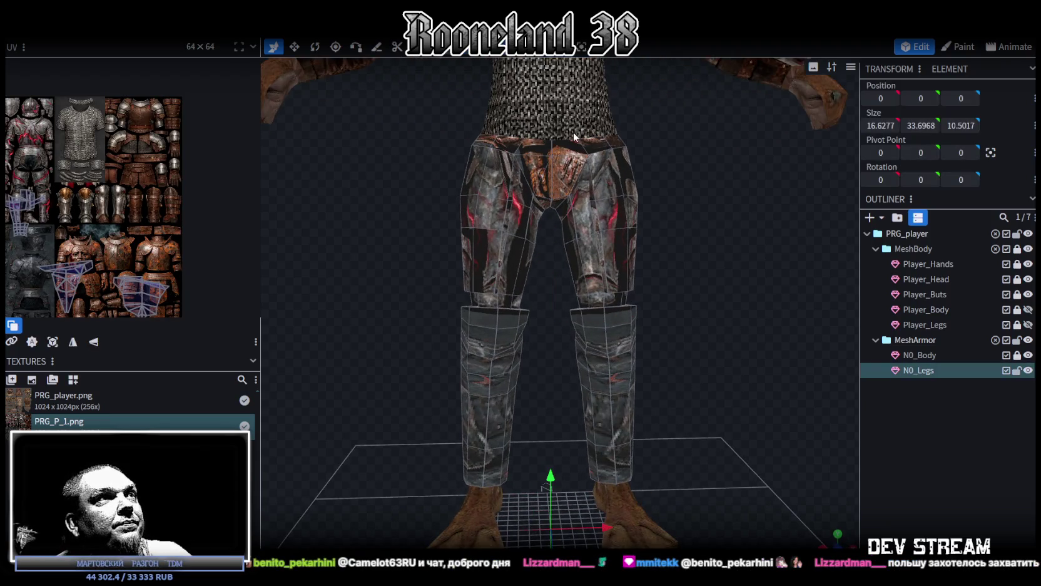
pyautogui.click(557, 179)
pyautogui.moveTo(692, 172); pyautogui.dragTo(681, 236)
pyautogui.moveTo(48, 241); pyautogui.dragTo(138, 197, button='middle')
pyautogui.moveTo(736, 264)
pyautogui.mouseDown()
pyautogui.moveTo(452, 294)
pyautogui.moveTo(545, 276)
pyautogui.moveTo(691, 286)
pyautogui.mouseUp()
pyautogui.press('KP_1')
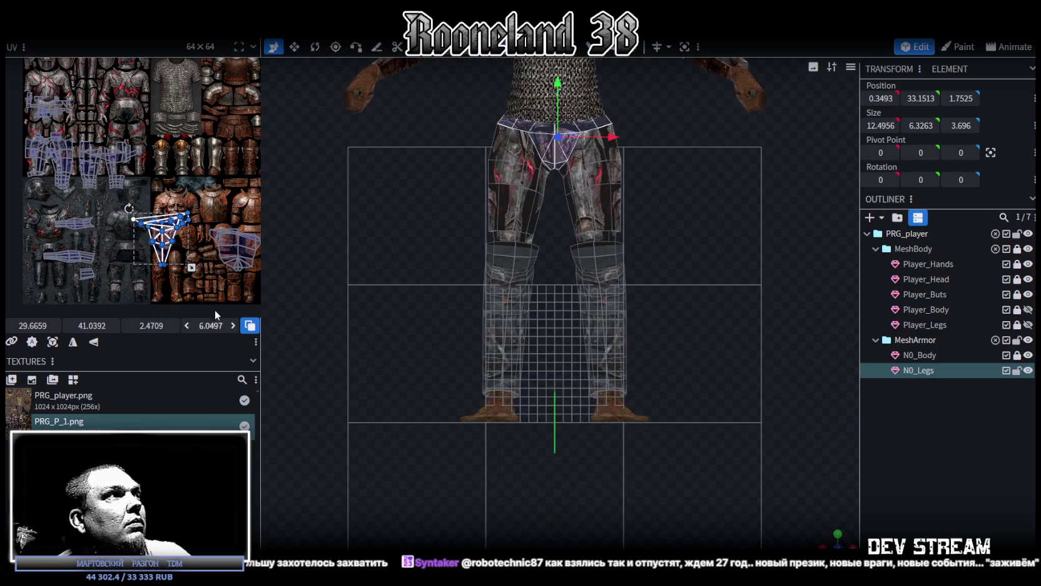
# Box-select all leg UV islands and drag them onto the plate-armor texture.
pyautogui.moveTo(220, 235); pyautogui.dragTo(161, 235, button='middle')
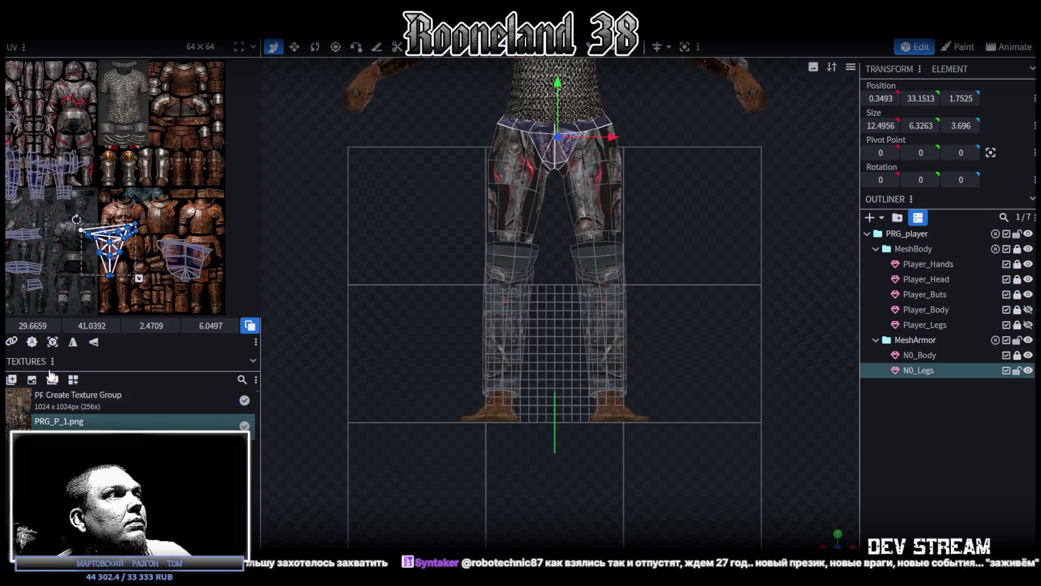
pyautogui.scroll(2, 83, 263)
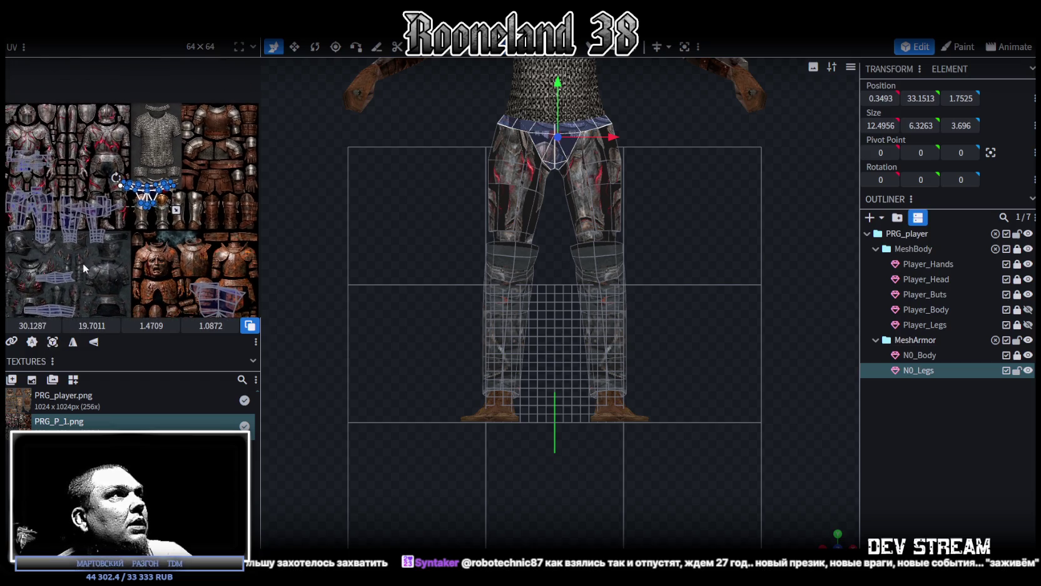
pyautogui.scroll(1, 141, 247)
pyautogui.scroll(-1, 198, 156)
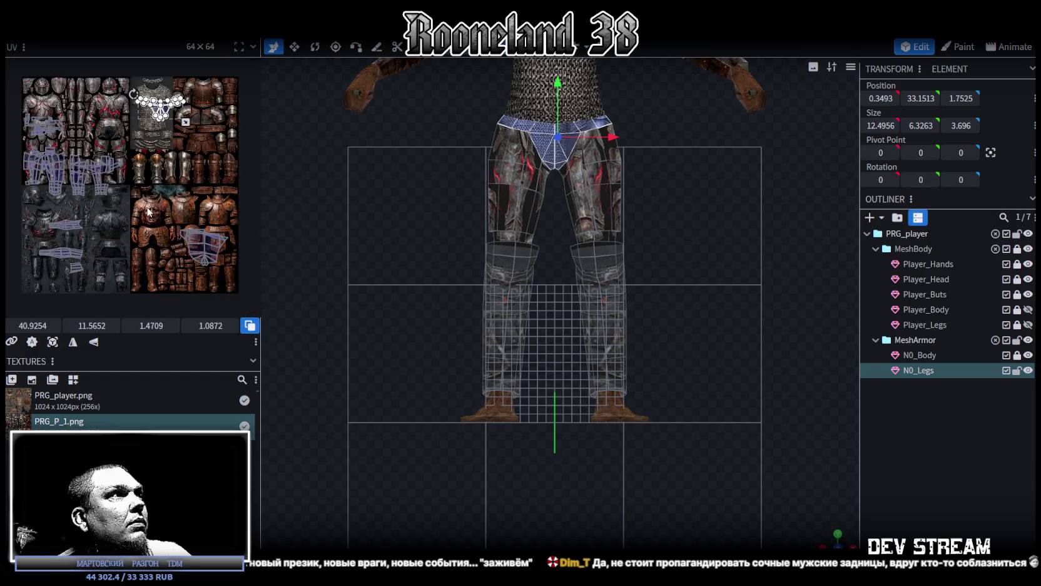
pyautogui.scroll(-2, 197, 209)
pyautogui.moveTo(151, 260); pyautogui.dragTo(28, 86)
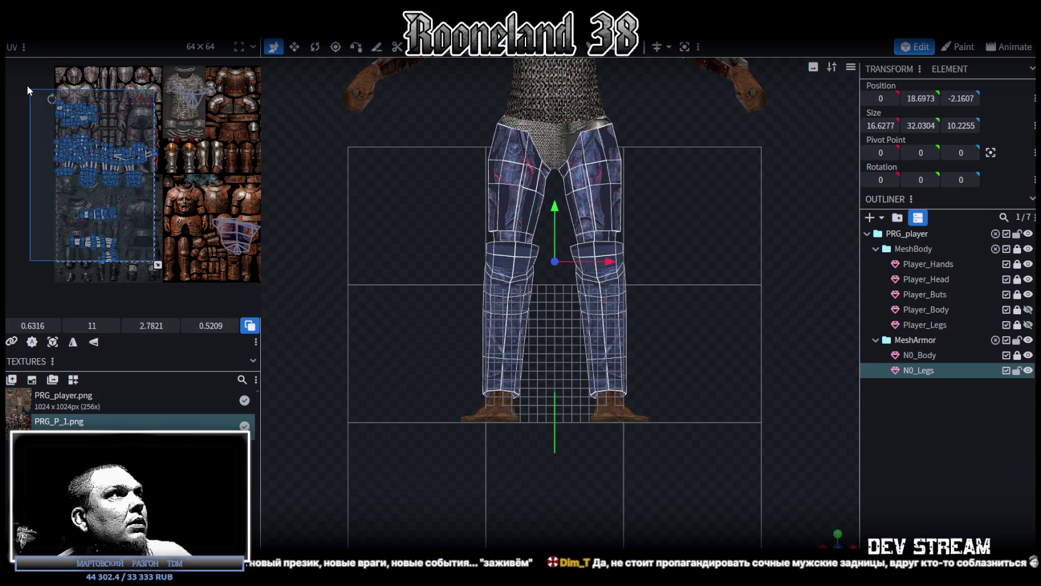
pyautogui.moveTo(120, 160); pyautogui.dragTo(103, 192)
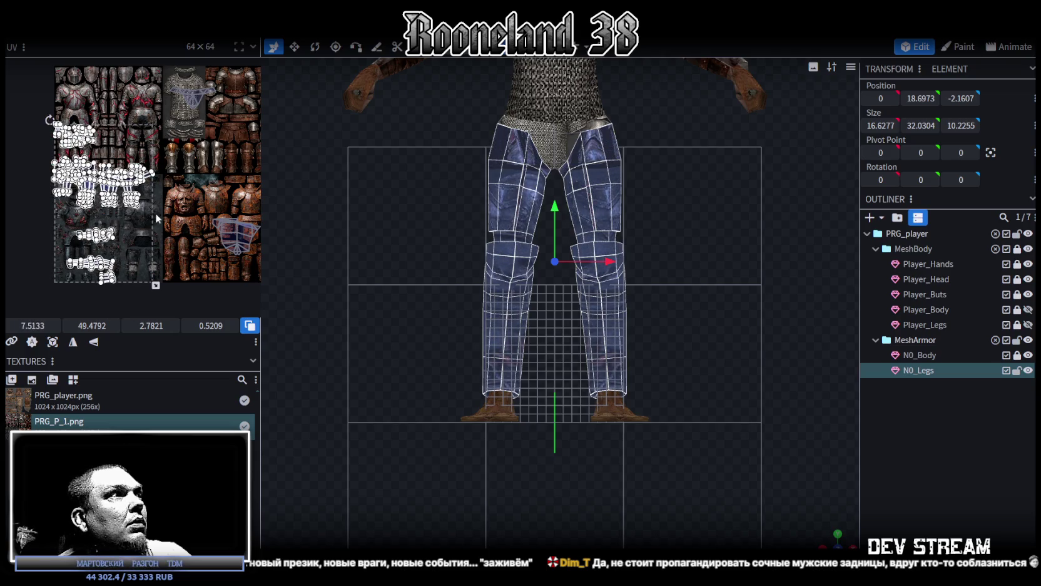
pyautogui.moveTo(156, 217); pyautogui.dragTo(44, 131)
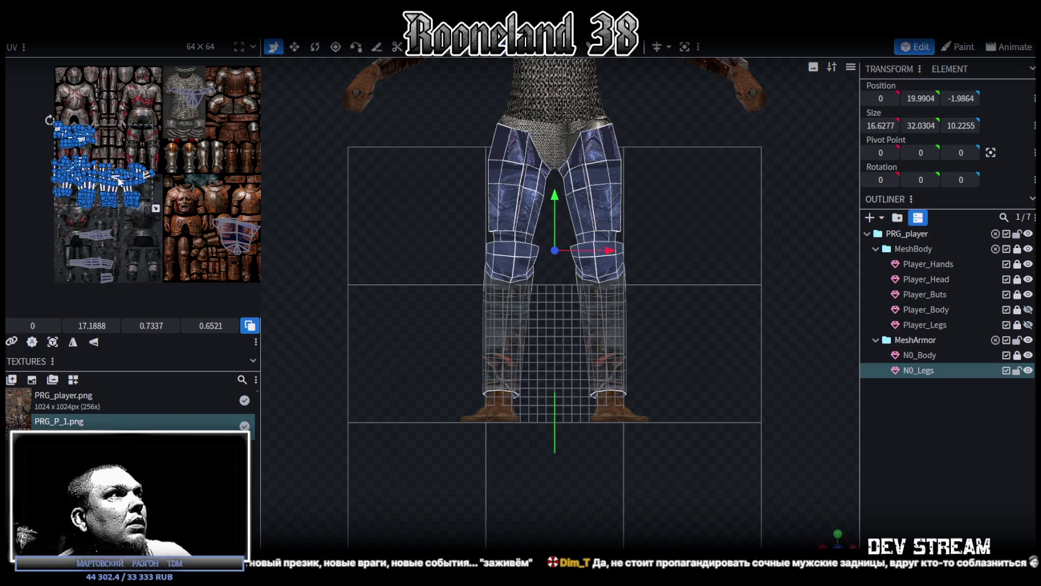
pyautogui.moveTo(119, 180); pyautogui.dragTo(131, 186)
pyautogui.moveTo(191, 214); pyautogui.dragTo(258, 199)
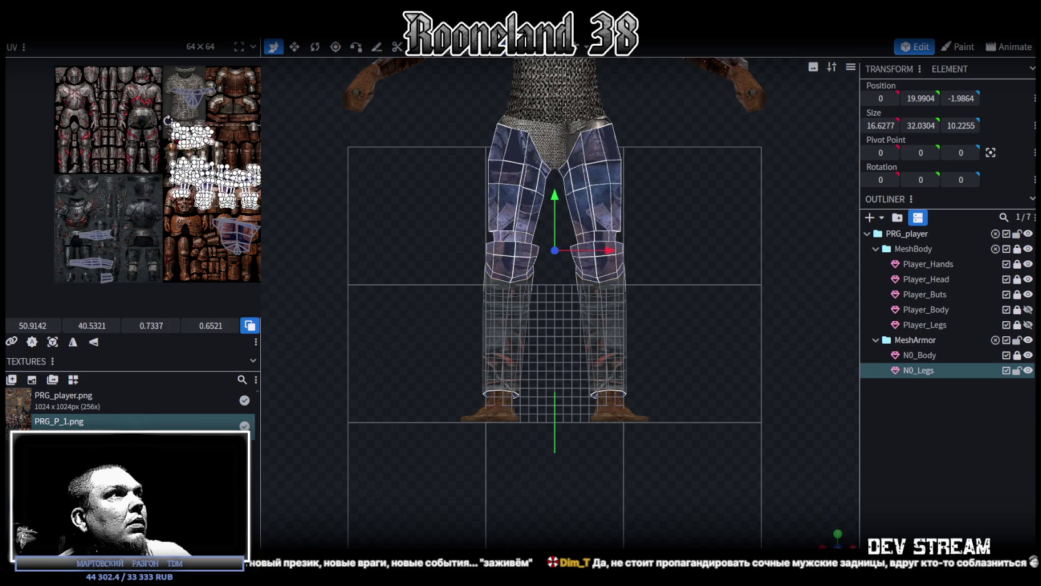
pyautogui.click(158, 147)
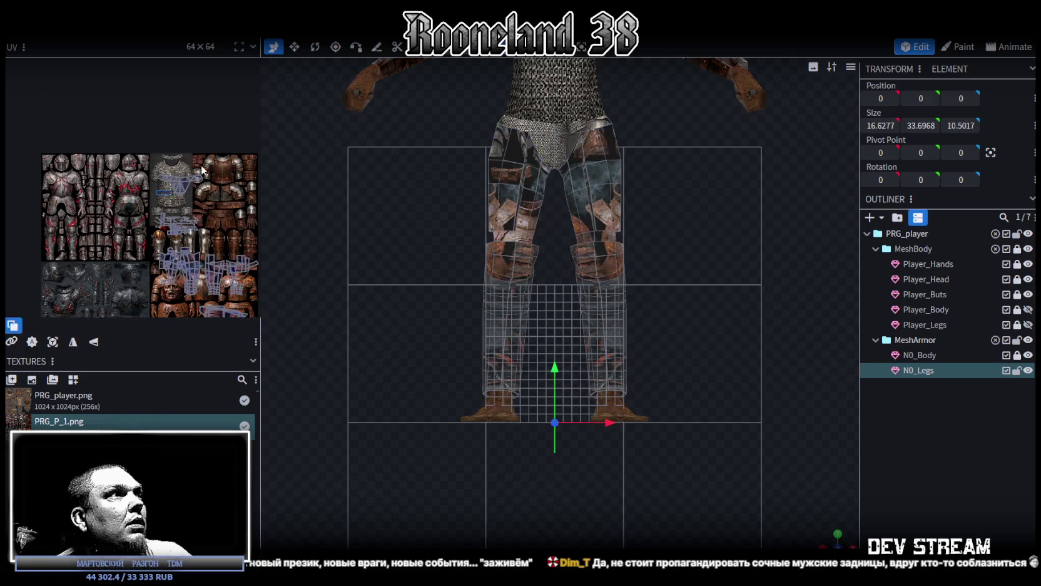
# Select the waistband UV island and widen the UV editor to bring it into view.
pyautogui.scroll(2, 183, 185)
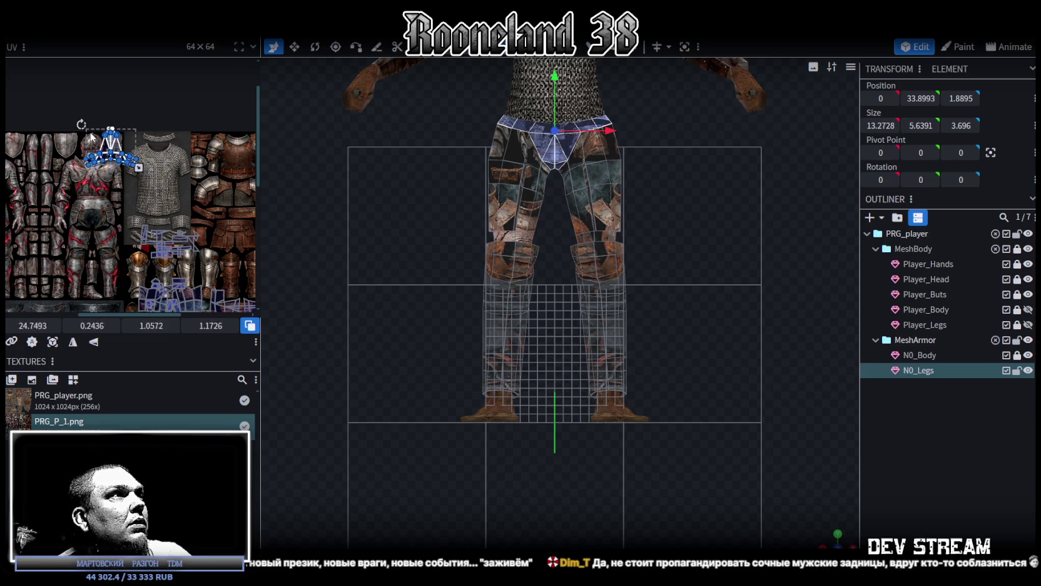
pyautogui.click(154, 176)
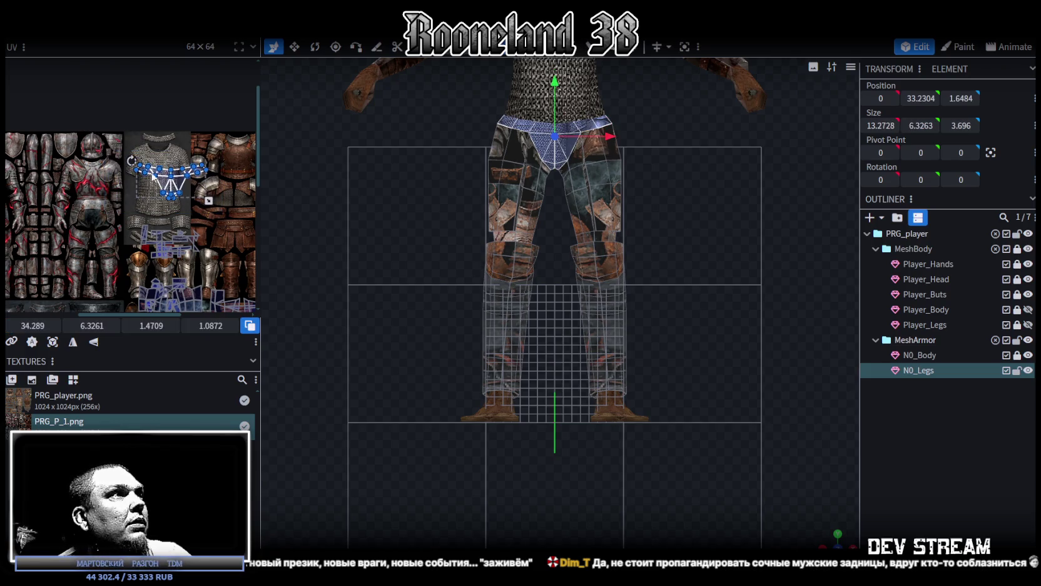
pyautogui.scroll(1, 162, 219)
pyautogui.scroll(1, 161, 219)
pyautogui.scroll(1, 161, 219)
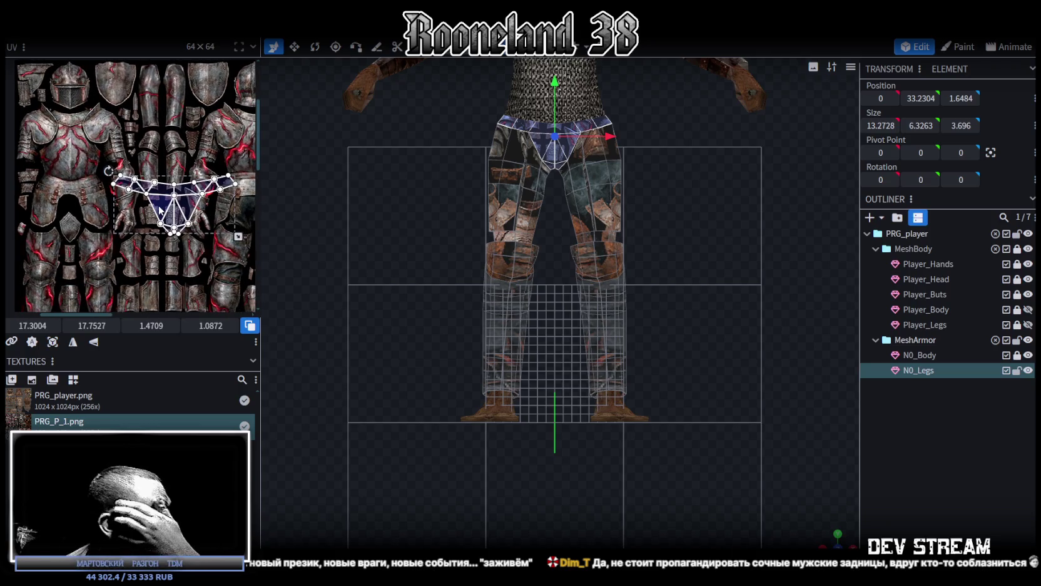
pyautogui.moveTo(262, 147); pyautogui.dragTo(496, 150)
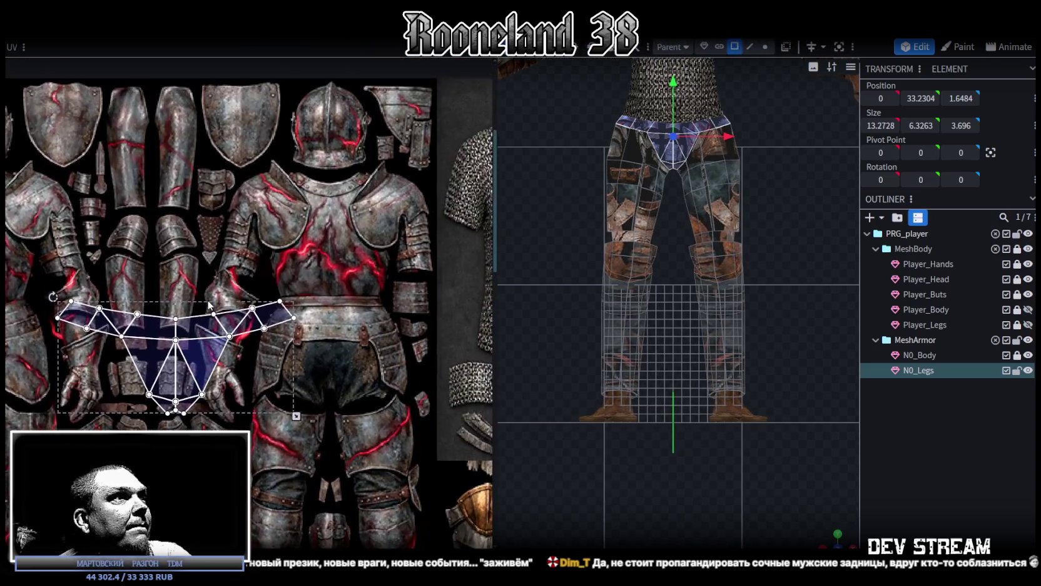
pyautogui.scroll(-2, 240, 339)
pyautogui.moveTo(241, 340); pyautogui.dragTo(363, 290, button='middle')
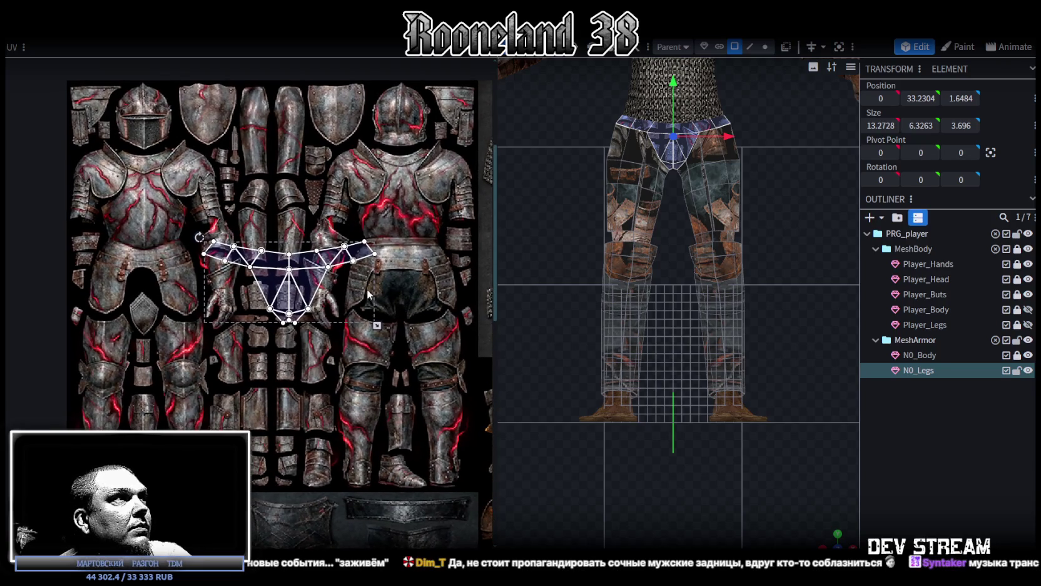
pyautogui.moveTo(364, 289); pyautogui.dragTo(377, 294, button='middle')
# Scale and nudge the belt strip UV island to fit over the armor's belt.
pyautogui.moveTo(247, 342); pyautogui.dragTo(349, 293)
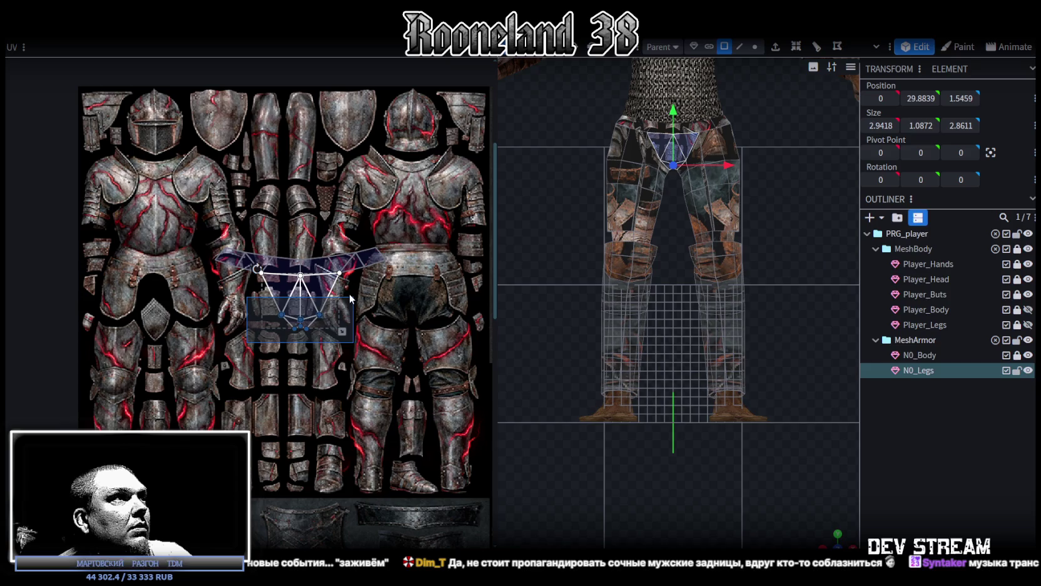
pyautogui.moveTo(213, 226); pyautogui.dragTo(373, 277)
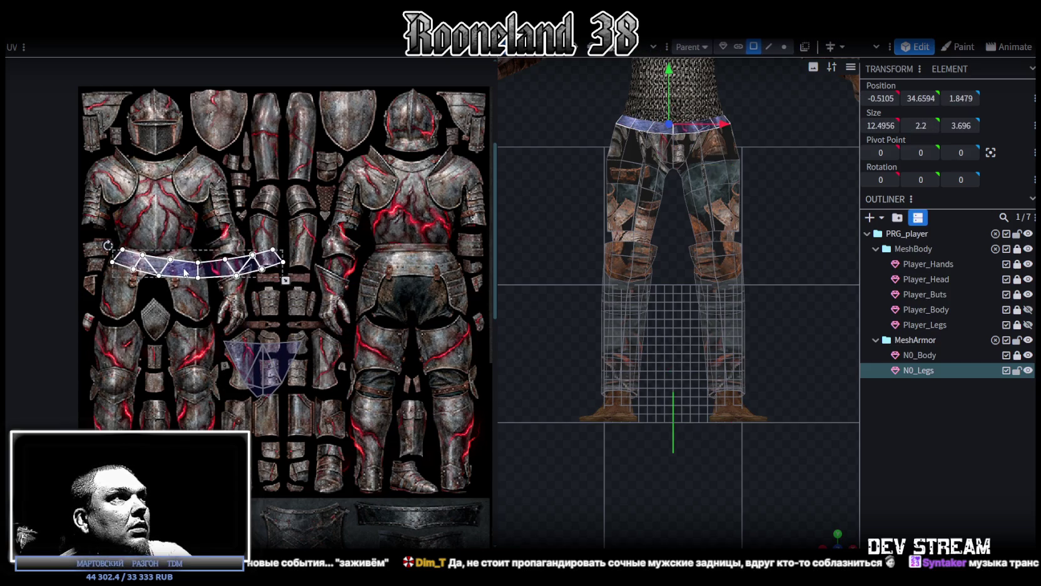
pyautogui.scroll(3, 87, 230)
pyautogui.click(216, 296)
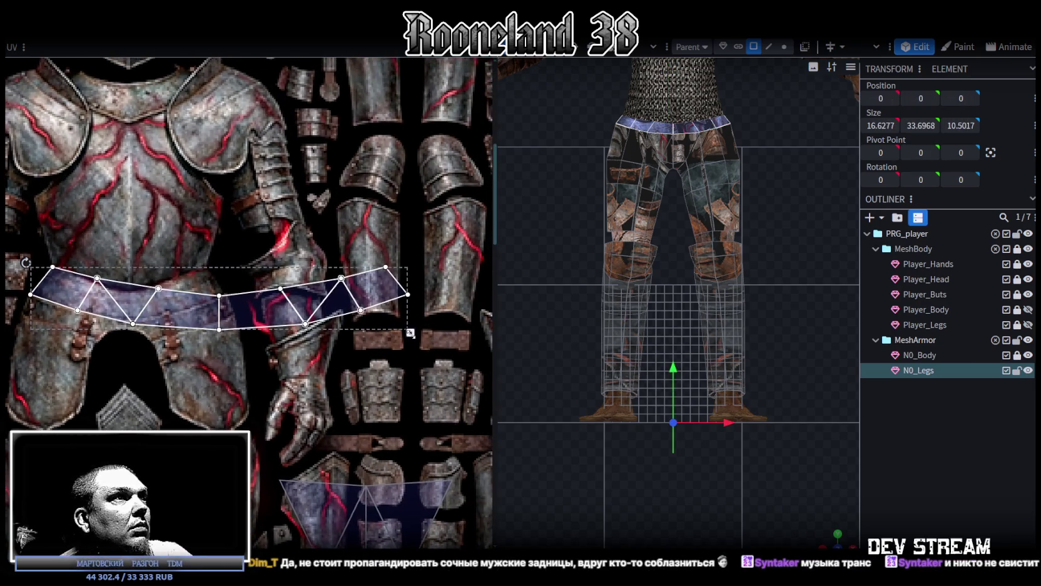
pyautogui.moveTo(409, 333); pyautogui.dragTo(218, 321)
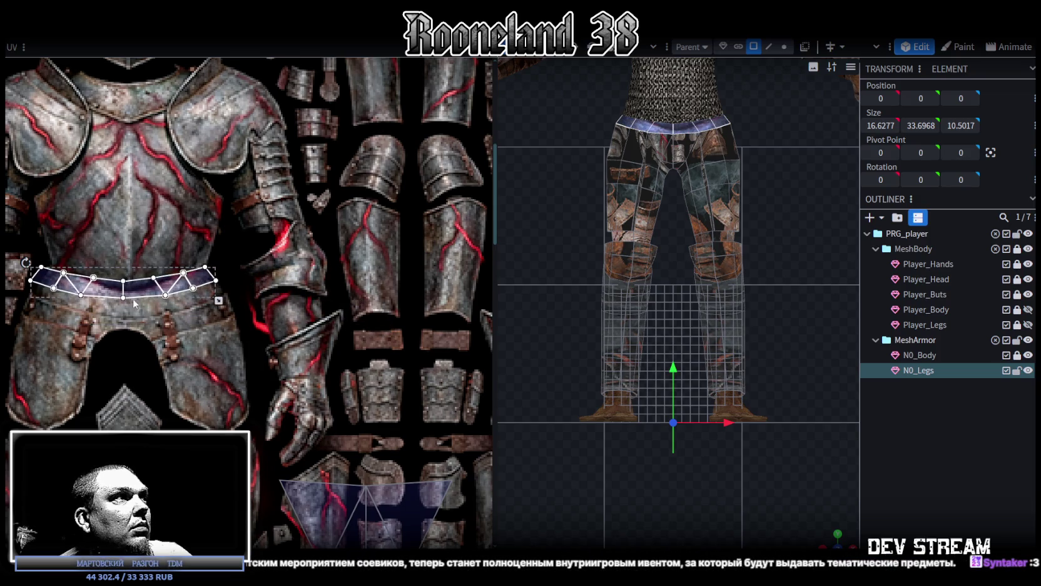
pyautogui.scroll(2, 138, 304)
pyautogui.moveTo(144, 289)
pyautogui.mouseDown()
pyautogui.moveTo(149, 303)
pyautogui.moveTo(152, 293)
pyautogui.mouseUp()
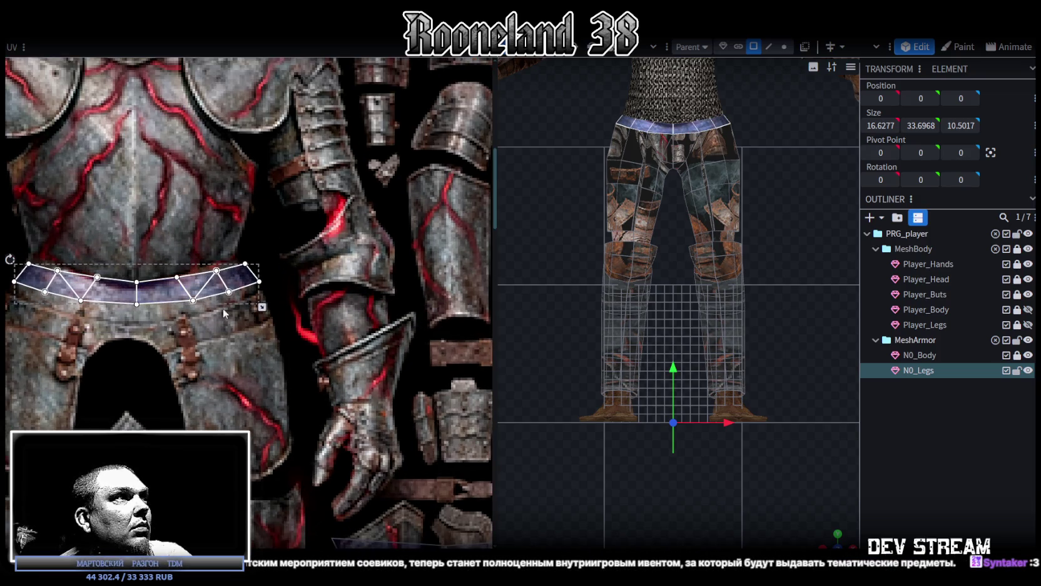
pyautogui.moveTo(261, 307); pyautogui.dragTo(255, 326)
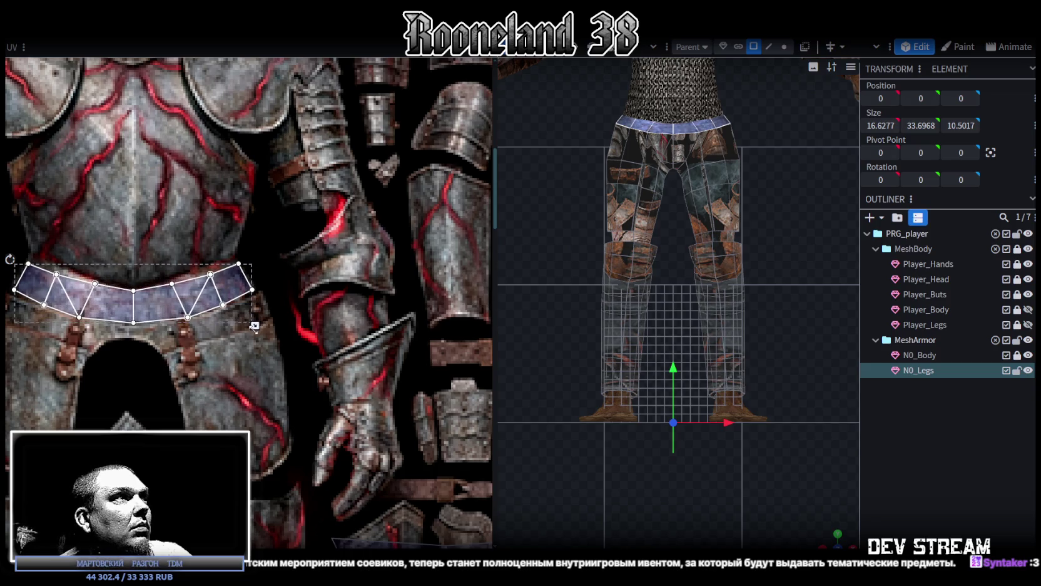
pyautogui.moveTo(121, 311); pyautogui.dragTo(119, 307)
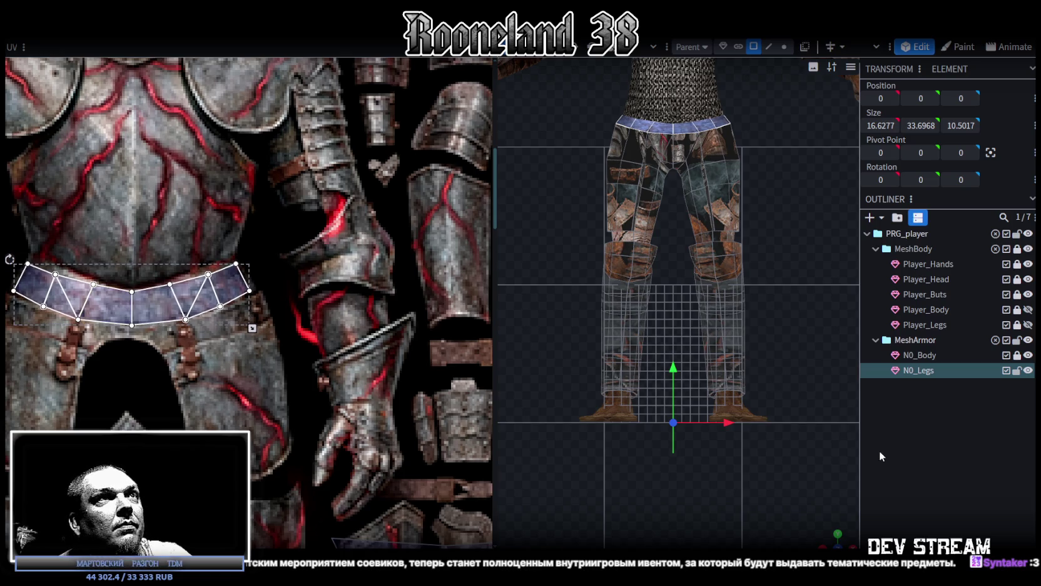
# Select the V-shaped crotch UV piece and move it up-left onto the armor.
pyautogui.scroll(-2, 222, 301)
pyautogui.scroll(-2, 222, 301)
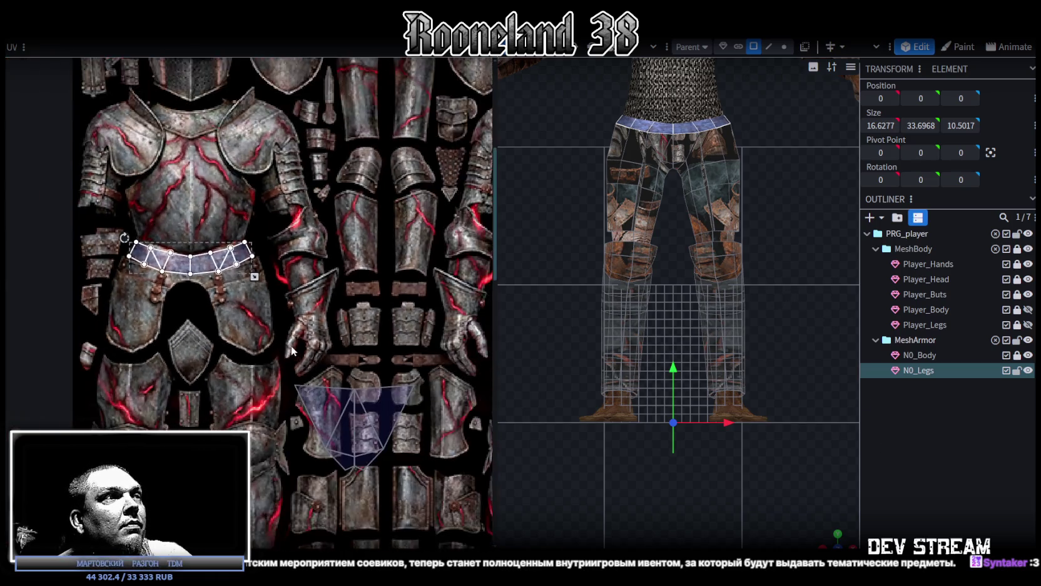
pyautogui.scroll(-1, 222, 301)
pyautogui.moveTo(272, 323); pyautogui.dragTo(406, 428)
pyautogui.moveTo(365, 371); pyautogui.dragTo(239, 322)
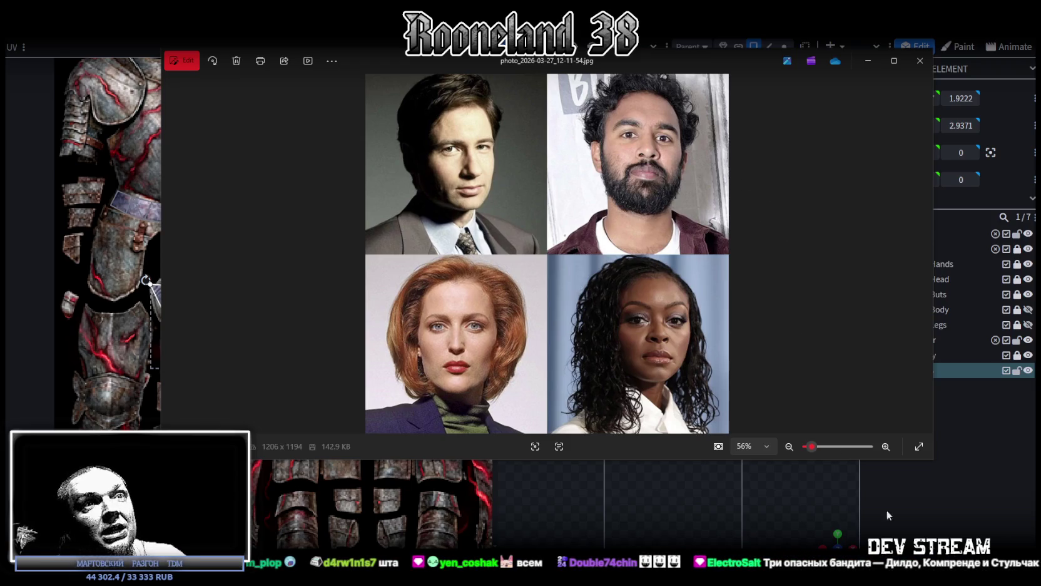
# Enlarge the Photos window showing photo_2026-03-27_12-11-34.jpg, then close the viewer.
pyautogui.moveTo(933, 461); pyautogui.dragTo(901, 532)
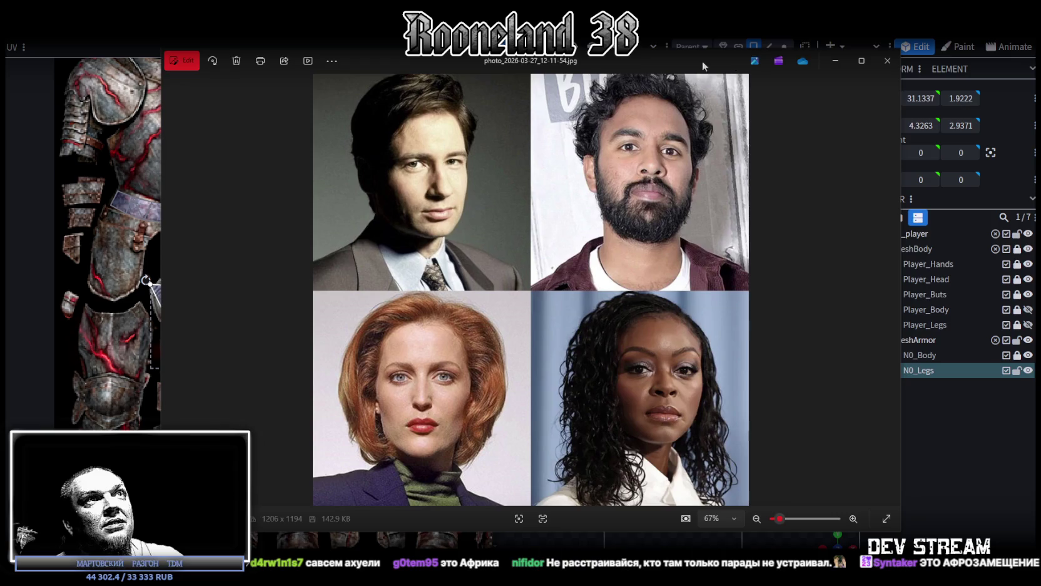
pyautogui.press('Escape')
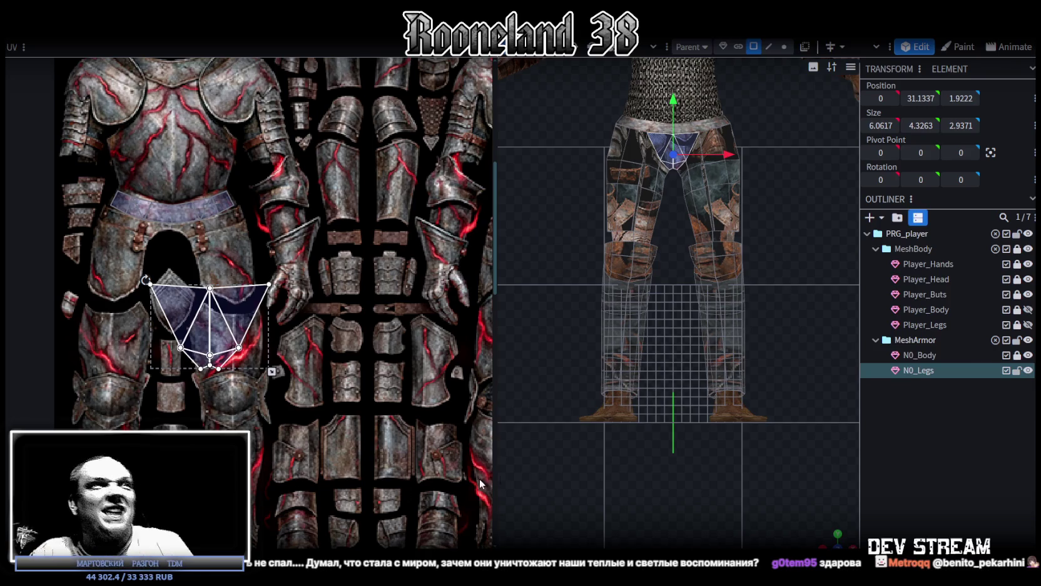
# Move the belt UV island onto the shield-shaped plate and shrink it to fit.
pyautogui.scroll(-2, 320, 402)
pyautogui.scroll(-1, 323, 427)
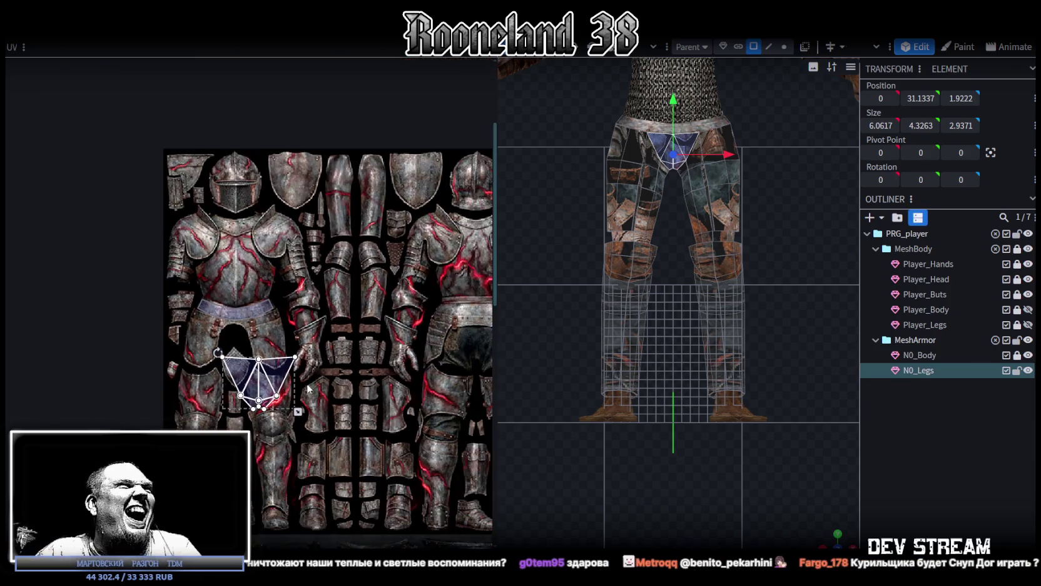
pyautogui.scroll(1, 354, 388)
pyautogui.scroll(1, 317, 404)
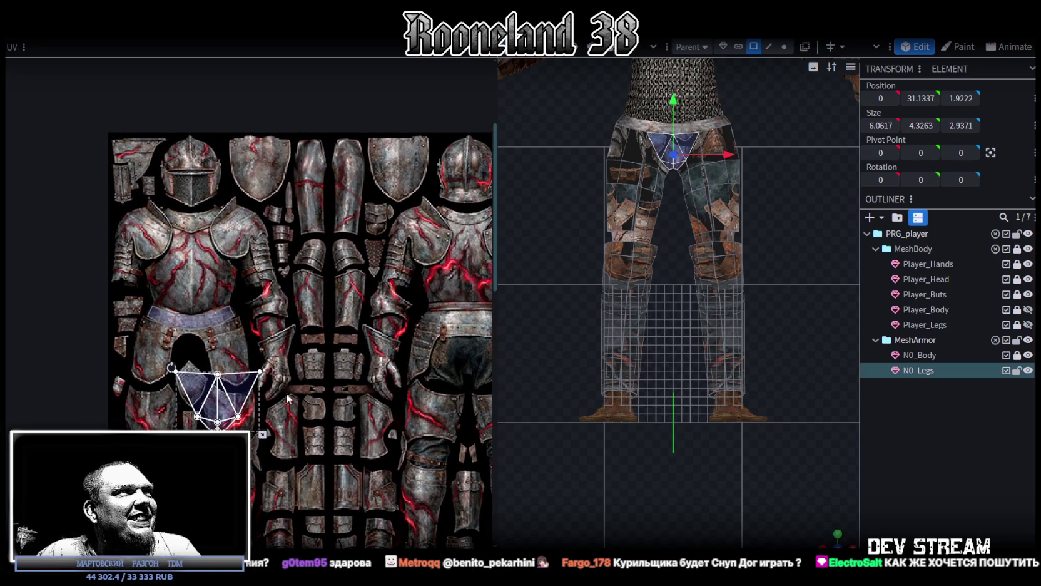
pyautogui.click(290, 309)
pyautogui.moveTo(289, 309); pyautogui.dragTo(456, 125)
pyautogui.scroll(1, 350, 188)
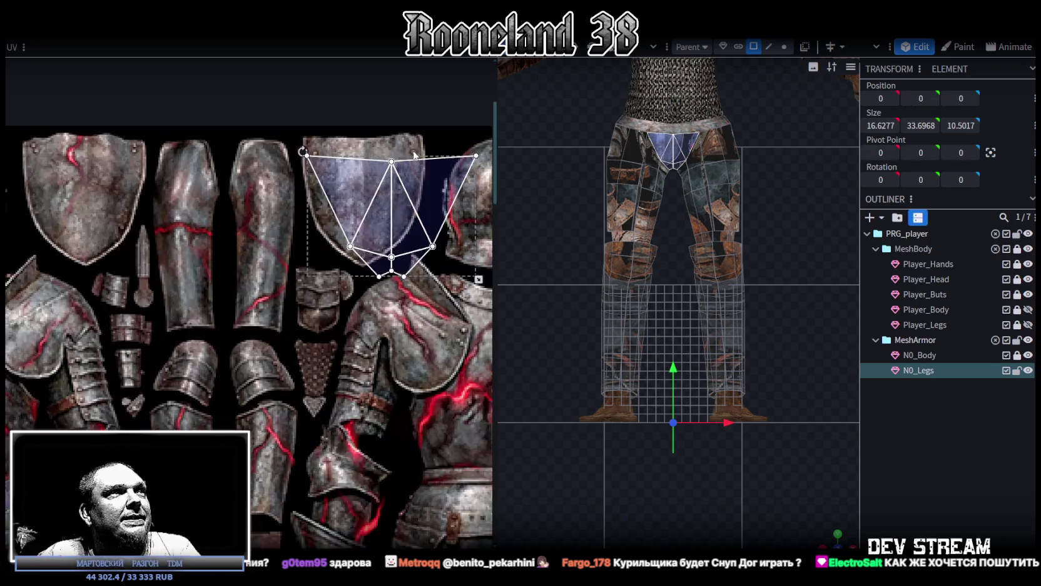
pyautogui.scroll(2, 341, 188)
pyautogui.scroll(-2, 351, 206)
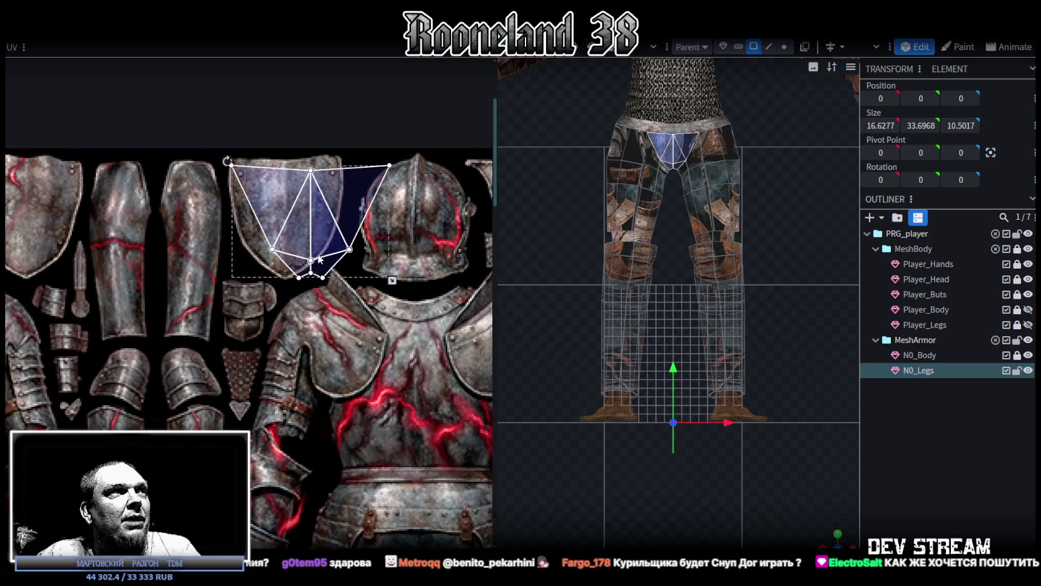
pyautogui.moveTo(385, 282); pyautogui.dragTo(337, 270)
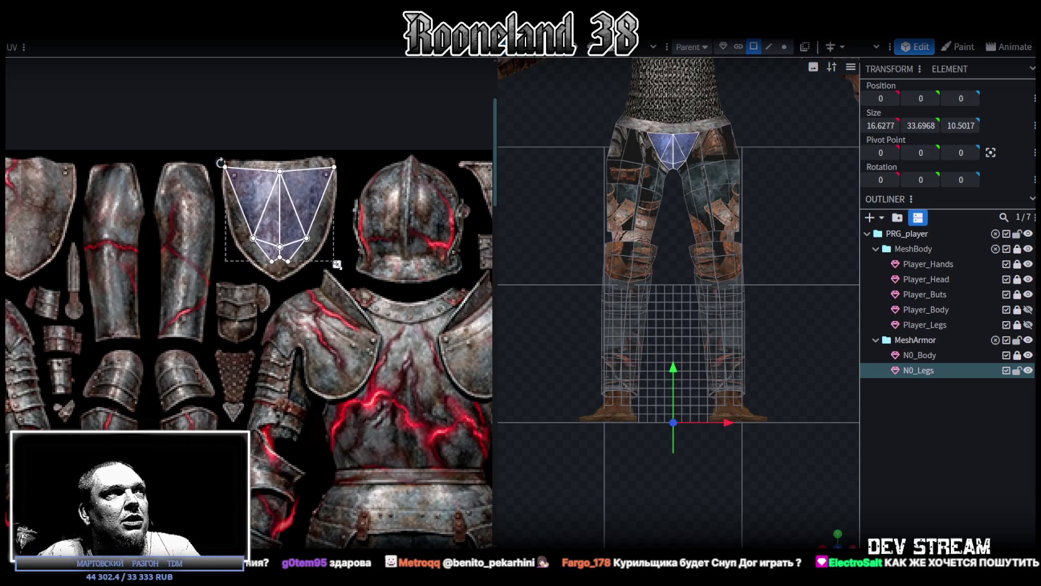
pyautogui.scroll(2, 315, 223)
# Mirror the island horizontally and raise its top edge to the plate's top.
pyautogui.moveTo(161, 241)
pyautogui.mouseDown()
pyautogui.moveTo(208, 275)
pyautogui.moveTo(169, 268)
pyautogui.mouseUp()
pyautogui.click(295, 272)
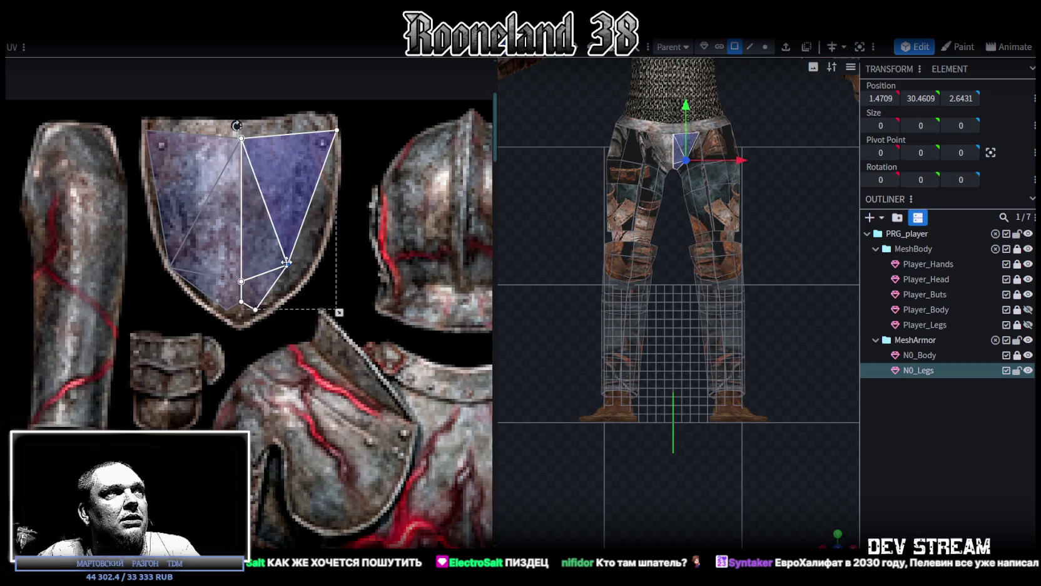
pyautogui.moveTo(132, 116); pyautogui.dragTo(352, 149)
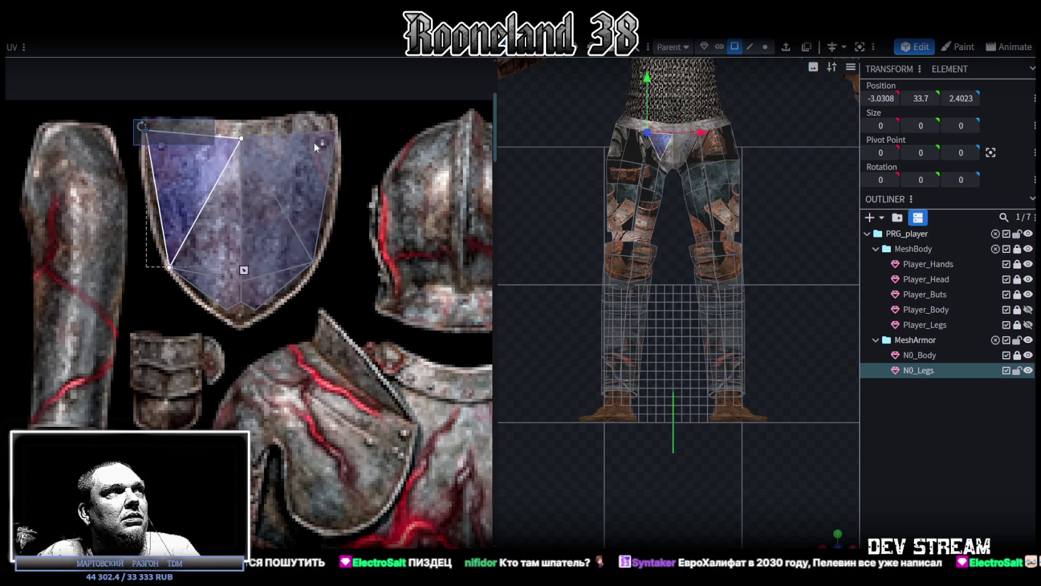
pyautogui.moveTo(246, 142); pyautogui.dragTo(238, 130)
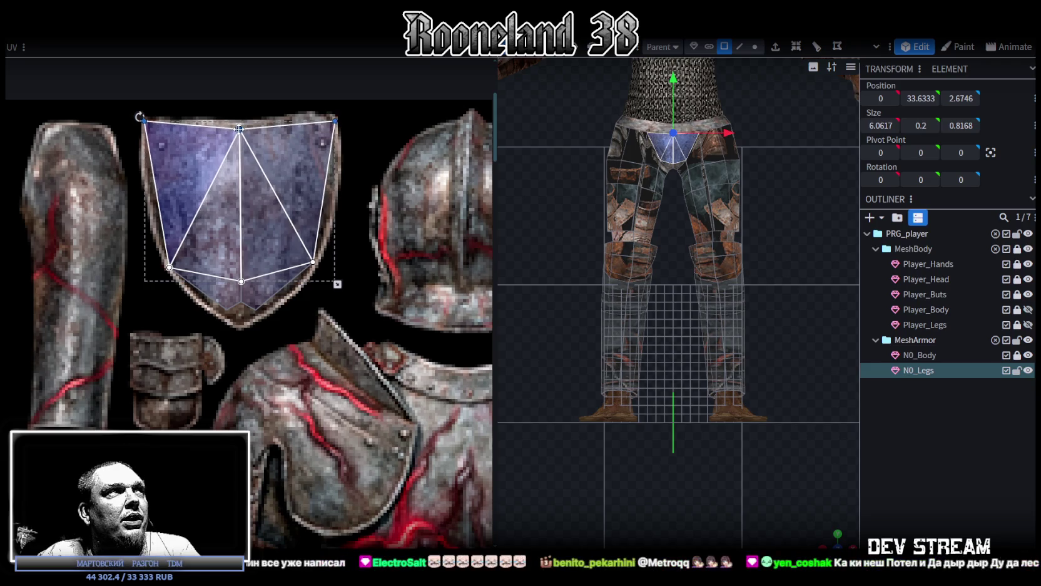
pyautogui.click(237, 129)
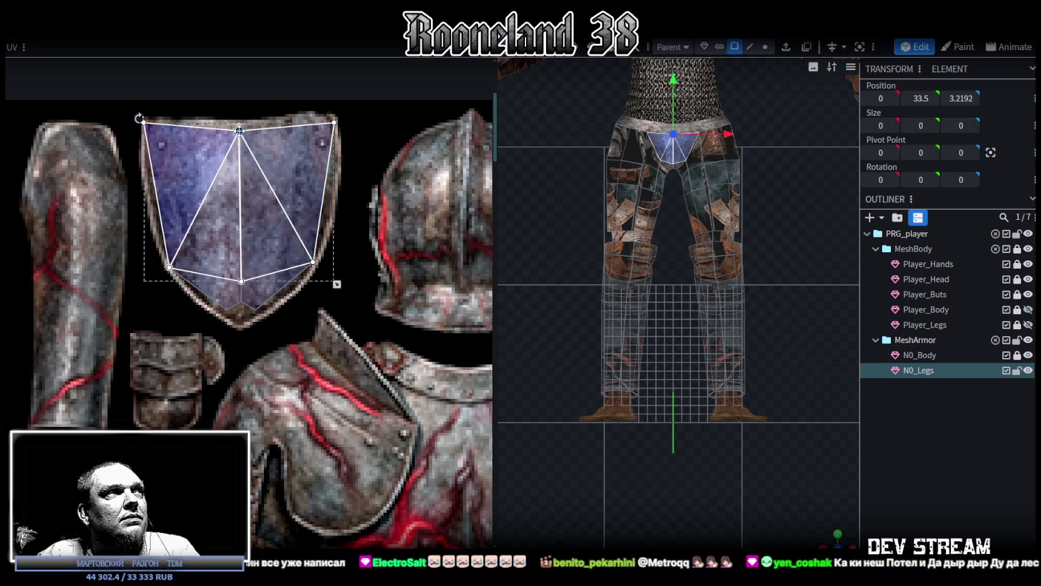
pyautogui.click(311, 118)
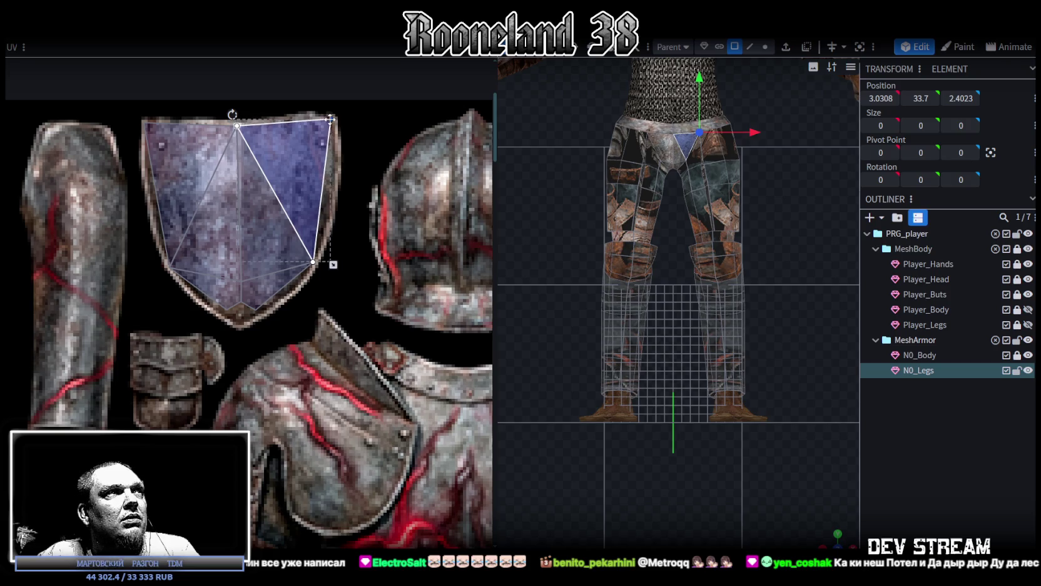
# Pull the lower corners out to the plate's edges and stretch the bottom down to its point.
pyautogui.click(309, 259)
pyautogui.click(310, 259)
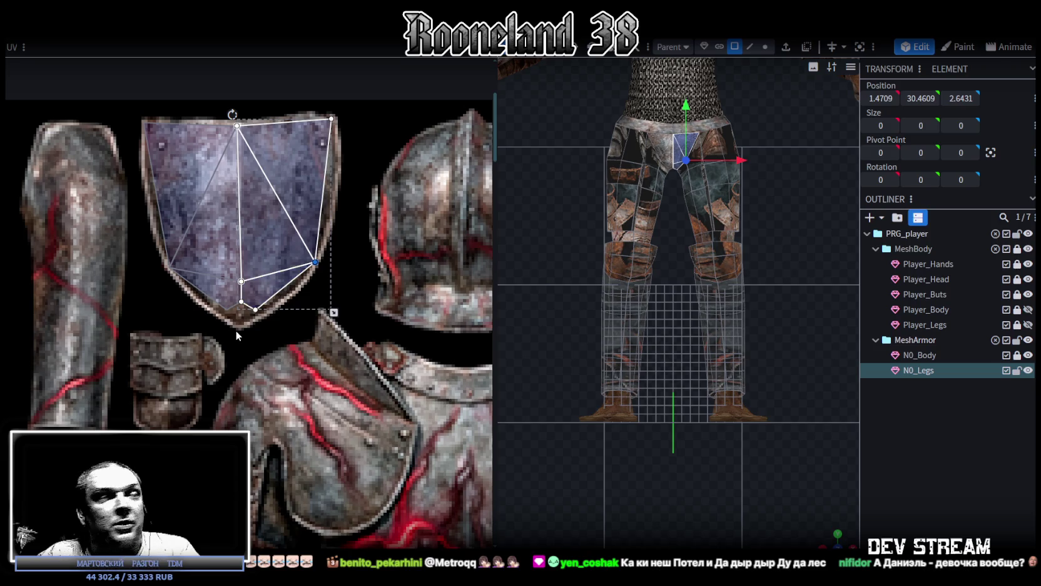
pyautogui.click(222, 284)
pyautogui.moveTo(227, 308); pyautogui.dragTo(220, 314)
pyautogui.click(263, 314)
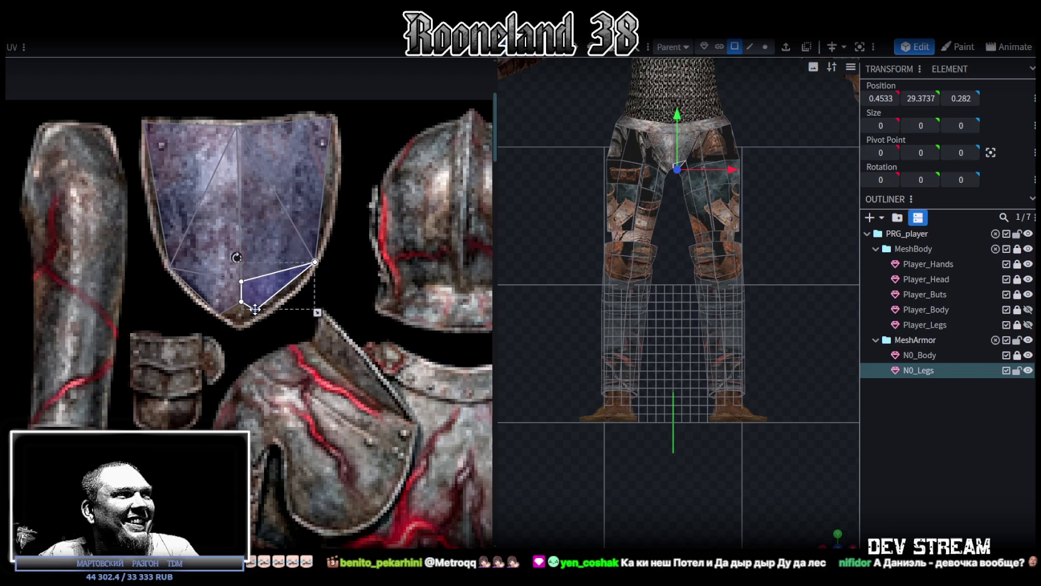
pyautogui.moveTo(241, 301)
pyautogui.mouseDown()
pyautogui.moveTo(213, 323)
pyautogui.moveTo(272, 306)
pyautogui.mouseUp()
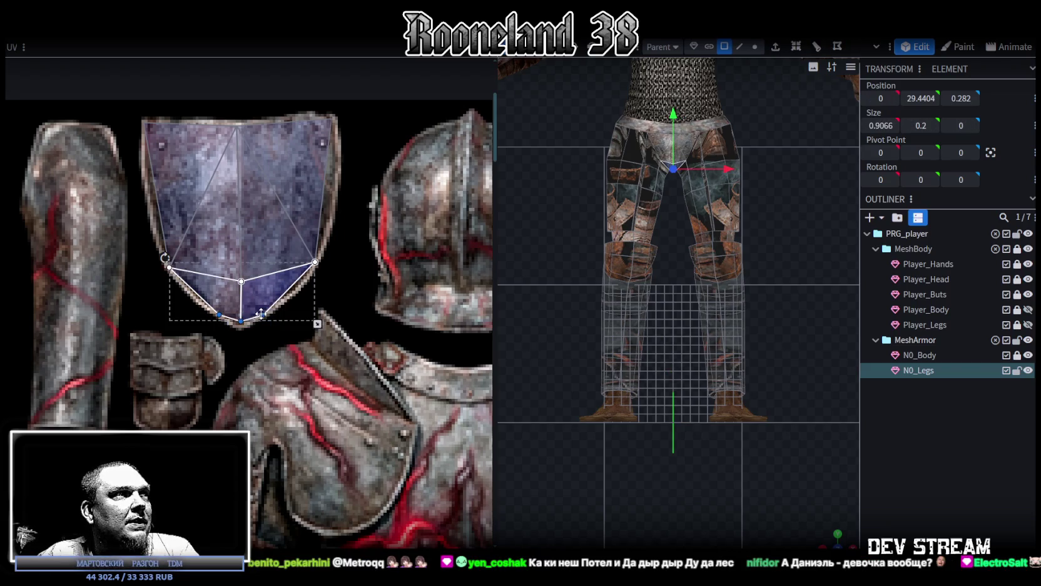
pyautogui.click(787, 309)
pyautogui.scroll(2, 776, 344)
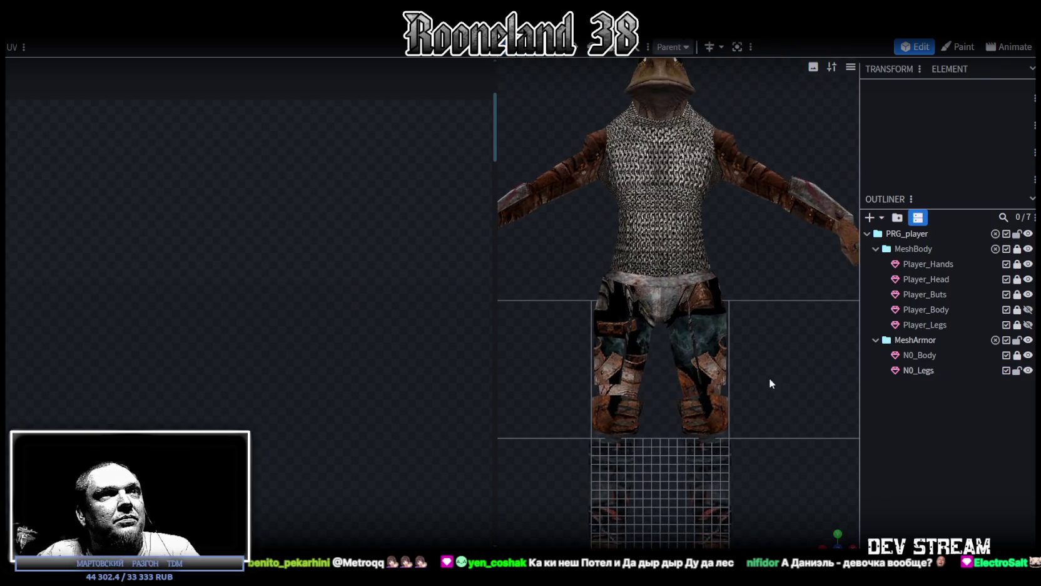
# Select the N0_Legs mesh and pick its first waist faces.
pyautogui.moveTo(776, 345); pyautogui.dragTo(794, 440, button='right')
pyautogui.moveTo(834, 537)
pyautogui.mouseDown()
pyautogui.moveTo(817, 274)
pyautogui.moveTo(785, 339)
pyautogui.moveTo(797, 344)
pyautogui.moveTo(770, 358)
pyautogui.moveTo(711, 356)
pyautogui.mouseUp()
pyautogui.moveTo(748, 345); pyautogui.dragTo(581, 359)
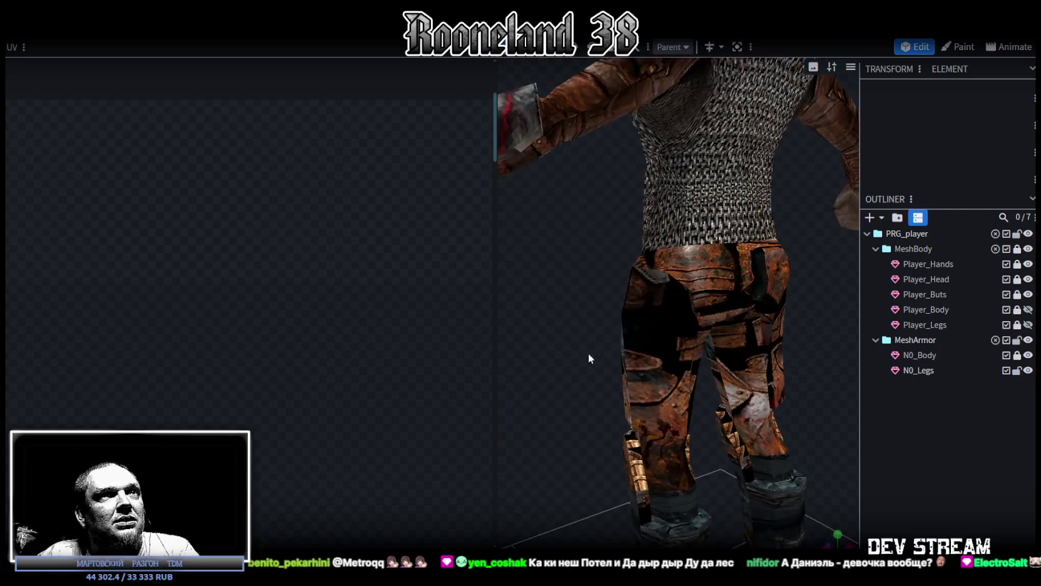
pyautogui.click(581, 358)
pyautogui.keyDown('shift'); pyautogui.click(681, 261); pyautogui.keyUp('shift')
pyautogui.keyDown('shift'); pyautogui.click(720, 305); pyautogui.keyUp('shift')
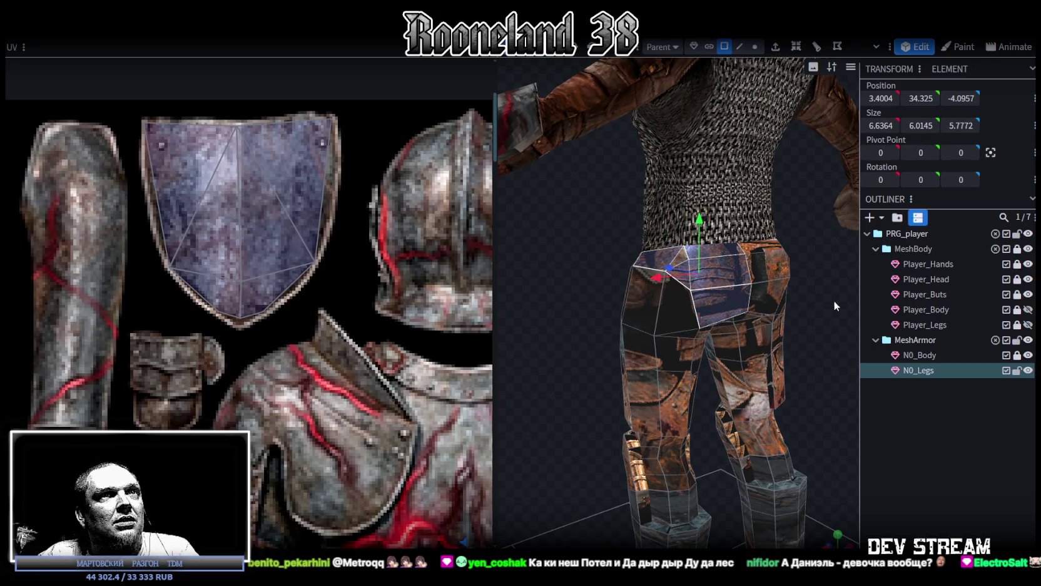
# Refine the waist face selection and add more waist faces around the legs.
pyautogui.moveTo(833, 300); pyautogui.dragTo(692, 273)
pyautogui.keyDown('shift'); pyautogui.click(695, 273); pyautogui.keyUp('shift')
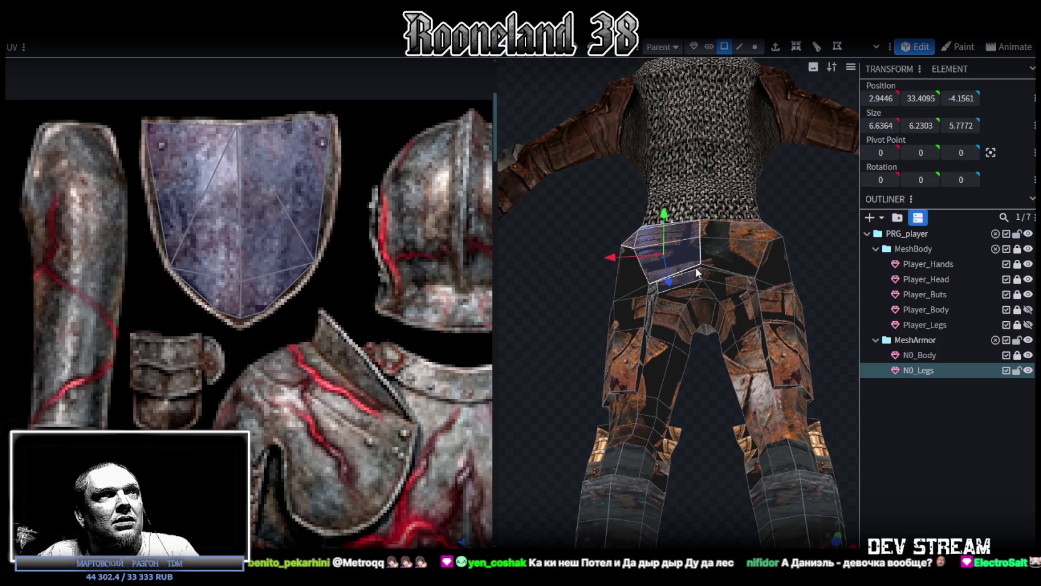
pyautogui.keyDown('shift'); pyautogui.click(695, 282); pyautogui.keyUp('shift')
pyautogui.keyDown('shift'); pyautogui.click(692, 280); pyautogui.keyUp('shift')
pyautogui.keyDown('shift'); pyautogui.click(690, 258); pyautogui.keyUp('shift')
pyautogui.keyDown('shift'); pyautogui.click(703, 238); pyautogui.keyUp('shift')
pyautogui.moveTo(704, 238)
pyautogui.mouseDown()
pyautogui.moveTo(600, 278)
pyautogui.moveTo(679, 265)
pyautogui.mouseUp()
pyautogui.keyDown('shift'); pyautogui.click(682, 236); pyautogui.keyUp('shift')
pyautogui.keyDown('shift'); pyautogui.click(655, 238); pyautogui.keyUp('shift')
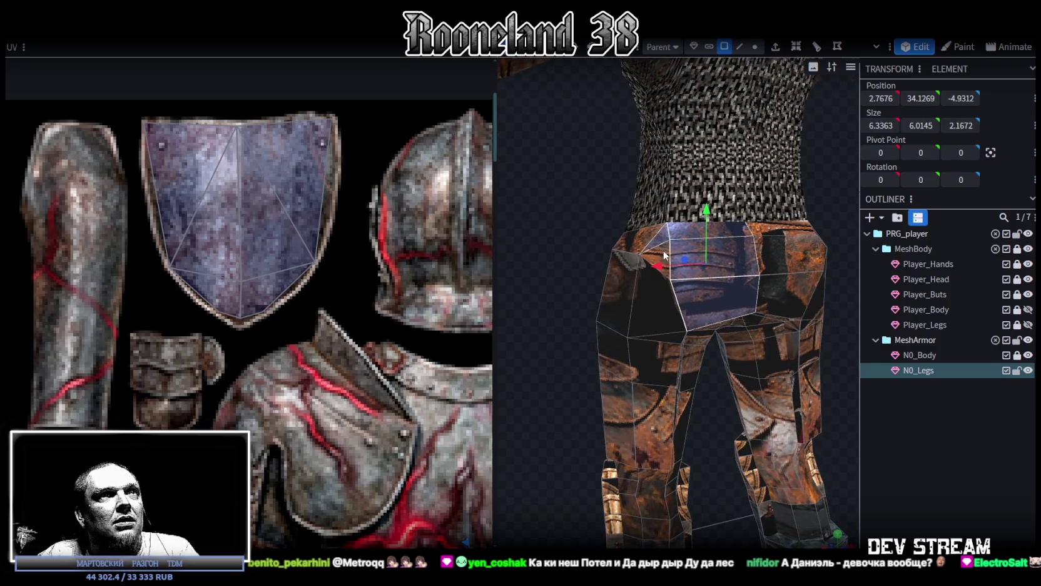
pyautogui.moveTo(572, 270)
pyautogui.mouseDown()
pyautogui.moveTo(695, 275)
pyautogui.moveTo(798, 258)
pyautogui.moveTo(764, 331)
pyautogui.moveTo(669, 301)
pyautogui.mouseUp()
# Add the outer hip side faces, dropping a thin strip face.
pyautogui.click(668, 302)
pyautogui.moveTo(752, 312); pyautogui.dragTo(667, 330)
pyautogui.keyDown('shift'); pyautogui.click(672, 389); pyautogui.keyUp('shift')
pyautogui.moveTo(672, 389)
pyautogui.mouseDown()
pyautogui.moveTo(745, 295)
pyautogui.moveTo(654, 256)
pyautogui.moveTo(638, 352)
pyautogui.mouseUp()
pyautogui.keyDown('shift'); pyautogui.click(710, 382); pyautogui.keyUp('shift')
pyautogui.keyDown('shift'); pyautogui.click(709, 386); pyautogui.keyUp('shift')
pyautogui.moveTo(762, 321); pyautogui.dragTo(628, 248)
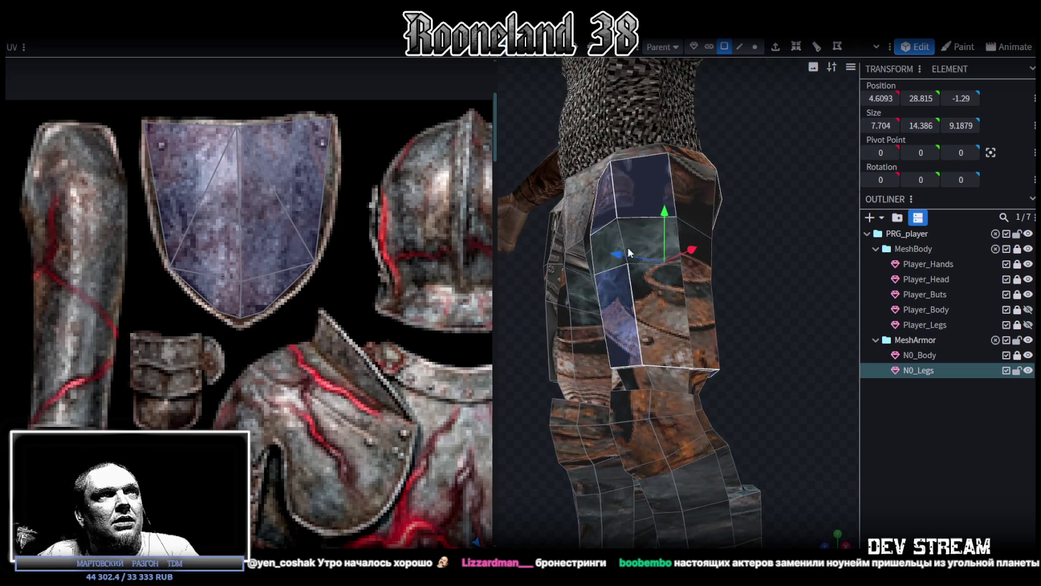
pyautogui.moveTo(691, 194)
pyautogui.mouseDown()
pyautogui.moveTo(710, 255)
pyautogui.moveTo(736, 206)
pyautogui.moveTo(749, 213)
pyautogui.mouseUp()
pyautogui.keyDown('shift'); pyautogui.click(741, 213); pyautogui.keyUp('shift')
pyautogui.keyDown('shift'); pyautogui.click(740, 211); pyautogui.keyUp('shift')
# Add the thin side strip and neighbouring faces beside the hip.
pyautogui.moveTo(584, 233)
pyautogui.mouseDown()
pyautogui.moveTo(521, 250)
pyautogui.moveTo(737, 220)
pyautogui.mouseUp()
pyautogui.keyDown('shift'); pyautogui.click(764, 206); pyautogui.keyUp('shift')
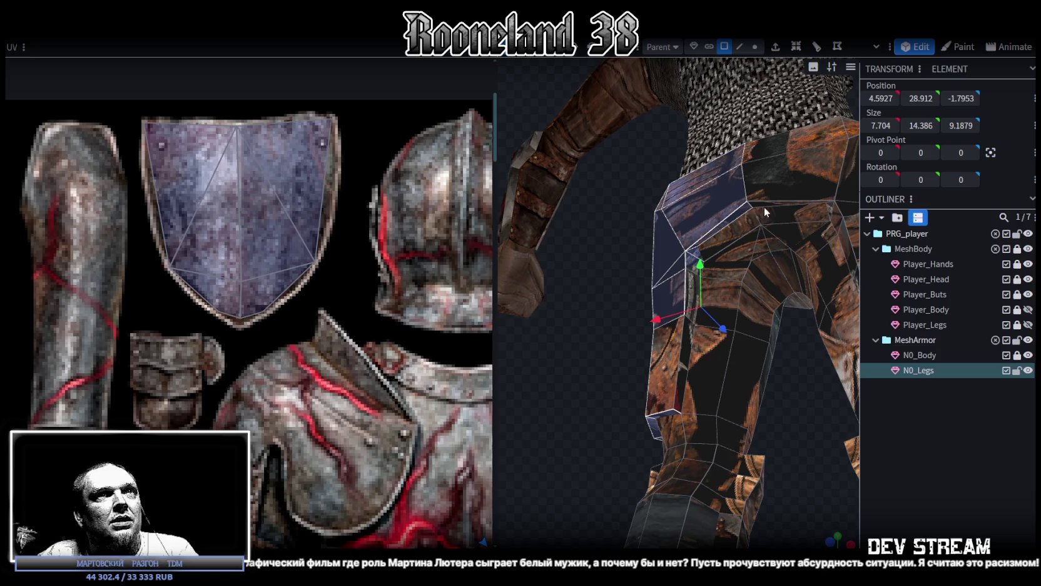
pyautogui.keyDown('shift'); pyautogui.click(682, 352); pyautogui.keyUp('shift')
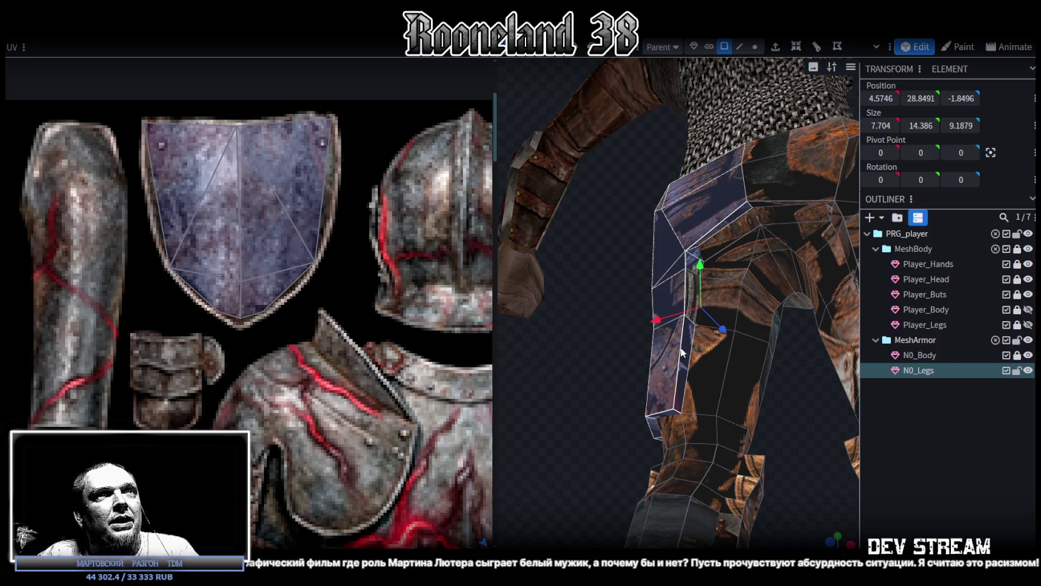
pyautogui.keyDown('shift'); pyautogui.click(687, 295); pyautogui.keyUp('shift')
pyautogui.moveTo(592, 344)
pyautogui.mouseDown()
pyautogui.moveTo(622, 435)
pyautogui.moveTo(549, 360)
pyautogui.moveTo(641, 291)
pyautogui.moveTo(565, 286)
pyautogui.mouseUp()
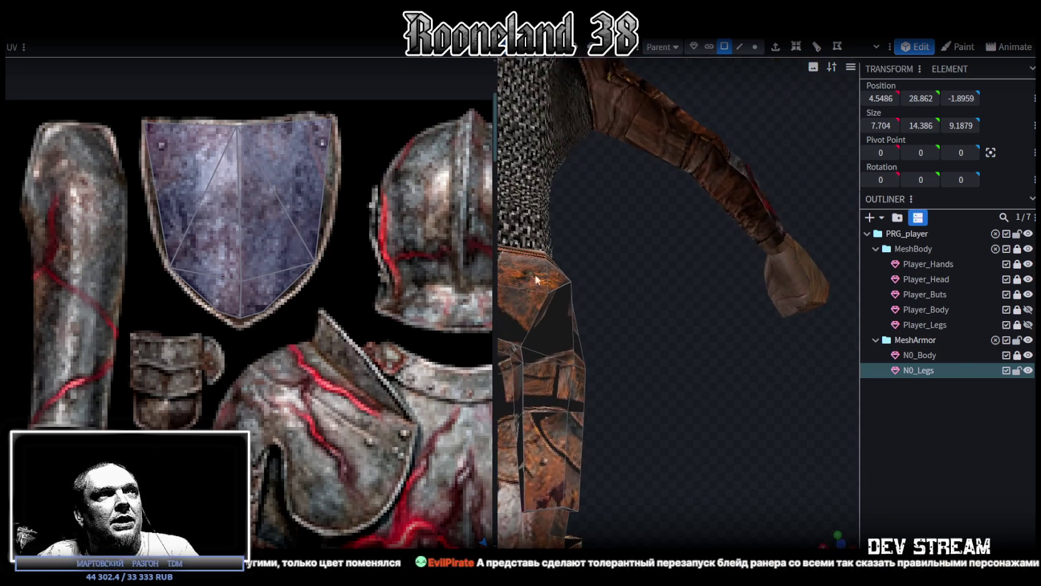
pyautogui.moveTo(503, 213); pyautogui.dragTo(281, 215)
# Select the upper thigh faces and the outer thigh strip of N0_Legs.
pyautogui.moveTo(458, 304)
pyautogui.mouseDown()
pyautogui.moveTo(675, 334)
pyautogui.moveTo(556, 214)
pyautogui.mouseUp()
pyautogui.scroll(3, 674, 334)
pyautogui.keyDown('shift'); pyautogui.click(556, 214); pyautogui.keyUp('shift')
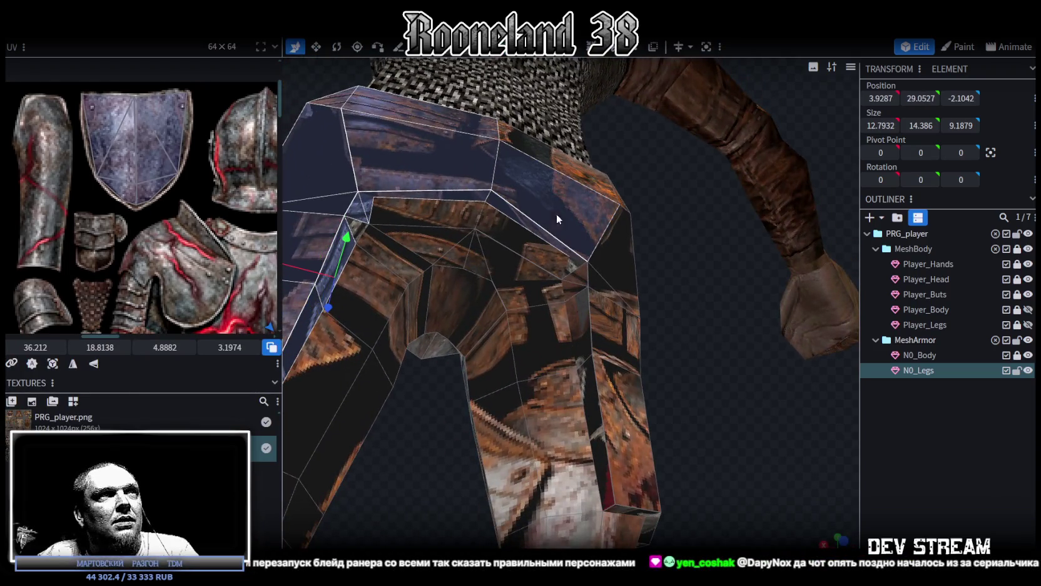
pyautogui.moveTo(567, 166)
pyautogui.mouseDown()
pyautogui.moveTo(706, 327)
pyautogui.moveTo(567, 390)
pyautogui.mouseUp()
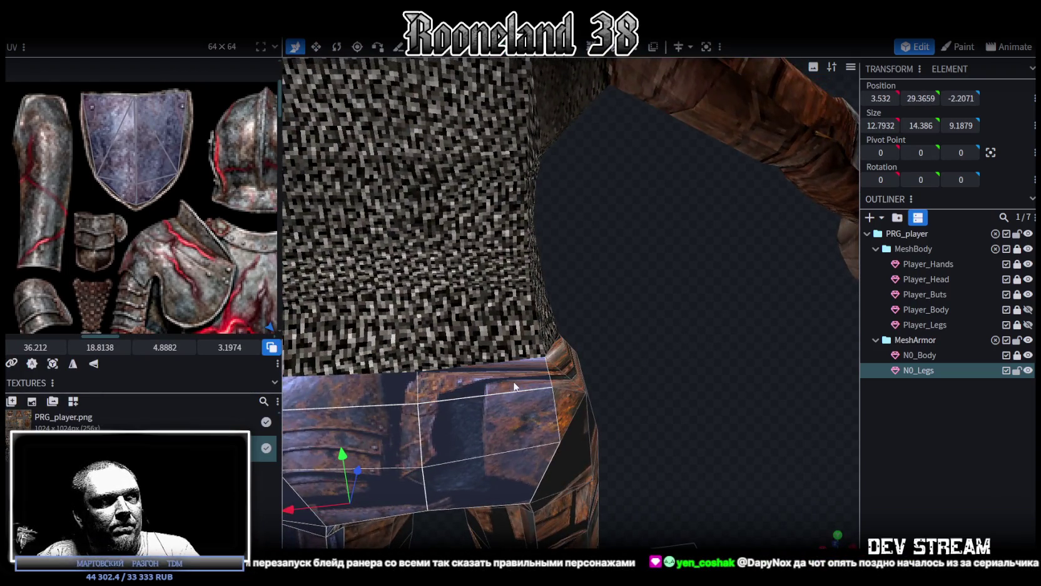
pyautogui.keyDown('shift'); pyautogui.click(559, 380); pyautogui.keyUp('shift')
pyautogui.moveTo(644, 401)
pyautogui.mouseDown()
pyautogui.moveTo(592, 333)
pyautogui.moveTo(467, 351)
pyautogui.mouseUp()
pyautogui.keyDown('shift'); pyautogui.click(468, 352); pyautogui.keyUp('shift')
pyautogui.moveTo(614, 370)
pyautogui.mouseDown()
pyautogui.moveTo(653, 340)
pyautogui.moveTo(678, 339)
pyautogui.mouseUp()
pyautogui.keyDown('shift'); pyautogui.click(572, 334); pyautogui.keyUp('shift')
pyautogui.moveTo(572, 334)
pyautogui.mouseDown()
pyautogui.moveTo(684, 329)
pyautogui.moveTo(640, 293)
pyautogui.mouseUp()
pyautogui.keyDown('shift'); pyautogui.click(647, 338); pyautogui.keyUp('shift')
pyautogui.keyDown('shift'); pyautogui.click(687, 472); pyautogui.keyUp('shift')
pyautogui.keyDown('shift'); pyautogui.click(665, 370); pyautogui.keyUp('shift')
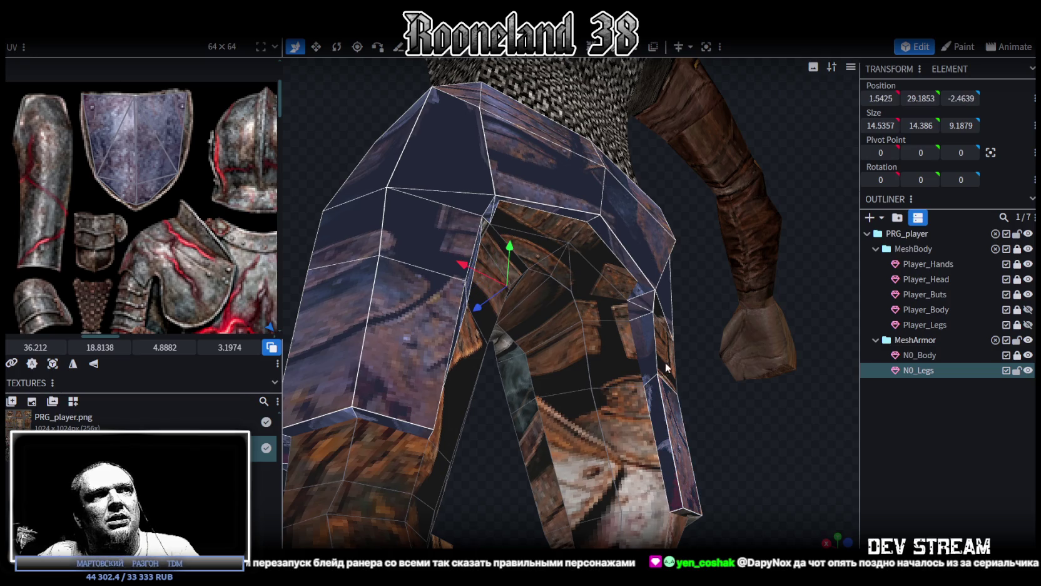
# Adjust the thigh face selection from several angles.
pyautogui.moveTo(729, 424); pyautogui.dragTo(506, 380)
pyautogui.keyDown('shift'); pyautogui.click(476, 368); pyautogui.keyUp('shift')
pyautogui.keyDown('shift'); pyautogui.click(536, 388); pyautogui.keyUp('shift')
pyautogui.moveTo(554, 476)
pyautogui.mouseDown()
pyautogui.moveTo(708, 321)
pyautogui.moveTo(653, 301)
pyautogui.moveTo(475, 295)
pyautogui.mouseUp()
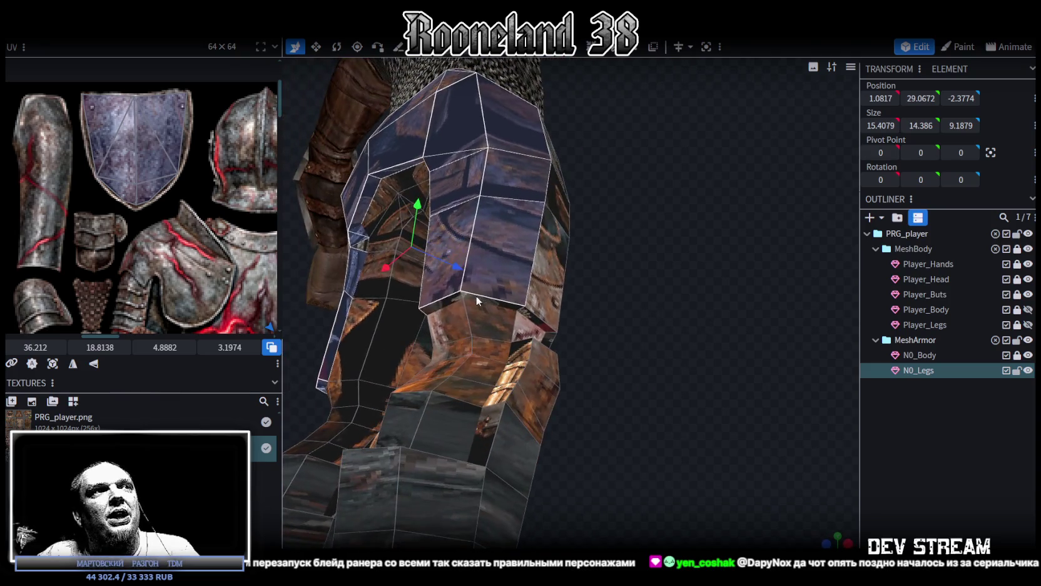
pyautogui.keyDown('shift'); pyautogui.click(477, 296); pyautogui.keyUp('shift')
pyautogui.keyDown('shift'); pyautogui.click(540, 295); pyautogui.keyUp('shift')
pyautogui.moveTo(640, 312)
pyautogui.mouseDown()
pyautogui.moveTo(491, 341)
pyautogui.moveTo(477, 254)
pyautogui.mouseUp()
pyautogui.keyDown('shift'); pyautogui.click(473, 195); pyautogui.keyUp('shift')
pyautogui.keyDown('shift'); pyautogui.click(503, 206); pyautogui.keyUp('shift')
pyautogui.moveTo(502, 206)
pyautogui.mouseDown()
pyautogui.moveTo(718, 353)
pyautogui.moveTo(636, 362)
pyautogui.moveTo(589, 335)
pyautogui.mouseUp()
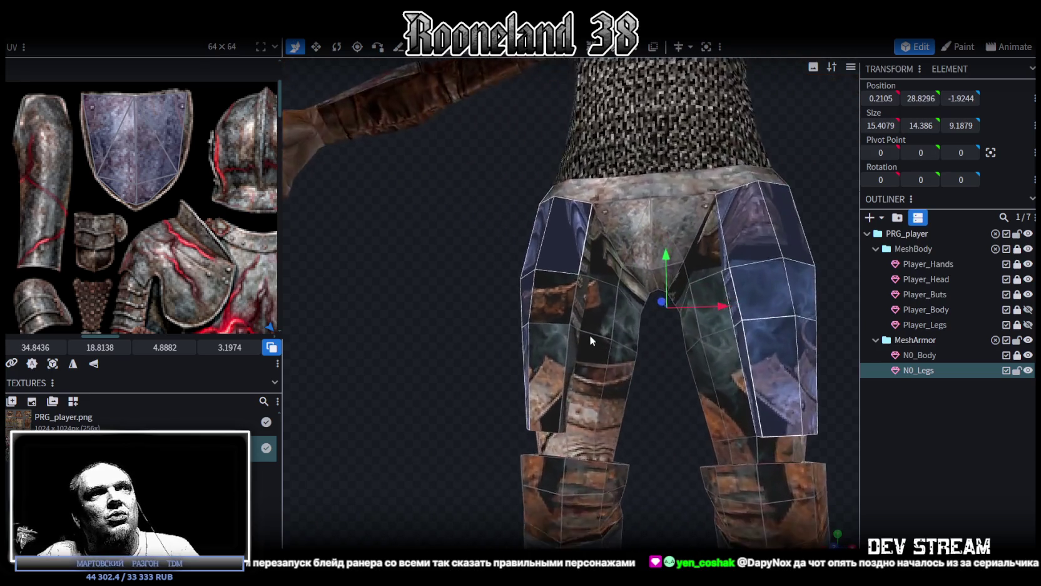
# Change the face selection on the left leg, adding more leg faces.
pyautogui.scroll(3, 601, 285)
pyautogui.keyDown('shift'); pyautogui.click(589, 254); pyautogui.keyUp('shift')
pyautogui.keyDown('shift'); pyautogui.click(578, 310); pyautogui.keyUp('shift')
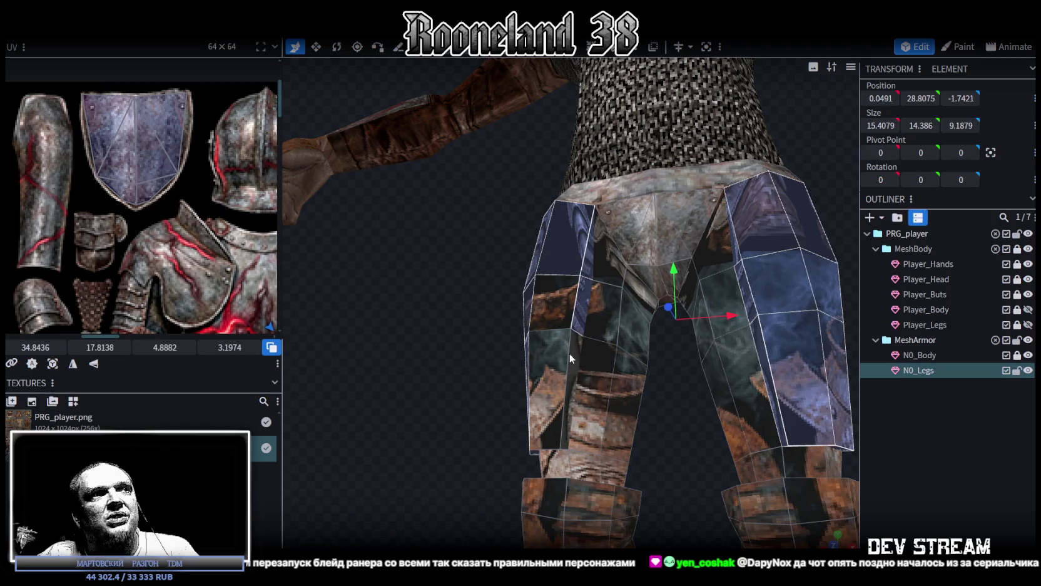
pyautogui.keyDown('shift'); pyautogui.click(571, 355); pyautogui.keyUp('shift')
pyautogui.moveTo(571, 355)
pyautogui.mouseDown()
pyautogui.moveTo(431, 366)
pyautogui.moveTo(476, 361)
pyautogui.mouseUp()
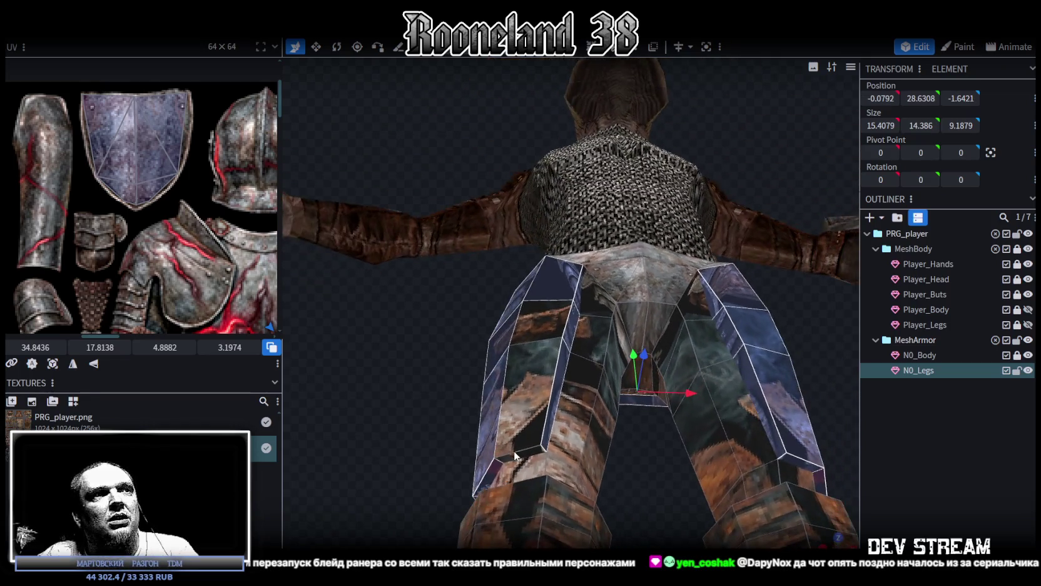
pyautogui.keyDown('shift'); pyautogui.click(523, 420); pyautogui.keyUp('shift')
pyautogui.moveTo(427, 356)
pyautogui.mouseDown()
pyautogui.moveTo(410, 428)
pyautogui.moveTo(718, 446)
pyautogui.moveTo(643, 393)
pyautogui.mouseUp()
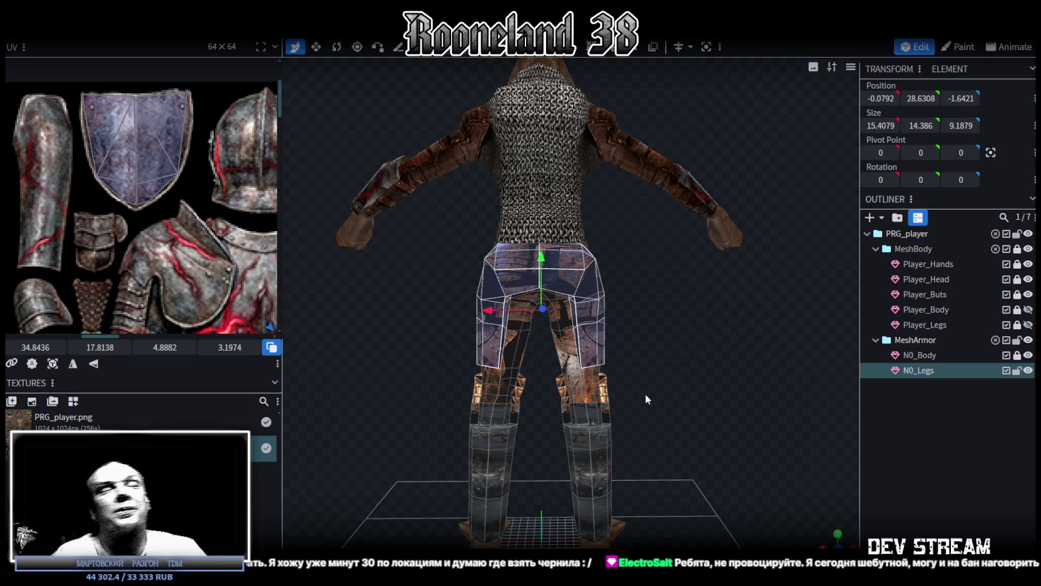
# Project the selected thigh faces' UVs from an exact side view.
pyautogui.scroll(-3, 645, 394)
pyautogui.moveTo(680, 356)
pyautogui.mouseDown()
pyautogui.moveTo(338, 374)
pyautogui.moveTo(703, 465)
pyautogui.mouseUp()
pyautogui.scroll(3, 338, 373)
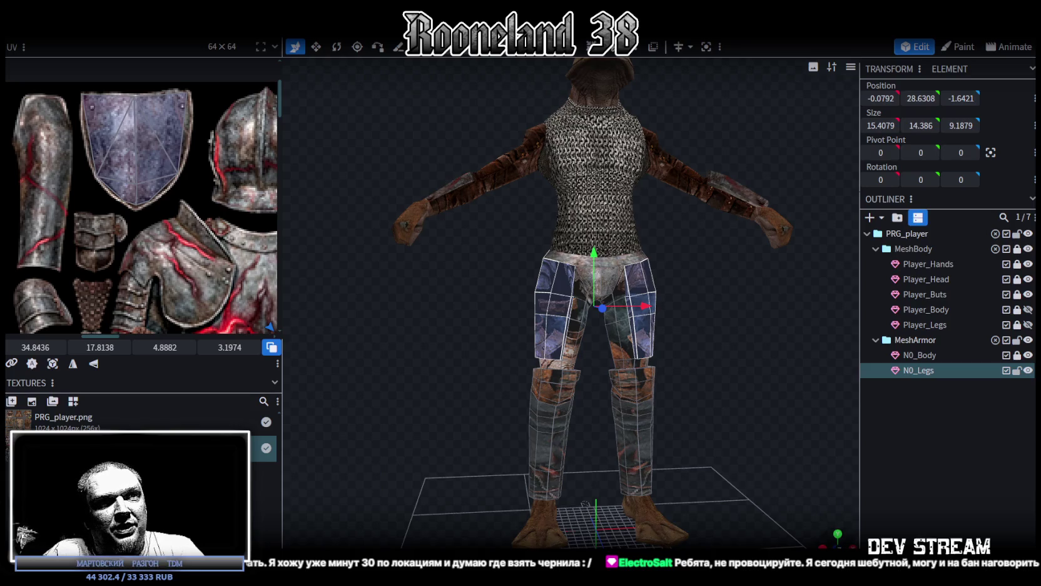
pyautogui.scroll(3, 629, 415)
pyautogui.press('KP_3')
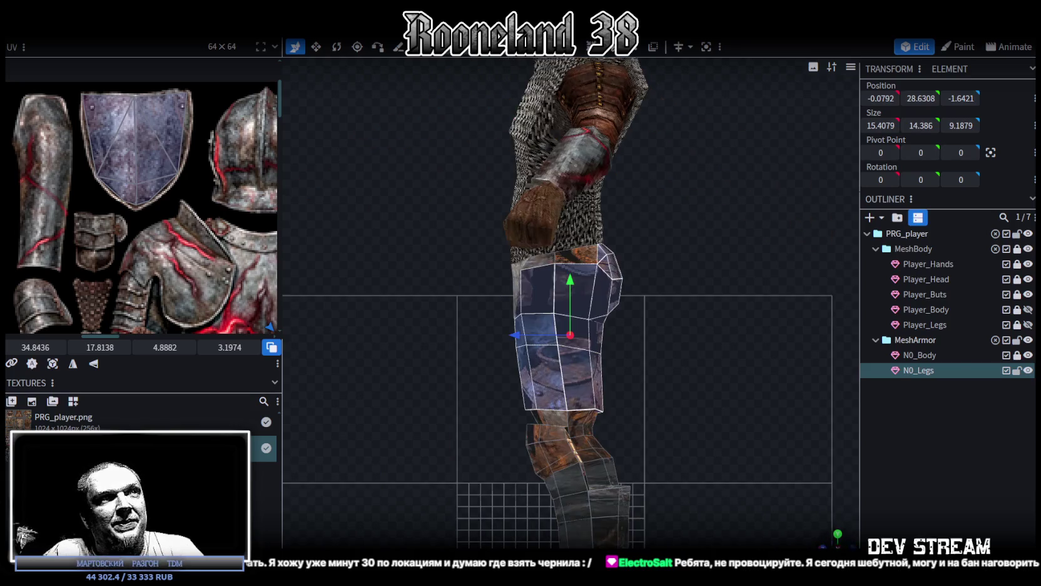
pyautogui.click(53, 363)
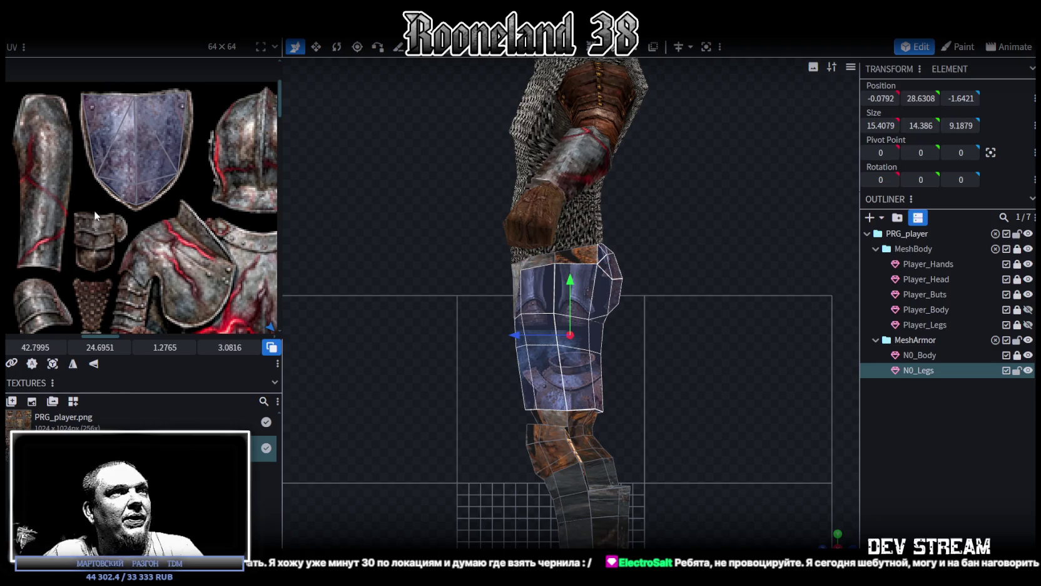
# Reposition the thigh UV island across the armor texture.
pyautogui.scroll(-2, 113, 190)
pyautogui.scroll(-2, 115, 196)
pyautogui.moveTo(115, 196); pyautogui.dragTo(76, 102, button='middle')
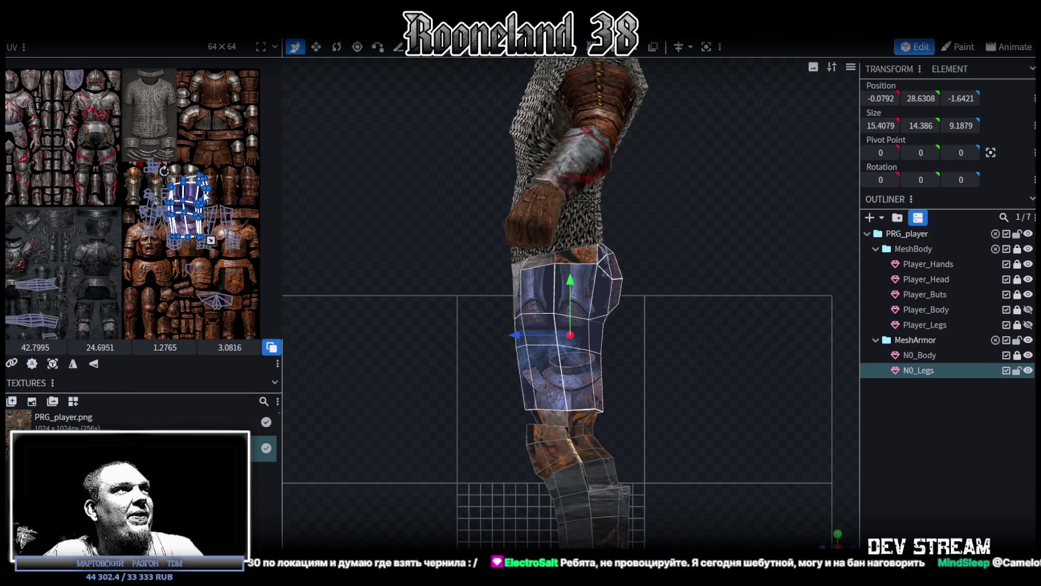
pyautogui.moveTo(124, 155)
pyautogui.mouseDown()
pyautogui.moveTo(7, 128)
pyautogui.moveTo(50, 145)
pyautogui.mouseUp()
pyautogui.scroll(2, 116, 179)
pyautogui.moveTo(116, 178); pyautogui.dragTo(152, 194, button='middle')
pyautogui.scroll(2, 152, 194)
pyautogui.scroll(2, 152, 195)
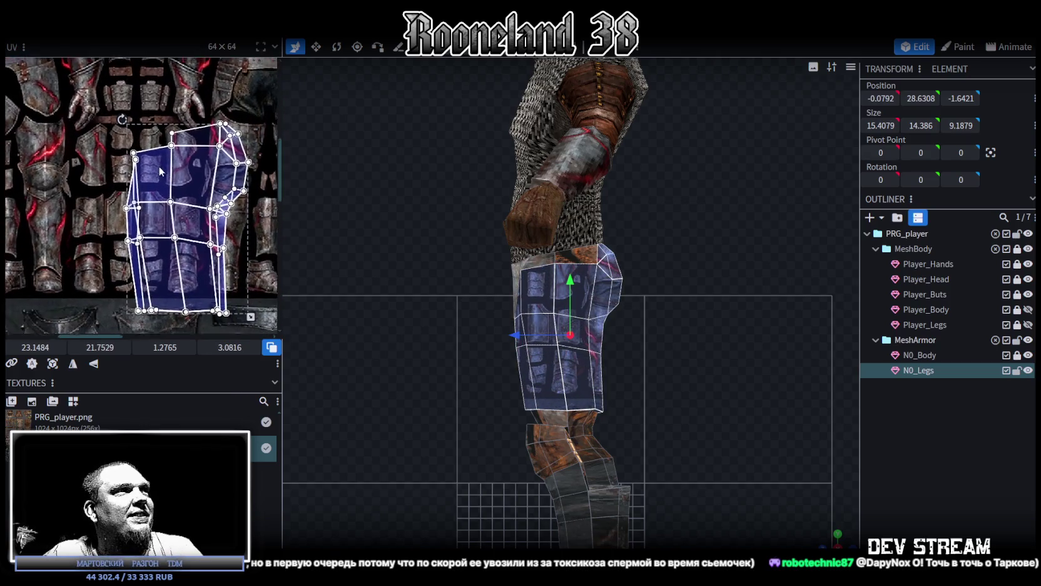
pyautogui.moveTo(181, 207); pyautogui.dragTo(125, 138)
pyautogui.scroll(-1, 211, 238)
pyautogui.scroll(-1, 210, 238)
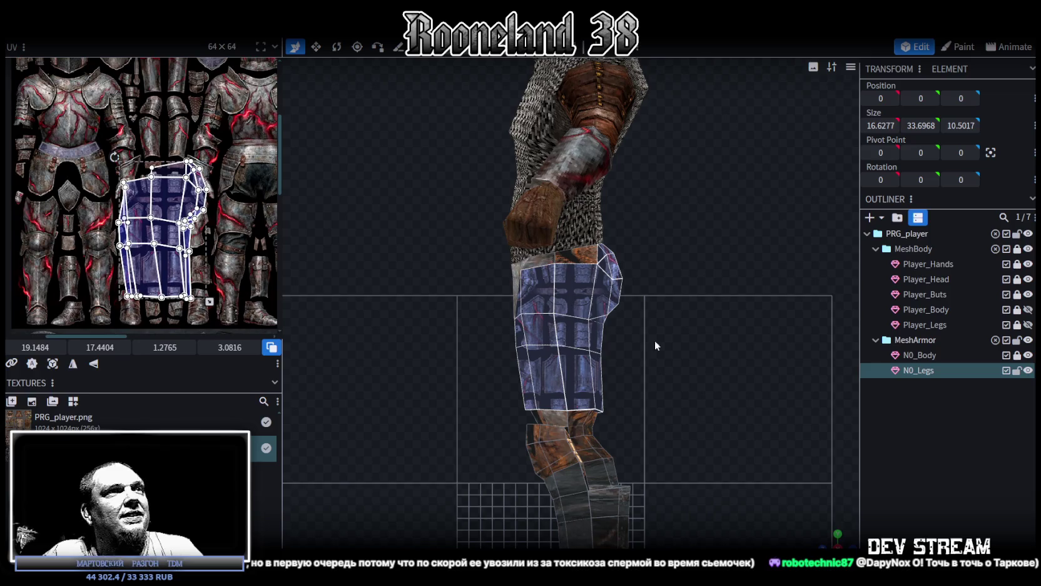
pyautogui.scroll(3, 858, 529)
# Select the hip and remaining waist-band faces, ending in a straight front view.
pyautogui.moveTo(858, 529)
pyautogui.mouseDown()
pyautogui.moveTo(762, 394)
pyautogui.moveTo(581, 326)
pyautogui.mouseUp()
pyautogui.click(522, 303)
pyautogui.keyDown('shift'); pyautogui.click(540, 318); pyautogui.keyUp('shift')
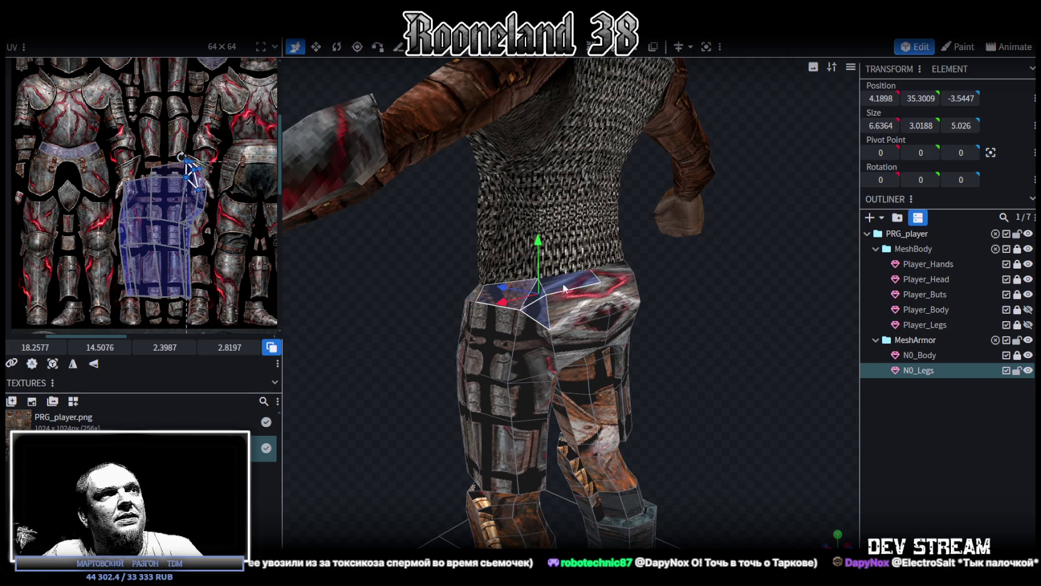
pyautogui.moveTo(696, 347)
pyautogui.mouseDown()
pyautogui.moveTo(663, 263)
pyautogui.moveTo(563, 301)
pyautogui.mouseUp()
pyautogui.keyDown('shift'); pyautogui.click(560, 306); pyautogui.keyUp('shift')
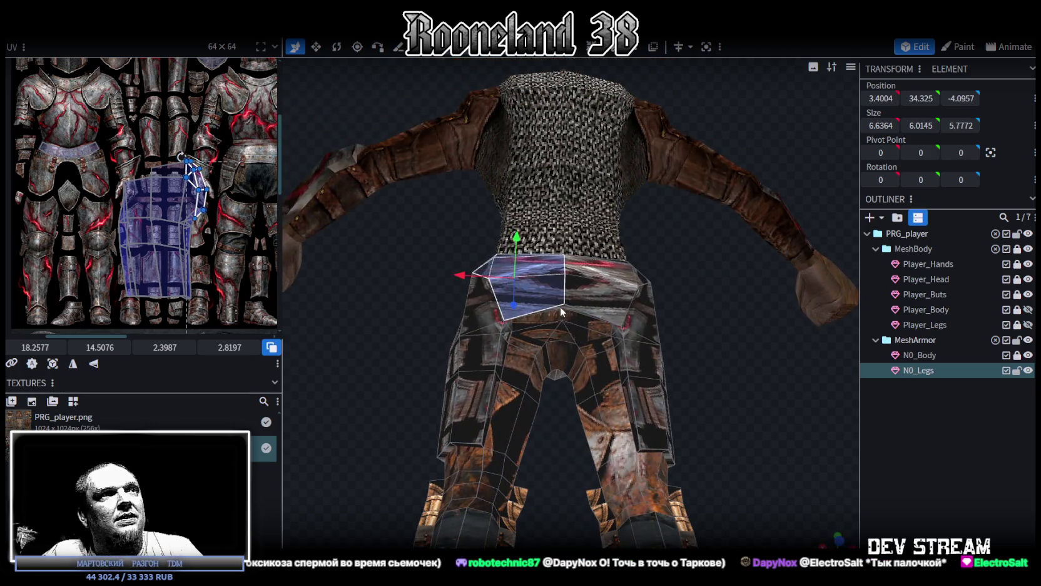
pyautogui.keyDown('shift'); pyautogui.click(578, 311); pyautogui.keyUp('shift')
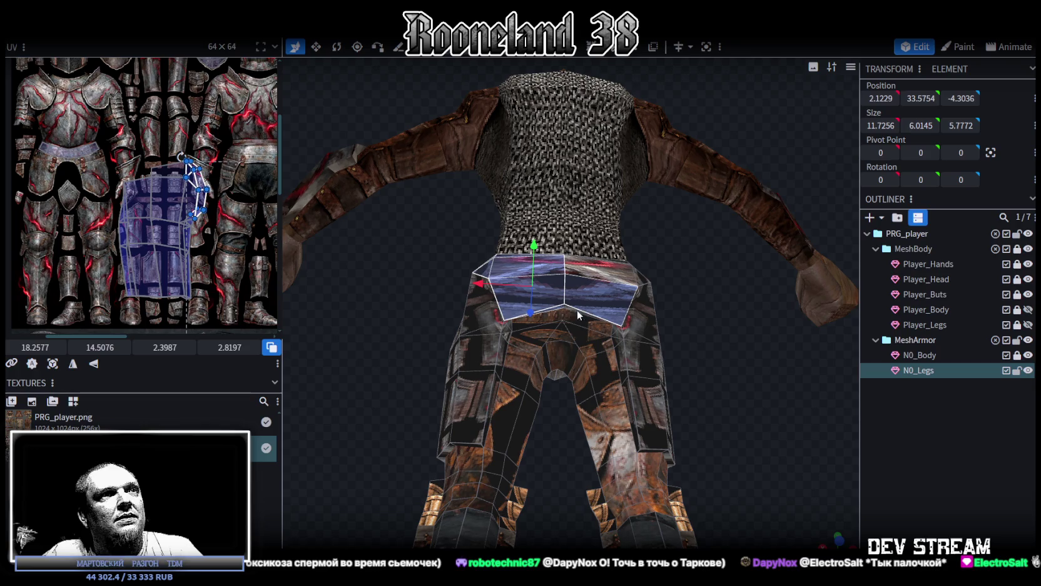
pyautogui.keyDown('shift'); pyautogui.click(574, 312); pyautogui.keyUp('shift')
pyautogui.moveTo(709, 340)
pyautogui.mouseDown()
pyautogui.moveTo(656, 374)
pyautogui.moveTo(581, 279)
pyautogui.mouseUp()
pyautogui.keyDown('shift'); pyautogui.click(604, 297); pyautogui.keyUp('shift')
pyautogui.moveTo(697, 360)
pyautogui.mouseDown()
pyautogui.moveTo(826, 344)
pyautogui.moveTo(791, 383)
pyautogui.moveTo(564, 350)
pyautogui.mouseUp()
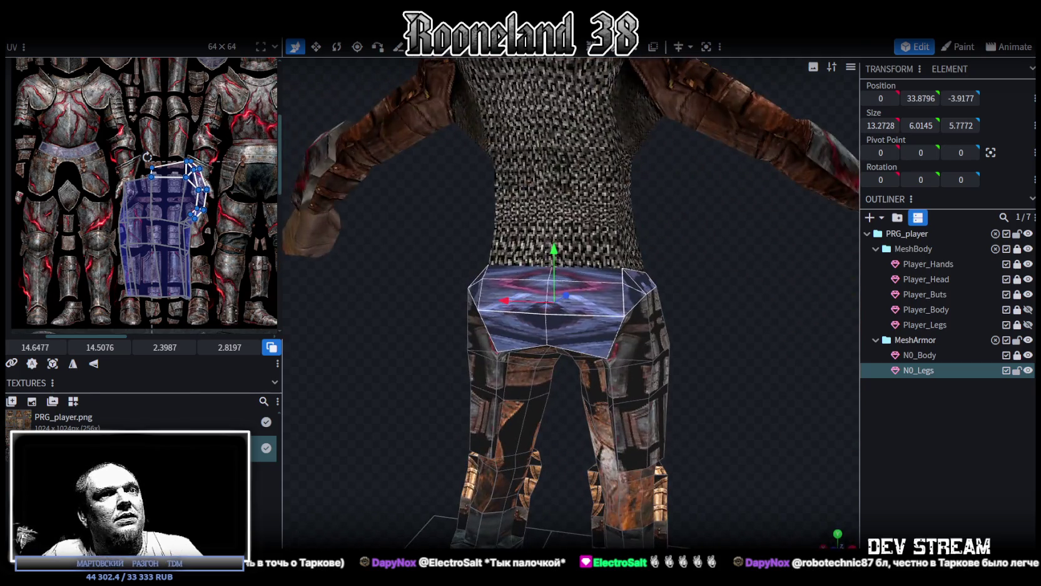
pyautogui.press('KP_1')
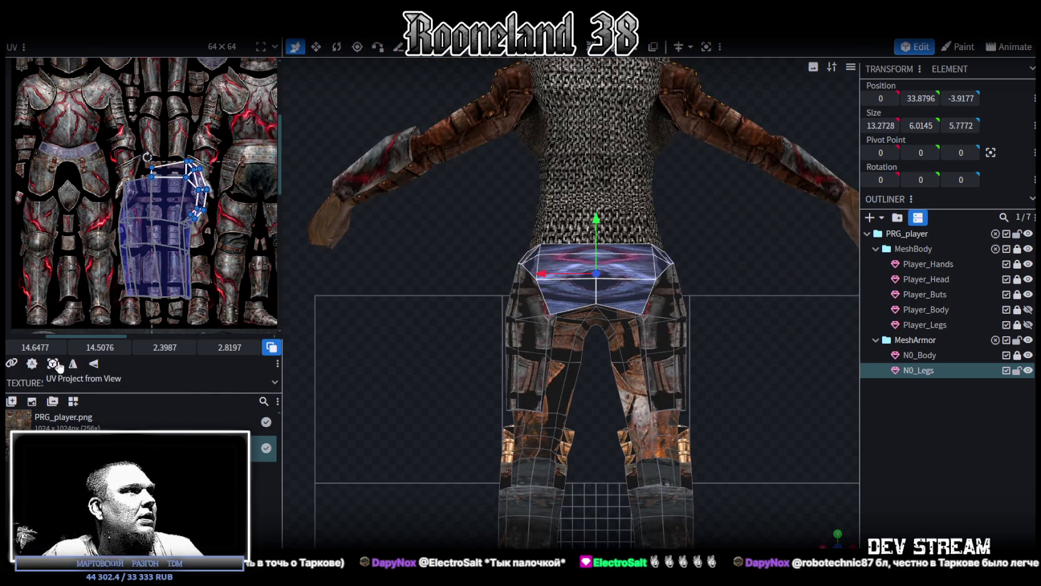
# Project the waist faces from the front and fit the island onto the belt area.
pyautogui.click(53, 363)
pyautogui.scroll(-1, 112, 189)
pyautogui.scroll(-1, 157, 259)
pyautogui.moveTo(155, 260)
pyautogui.mouseDown()
pyautogui.moveTo(194, 227)
pyautogui.moveTo(178, 211)
pyautogui.moveTo(186, 224)
pyautogui.moveTo(170, 223)
pyautogui.mouseUp()
pyautogui.scroll(2, 175, 213)
pyautogui.scroll(2, 179, 219)
pyautogui.scroll(2, 169, 223)
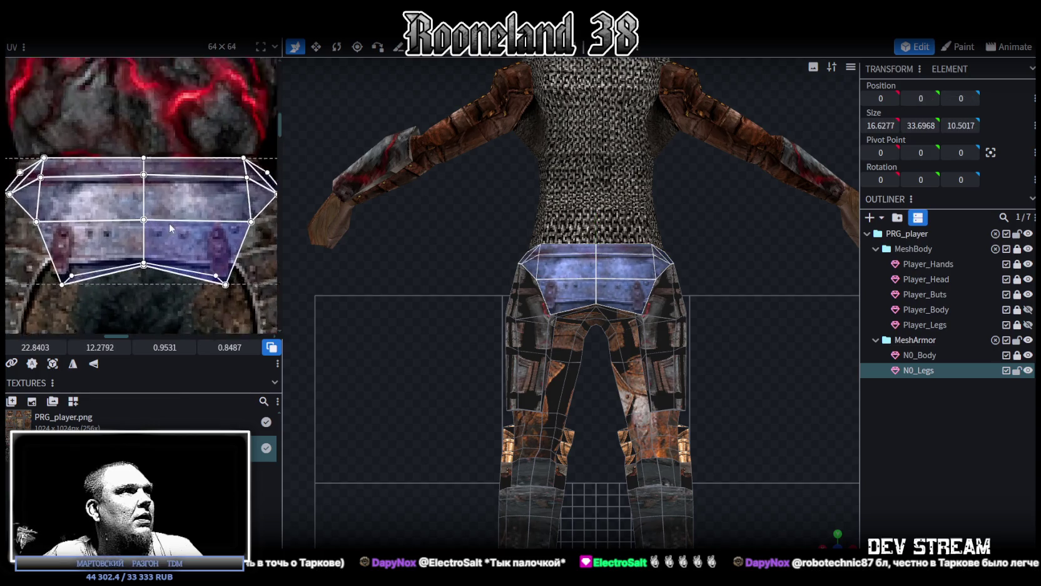
pyautogui.scroll(2, 188, 263)
pyautogui.scroll(-1, 214, 300)
pyautogui.scroll(-1, 228, 303)
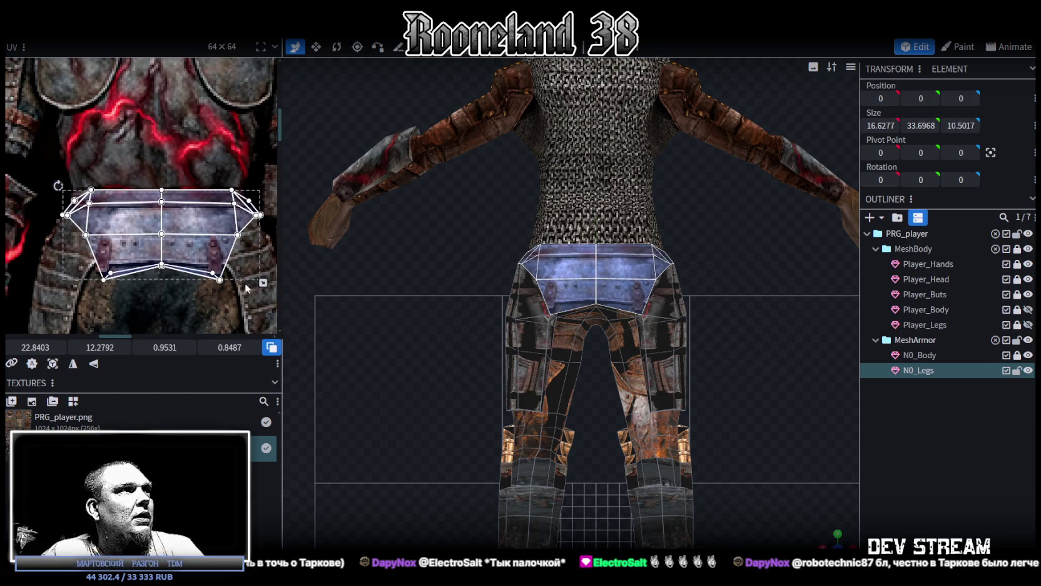
pyautogui.moveTo(261, 286)
pyautogui.mouseDown()
pyautogui.moveTo(247, 276)
pyautogui.moveTo(259, 264)
pyautogui.mouseUp()
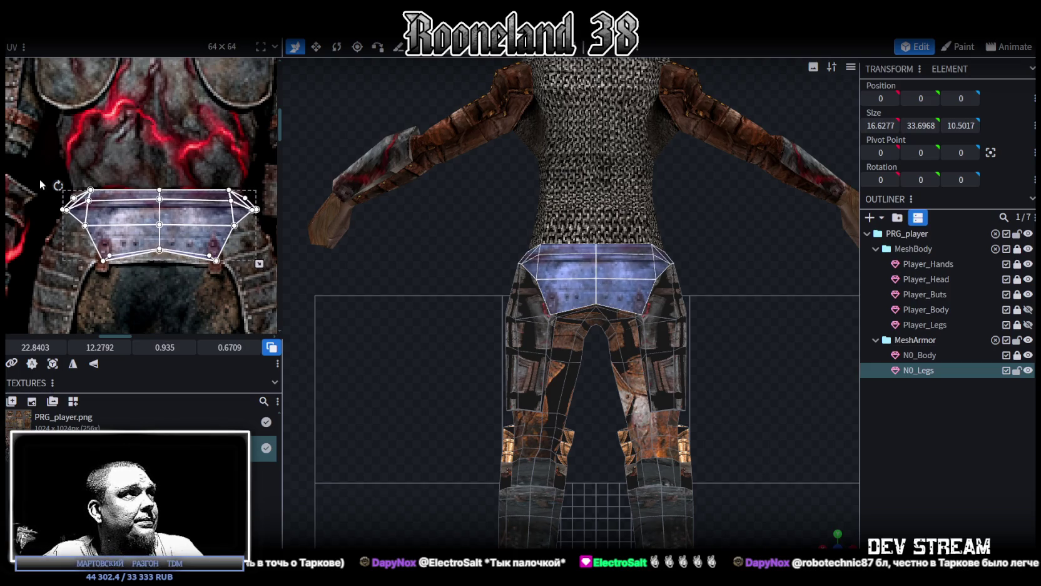
pyautogui.scroll(3, 69, 191)
pyautogui.scroll(-2, 88, 213)
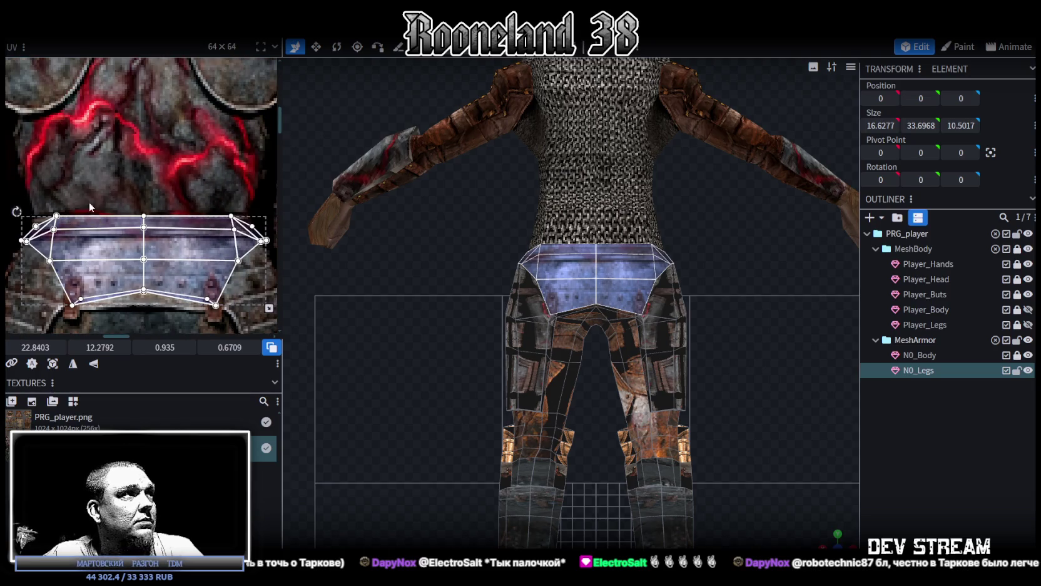
# Move the waist band's top face UVs left and flatten them into a strip.
pyautogui.click(25, 236)
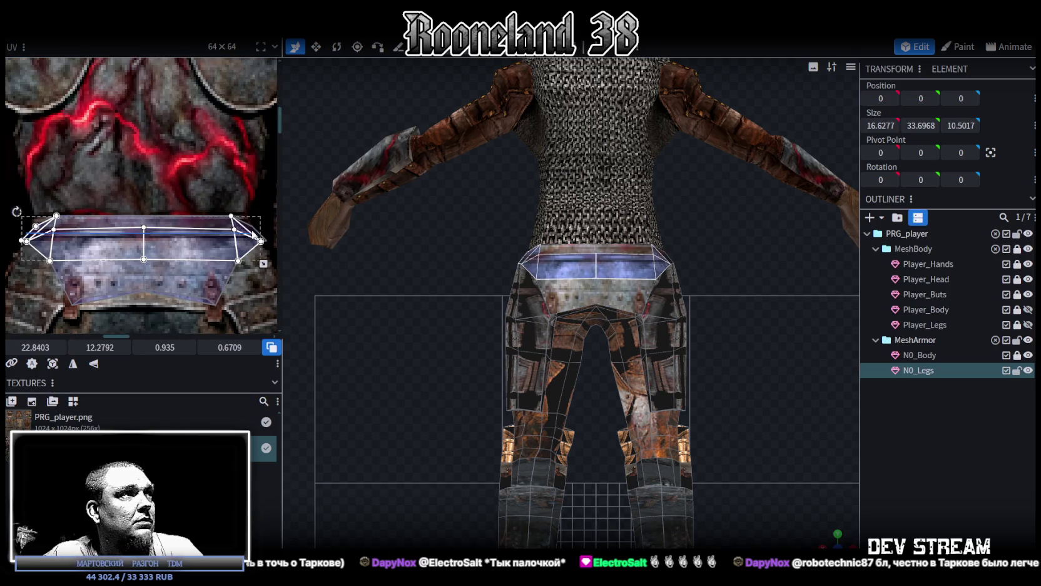
pyautogui.moveTo(250, 229)
pyautogui.mouseDown()
pyautogui.moveTo(23, 228)
pyautogui.moveTo(25, 238)
pyautogui.mouseUp()
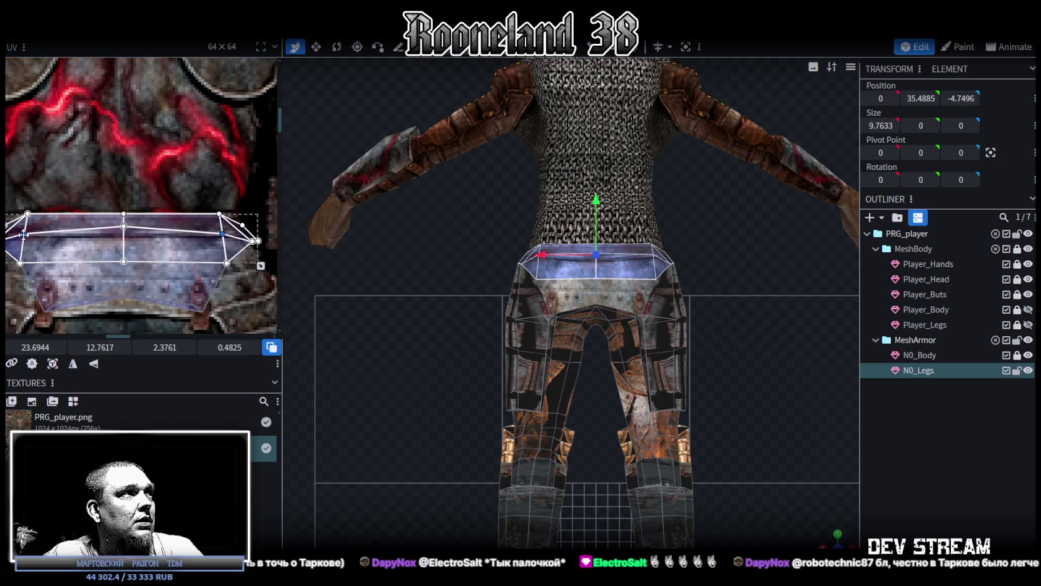
pyautogui.click(124, 232)
pyautogui.moveTo(123, 232); pyautogui.dragTo(123, 216)
pyautogui.scroll(3, 68, 213)
pyautogui.click(155, 234)
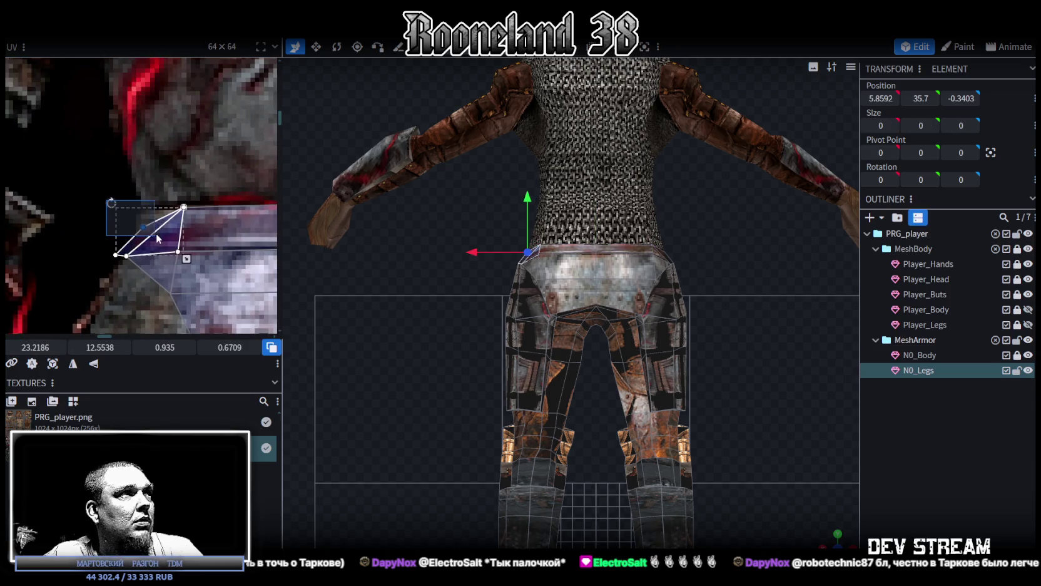
# Reshape the belt face UVs and shift the belt's left-edge UV points right onto the plate.
pyautogui.click(125, 257)
pyautogui.moveTo(125, 257); pyautogui.dragTo(149, 253)
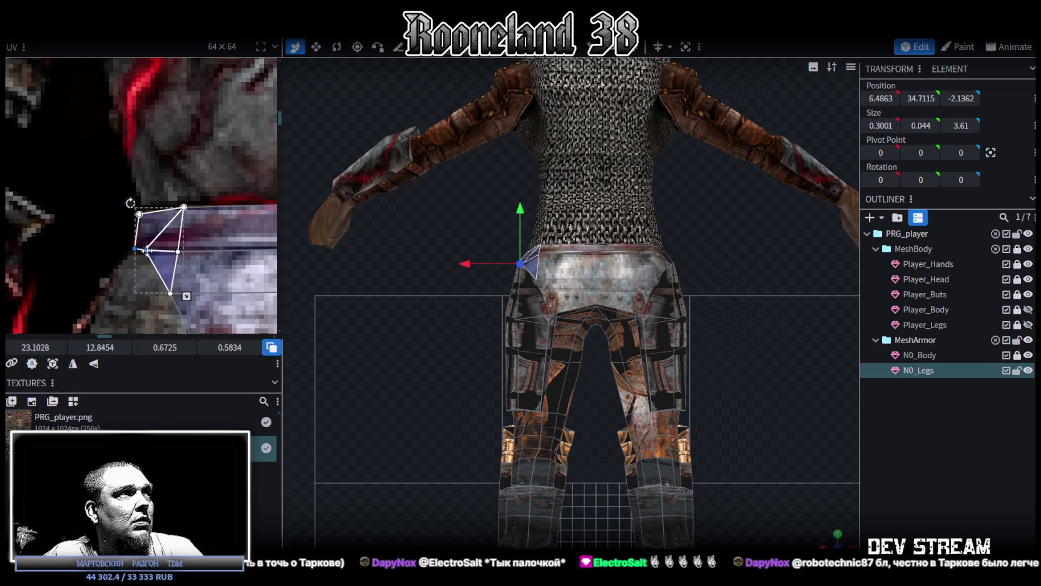
pyautogui.scroll(-2, 182, 275)
pyautogui.moveTo(182, 275); pyautogui.dragTo(85, 173, button='middle')
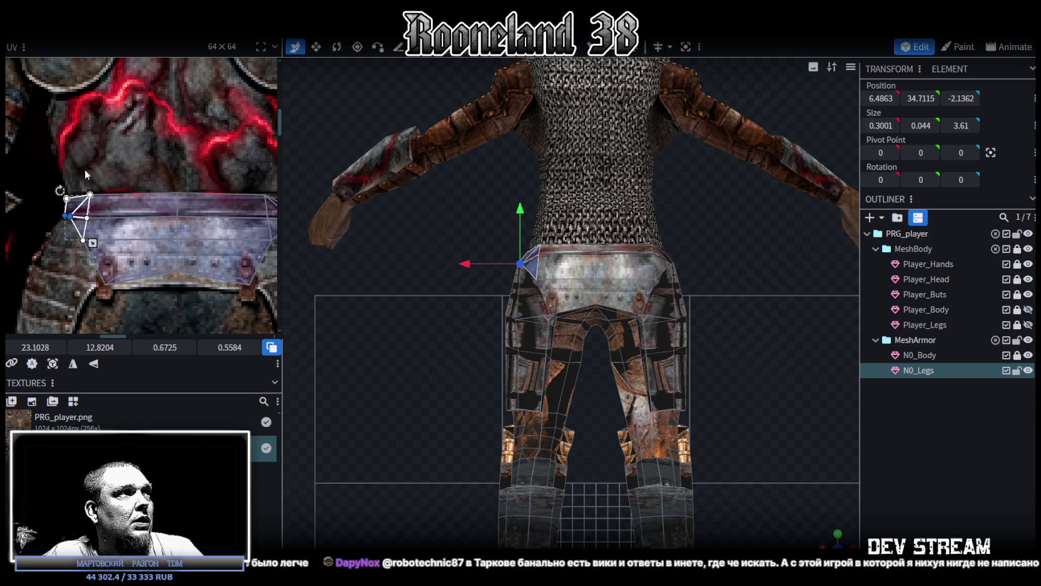
pyautogui.keyDown('shift'); pyautogui.click(94, 253); pyautogui.keyUp('shift')
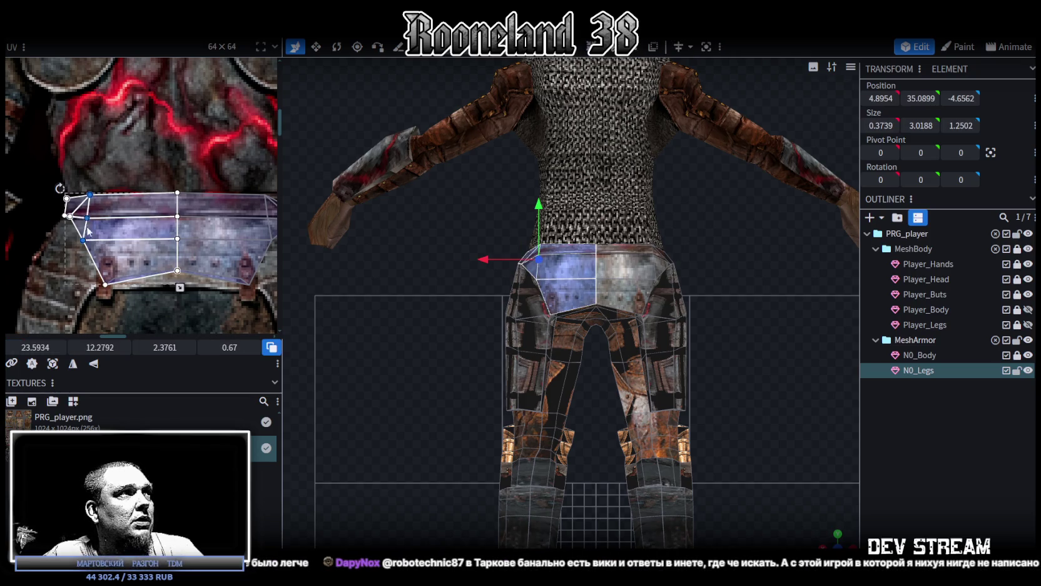
pyautogui.scroll(-1, 98, 240)
pyautogui.moveTo(84, 240); pyautogui.dragTo(97, 239)
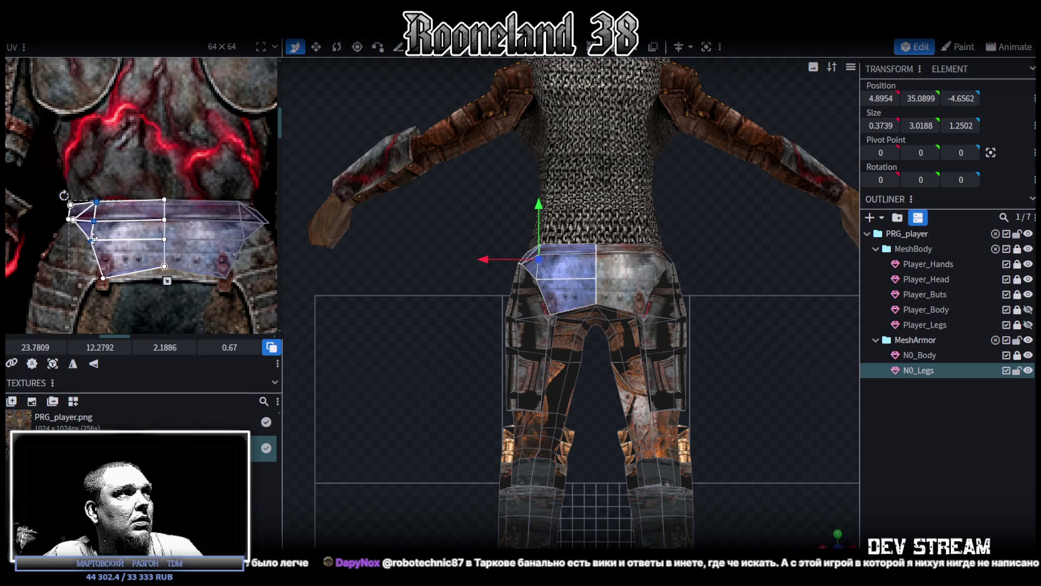
# Nudge the small left corner triangle's UV right onto the riveted belt strip's end.
pyautogui.click(78, 219)
pyautogui.moveTo(74, 218); pyautogui.dragTo(82, 219)
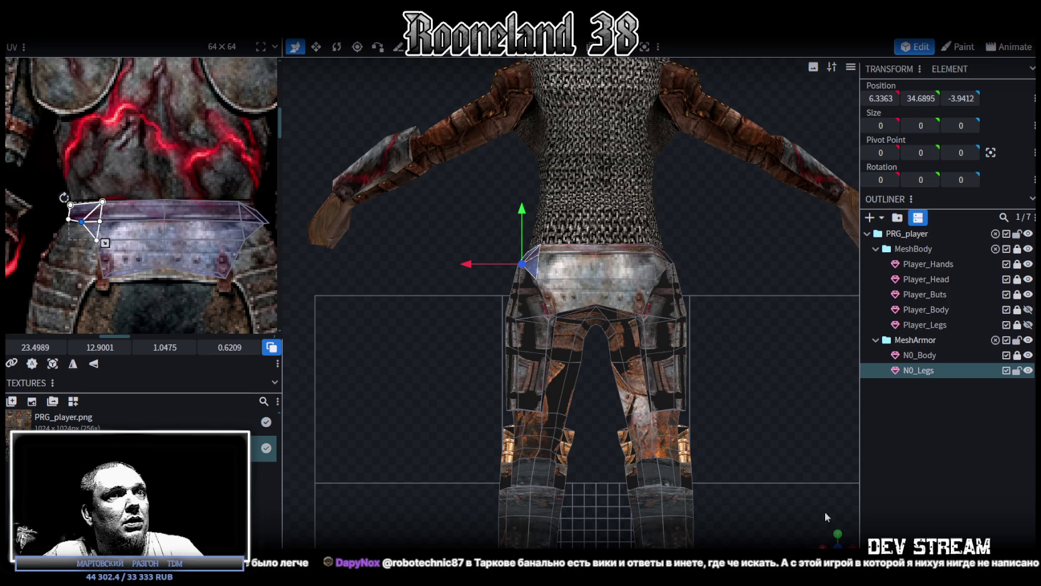
pyautogui.moveTo(782, 413)
pyautogui.mouseDown()
pyautogui.moveTo(729, 424)
pyautogui.moveTo(575, 400)
pyautogui.mouseUp()
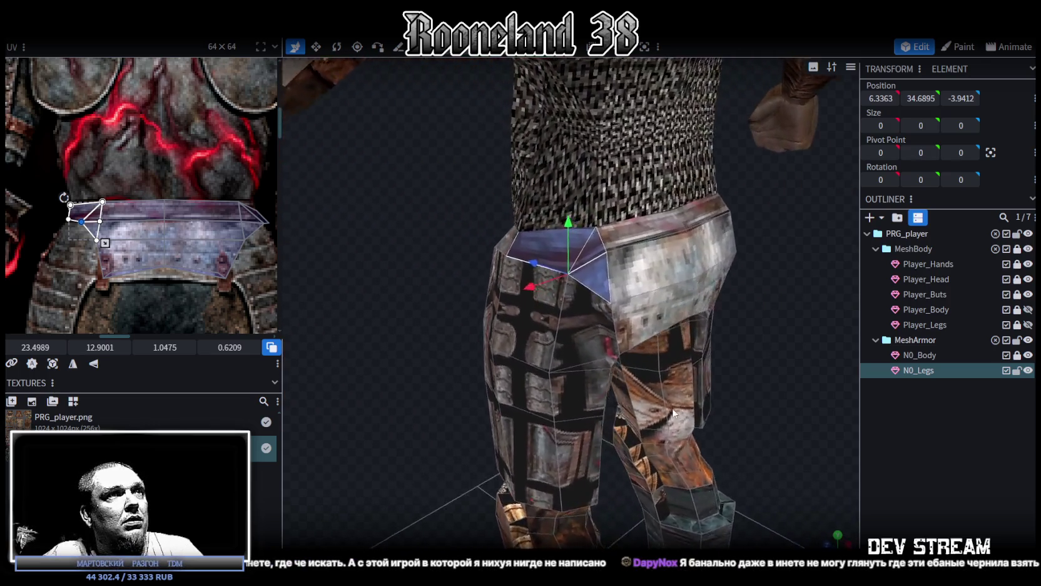
pyautogui.moveTo(419, 301)
pyautogui.mouseDown()
pyautogui.moveTo(398, 268)
pyautogui.moveTo(358, 272)
pyautogui.moveTo(401, 269)
pyautogui.mouseUp()
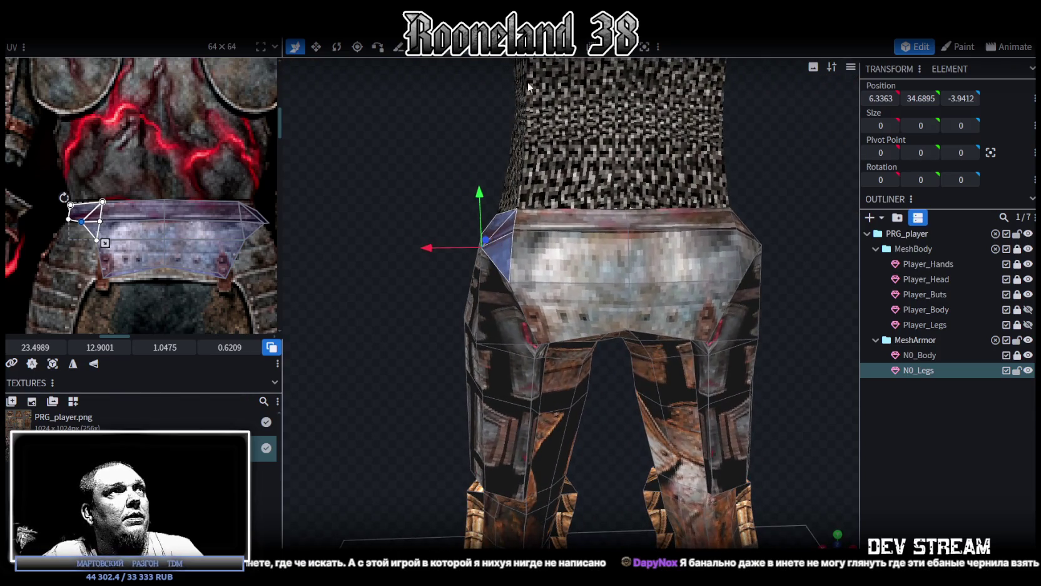
pyautogui.click(808, 235)
# Raise the two top waist corner vertices 0.7 and pull them inward to narrow the belt.
pyautogui.click(764, 248)
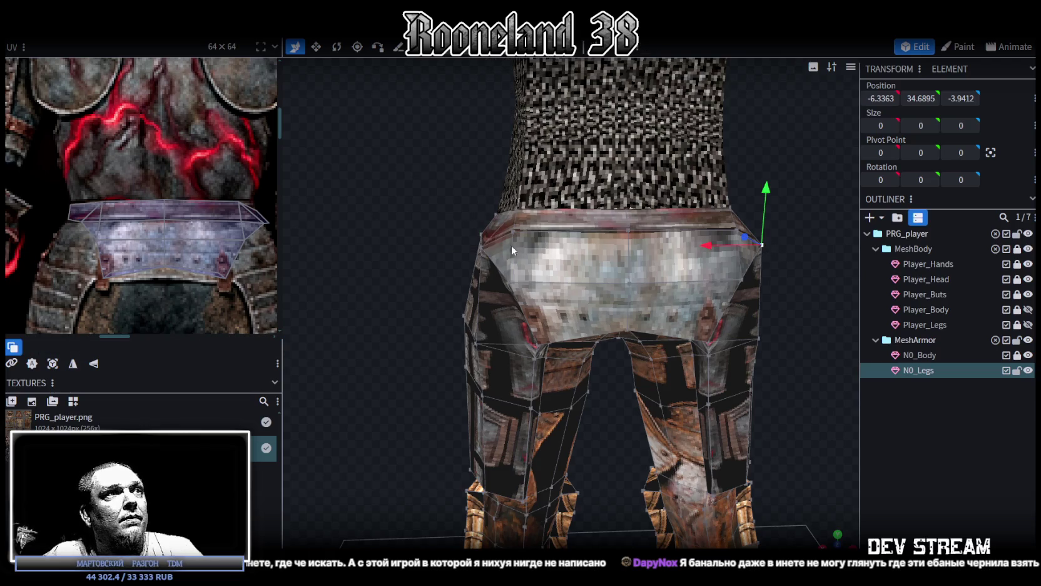
pyautogui.keyDown('shift'); pyautogui.click(482, 246); pyautogui.keyUp('shift')
pyautogui.moveTo(624, 195); pyautogui.dragTo(624, 179)
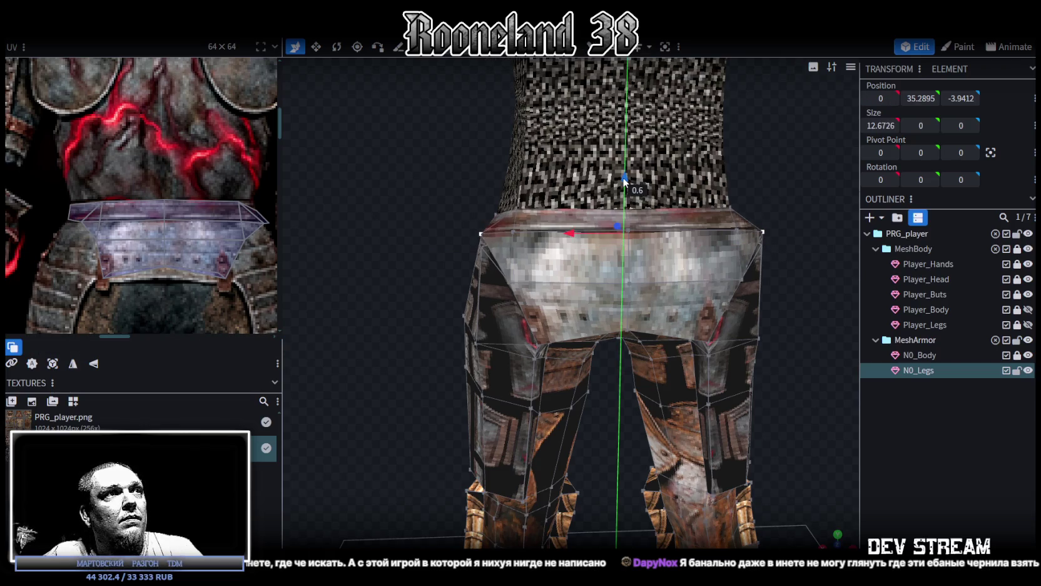
pyautogui.press('v')
pyautogui.moveTo(677, 235); pyautogui.dragTo(671, 233)
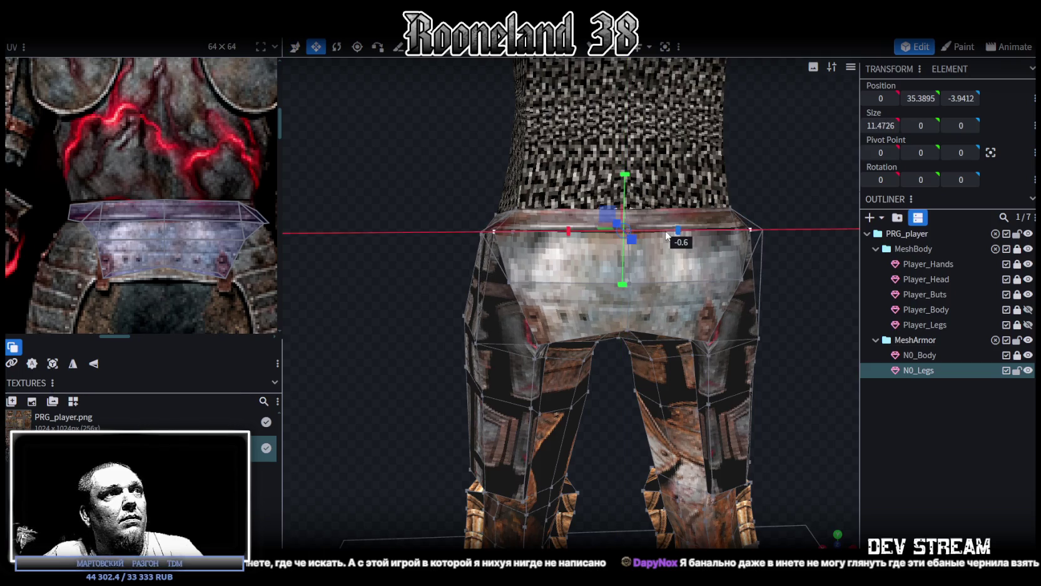
# Select a pair of vertices on the far sides of the waist band.
pyautogui.moveTo(432, 262); pyautogui.dragTo(480, 238)
pyautogui.moveTo(490, 242); pyautogui.dragTo(477, 244)
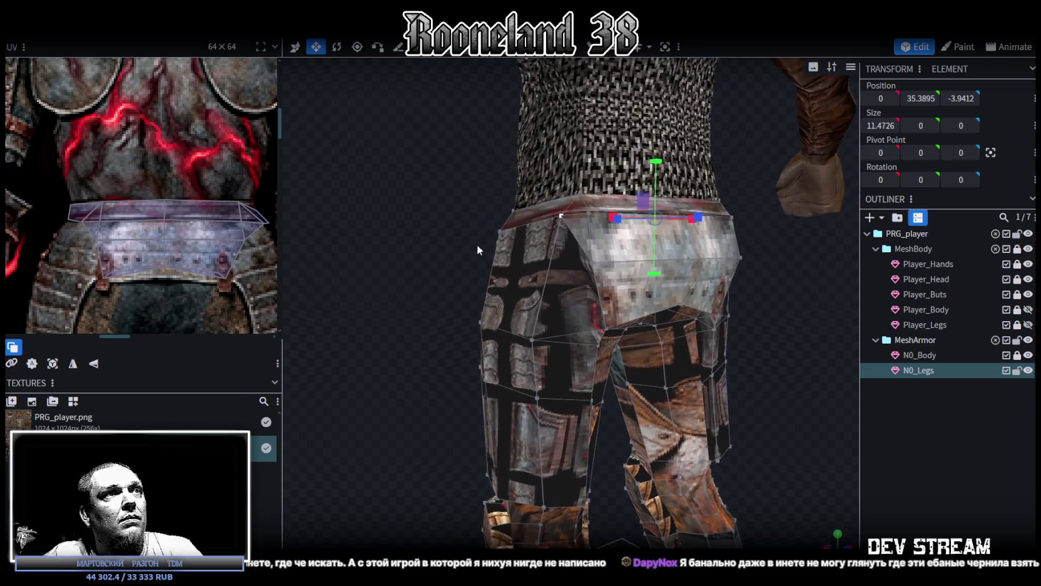
pyautogui.click(593, 263)
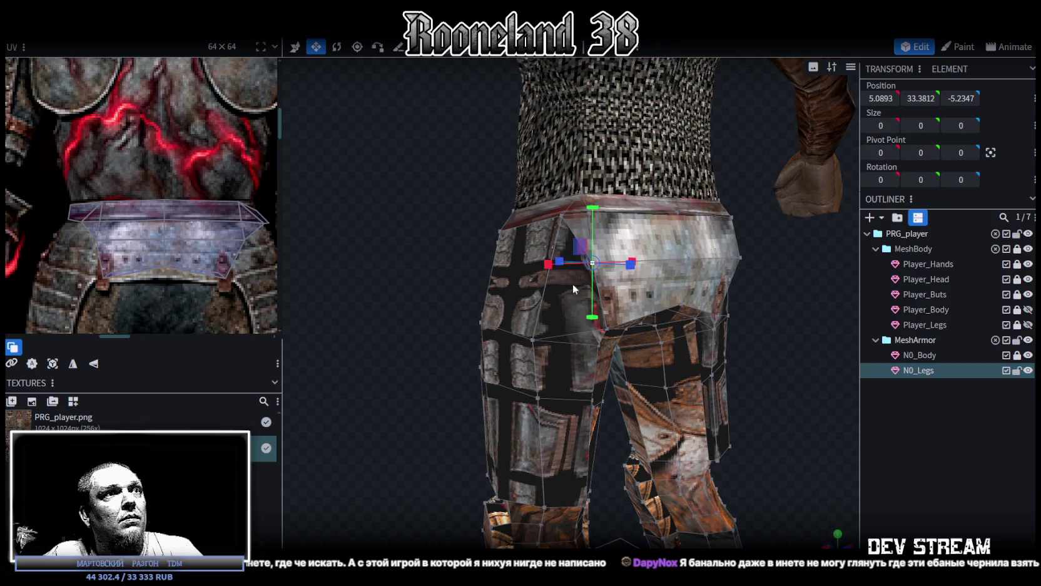
pyautogui.click(531, 340)
pyautogui.moveTo(707, 310); pyautogui.dragTo(663, 253)
pyautogui.click(651, 249)
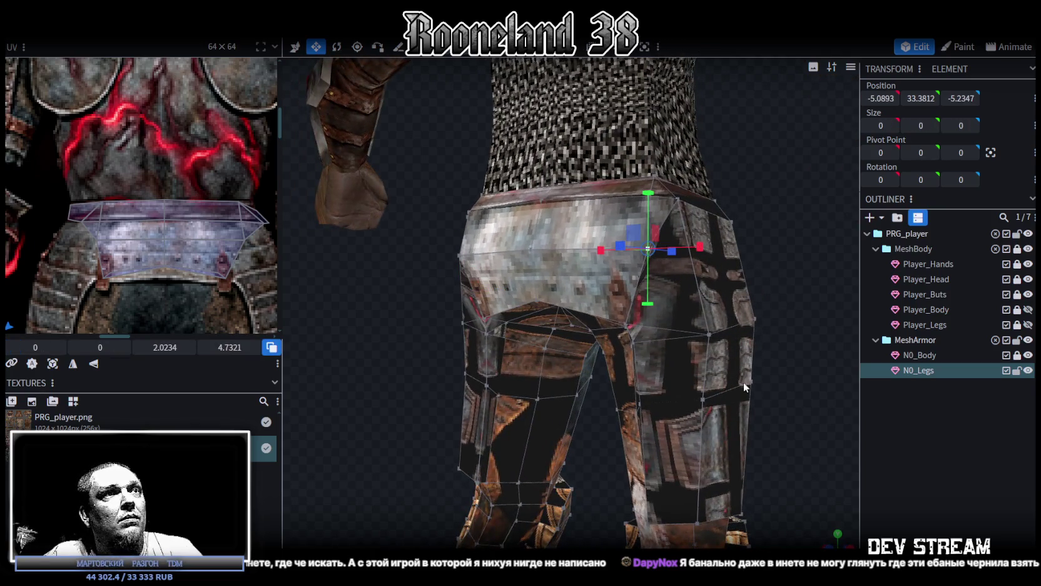
pyautogui.keyDown('shift'); pyautogui.click(712, 337); pyautogui.keyUp('shift')
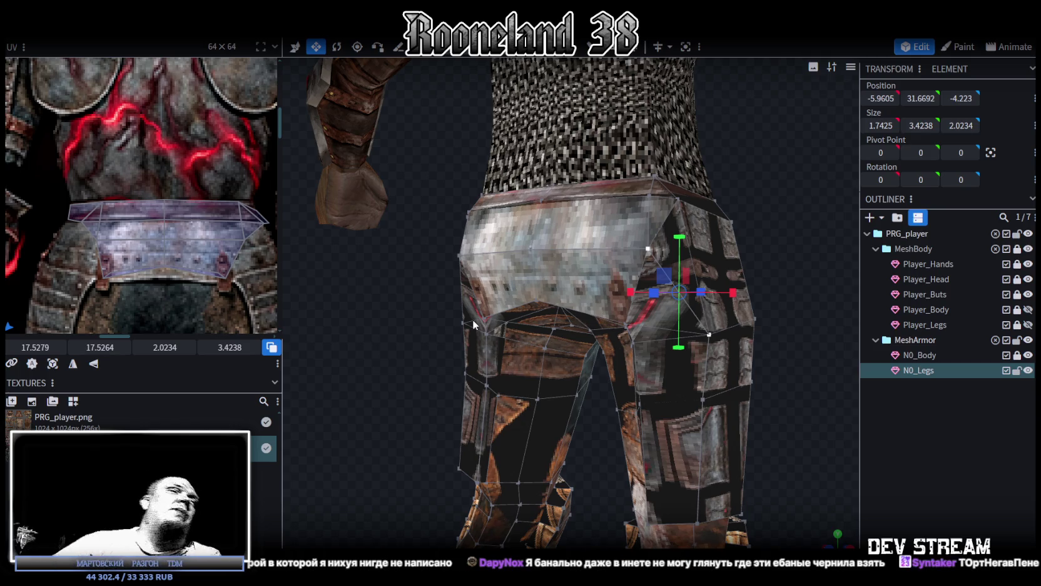
# Orbit and zoom to a frontal view of the leg armor and select a waist vertex.
pyautogui.moveTo(517, 258)
pyautogui.mouseDown()
pyautogui.moveTo(374, 333)
pyautogui.moveTo(424, 276)
pyautogui.moveTo(368, 277)
pyautogui.mouseUp()
pyautogui.scroll(-2, 423, 277)
pyautogui.scroll(3, 368, 280)
pyautogui.scroll(2, 366, 284)
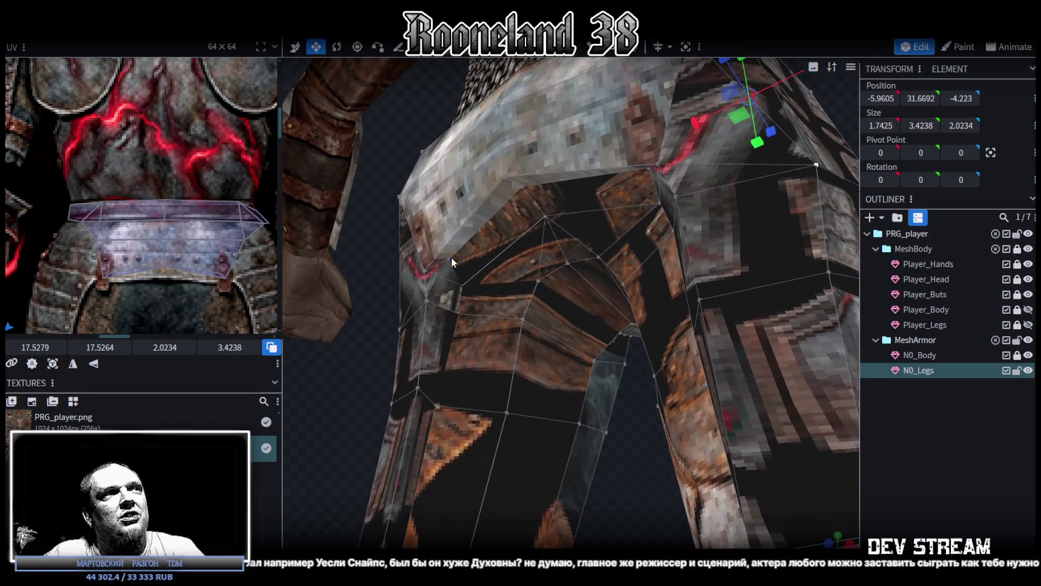
pyautogui.click(451, 260)
pyautogui.moveTo(573, 194)
pyautogui.mouseDown()
pyautogui.moveTo(615, 452)
pyautogui.moveTo(650, 406)
pyautogui.mouseUp()
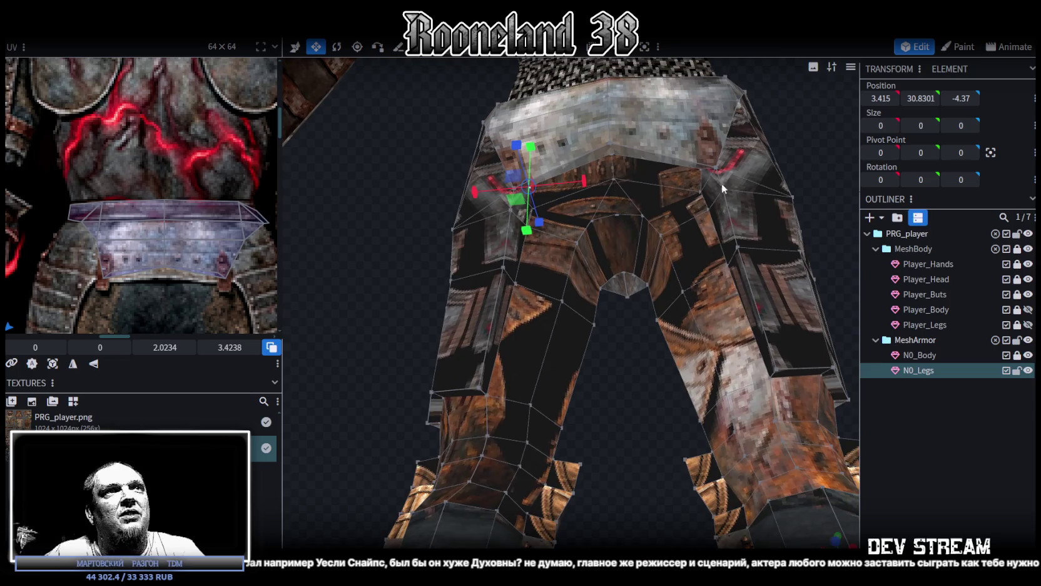
pyautogui.moveTo(701, 169); pyautogui.dragTo(692, 306)
pyautogui.scroll(2, 741, 295)
pyautogui.moveTo(734, 228); pyautogui.dragTo(720, 235)
# Lower the selected waist vertex pair and rescale it horizontally to a width of 6.4301.
pyautogui.moveTo(499, 270); pyautogui.dragTo(500, 294)
pyautogui.moveTo(563, 498)
pyautogui.mouseDown()
pyautogui.moveTo(572, 420)
pyautogui.moveTo(587, 401)
pyautogui.moveTo(536, 443)
pyautogui.moveTo(523, 433)
pyautogui.moveTo(584, 433)
pyautogui.moveTo(584, 211)
pyautogui.moveTo(550, 201)
pyautogui.mouseUp()
pyautogui.moveTo(560, 431)
pyautogui.mouseDown()
pyautogui.moveTo(568, 440)
pyautogui.moveTo(588, 404)
pyautogui.mouseUp()
pyautogui.press('v')
pyautogui.moveTo(606, 250)
pyautogui.mouseDown()
pyautogui.moveTo(789, 222)
pyautogui.moveTo(768, 217)
pyautogui.mouseUp()
pyautogui.moveTo(615, 245); pyautogui.dragTo(608, 250)
# Nudge the centre waist vertex to 31.2582, -5.0652, then view the legs from behind.
pyautogui.click(548, 217)
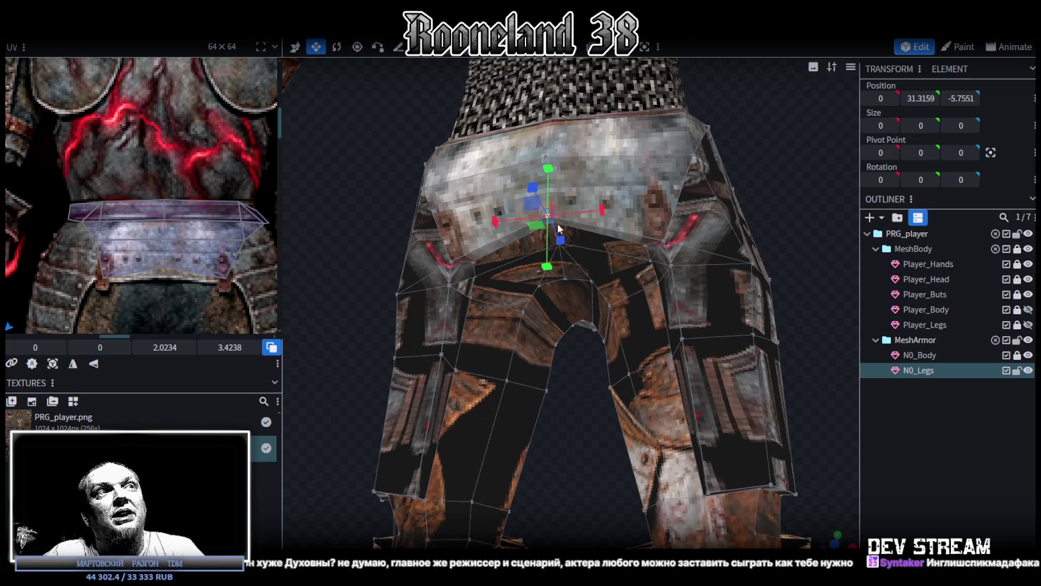
pyautogui.press('v')
pyautogui.moveTo(557, 174); pyautogui.dragTo(555, 175)
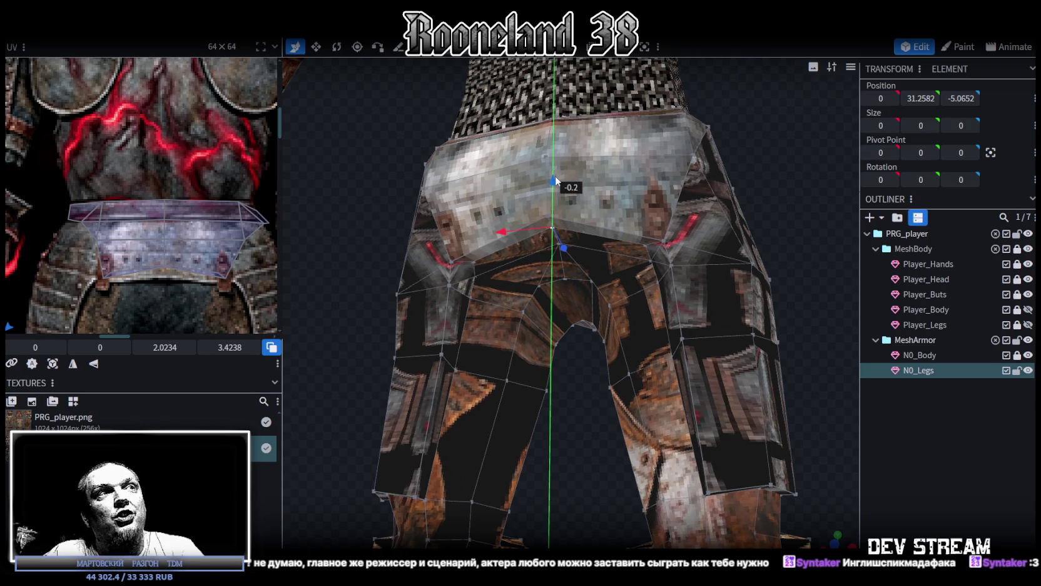
pyautogui.moveTo(583, 451); pyautogui.dragTo(538, 468)
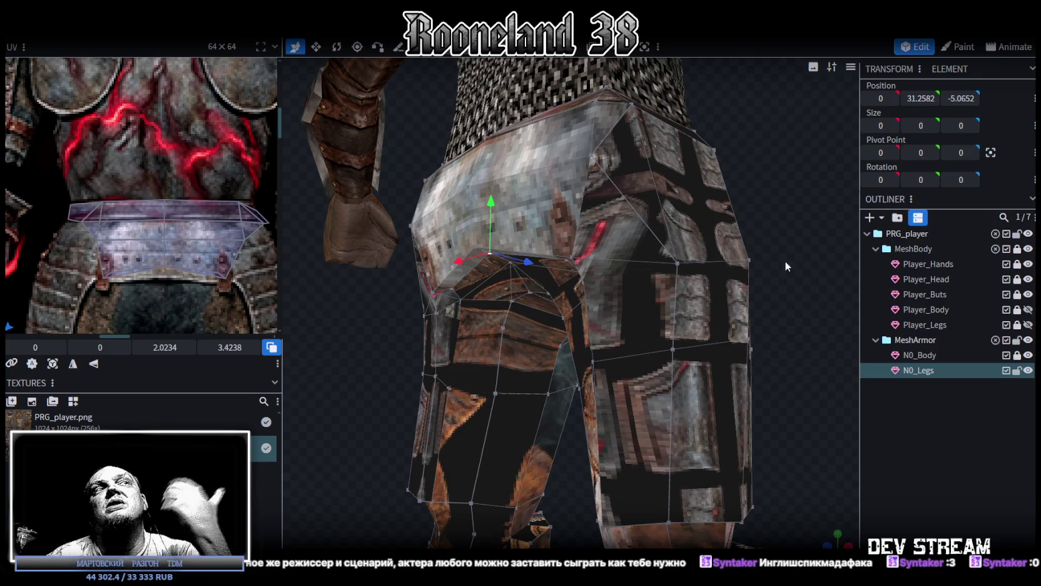
pyautogui.scroll(-3, 726, 252)
pyautogui.moveTo(726, 253); pyautogui.dragTo(567, 273)
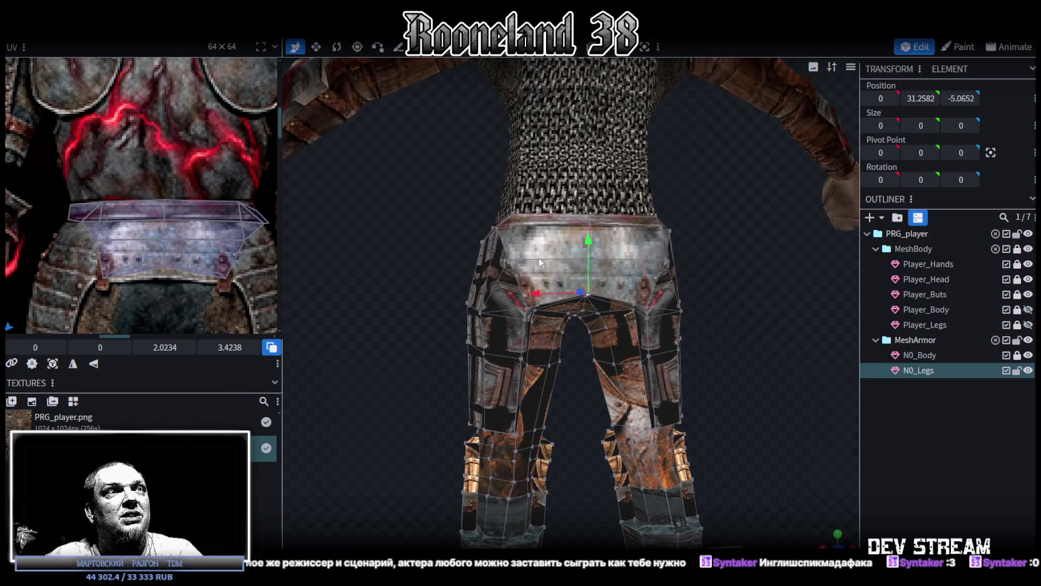
# Zoom the UV editor and box-select the bottom vertices of the belt faces.
pyautogui.scroll(2, 142, 266)
pyautogui.scroll(1, 134, 296)
pyautogui.scroll(1, 127, 258)
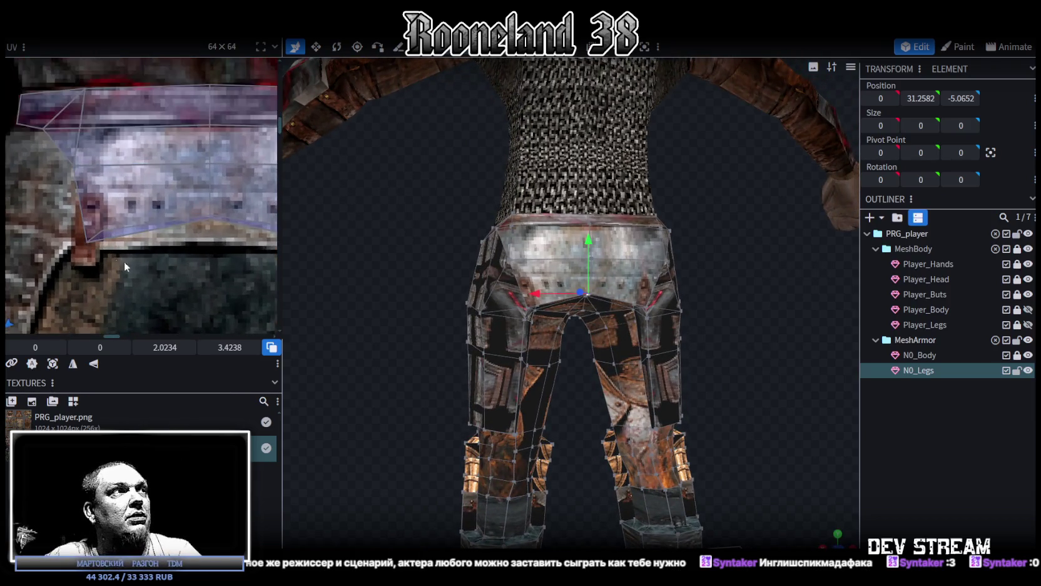
pyautogui.scroll(1, 116, 257)
pyautogui.scroll(-1, 76, 263)
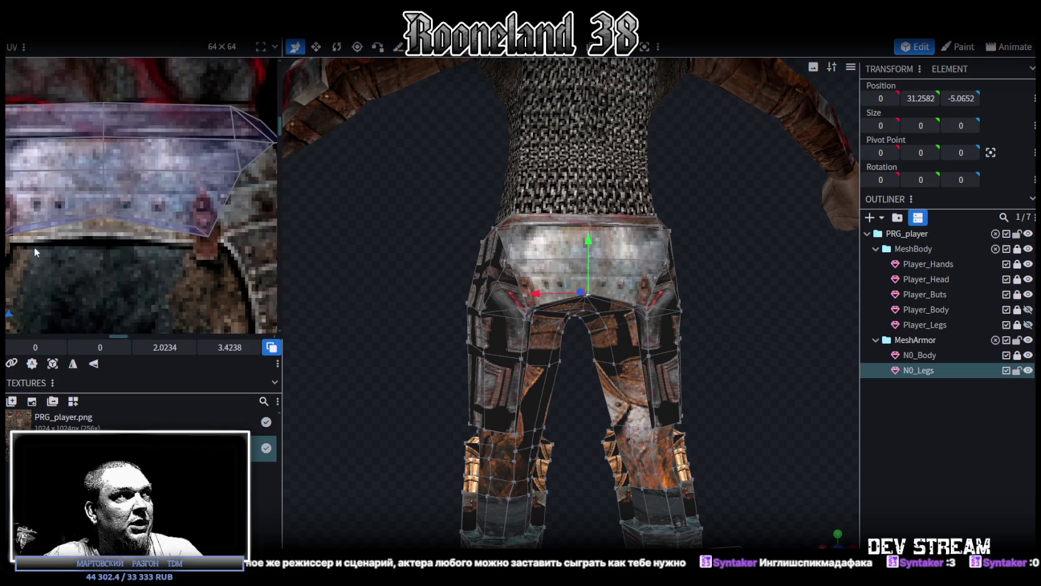
pyautogui.scroll(-1, 34, 247)
pyautogui.moveTo(10, 258)
pyautogui.mouseDown()
pyautogui.moveTo(244, 237)
pyautogui.moveTo(232, 208)
pyautogui.mouseUp()
pyautogui.click(109, 222)
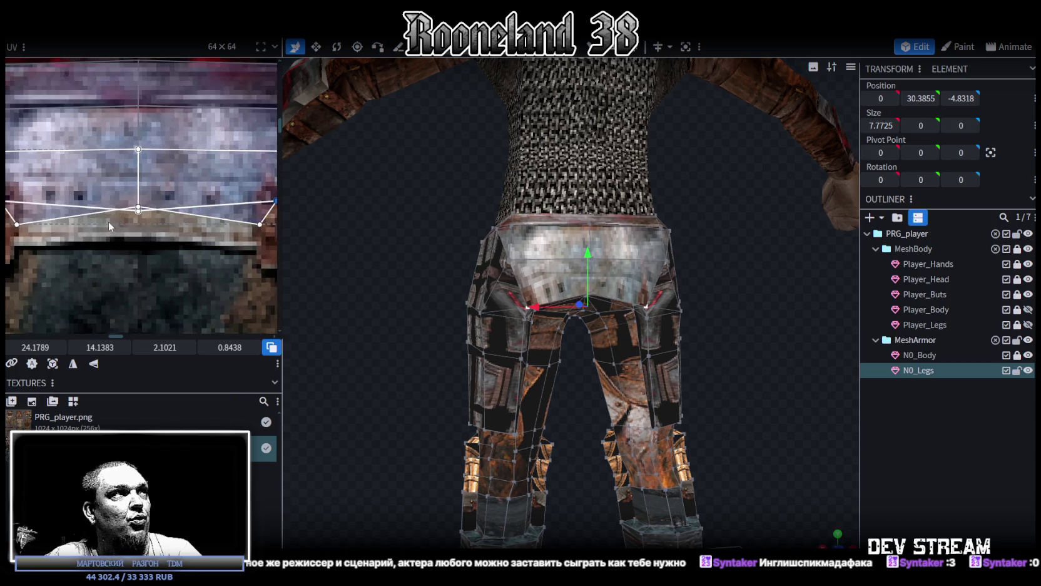
# Drag the lower and middle belt UV edges down over the riveted belt strip.
pyautogui.click(137, 213)
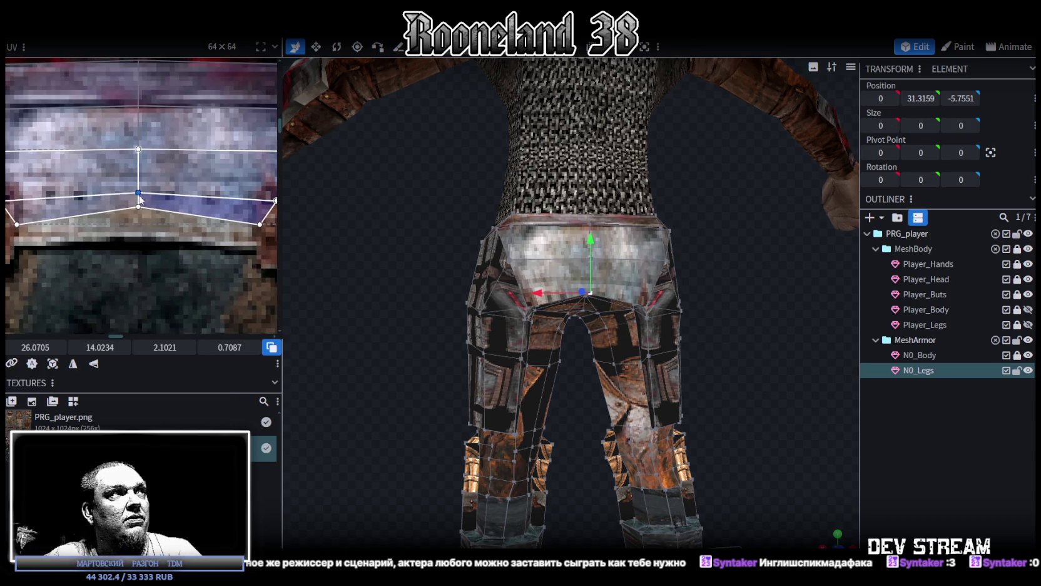
pyautogui.scroll(-1, 78, 253)
pyautogui.click(138, 212)
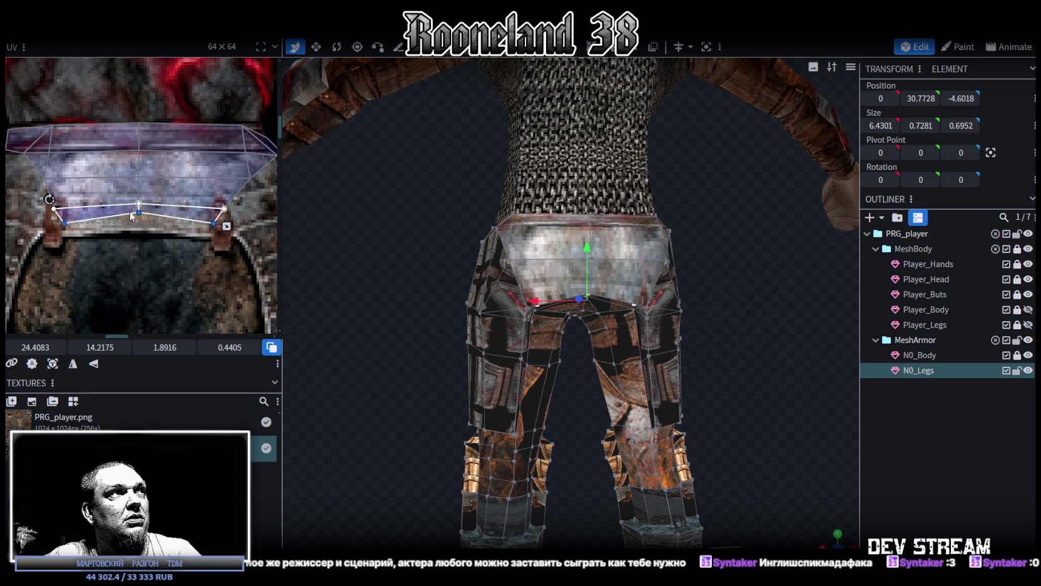
pyautogui.moveTo(139, 212); pyautogui.dragTo(139, 245)
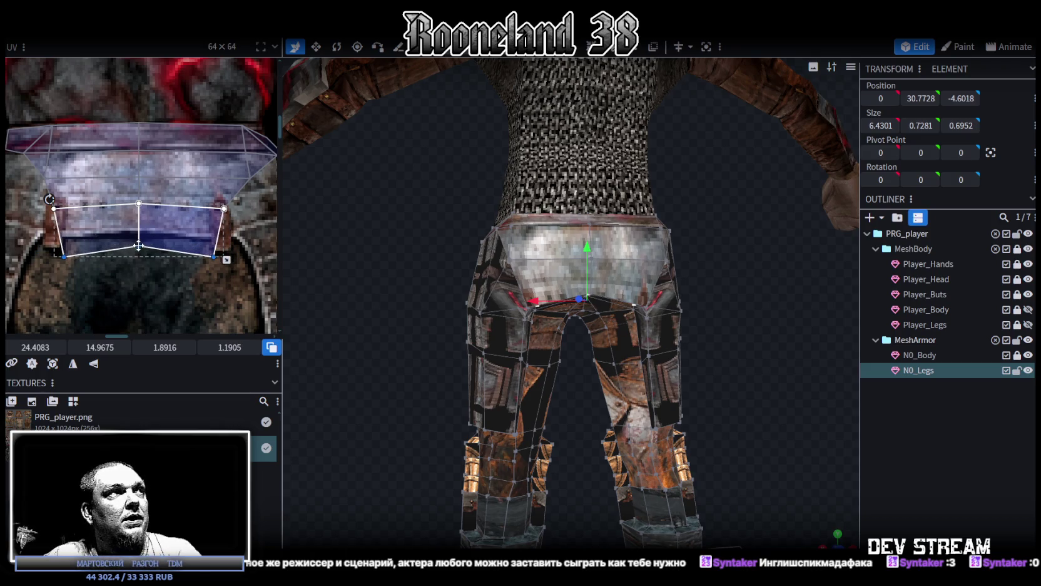
pyautogui.keyDown('shift'); pyautogui.click(94, 216); pyautogui.keyUp('shift')
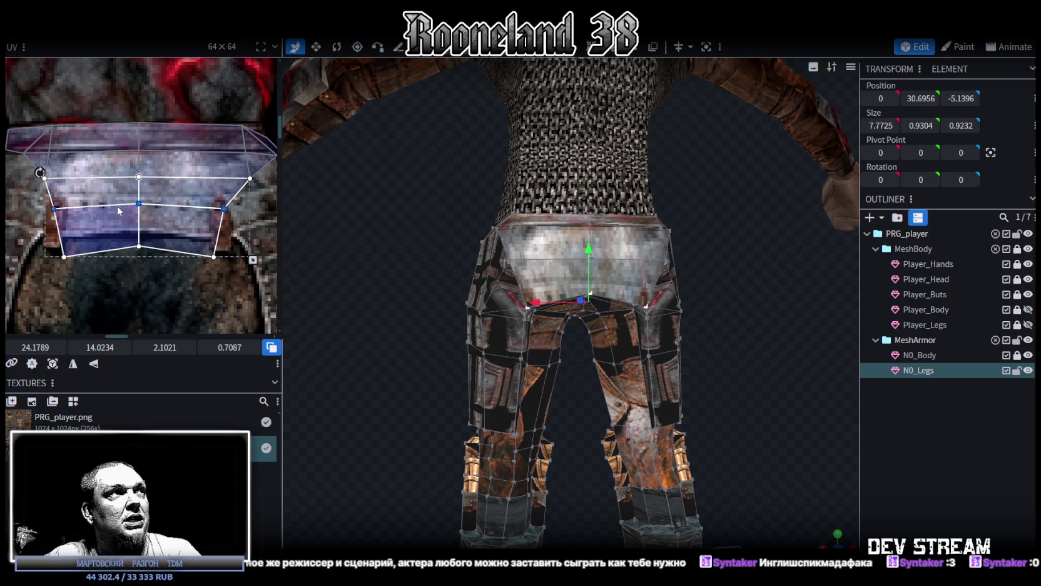
pyautogui.moveTo(139, 204); pyautogui.dragTo(138, 226)
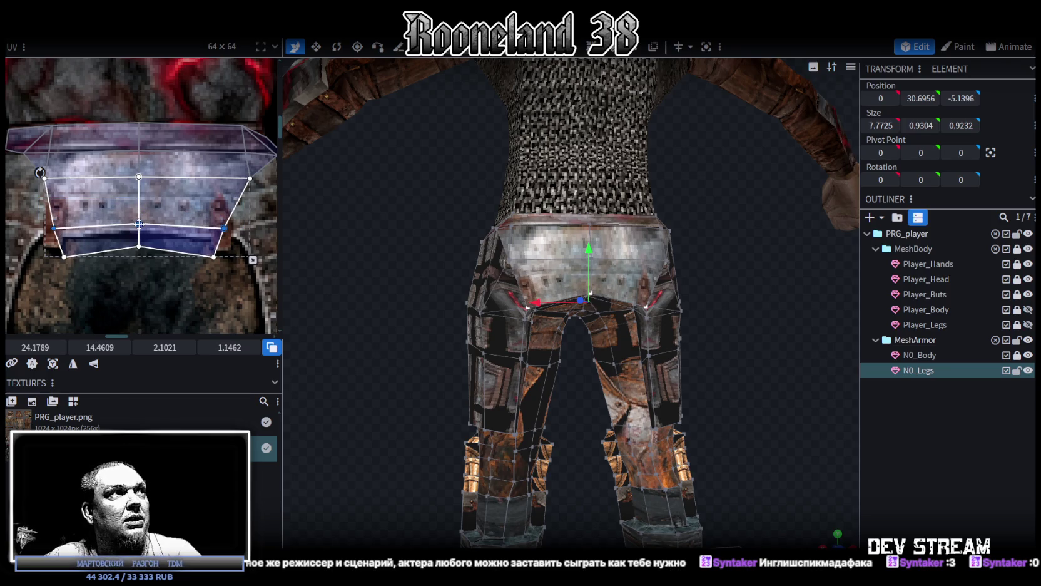
# Nudge a corner vertex of another belt face slightly left, then select a further belt vertex.
pyautogui.scroll(2, 51, 222)
pyautogui.click(47, 235)
pyautogui.moveTo(46, 235); pyautogui.dragTo(45, 235)
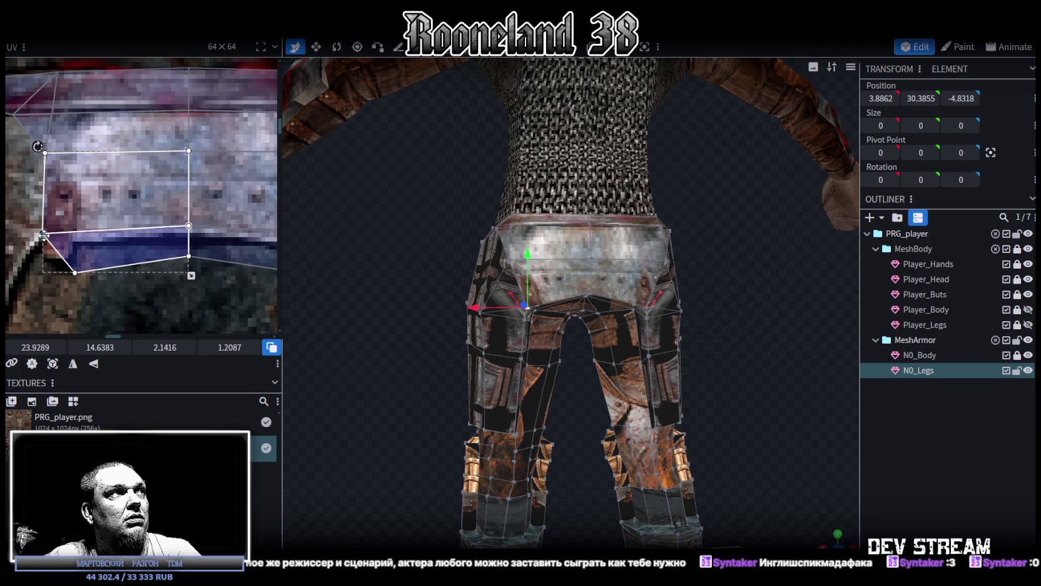
pyautogui.scroll(-1, 47, 222)
pyautogui.scroll(-1, 47, 219)
pyautogui.click(60, 217)
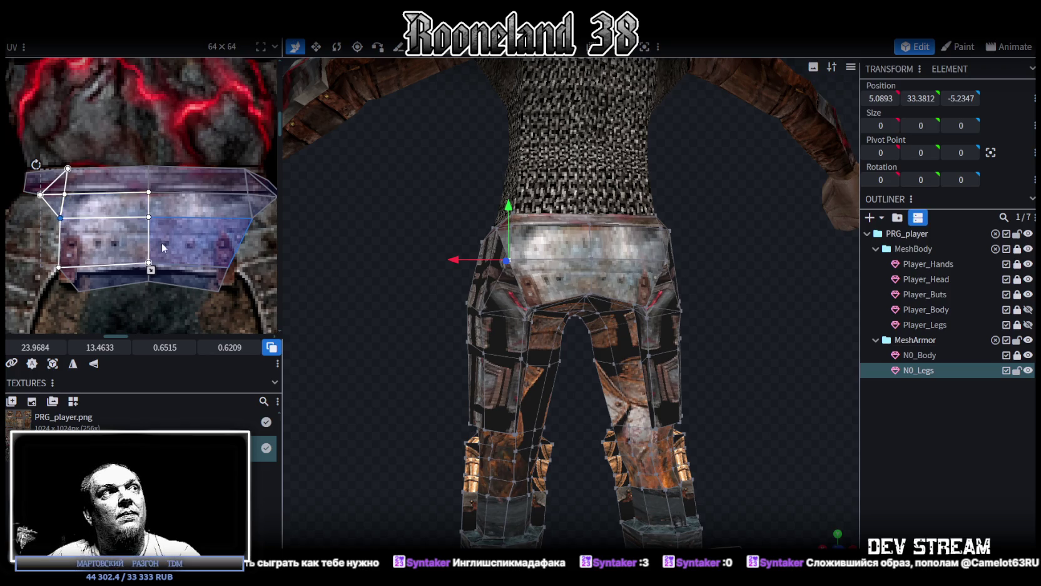
# Widen the UV editing panel and zoom in on the belt area of the armour texture.
pyautogui.moveTo(161, 243); pyautogui.dragTo(130, 227, button='middle')
pyautogui.moveTo(280, 191); pyautogui.dragTo(417, 206)
pyautogui.scroll(-3, 288, 231)
pyautogui.moveTo(301, 265); pyautogui.dragTo(306, 234, button='middle')
pyautogui.scroll(-2, 275, 241)
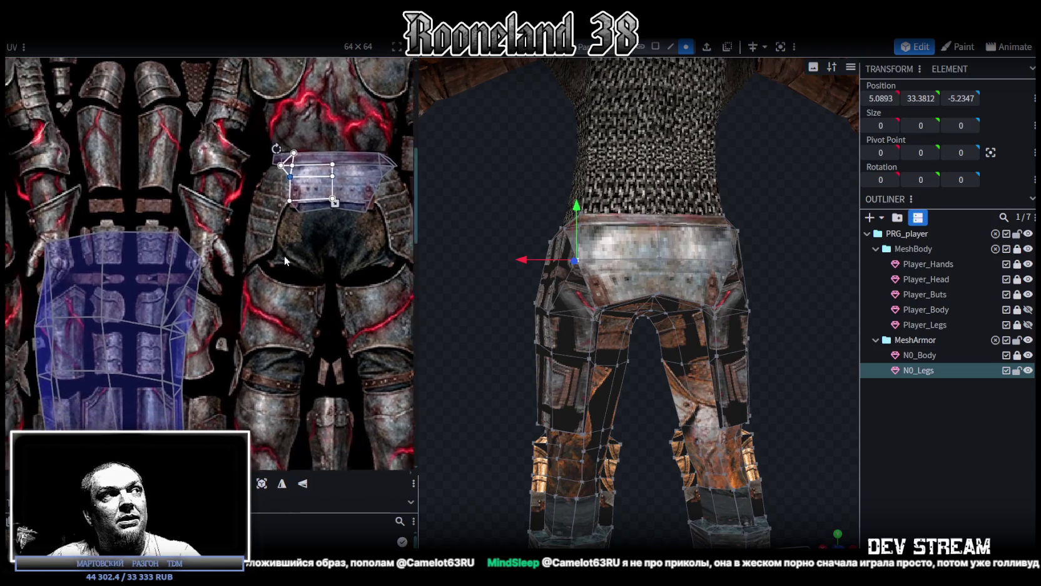
pyautogui.scroll(-2, 260, 243)
pyautogui.moveTo(278, 265); pyautogui.dragTo(265, 245, button='middle')
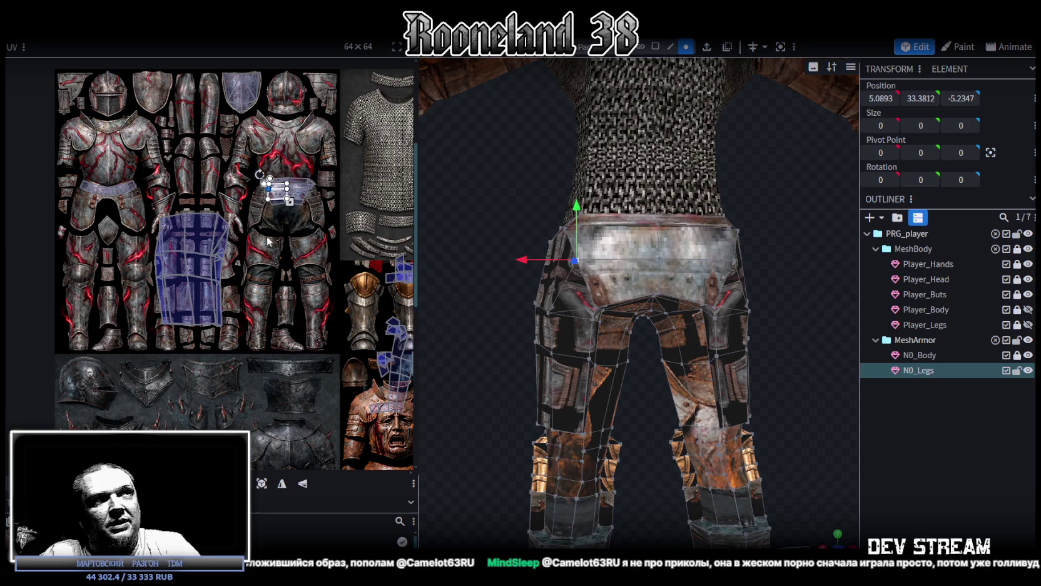
pyautogui.moveTo(507, 185); pyautogui.dragTo(532, 185)
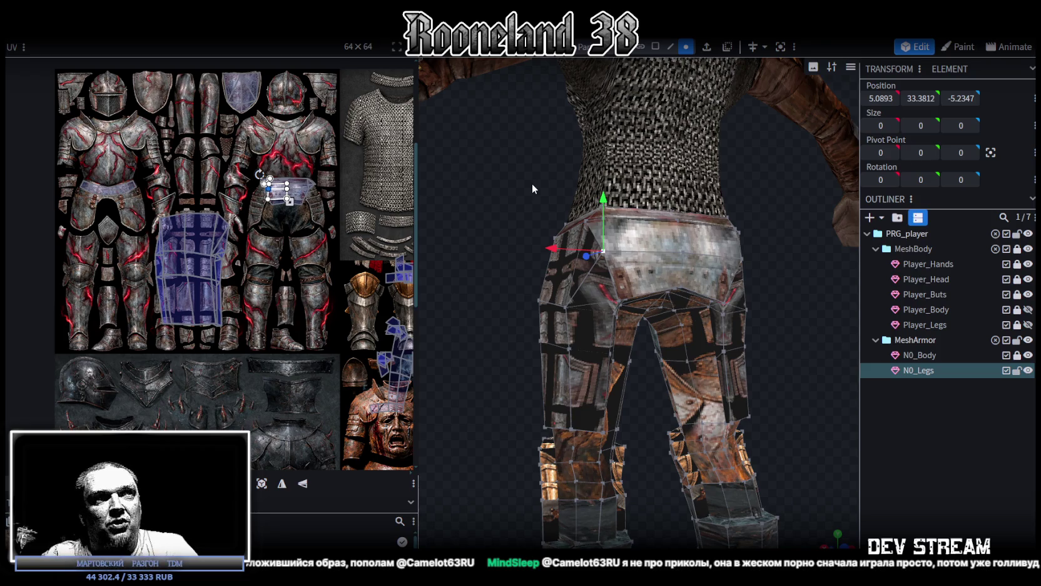
pyautogui.scroll(2, 326, 247)
pyautogui.scroll(3, 306, 212)
pyautogui.scroll(3, 293, 182)
pyautogui.scroll(2, 313, 226)
pyautogui.scroll(1, 319, 228)
pyautogui.scroll(1, 298, 262)
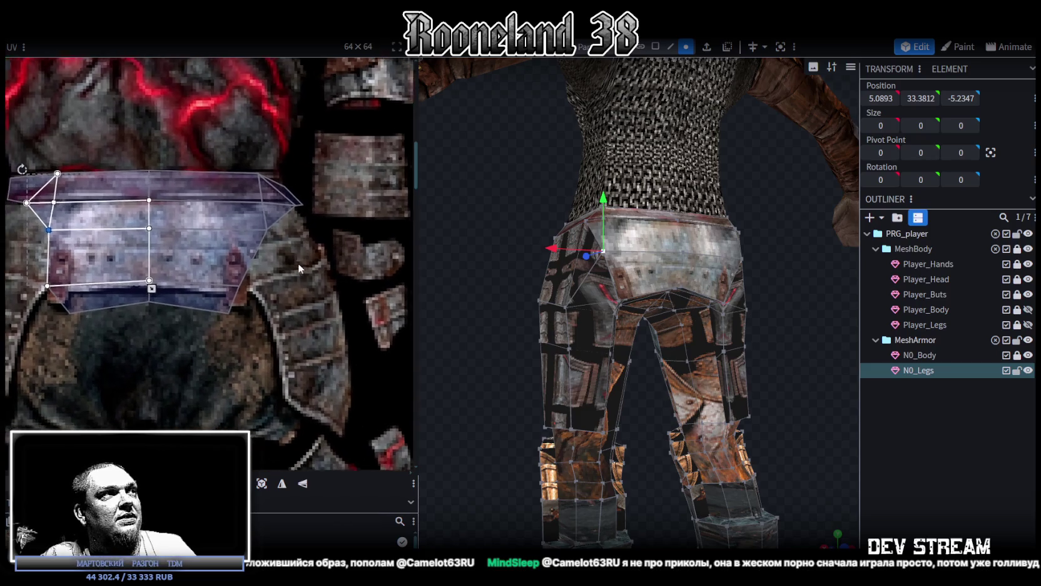
# Adjust the right belt face's UV vertices and nudge its wing vertex slightly down.
pyautogui.click(260, 211)
pyautogui.moveTo(260, 211); pyautogui.dragTo(262, 214)
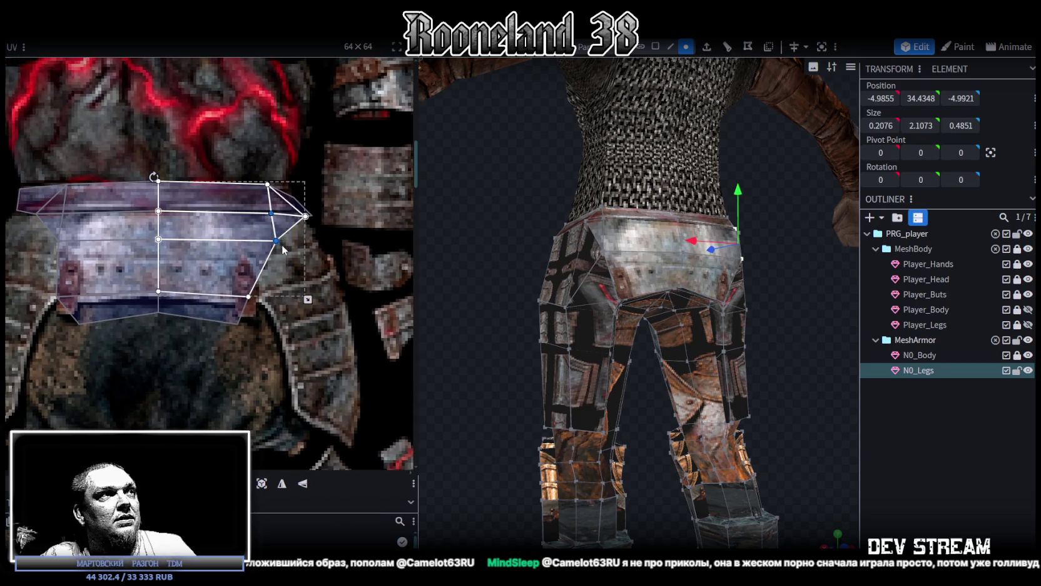
pyautogui.moveTo(283, 249); pyautogui.dragTo(271, 252)
pyautogui.keyDown('shift'); pyautogui.click(256, 186); pyautogui.keyUp('shift')
pyautogui.moveTo(255, 186); pyautogui.dragTo(253, 184)
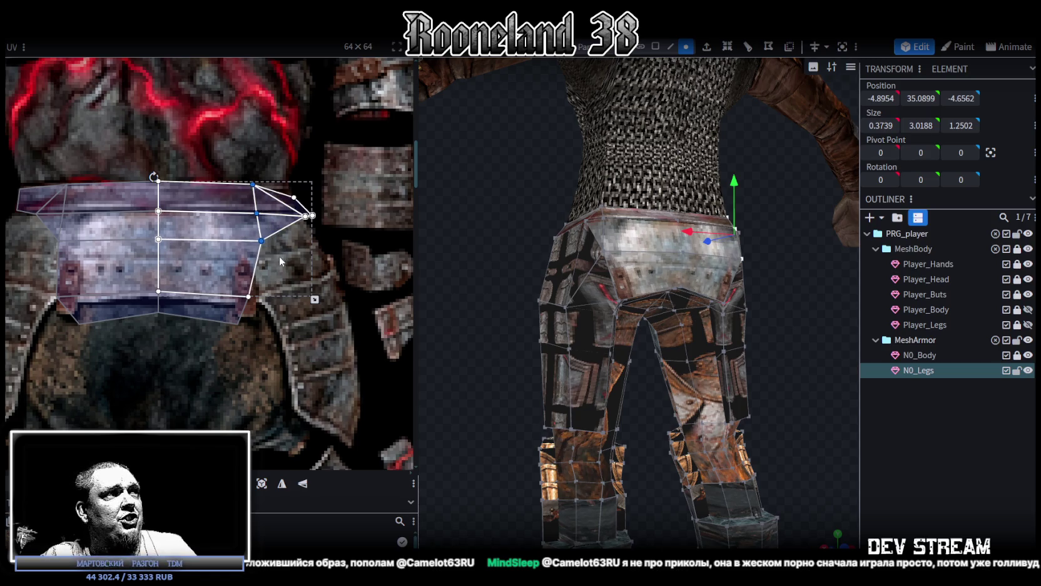
pyautogui.moveTo(249, 296); pyautogui.dragTo(284, 266)
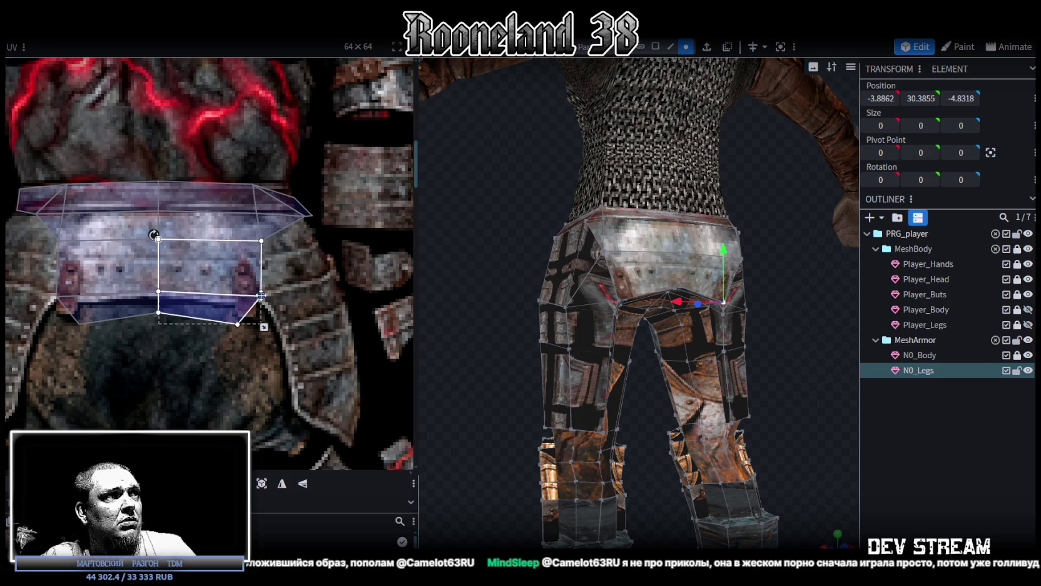
pyautogui.click(252, 240)
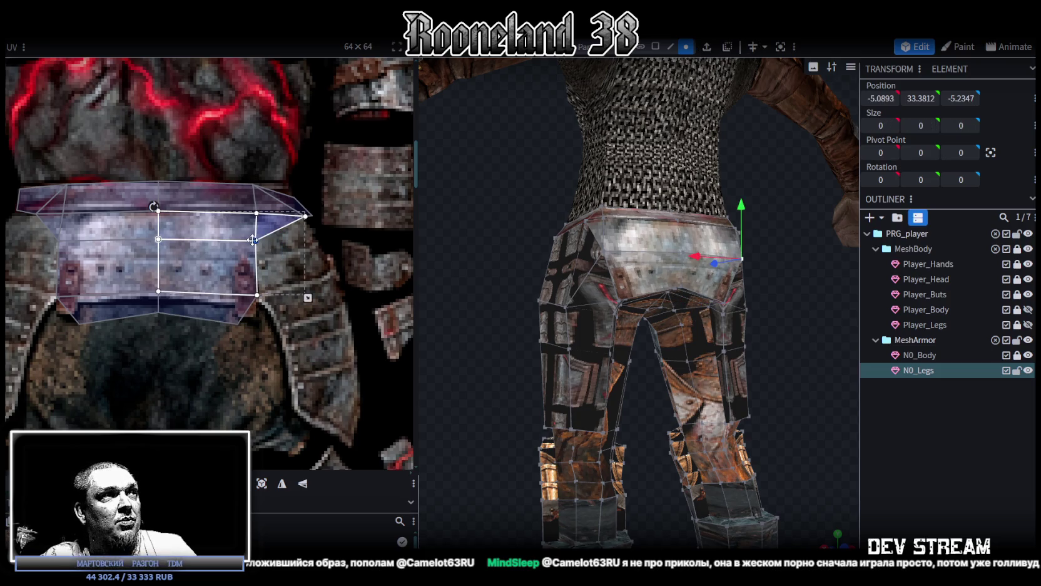
pyautogui.moveTo(253, 240); pyautogui.dragTo(253, 242)
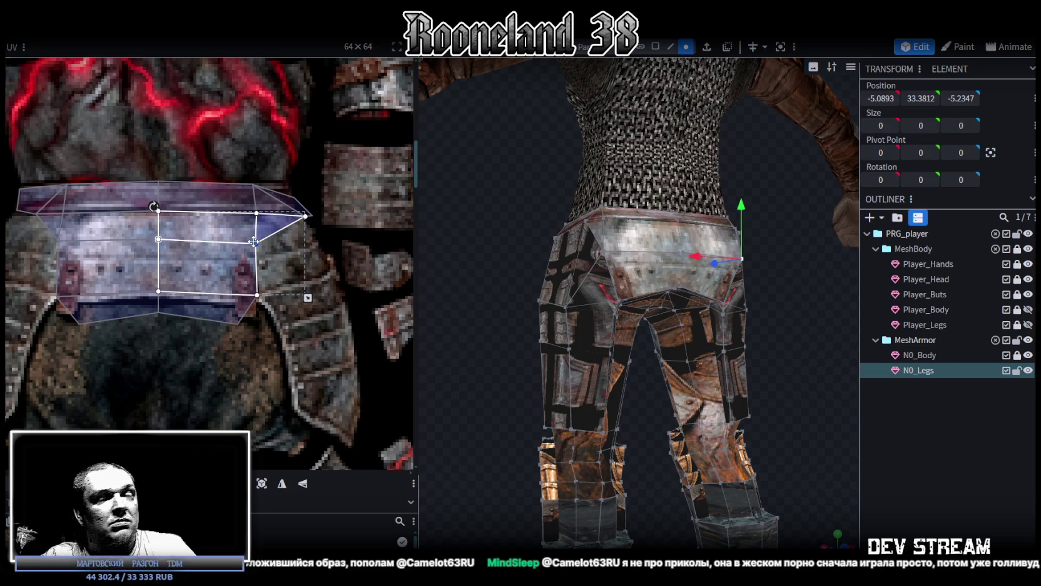
# Raise the middle row of belt UV vertices and reshape the belt's bottom edge.
pyautogui.moveTo(39, 246)
pyautogui.mouseDown()
pyautogui.moveTo(289, 226)
pyautogui.moveTo(269, 243)
pyautogui.mouseUp()
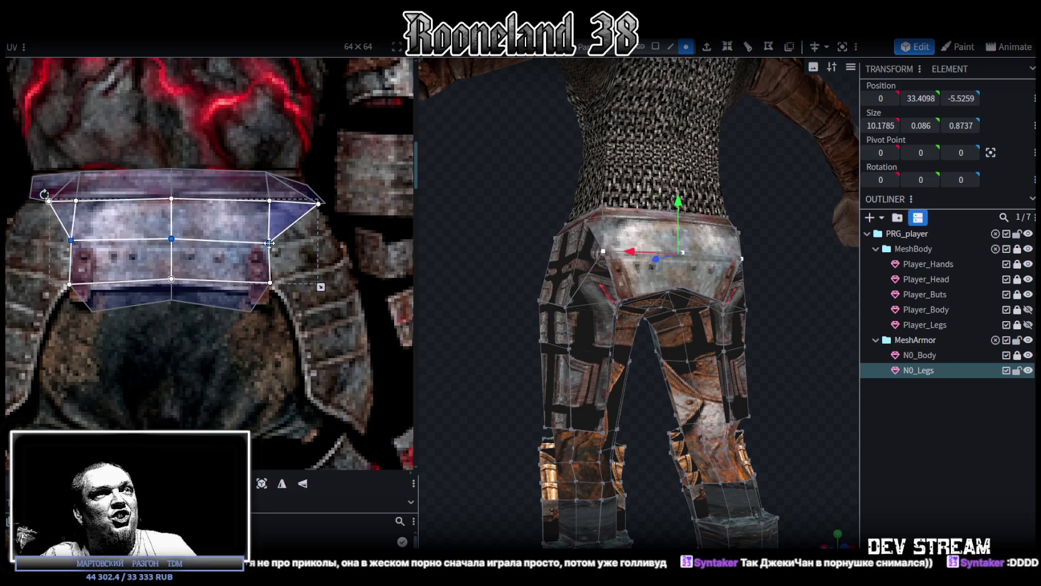
pyautogui.moveTo(268, 243); pyautogui.dragTo(270, 234)
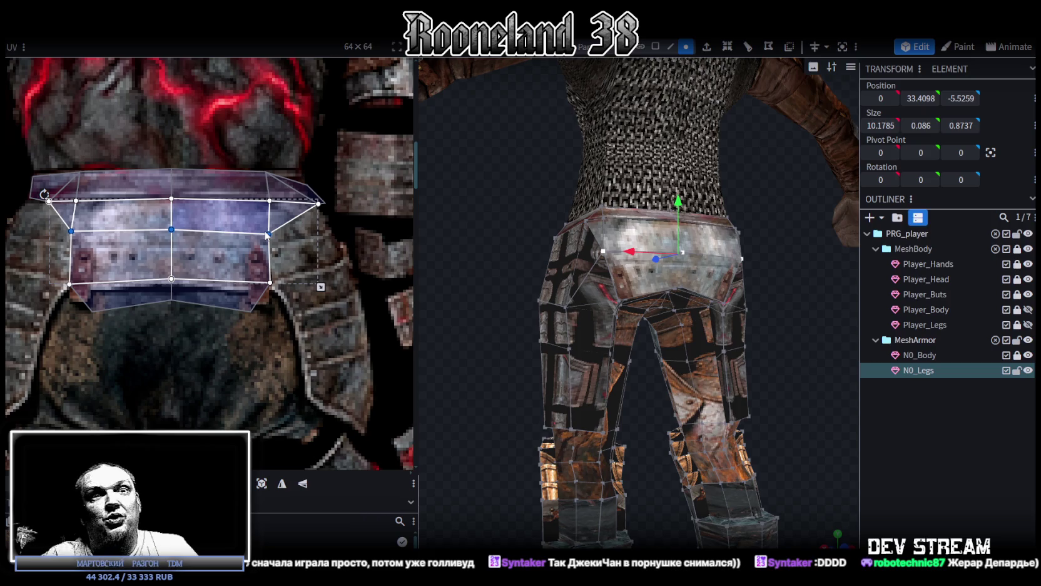
pyautogui.moveTo(220, 237); pyautogui.dragTo(282, 251, button='middle')
pyautogui.click(155, 233)
pyautogui.moveTo(201, 296); pyautogui.dragTo(172, 280, button='middle')
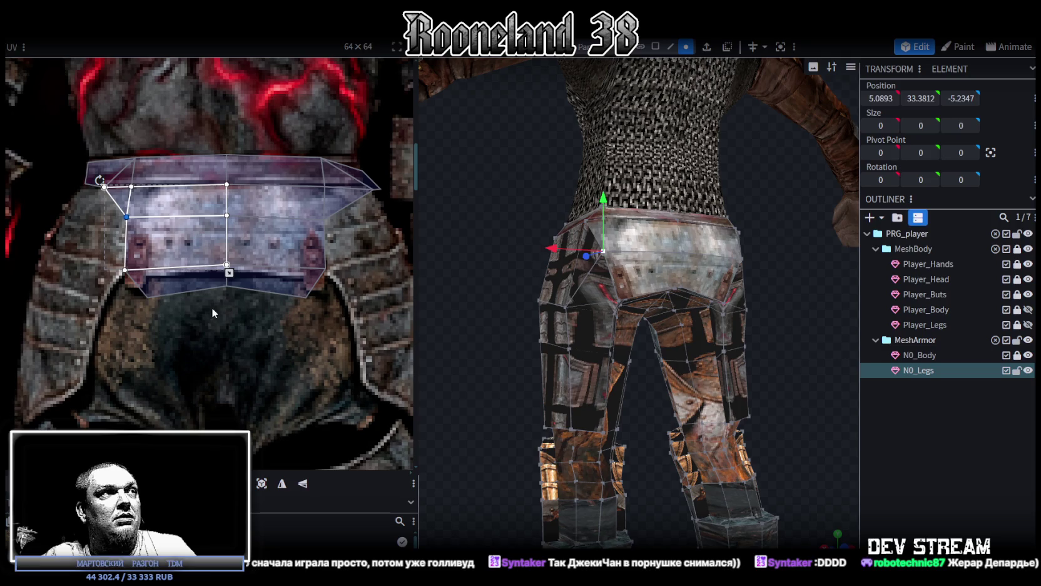
pyautogui.click(225, 273)
pyautogui.moveTo(225, 273); pyautogui.dragTo(226, 286)
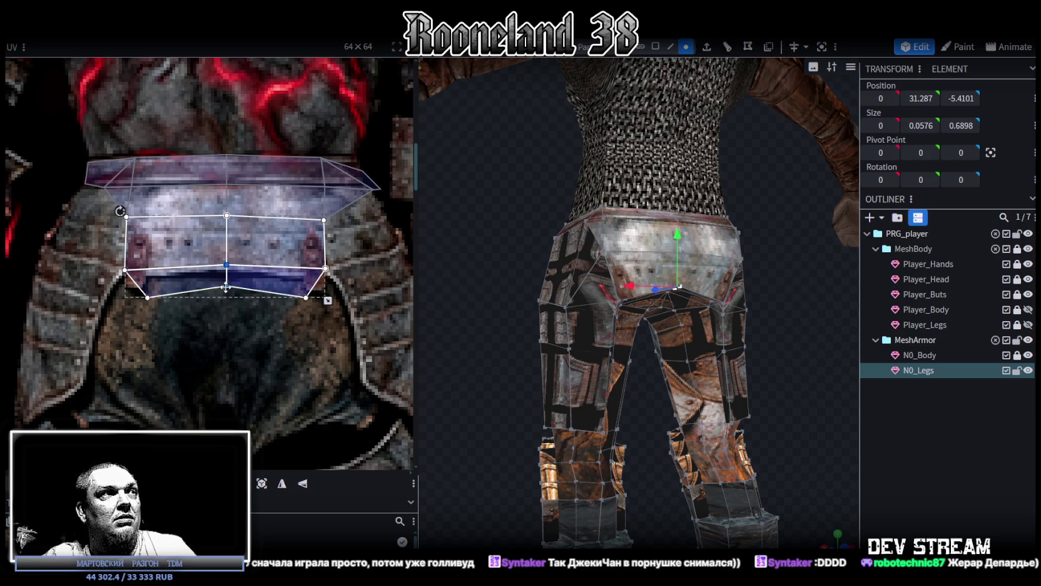
# Align the belt's right-edge UV vertices, shifting the right edge slightly left.
pyautogui.click(127, 271)
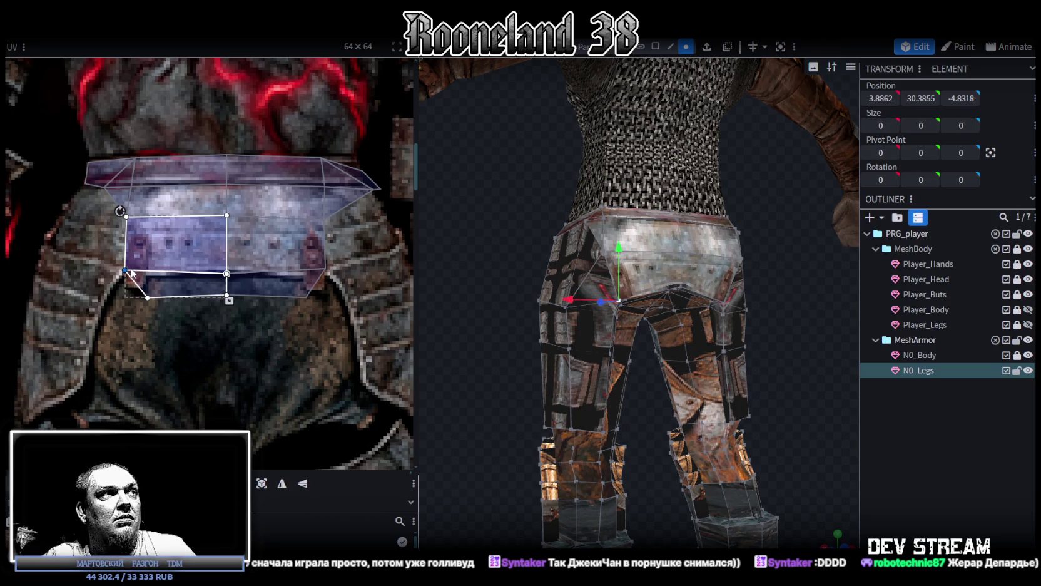
pyautogui.moveTo(340, 286)
pyautogui.mouseDown()
pyautogui.moveTo(313, 263)
pyautogui.moveTo(329, 277)
pyautogui.mouseUp()
pyautogui.moveTo(323, 219); pyautogui.dragTo(328, 220)
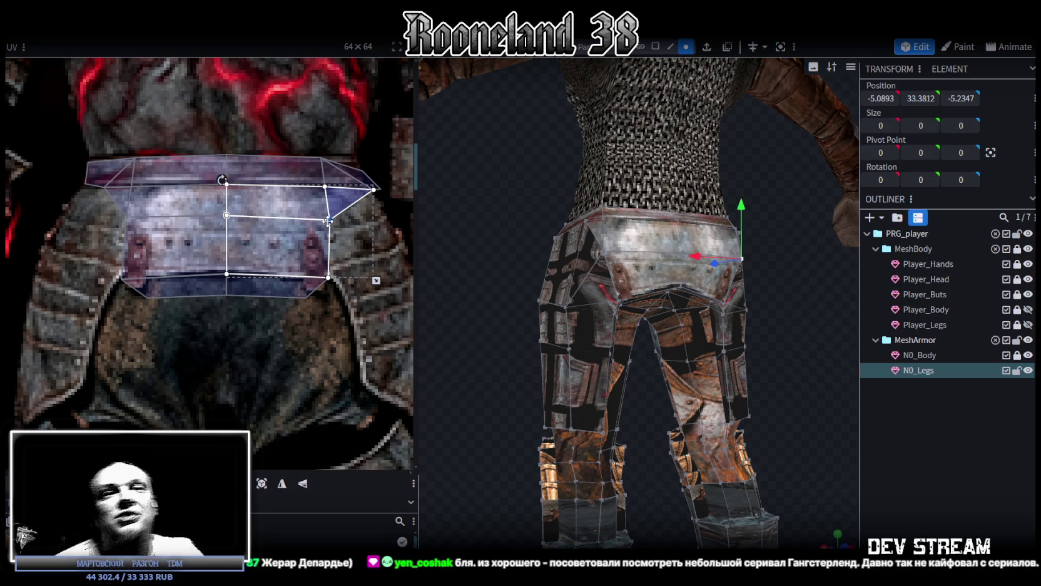
pyautogui.click(328, 220)
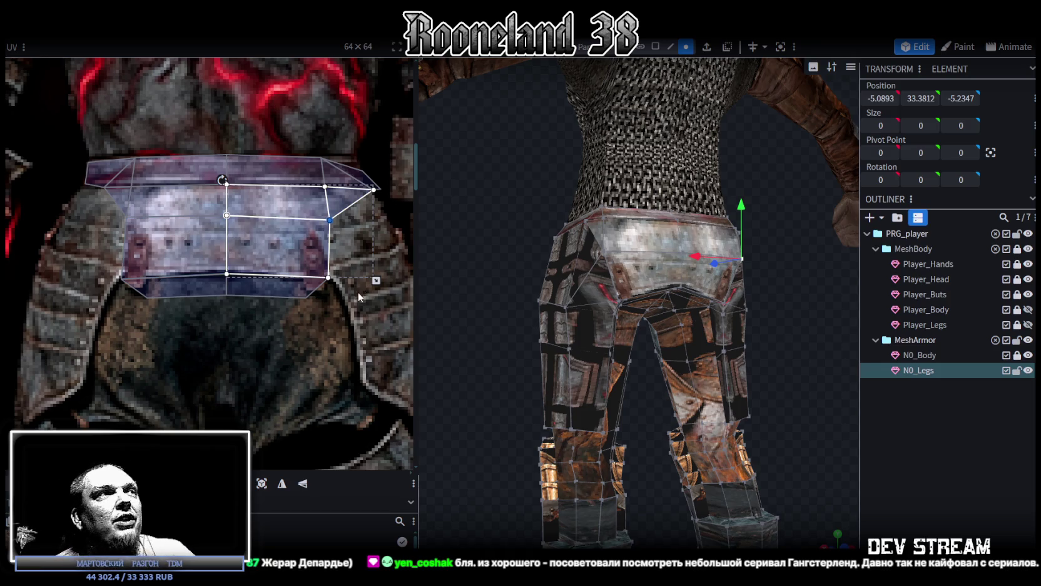
pyautogui.keyDown('shift'); pyautogui.click(328, 277); pyautogui.keyUp('shift')
pyautogui.moveTo(333, 218); pyautogui.dragTo(329, 220)
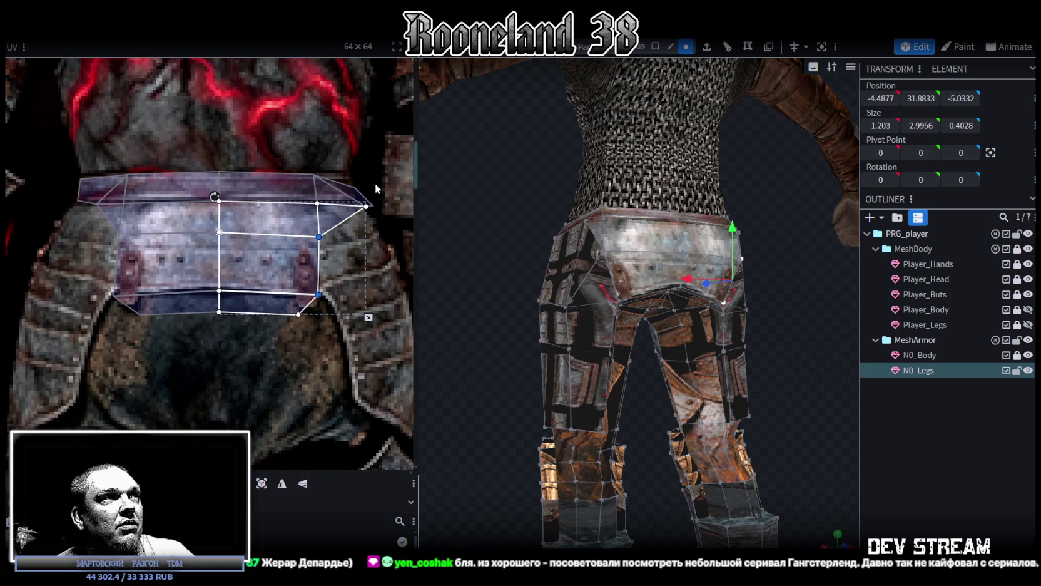
# Pull the small right-hand wing UV corners inward onto the belt plate's end.
pyautogui.moveTo(371, 214); pyautogui.dragTo(362, 199)
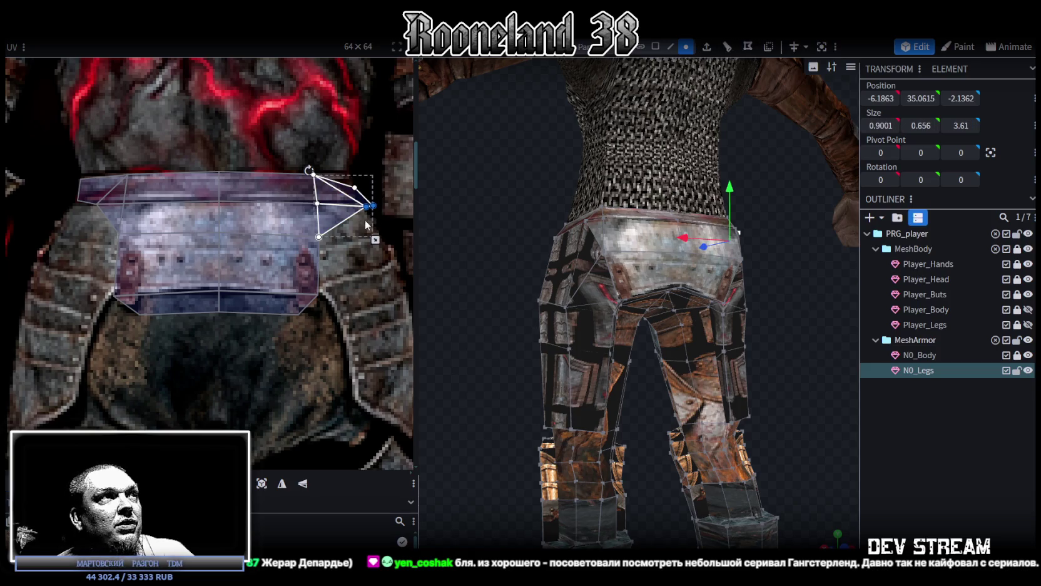
pyautogui.moveTo(367, 206)
pyautogui.mouseDown()
pyautogui.moveTo(350, 204)
pyautogui.moveTo(350, 174)
pyautogui.mouseUp()
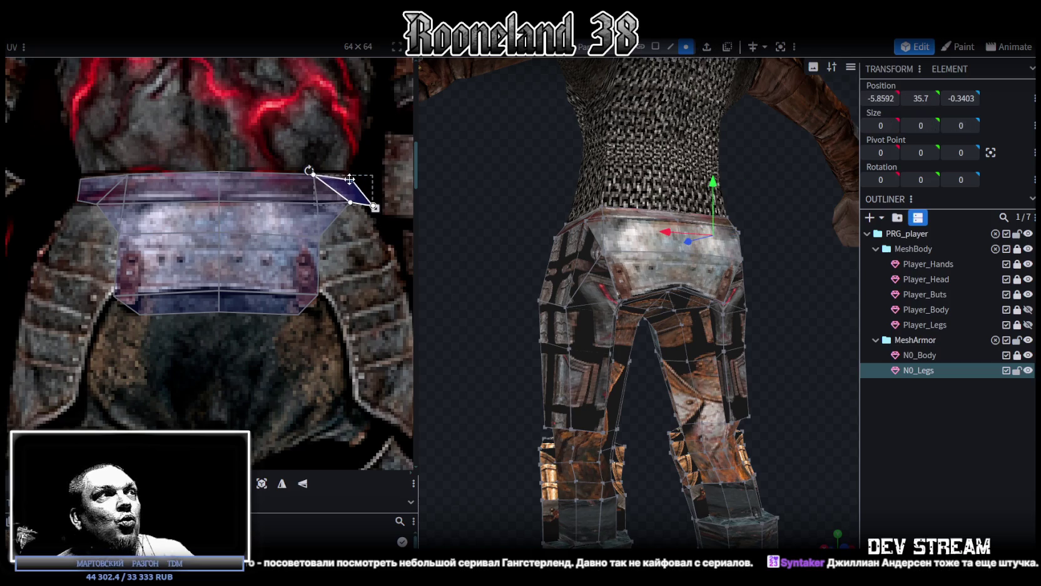
pyautogui.moveTo(391, 228); pyautogui.dragTo(360, 203)
pyautogui.scroll(2, 355, 207)
# Move the right wing vertex onto the belt plate and select the upper right belt vertices.
pyautogui.click(342, 198)
pyautogui.moveTo(343, 199); pyautogui.dragTo(326, 200)
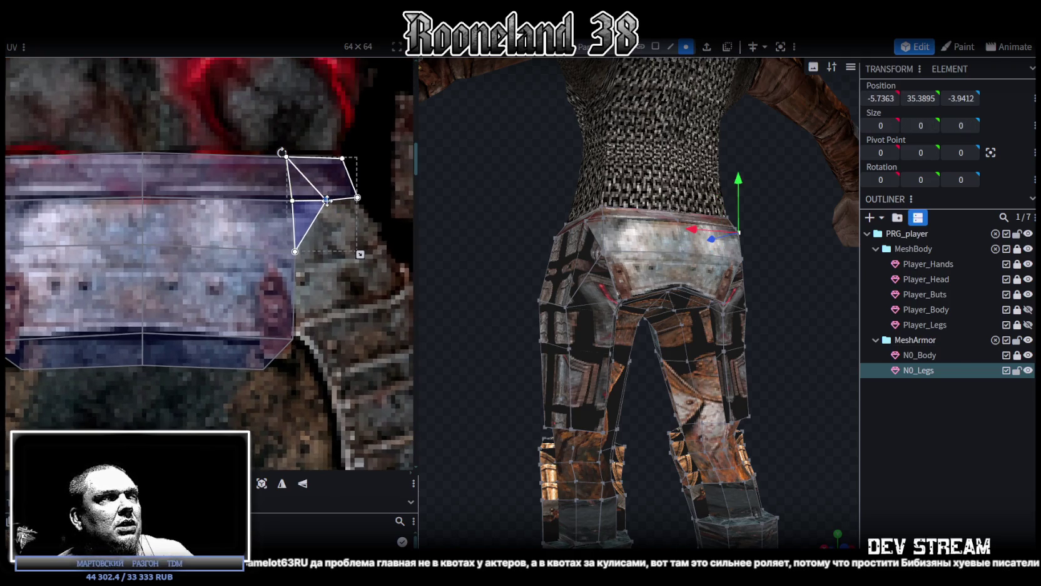
pyautogui.scroll(-3, 326, 200)
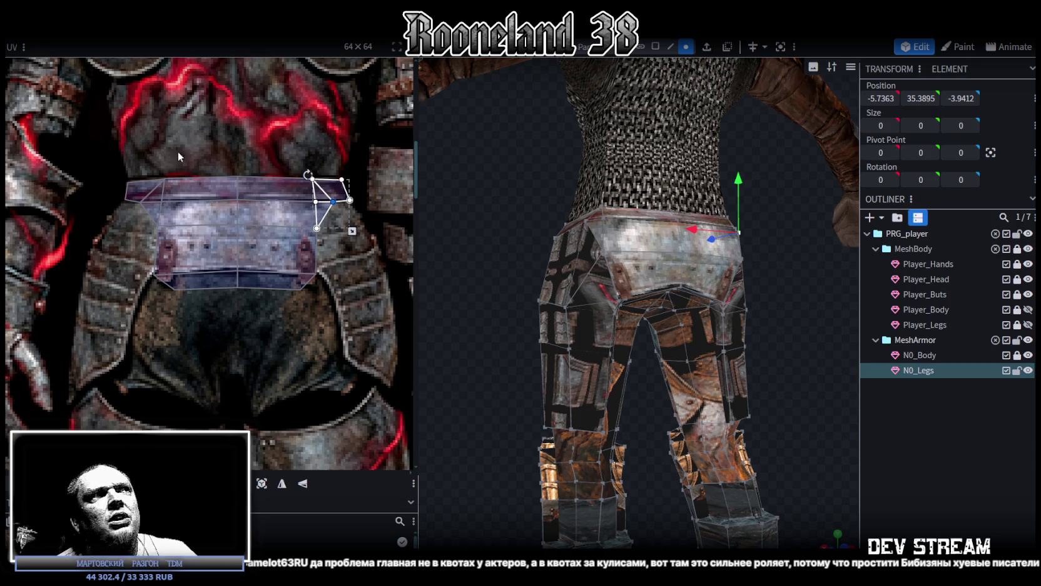
pyautogui.scroll(2, 271, 143)
pyautogui.moveTo(278, 152); pyautogui.dragTo(333, 348)
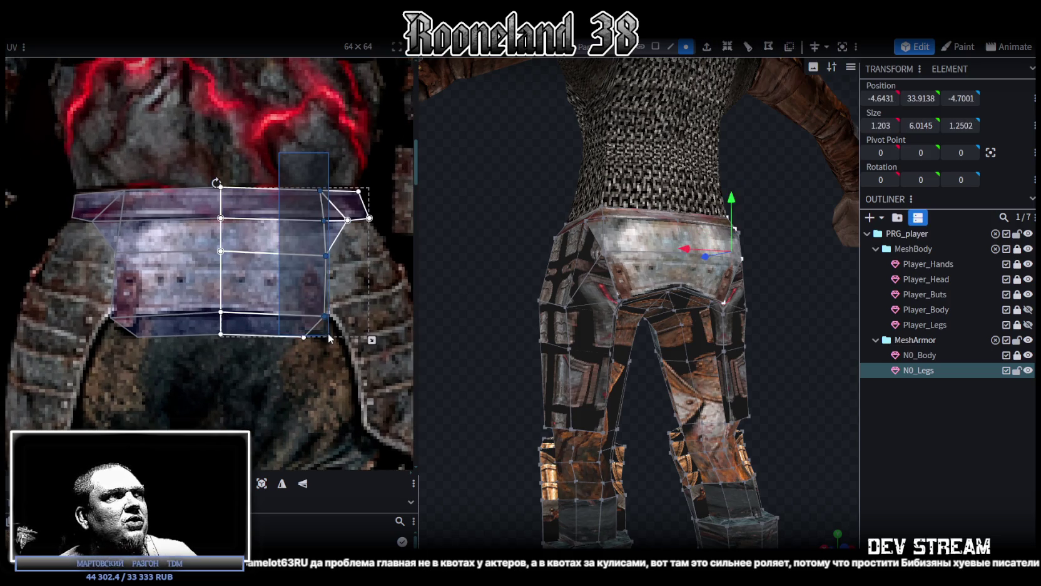
pyautogui.moveTo(291, 169)
pyautogui.mouseDown()
pyautogui.moveTo(330, 258)
pyautogui.moveTo(316, 255)
pyautogui.mouseUp()
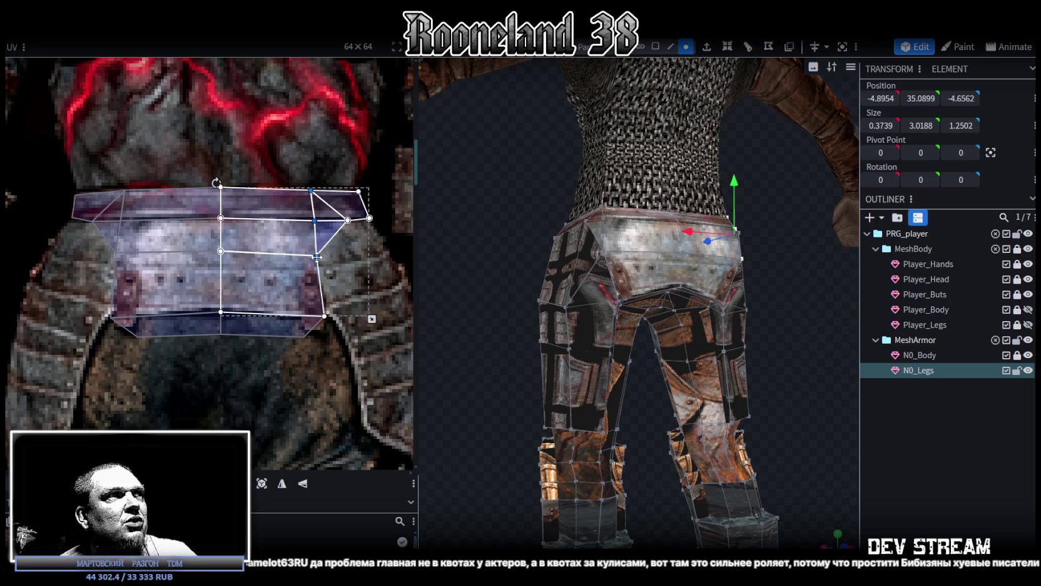
# Reshape the belt's left-end UVs to span the riveted belt plate.
pyautogui.click(118, 254)
pyautogui.click(132, 203)
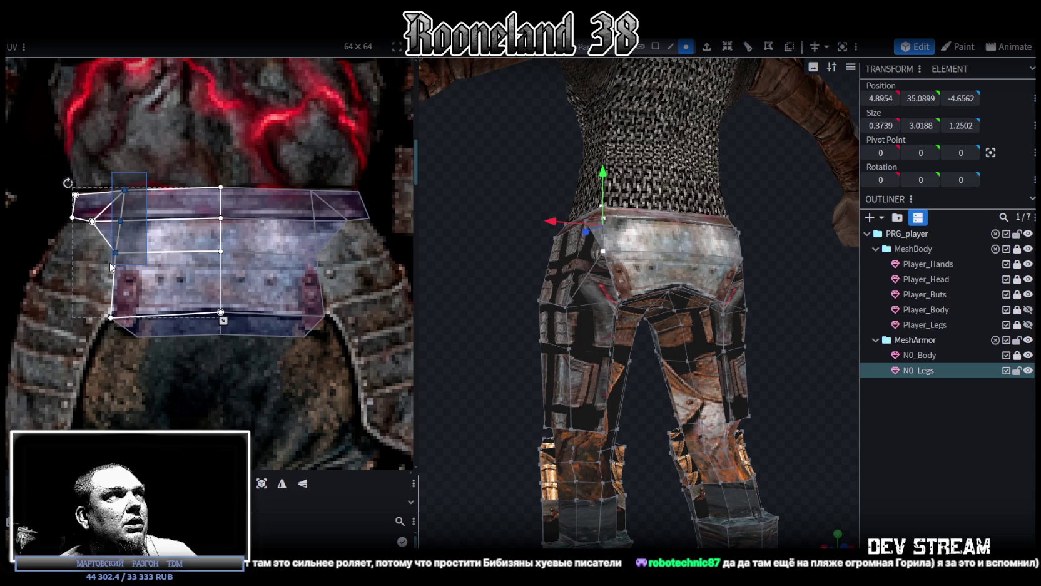
pyautogui.moveTo(476, 250); pyautogui.dragTo(425, 237)
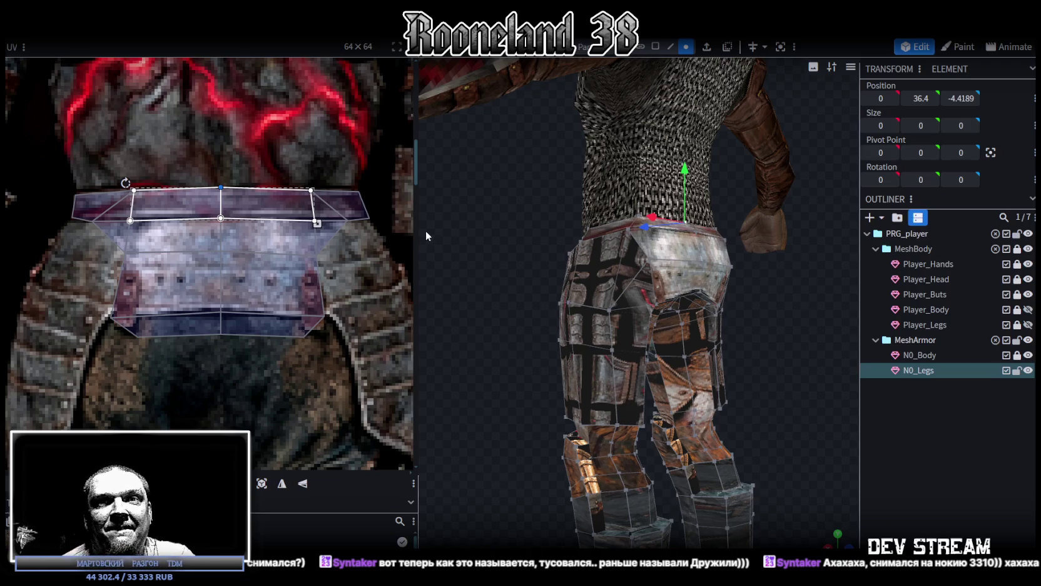
pyautogui.scroll(-3, 231, 182)
pyautogui.moveTo(538, 256)
pyautogui.mouseDown()
pyautogui.moveTo(481, 286)
pyautogui.moveTo(769, 327)
pyautogui.moveTo(632, 300)
pyautogui.mouseUp()
# Select the outer thigh faces with face selection mode, bringing their UV island into view.
pyautogui.click(626, 294)
pyautogui.scroll(-3, 191, 279)
pyautogui.scroll(1, 297, 273)
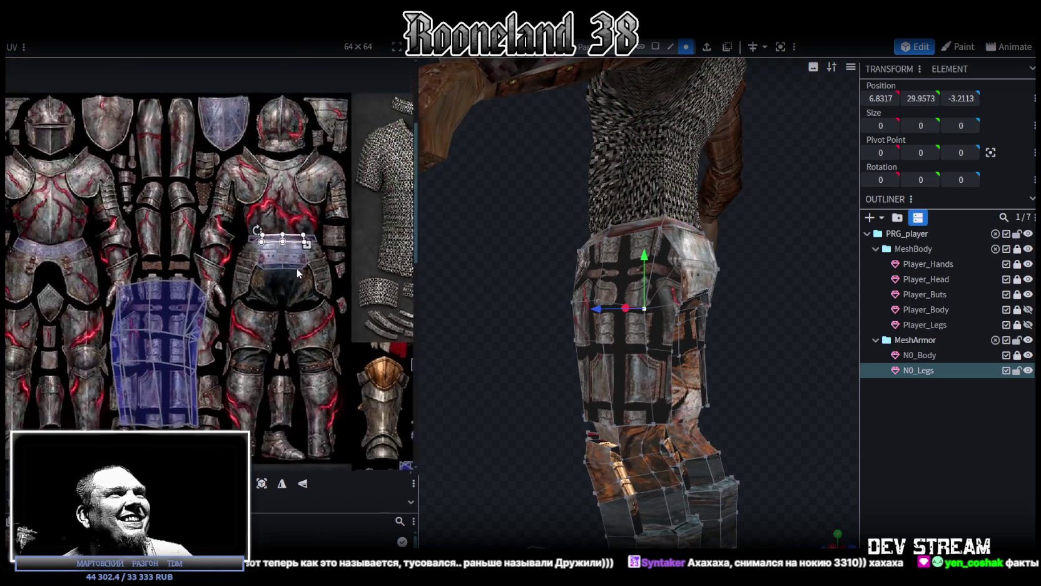
pyautogui.moveTo(298, 273); pyautogui.dragTo(398, 248, button='middle')
pyautogui.click(264, 289)
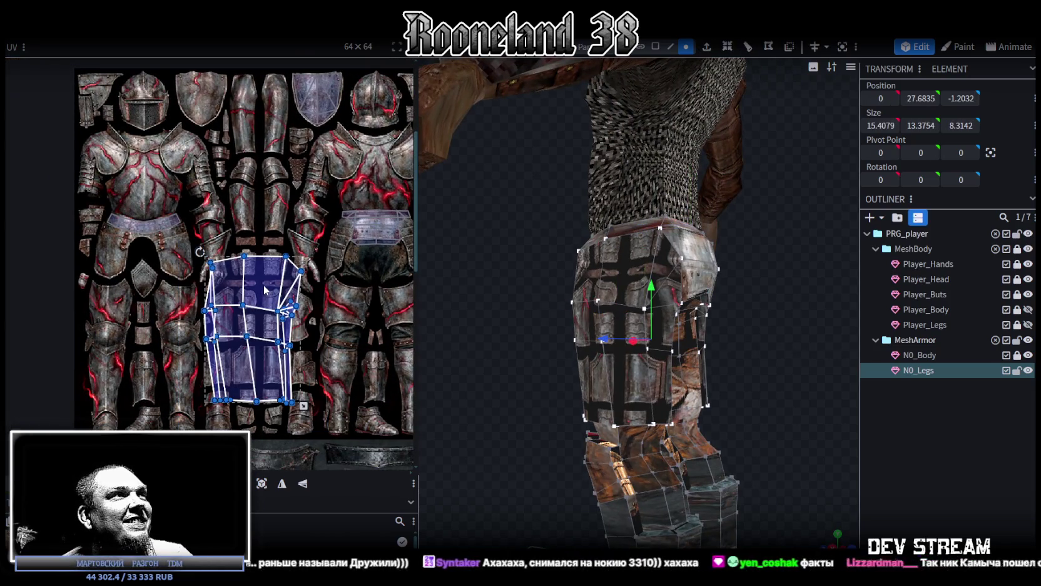
pyautogui.moveTo(499, 313); pyautogui.dragTo(598, 333)
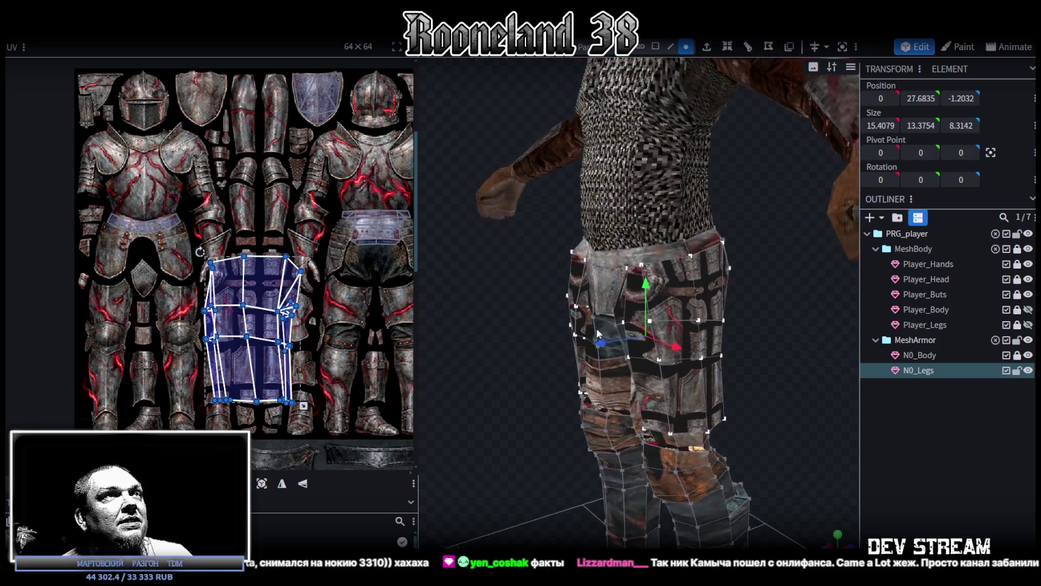
pyautogui.click(657, 46)
# Project the thigh UVs from an orthographic side view and shift the island left onto the leg plate.
pyautogui.moveTo(538, 276); pyautogui.dragTo(485, 266)
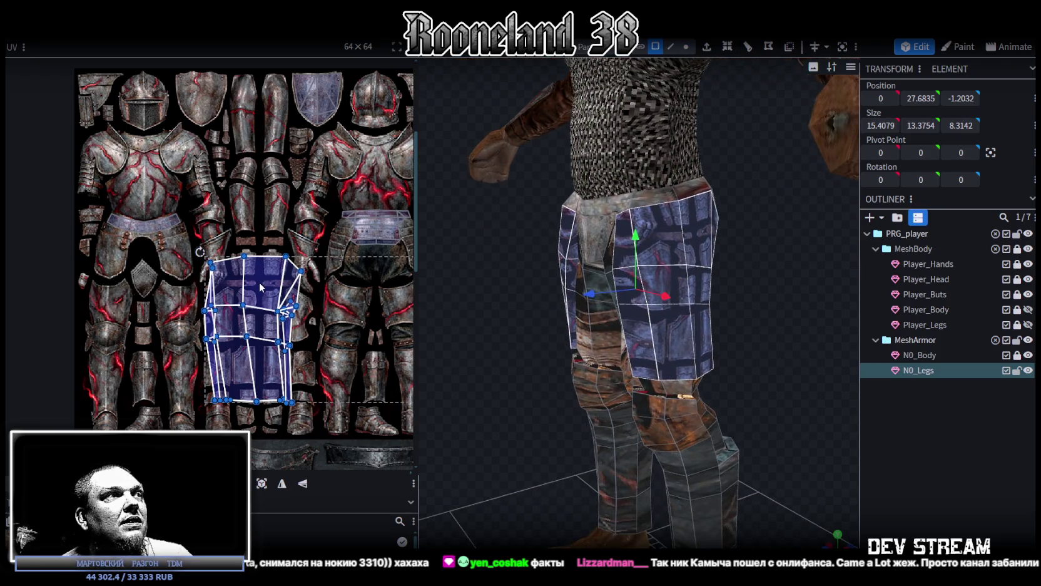
pyautogui.moveTo(601, 300)
pyautogui.mouseDown()
pyautogui.moveTo(488, 312)
pyautogui.moveTo(438, 294)
pyautogui.mouseUp()
pyautogui.scroll(-3, 304, 320)
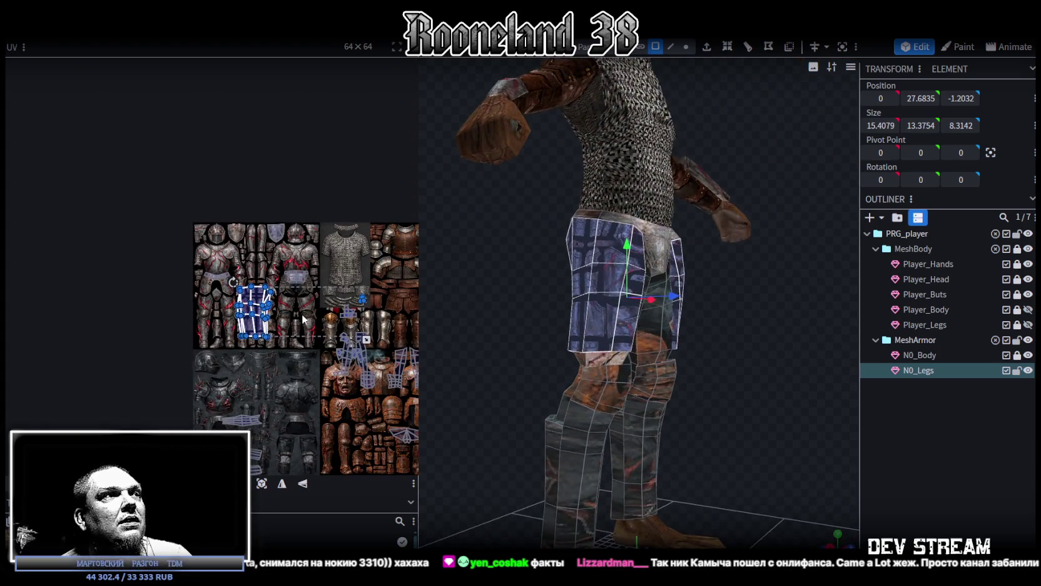
pyautogui.scroll(3, 321, 308)
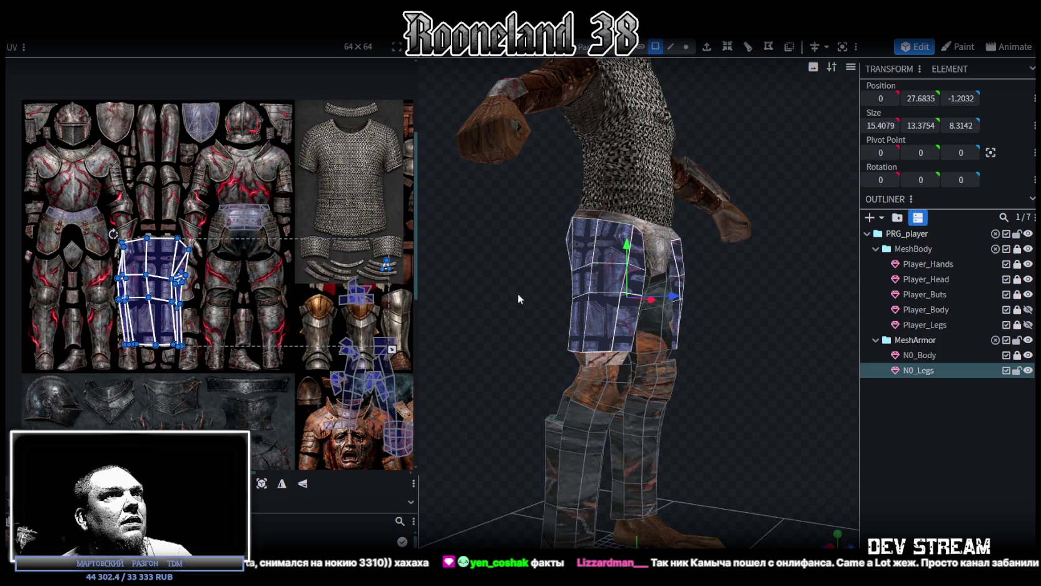
pyautogui.moveTo(513, 321)
pyautogui.mouseDown()
pyautogui.moveTo(710, 319)
pyautogui.moveTo(432, 316)
pyautogui.mouseUp()
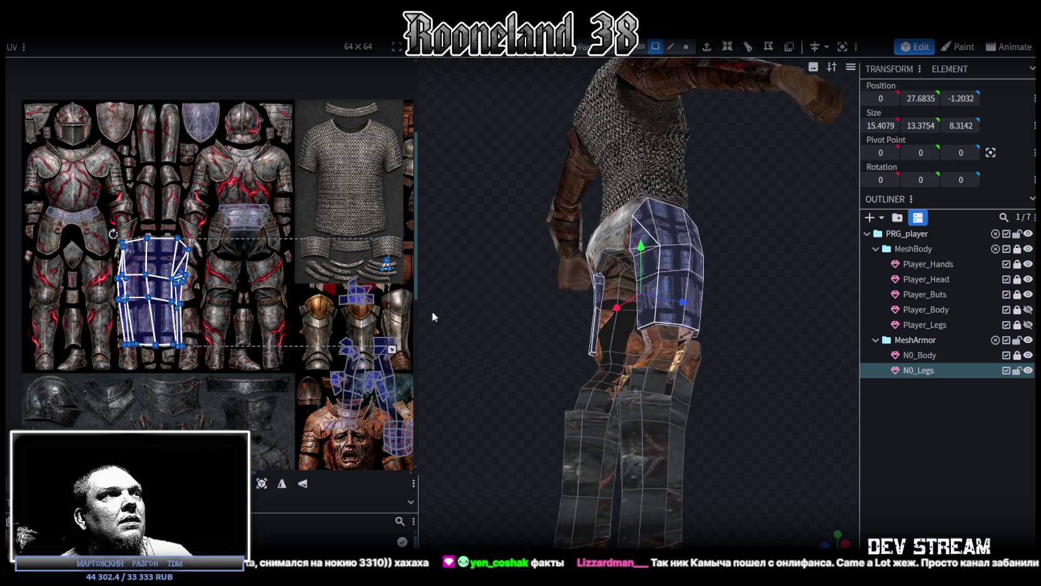
pyautogui.moveTo(351, 335); pyautogui.dragTo(318, 356, button='middle')
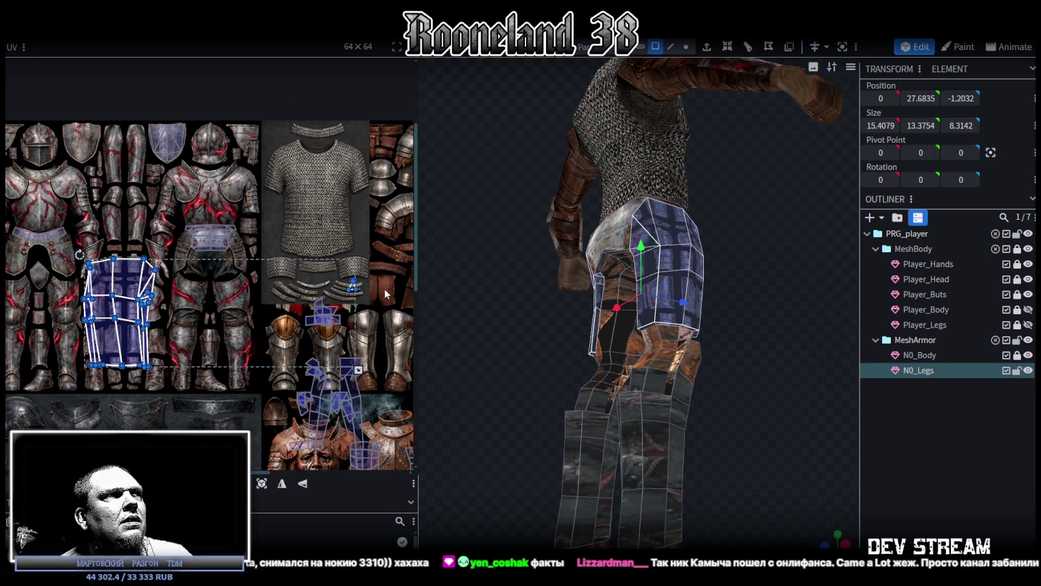
pyautogui.scroll(2, 361, 280)
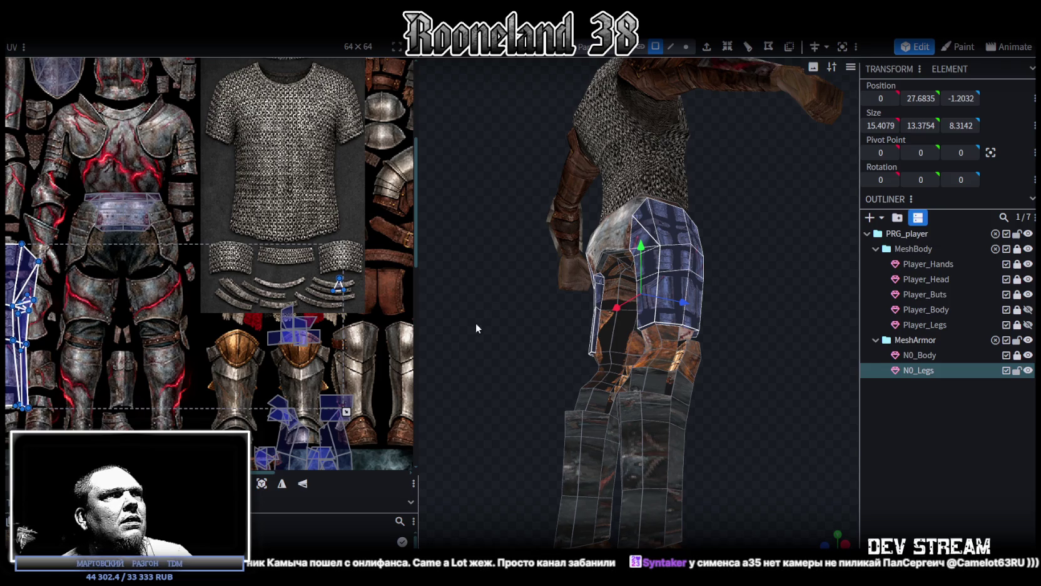
pyautogui.click(846, 544)
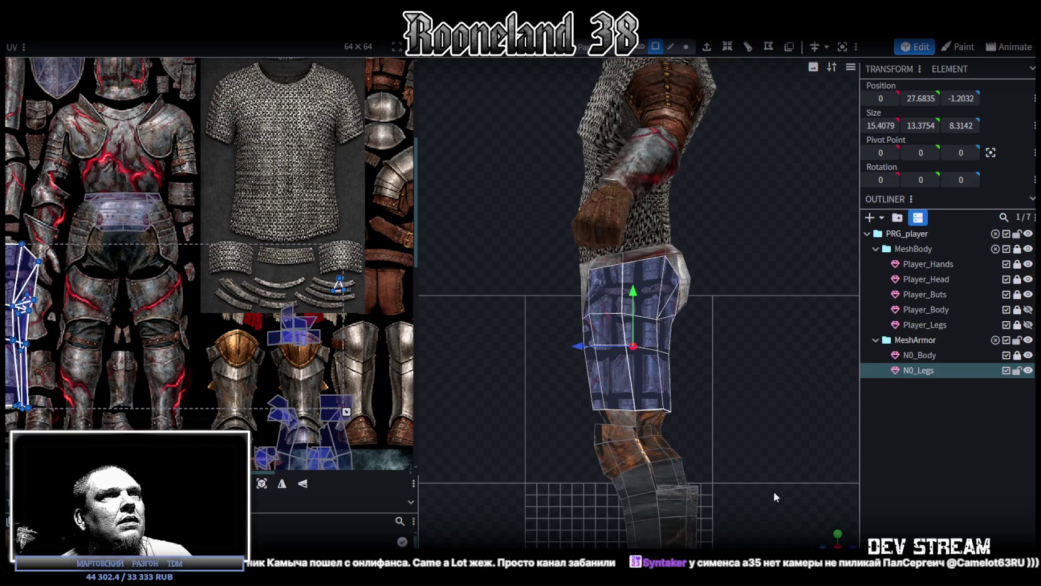
pyautogui.click(261, 486)
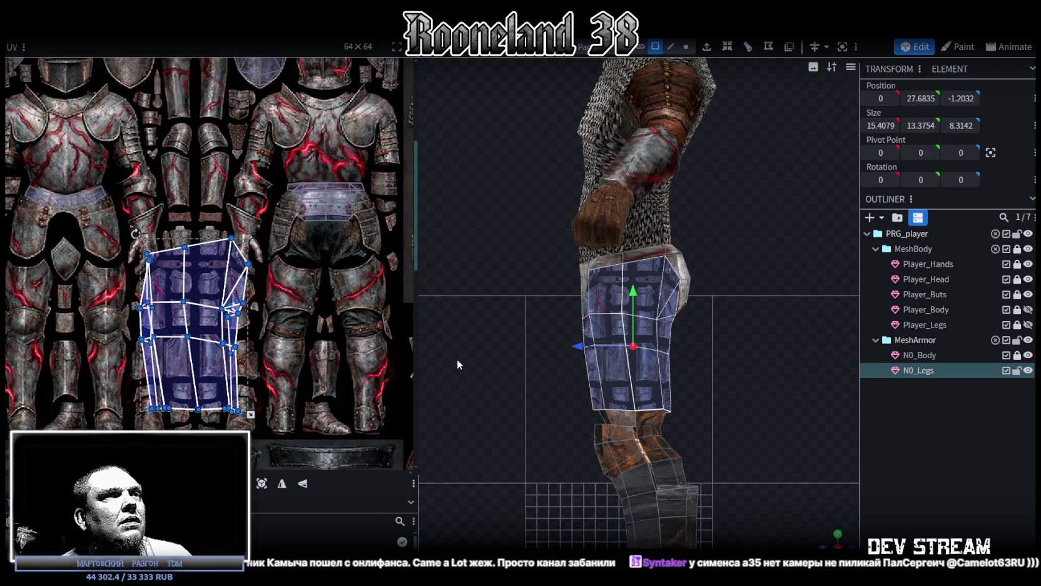
pyautogui.click(195, 288)
pyautogui.moveTo(202, 294); pyautogui.dragTo(109, 280)
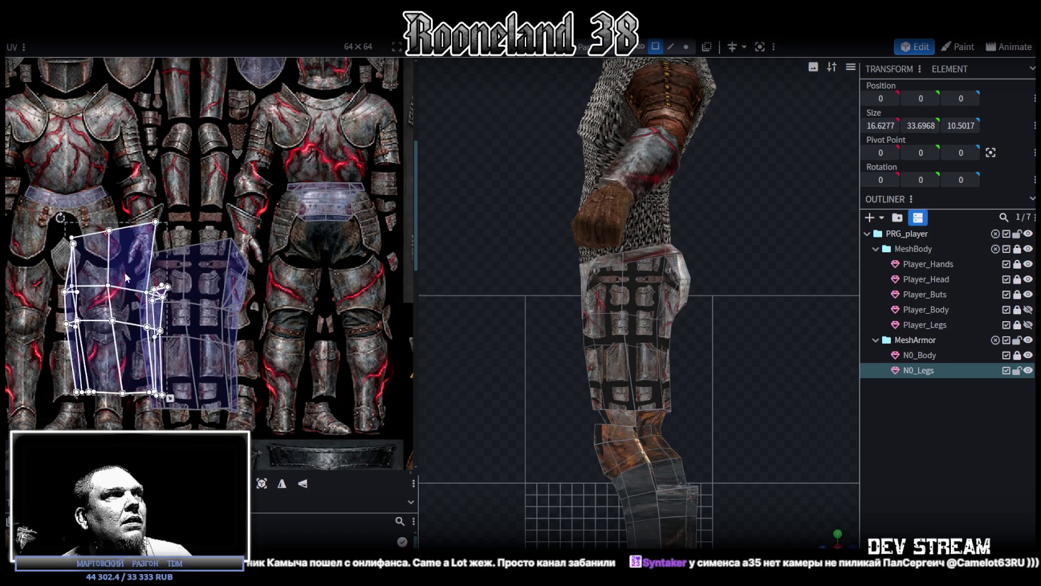
# Undo the island move and re-project the thigh UVs from an orthographic side view.
pyautogui.hotkey('ctrl', 'z')
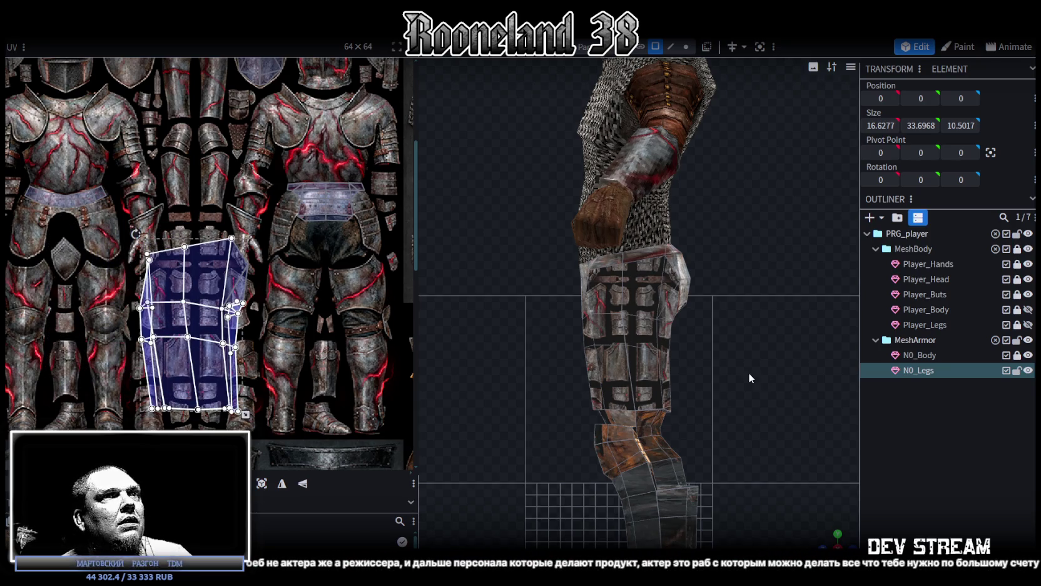
pyautogui.moveTo(638, 300)
pyautogui.mouseDown()
pyautogui.moveTo(701, 301)
pyautogui.moveTo(776, 379)
pyautogui.mouseUp()
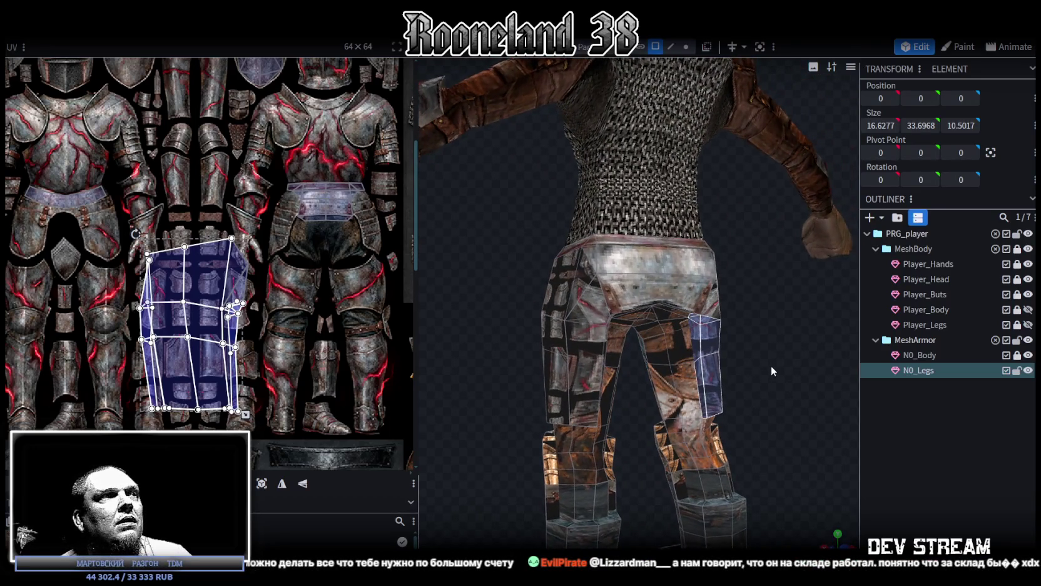
pyautogui.moveTo(771, 365); pyautogui.dragTo(745, 369)
pyautogui.moveTo(109, 234); pyautogui.dragTo(262, 417)
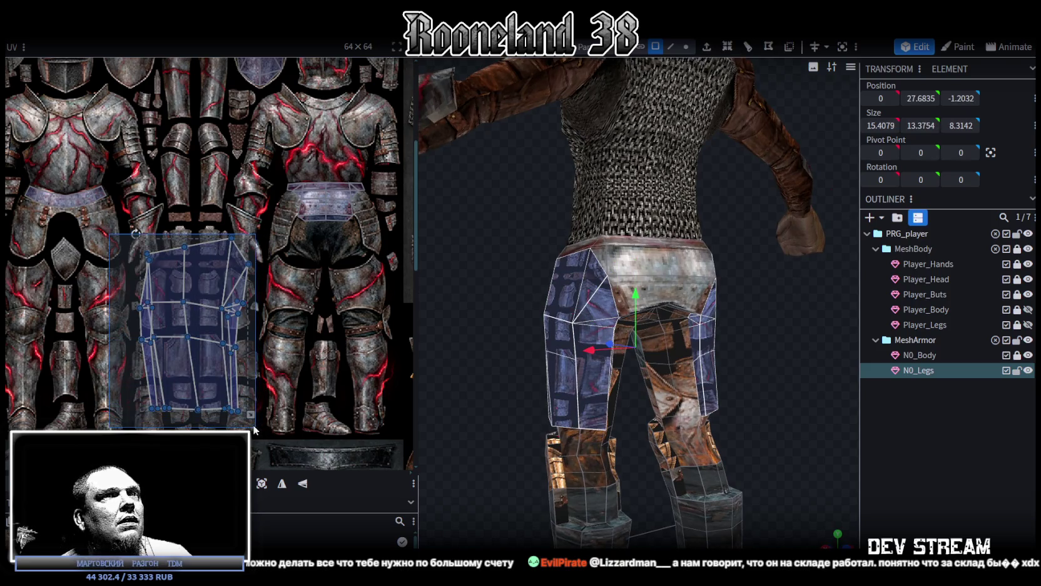
pyautogui.moveTo(737, 332); pyautogui.dragTo(818, 348)
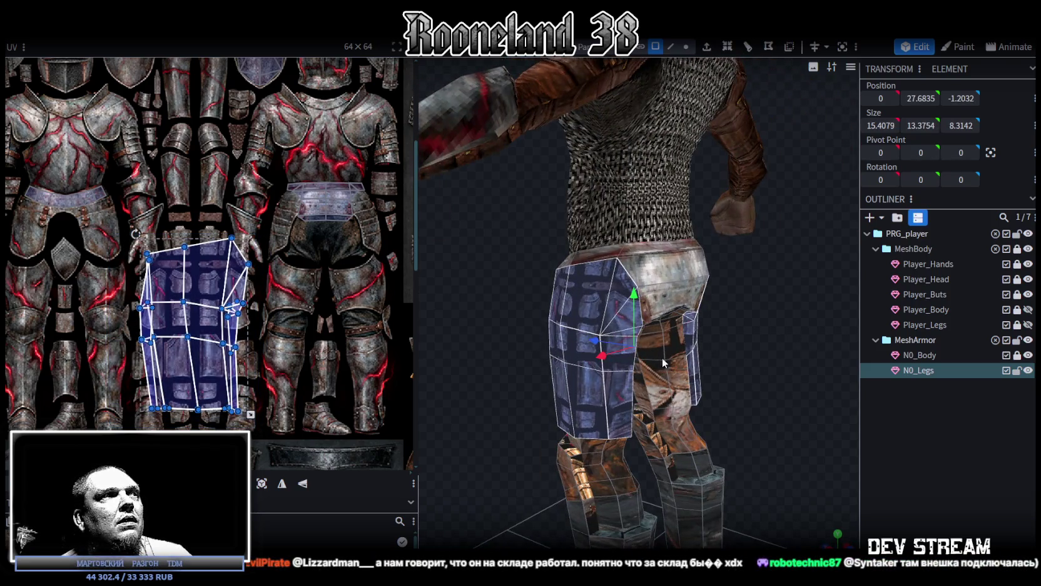
pyautogui.click(838, 533)
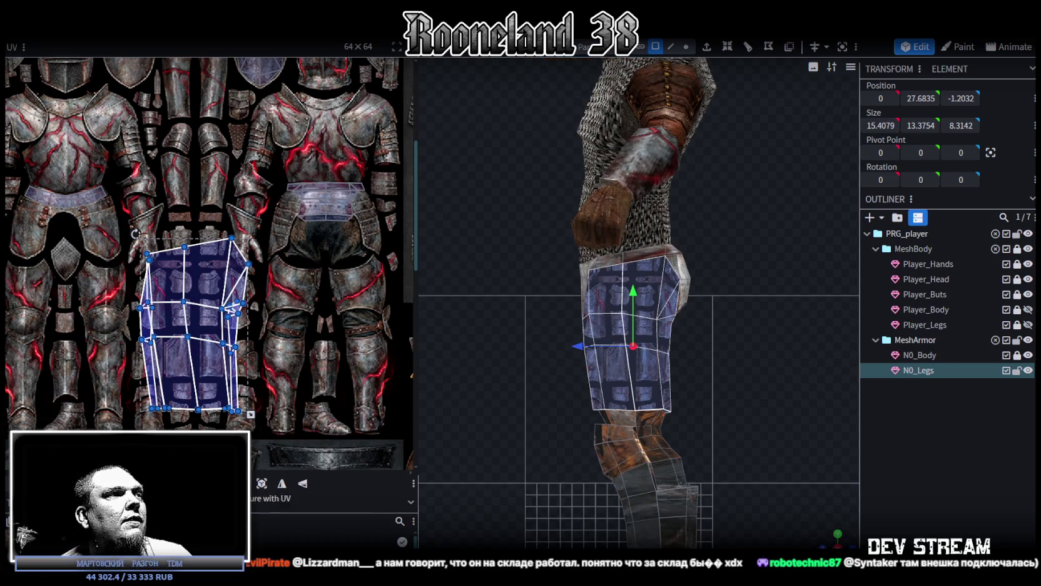
pyautogui.click(262, 483)
# Select the inner-thigh faces near the hip and mirror their UVs on X.
pyautogui.click(203, 291)
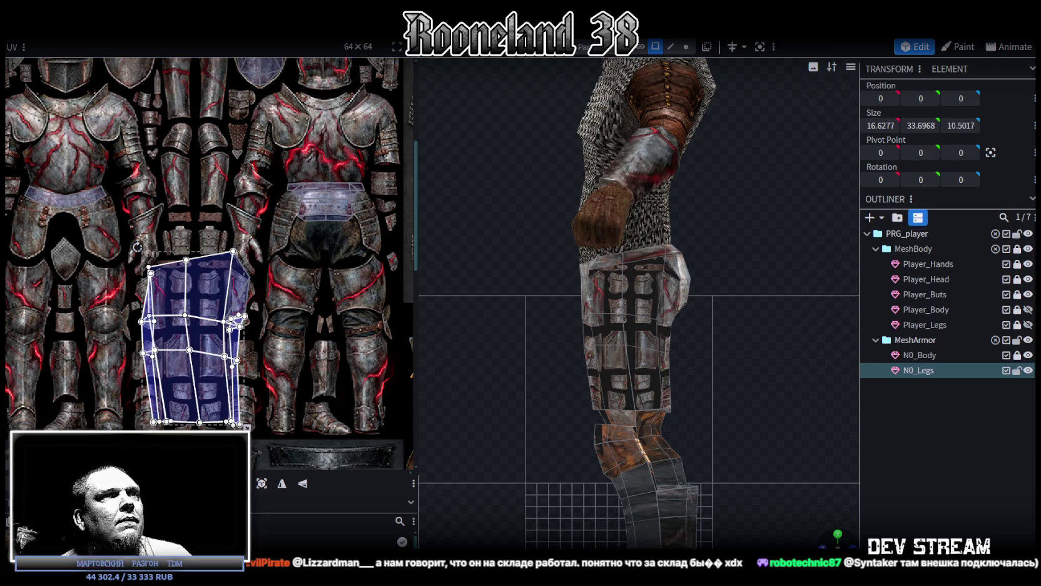
pyautogui.click(837, 534)
pyautogui.moveTo(829, 543); pyautogui.dragTo(830, 542)
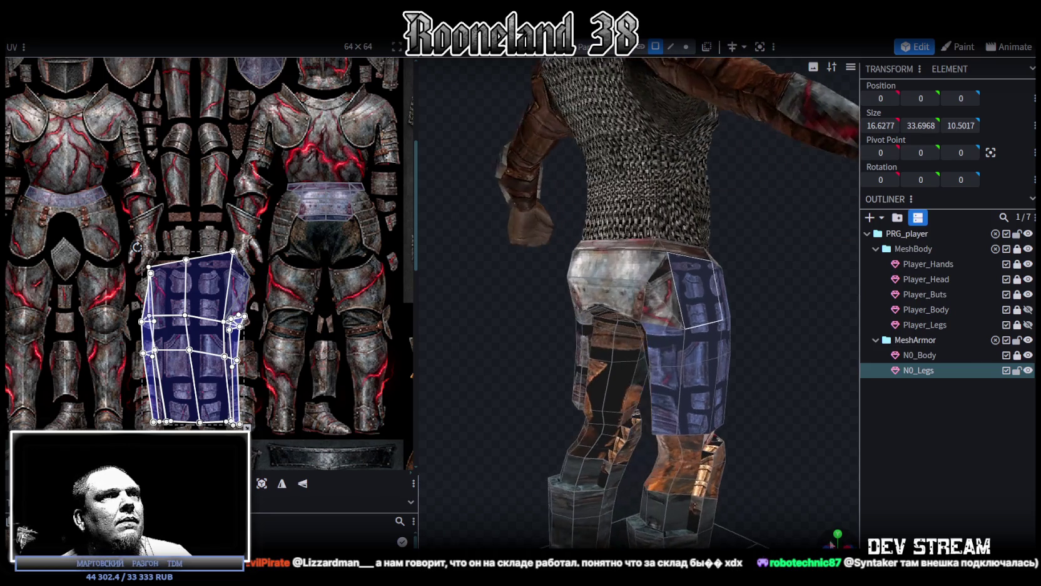
pyautogui.click(674, 299)
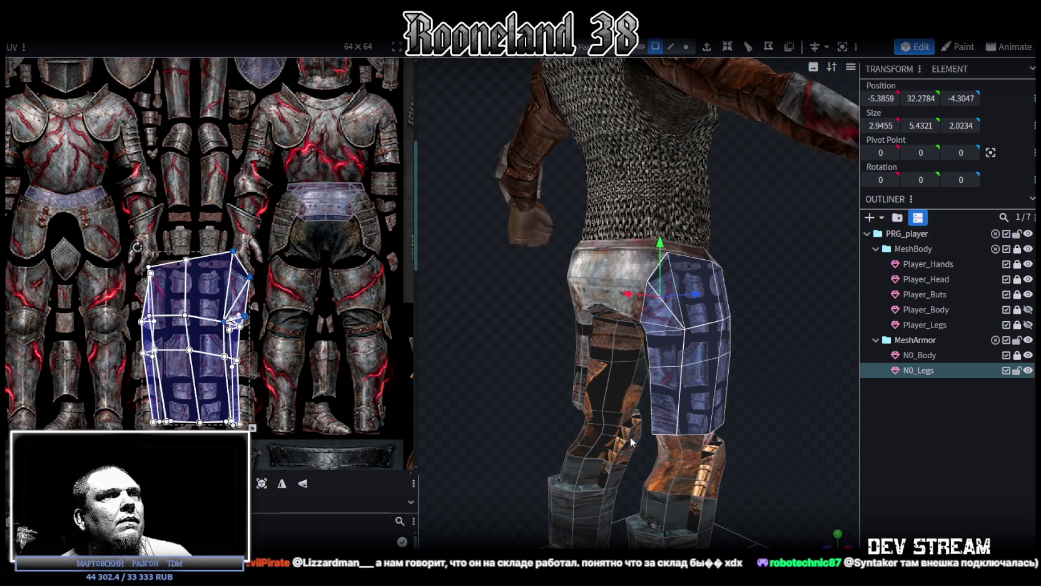
pyautogui.moveTo(837, 534)
pyautogui.mouseDown()
pyautogui.moveTo(780, 425)
pyautogui.moveTo(850, 408)
pyautogui.moveTo(850, 378)
pyautogui.moveTo(772, 426)
pyautogui.moveTo(719, 426)
pyautogui.mouseUp()
pyautogui.scroll(-2, 348, 333)
pyautogui.scroll(-2, 348, 333)
pyautogui.scroll(-1, 348, 333)
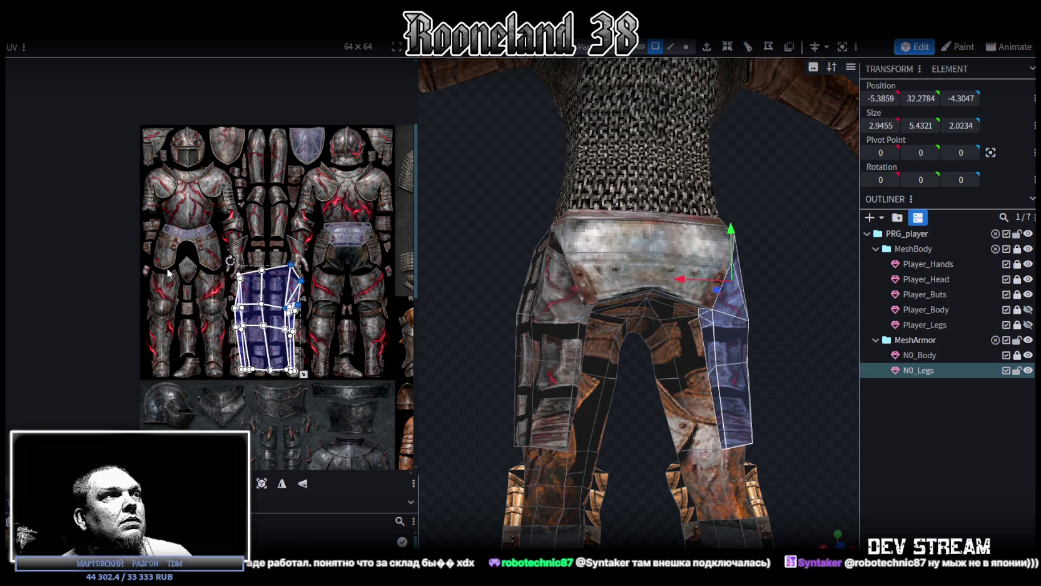
pyautogui.click(282, 484)
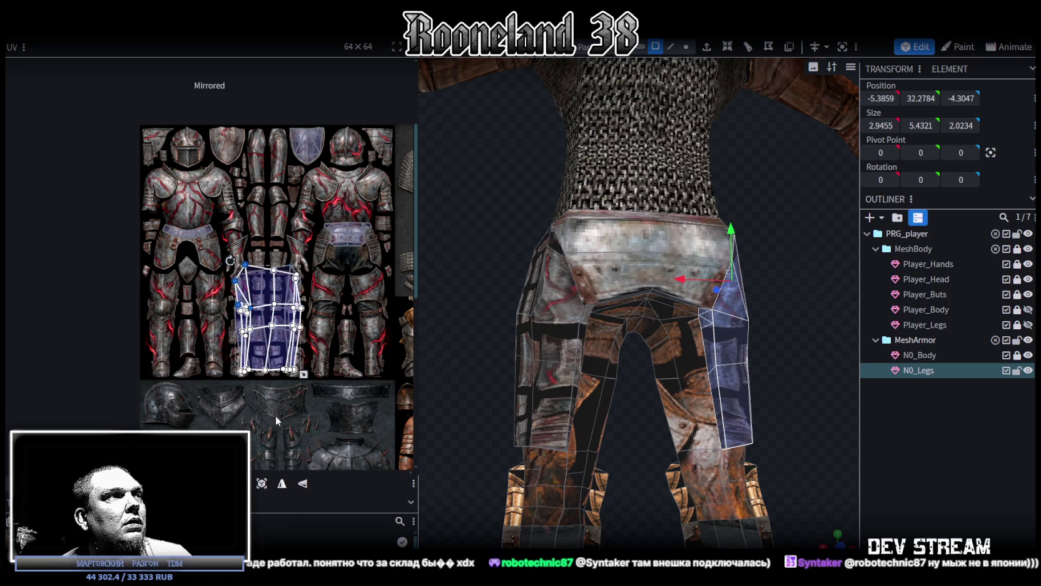
# Move, rotate and shrink the inner-thigh UV island onto the left figure's leg plate.
pyautogui.moveTo(283, 341); pyautogui.dragTo(219, 336)
pyautogui.scroll(2, 251, 361)
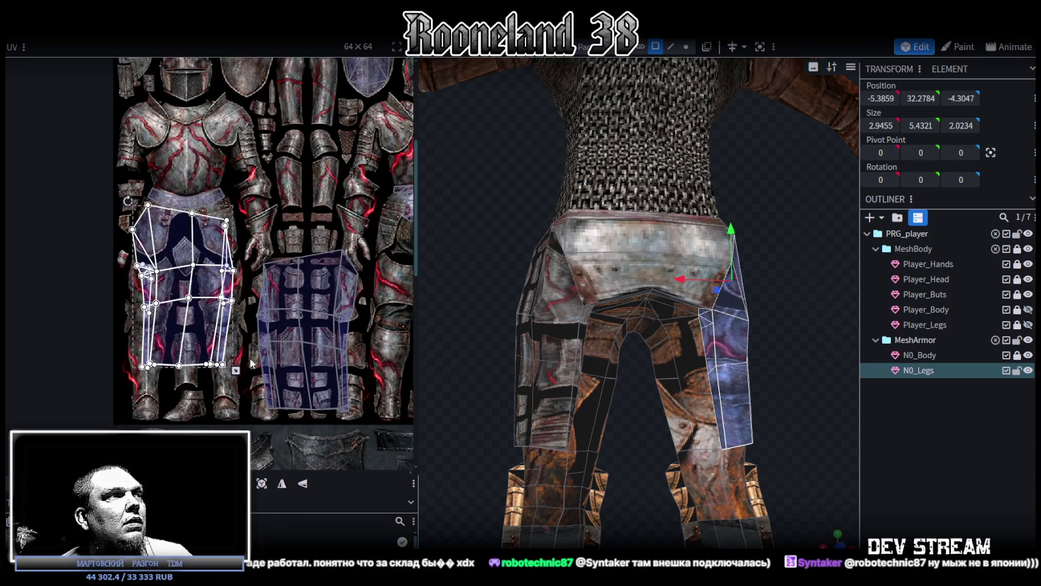
pyautogui.moveTo(237, 372); pyautogui.dragTo(186, 287)
pyautogui.scroll(3, 236, 258)
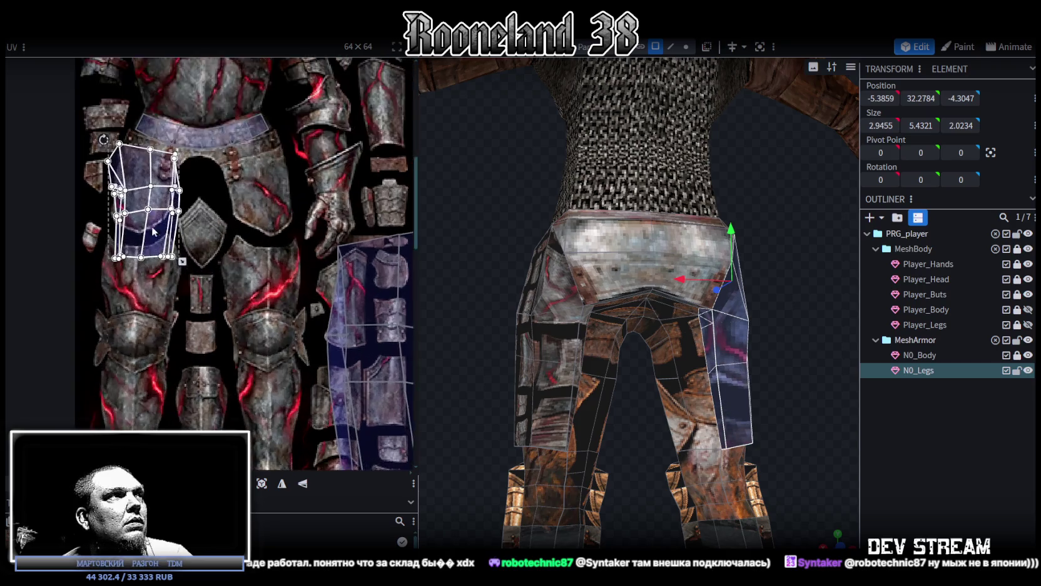
pyautogui.scroll(2, 200, 213)
pyautogui.moveTo(97, 161); pyautogui.dragTo(120, 140)
pyautogui.moveTo(163, 193); pyautogui.dragTo(167, 179)
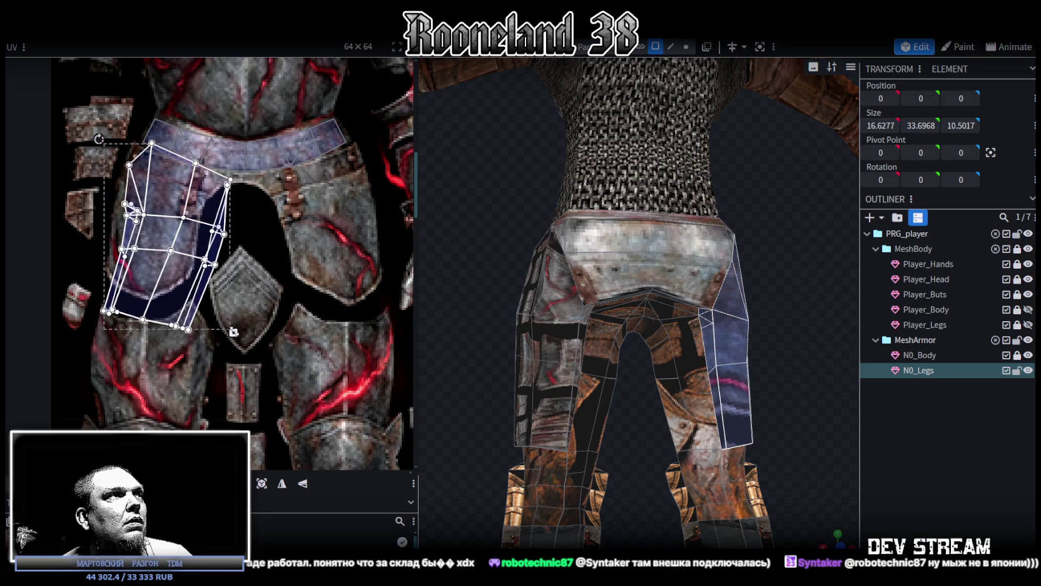
pyautogui.moveTo(233, 331); pyautogui.dragTo(208, 292)
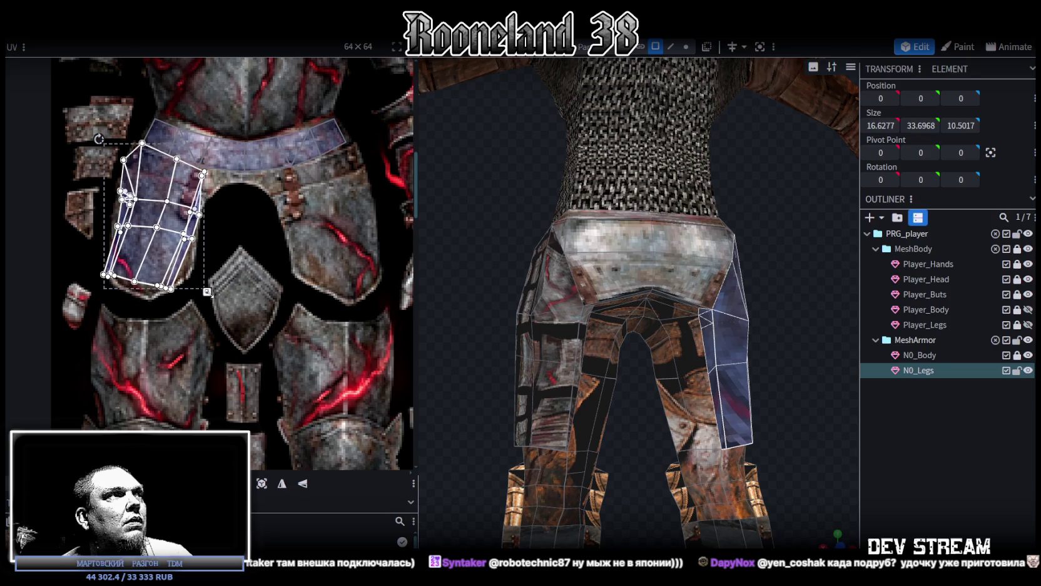
pyautogui.scroll(-1, 213, 294)
pyautogui.scroll(-2, 222, 292)
pyautogui.scroll(-2, 219, 301)
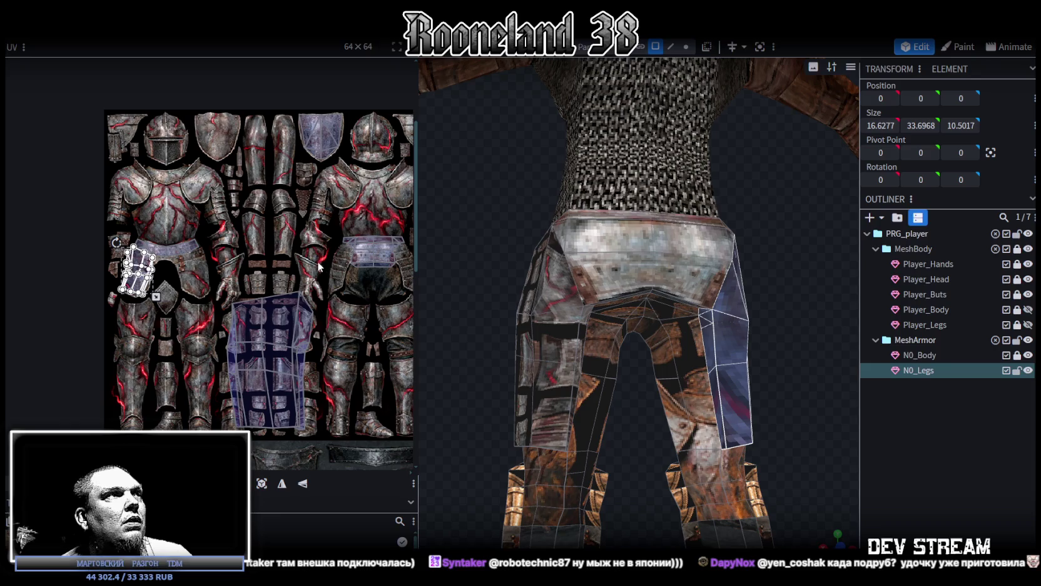
# Shift the thigh UV island down the figure's leg at larger size, then select both leg islands.
pyautogui.scroll(1, 343, 273)
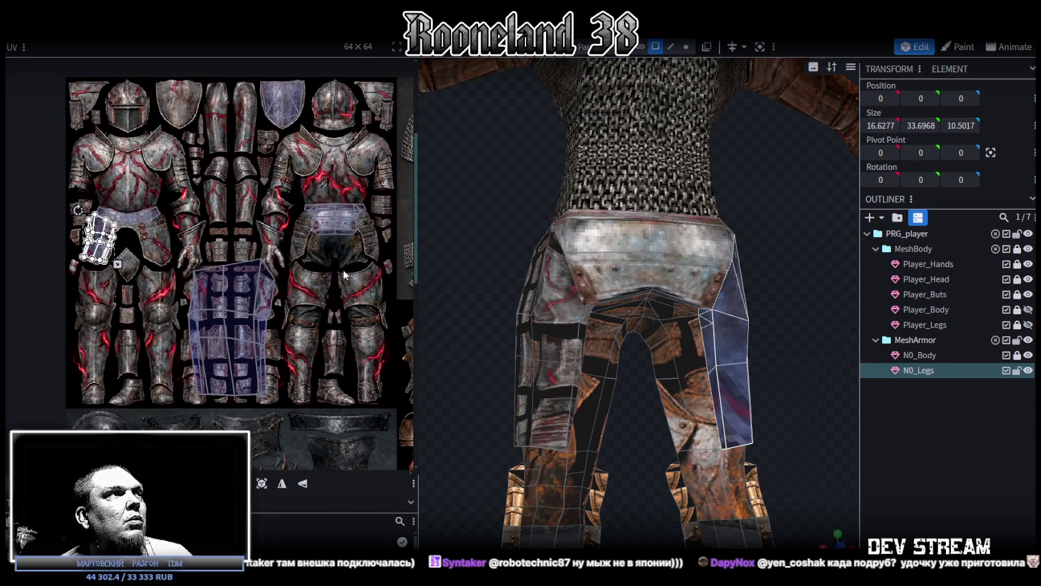
pyautogui.moveTo(99, 238)
pyautogui.mouseDown()
pyautogui.moveTo(137, 260)
pyautogui.moveTo(309, 302)
pyautogui.mouseUp()
pyautogui.scroll(2, 306, 285)
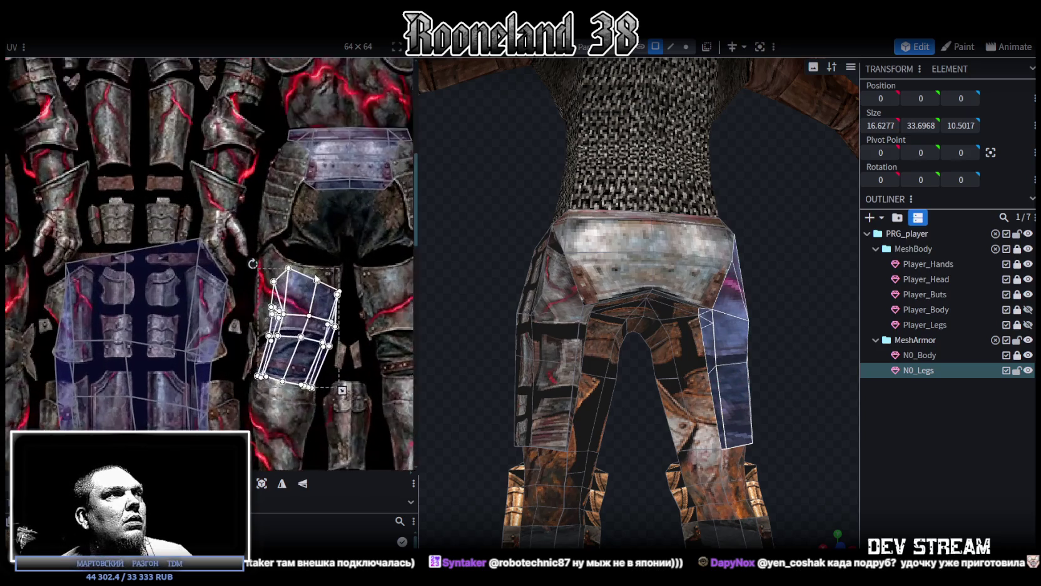
pyautogui.scroll(2, 297, 290)
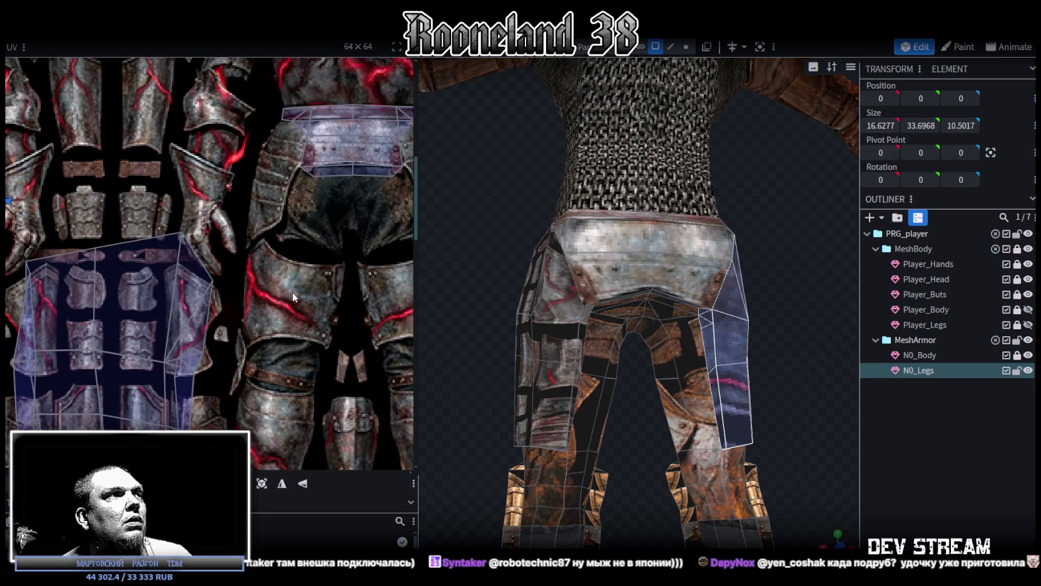
pyautogui.scroll(-2, 292, 291)
pyautogui.scroll(-2, 293, 295)
pyautogui.hotkey('ctrl', 'z')
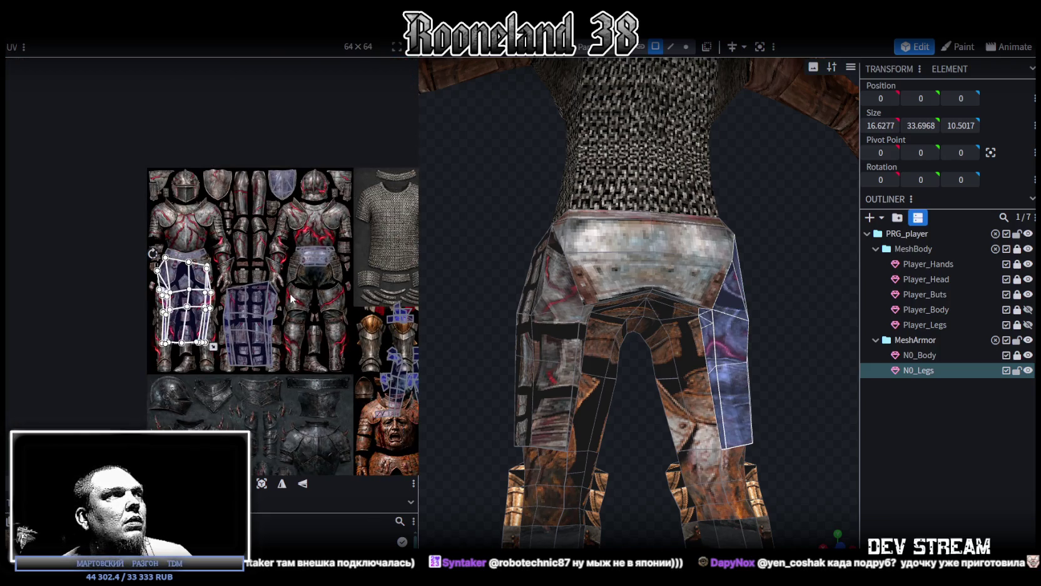
pyautogui.moveTo(201, 283); pyautogui.dragTo(213, 307)
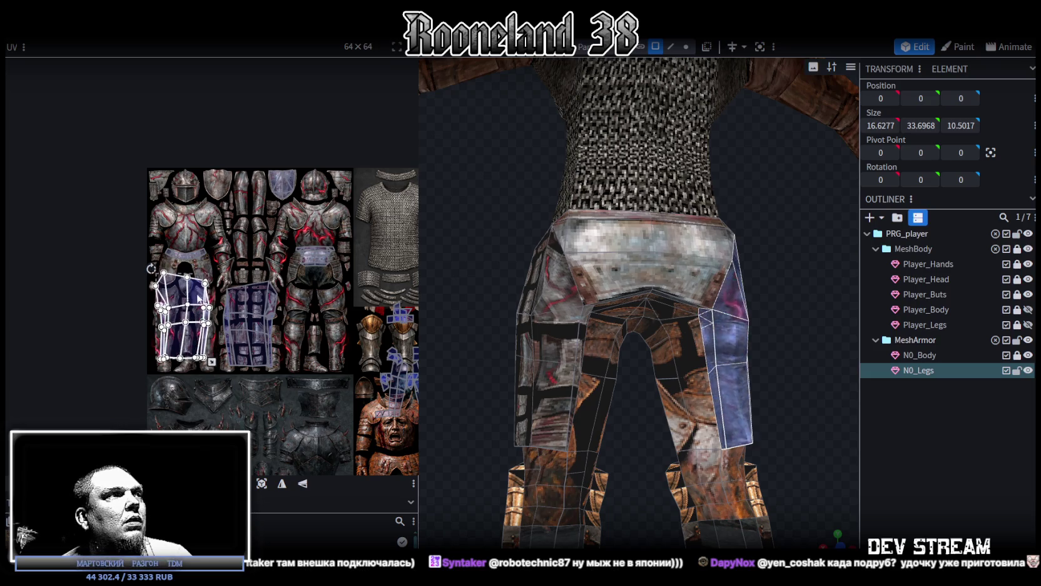
pyautogui.moveTo(301, 372); pyautogui.dragTo(120, 241)
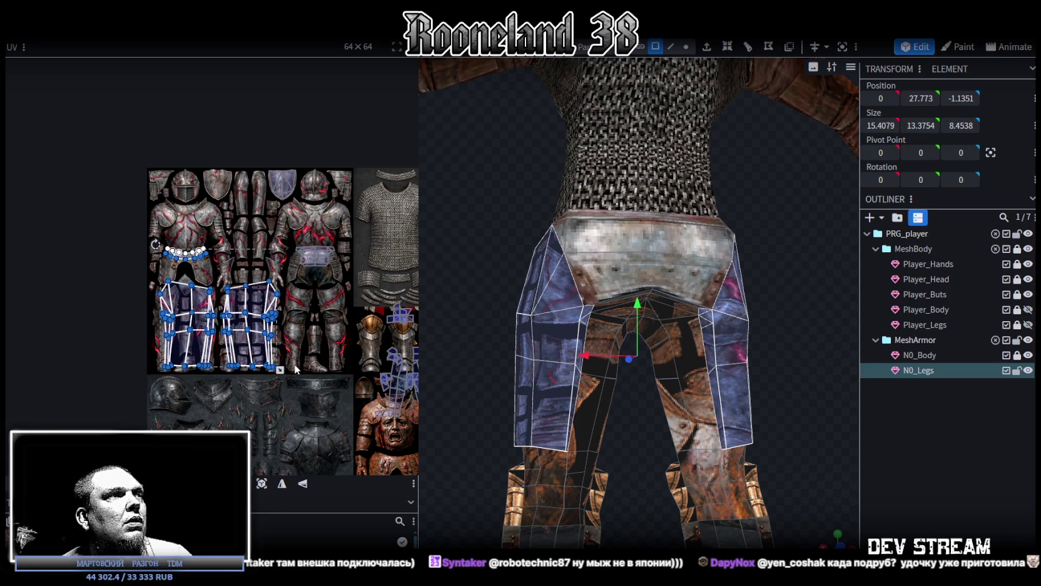
# Move both leg UV islands onto the right figure's thighs, shrinking and stretching them to fit.
pyautogui.moveTo(300, 374); pyautogui.dragTo(139, 278)
pyautogui.moveTo(280, 369)
pyautogui.mouseDown()
pyautogui.moveTo(213, 321)
pyautogui.moveTo(322, 312)
pyautogui.mouseUp()
pyautogui.scroll(3, 372, 309)
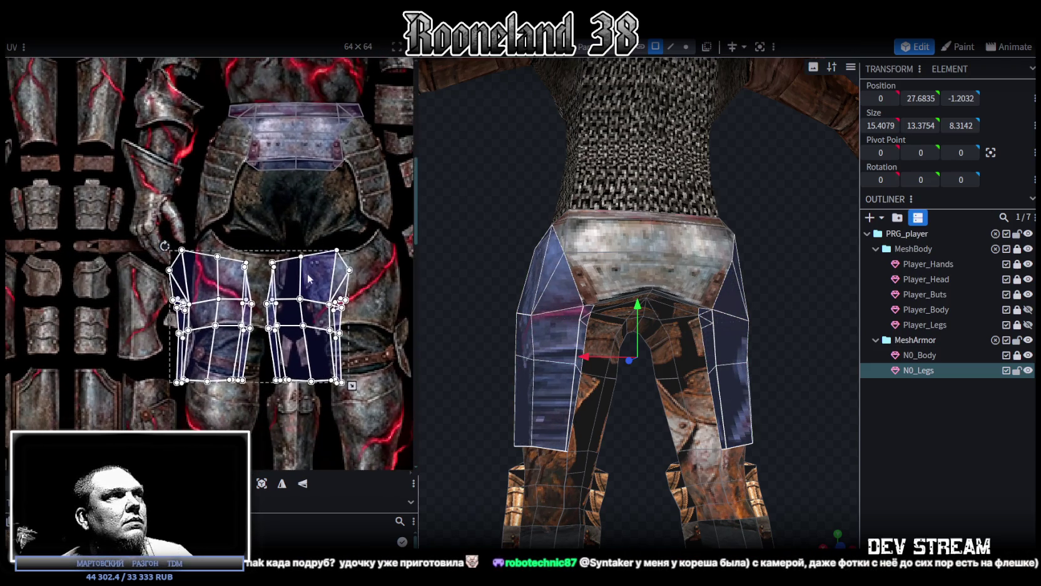
pyautogui.moveTo(305, 277); pyautogui.dragTo(341, 269)
pyautogui.moveTo(385, 383); pyautogui.dragTo(311, 345)
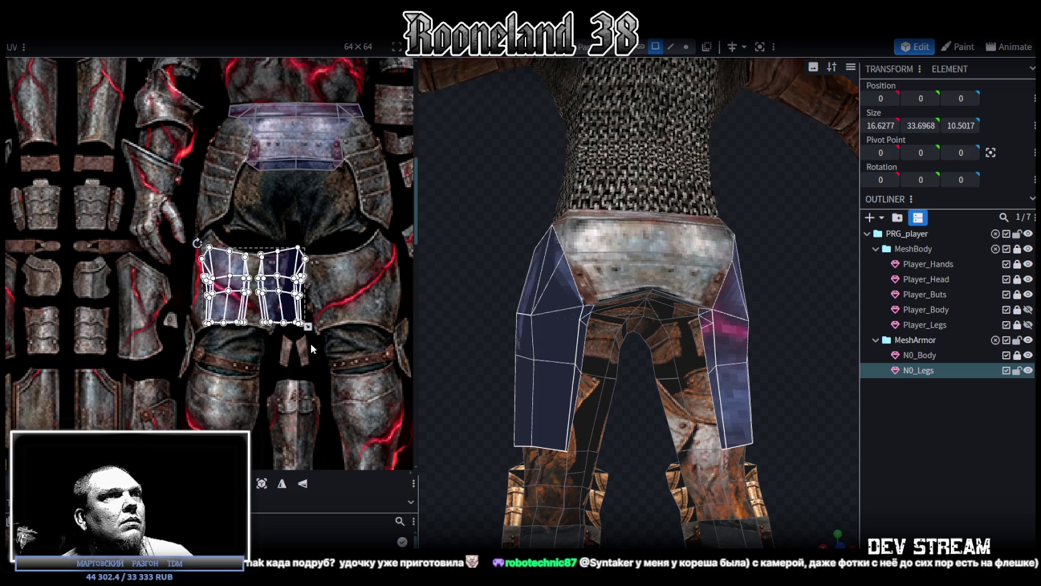
pyautogui.moveTo(311, 344); pyautogui.dragTo(267, 317, button='middle')
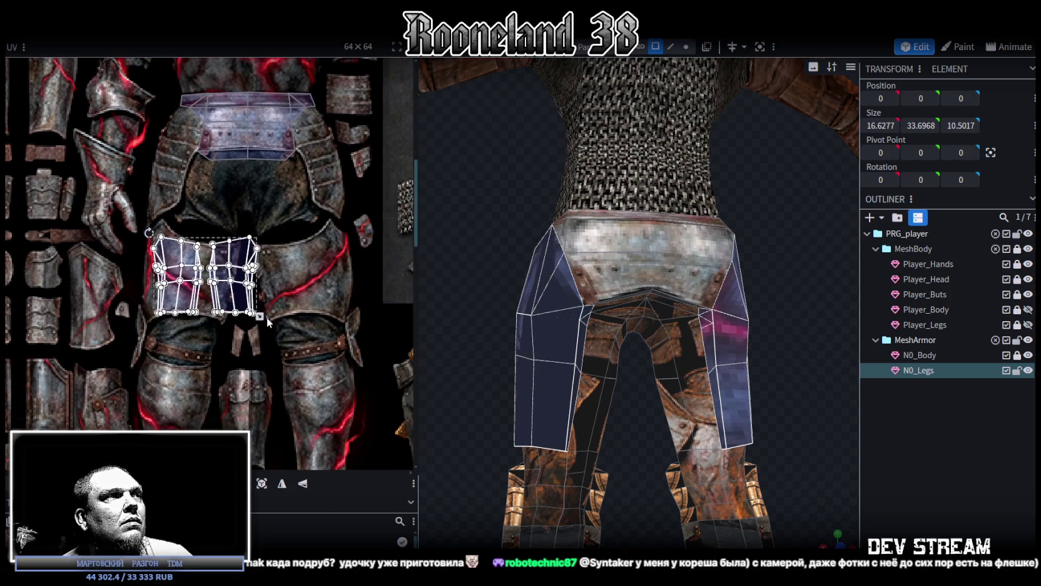
pyautogui.moveTo(262, 317); pyautogui.dragTo(356, 317)
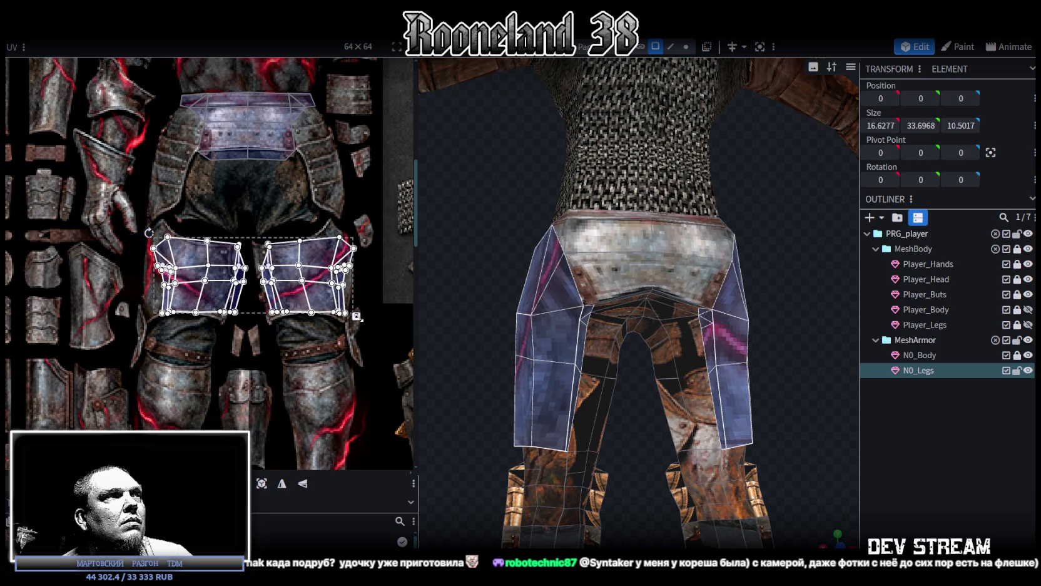
pyautogui.scroll(2, 183, 253)
pyautogui.moveTo(168, 252); pyautogui.dragTo(152, 247)
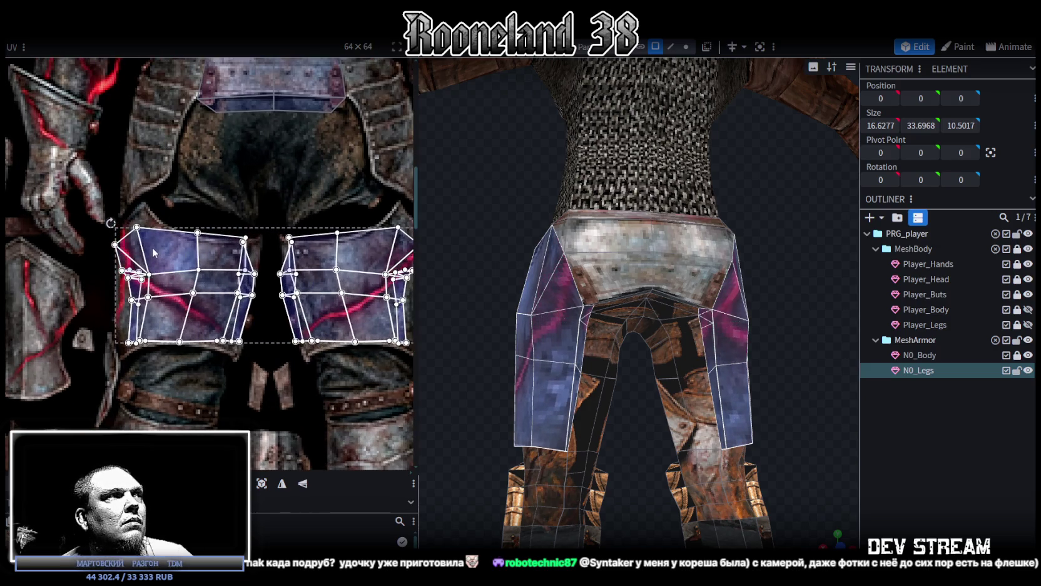
pyautogui.moveTo(275, 322); pyautogui.dragTo(143, 303, button='middle')
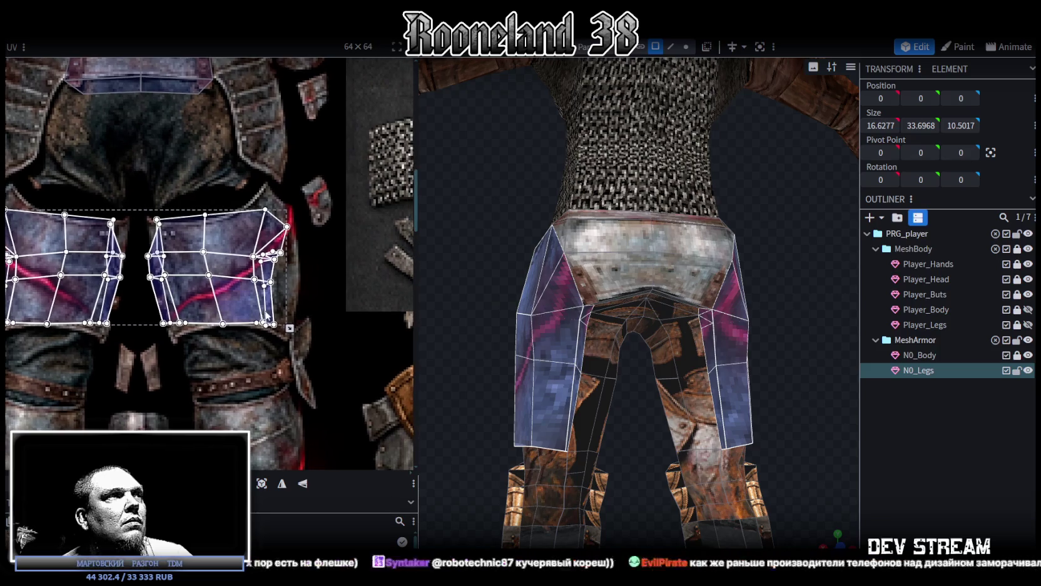
pyautogui.moveTo(289, 327); pyautogui.dragTo(303, 328)
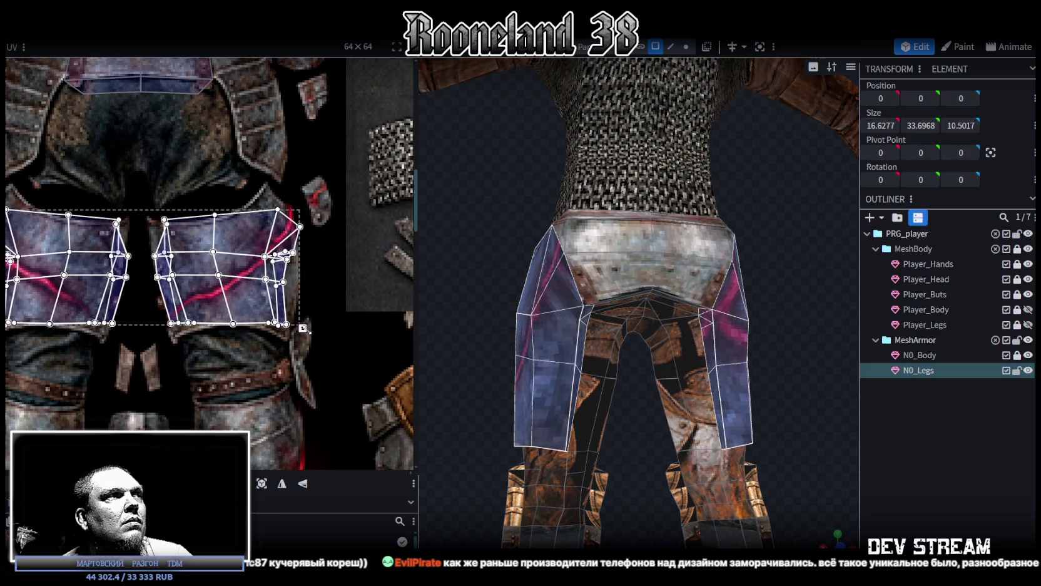
# Orbit the model to inspect the leg armour from the side and below.
pyautogui.moveTo(475, 438)
pyautogui.mouseDown()
pyautogui.moveTo(559, 450)
pyautogui.moveTo(570, 429)
pyautogui.mouseUp()
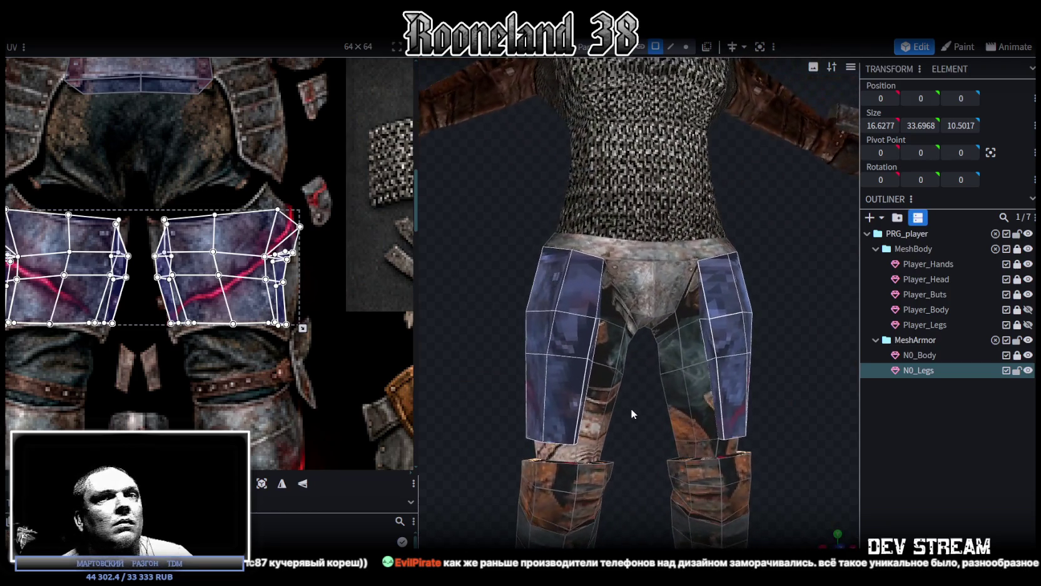
pyautogui.scroll(2, 791, 329)
pyautogui.moveTo(751, 343)
pyautogui.mouseDown()
pyautogui.moveTo(767, 297)
pyautogui.moveTo(719, 251)
pyautogui.moveTo(739, 318)
pyautogui.mouseUp()
# In vertex mode, select paired vertices on the front of both legs.
pyautogui.click(686, 46)
pyautogui.moveTo(657, 250); pyautogui.dragTo(598, 332)
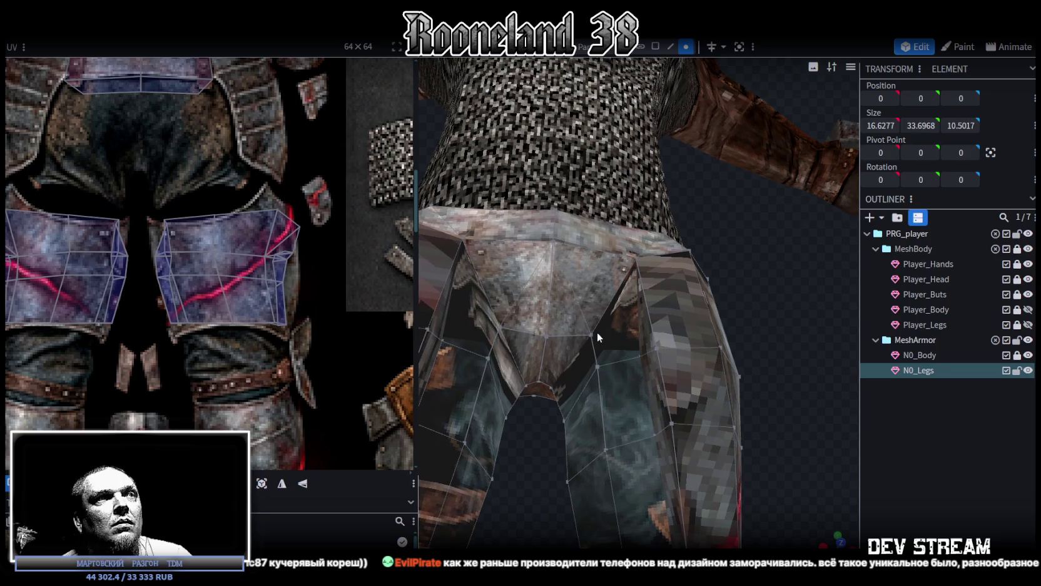
pyautogui.click(591, 335)
pyautogui.keyDown('shift'); pyautogui.click(638, 356); pyautogui.keyUp('shift')
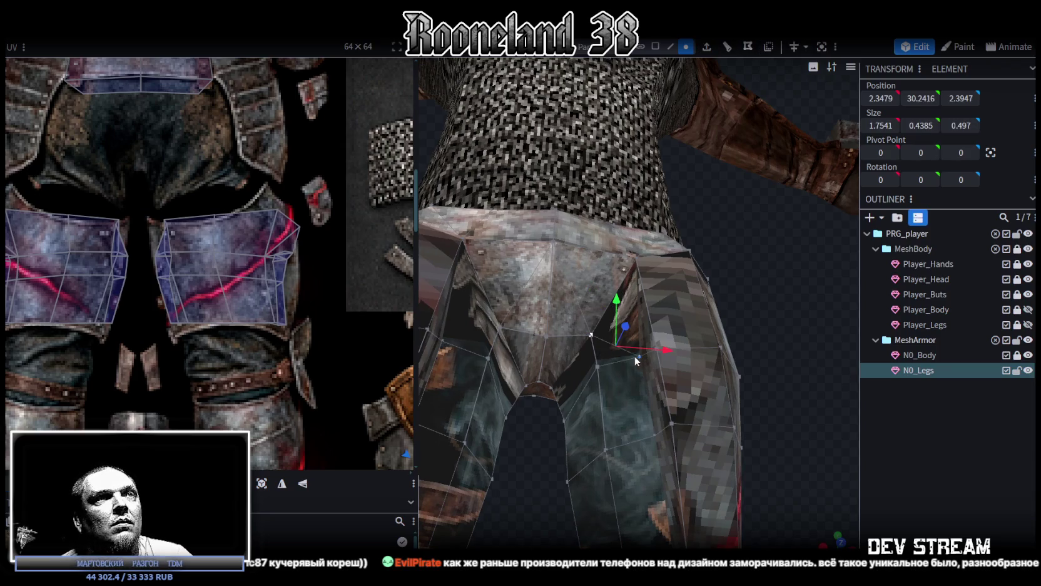
pyautogui.click(443, 340)
pyautogui.keyDown('shift'); pyautogui.click(502, 326); pyautogui.keyUp('shift')
pyautogui.moveTo(501, 326)
pyautogui.mouseDown()
pyautogui.moveTo(645, 350)
pyautogui.moveTo(681, 344)
pyautogui.moveTo(648, 355)
pyautogui.moveTo(647, 377)
pyautogui.moveTo(687, 374)
pyautogui.moveTo(617, 384)
pyautogui.moveTo(577, 335)
pyautogui.mouseUp()
# Shift the front waist edge slightly in depth and save as RPGchars.bbmodel.
pyautogui.click(571, 295)
pyautogui.keyDown('shift'); pyautogui.click(522, 271); pyautogui.keyUp('shift')
pyautogui.moveTo(512, 293); pyautogui.dragTo(591, 277)
pyautogui.hotkey('ctrl', 's')
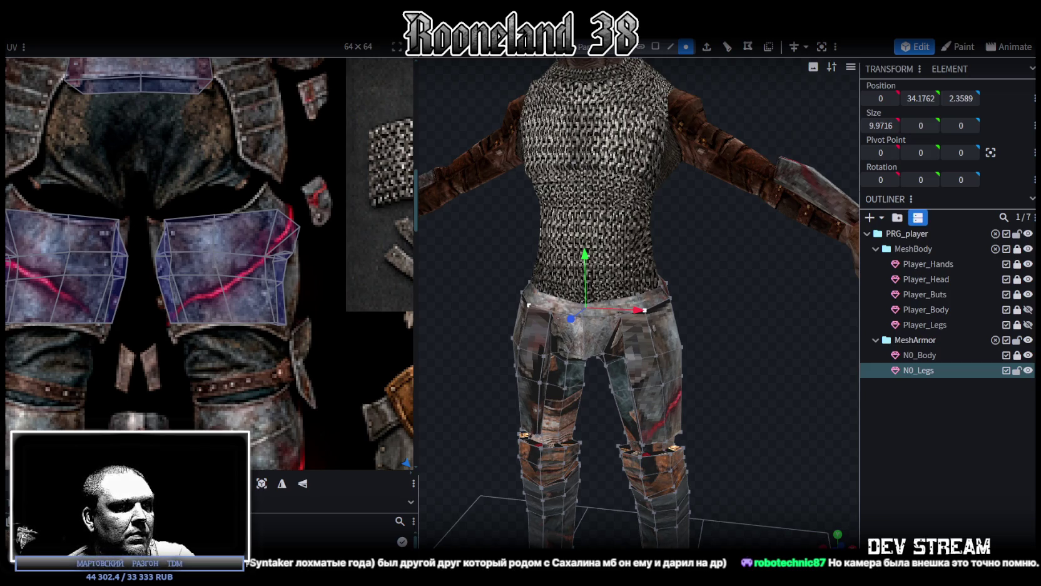
pyautogui.hotkey('alt', 'Tab')
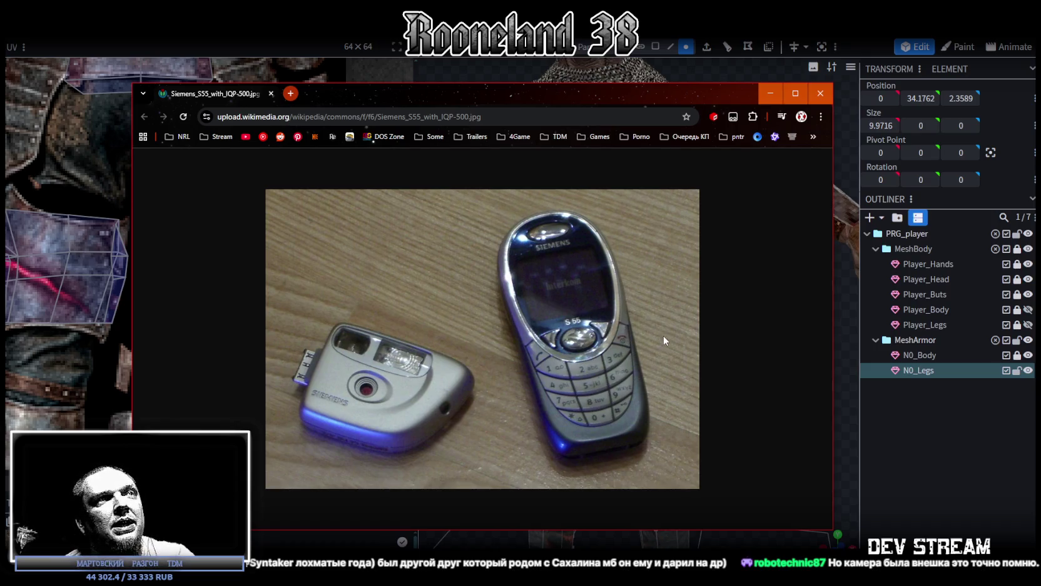
pyautogui.hotkey('alt', 'Tab')
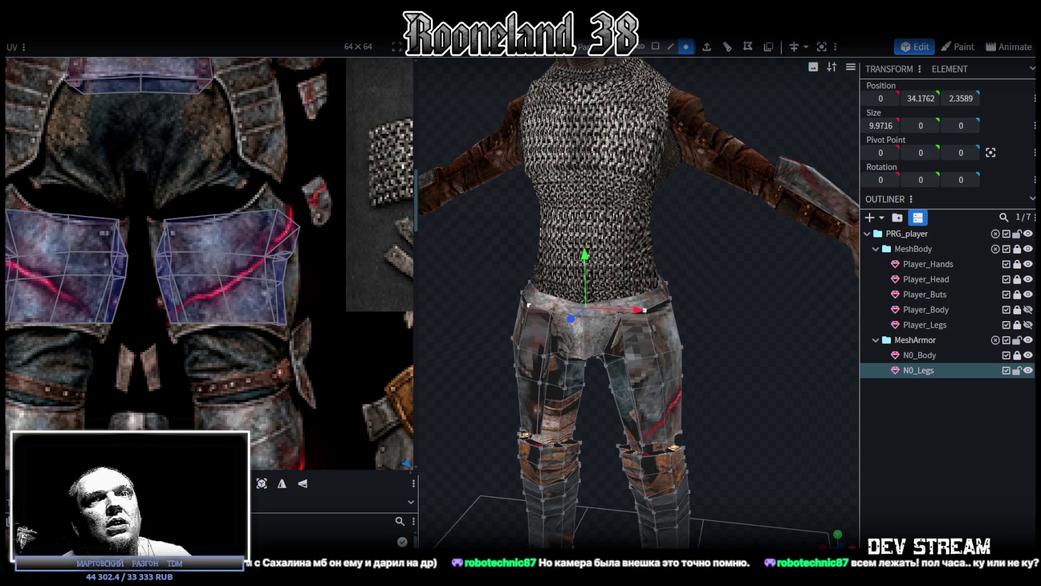
# Pull a corner of the inner-thigh UV face left to reshape it.
pyautogui.scroll(-2, 190, 257)
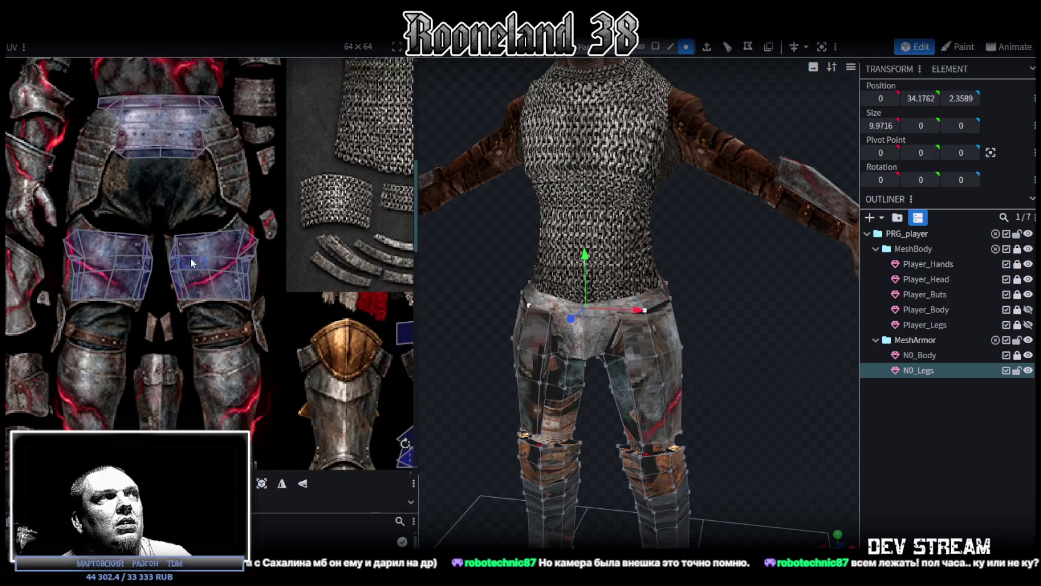
pyautogui.scroll(4, 192, 216)
pyautogui.moveTo(157, 215); pyautogui.dragTo(236, 249)
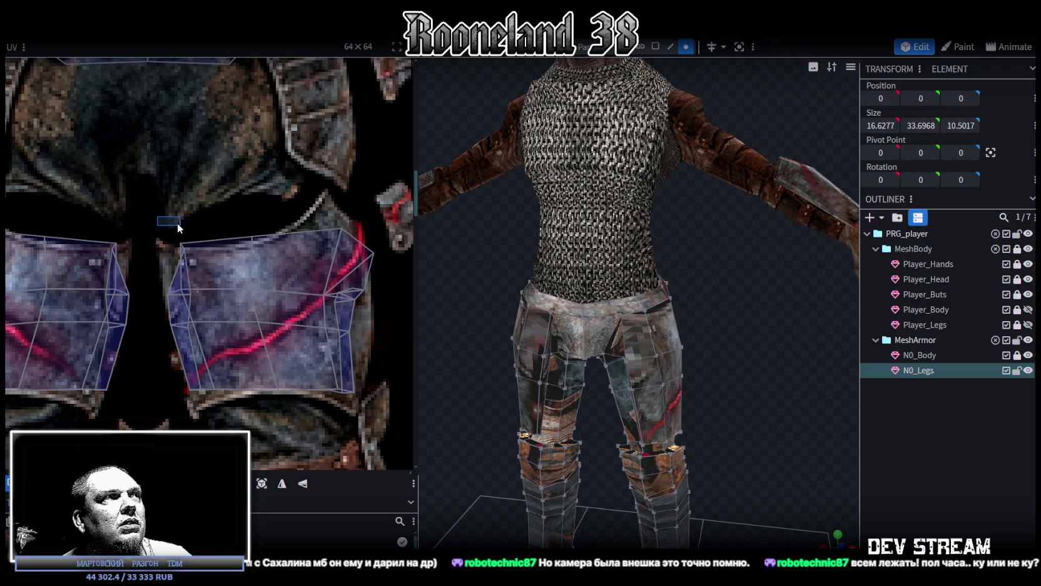
pyautogui.scroll(3, 170, 248)
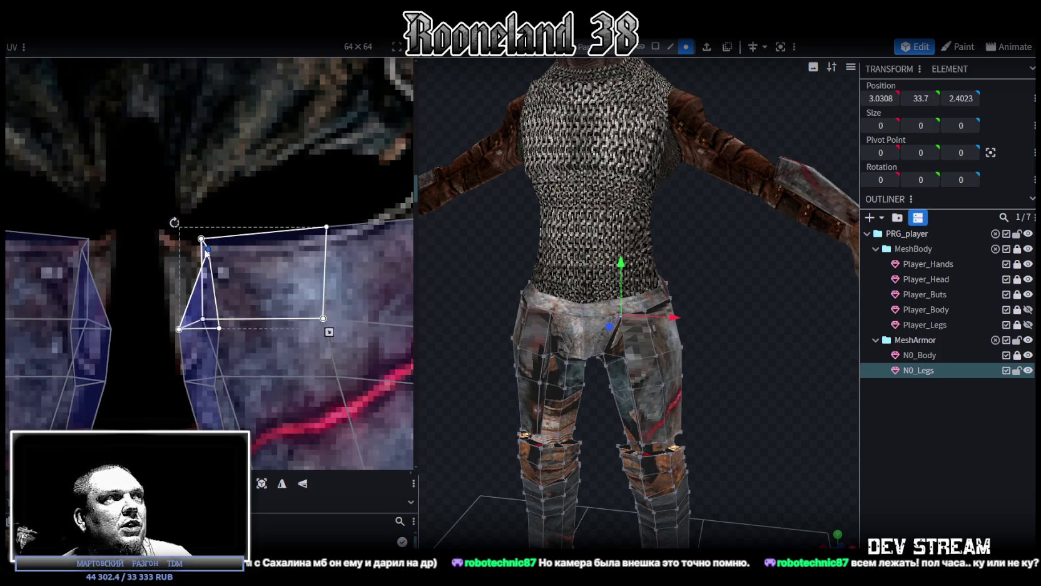
pyautogui.moveTo(201, 239); pyautogui.dragTo(166, 240)
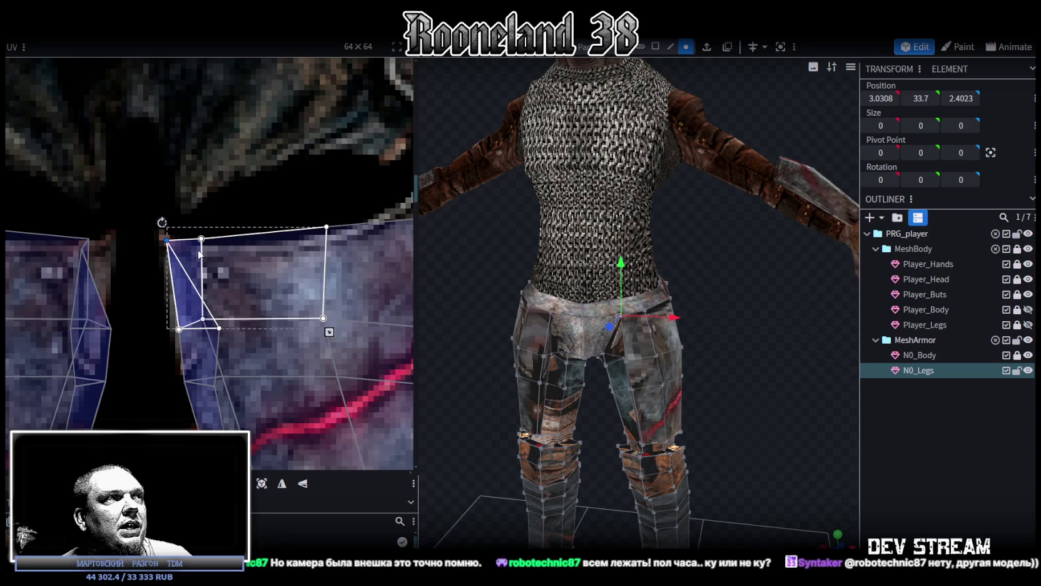
pyautogui.scroll(-1, 238, 252)
pyautogui.moveTo(238, 252); pyautogui.dragTo(252, 196, button='middle')
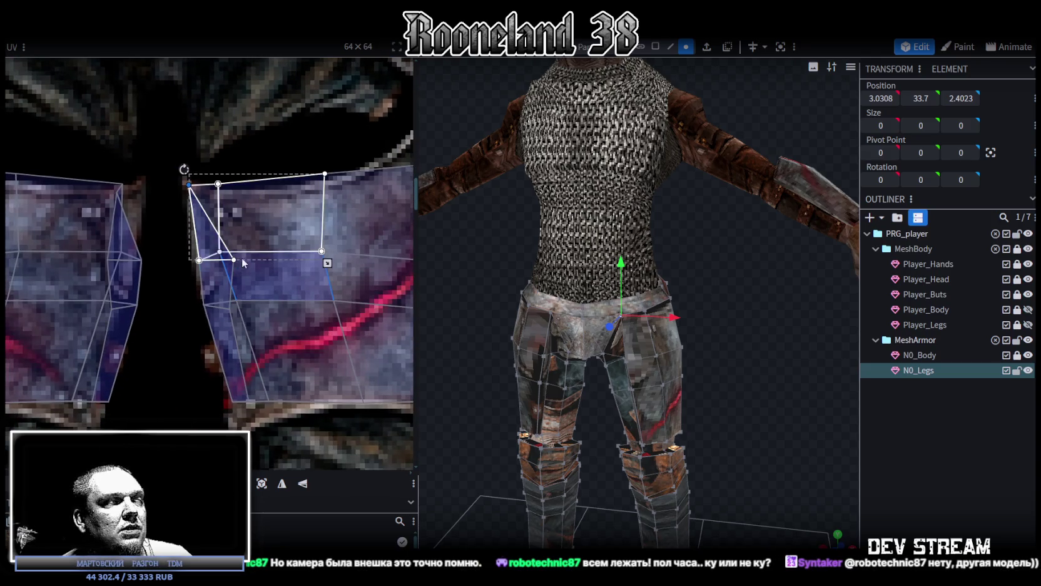
pyautogui.moveTo(240, 258); pyautogui.dragTo(188, 248, button='middle')
# Move the lower corner of the narrow inner-thigh quad left to match the plate.
pyautogui.click(169, 257)
pyautogui.click(191, 247)
pyautogui.click(189, 161)
pyautogui.click(130, 257)
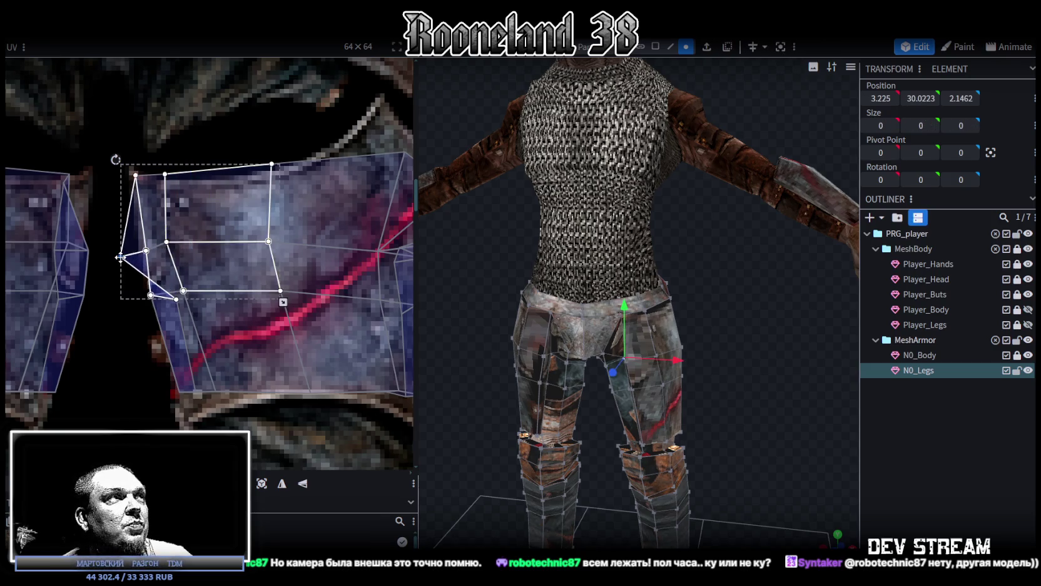
pyautogui.scroll(-1, 169, 269)
pyautogui.click(181, 274)
pyautogui.click(118, 270)
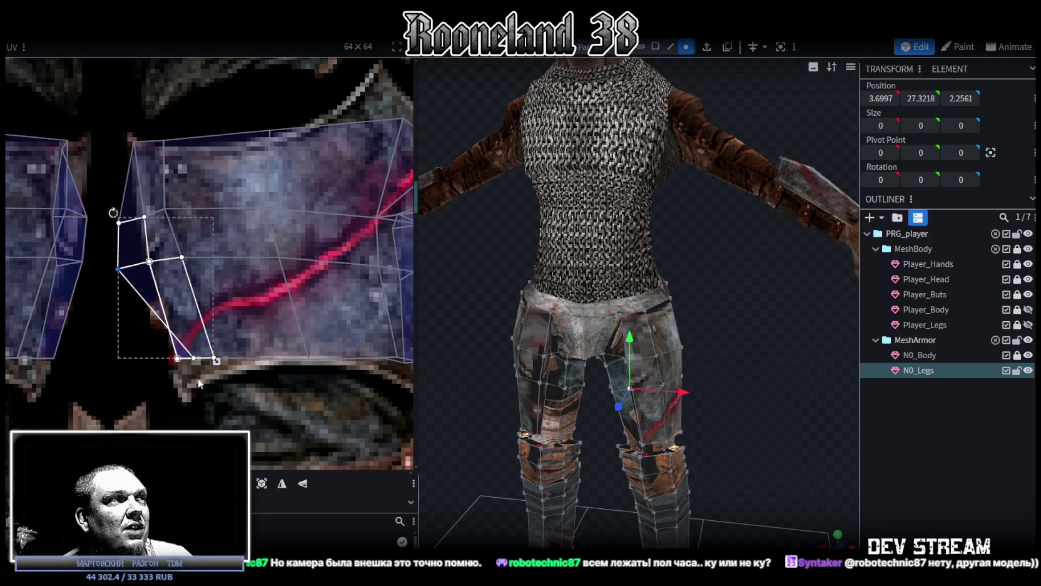
pyautogui.click(193, 359)
pyautogui.moveTo(194, 359); pyautogui.dragTo(139, 370)
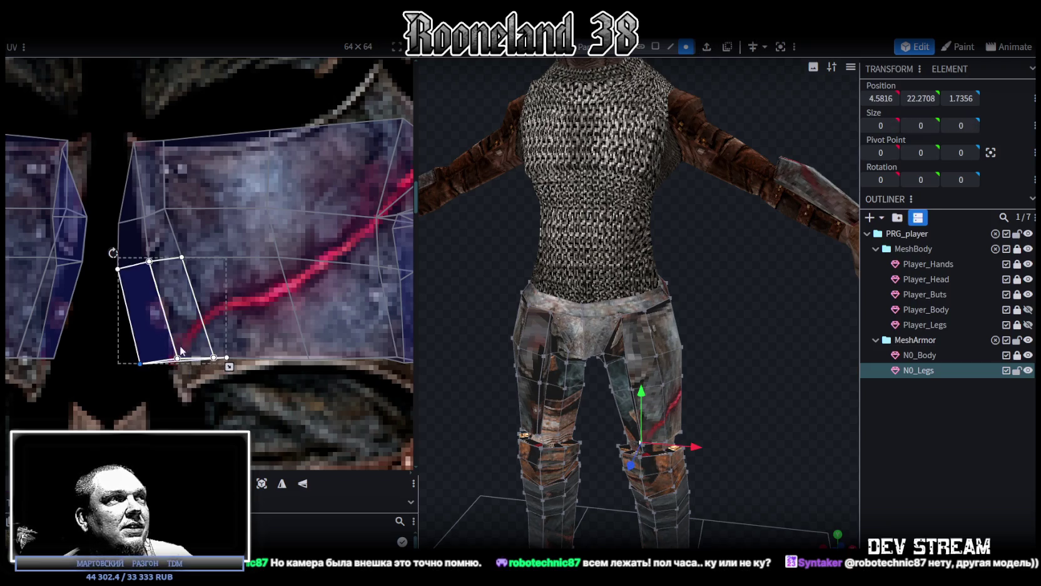
pyautogui.scroll(-2, 191, 350)
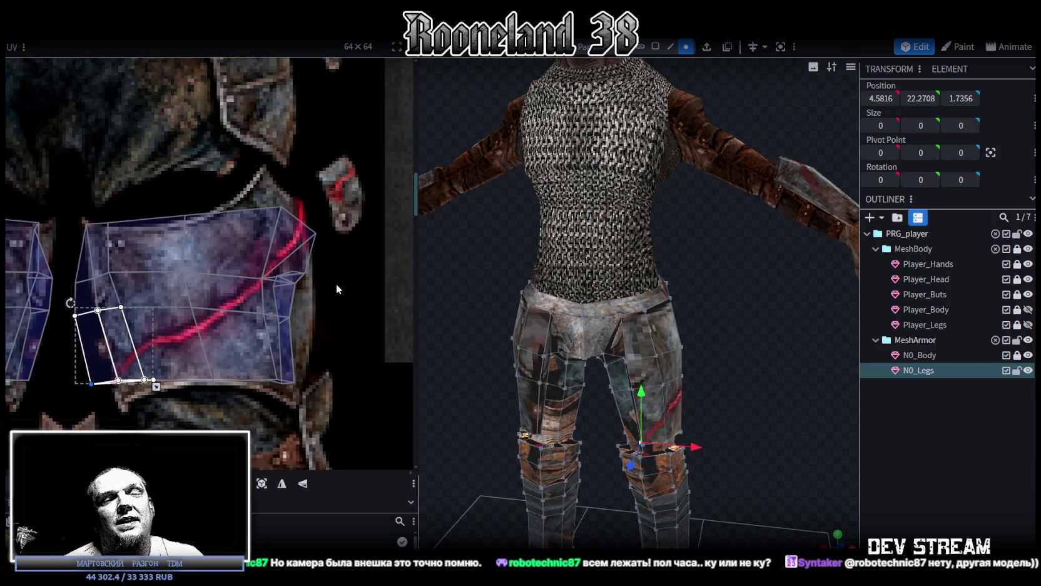
pyautogui.scroll(1, 338, 304)
pyautogui.scroll(1, 313, 315)
pyautogui.scroll(1, 309, 317)
pyautogui.scroll(-1, 331, 316)
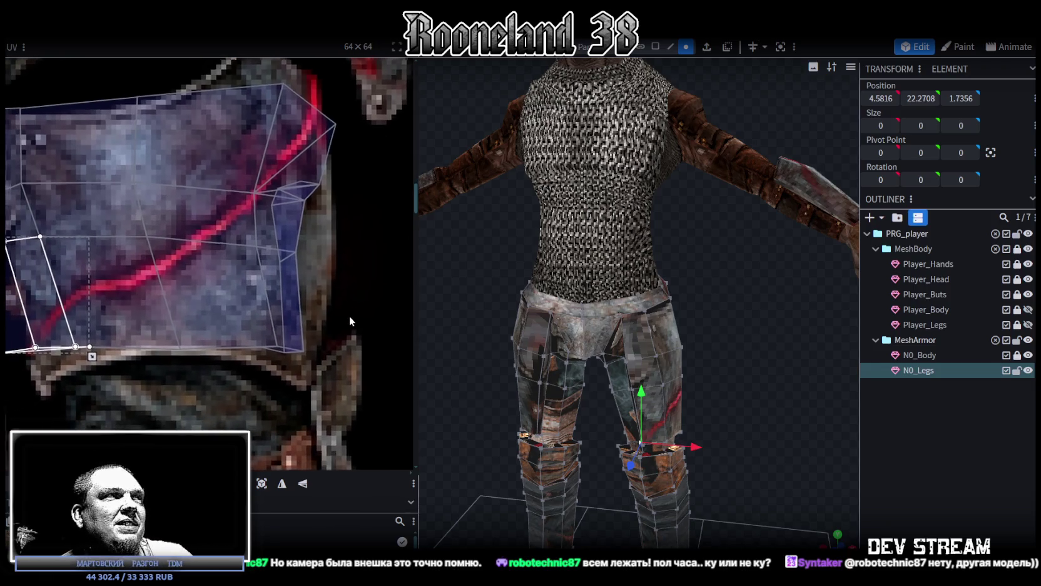
pyautogui.scroll(-2, 347, 300)
pyautogui.scroll(2, 263, 251)
# Adjust the upper thigh quads' corners and shift the middle thigh vertex right.
pyautogui.click(231, 275)
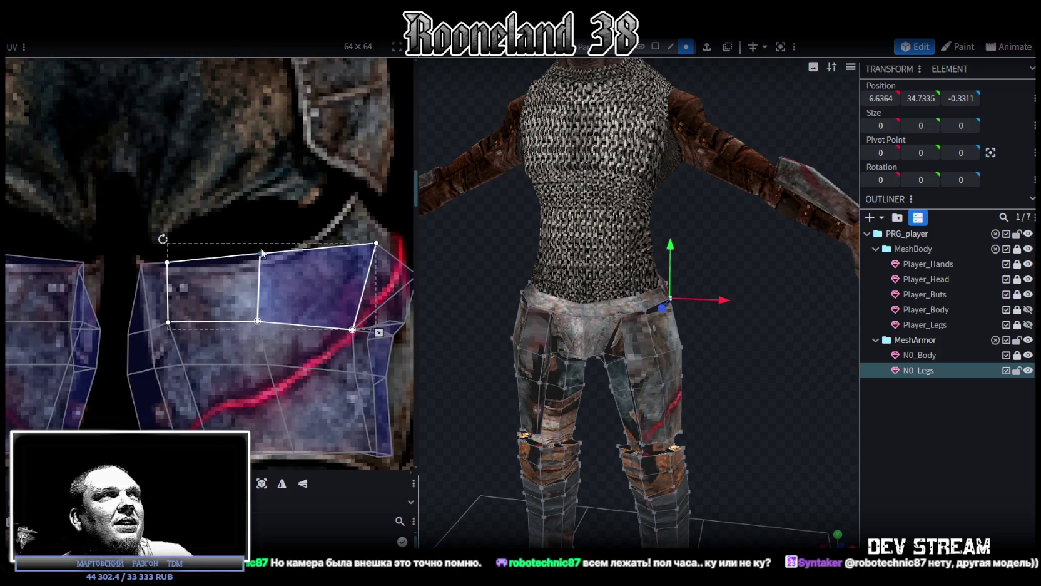
pyautogui.click(177, 256)
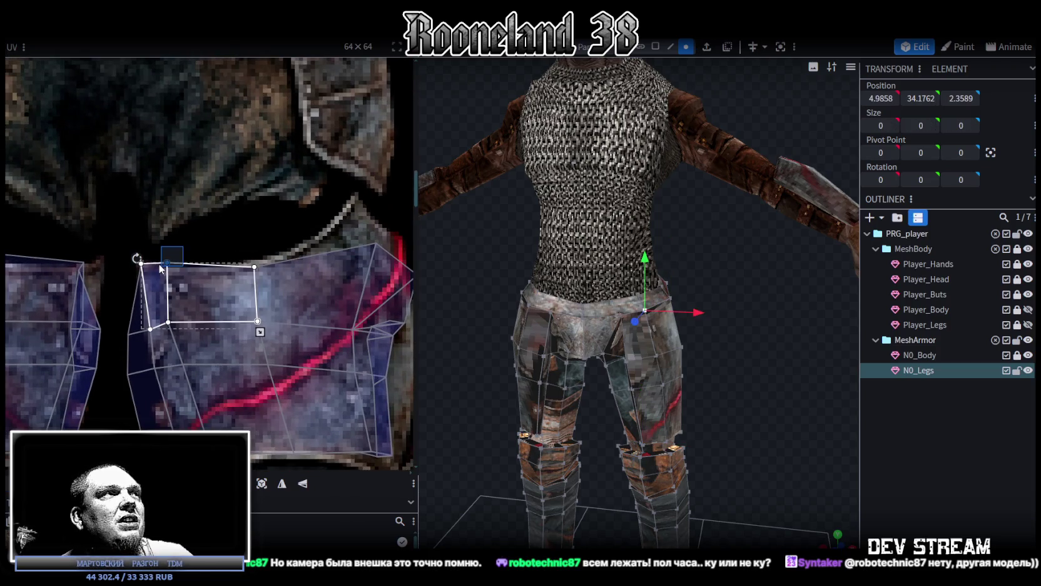
pyautogui.click(174, 270)
pyautogui.moveTo(174, 270); pyautogui.dragTo(183, 271)
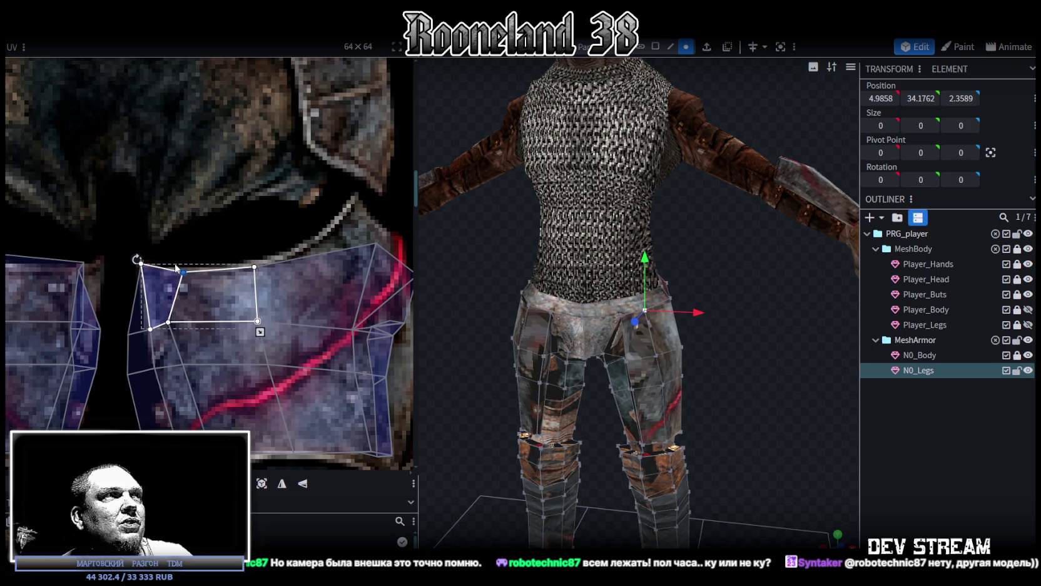
pyautogui.moveTo(175, 262); pyautogui.dragTo(192, 226, button='middle')
pyautogui.keyDown('shift'); pyautogui.click(194, 297); pyautogui.keyUp('shift')
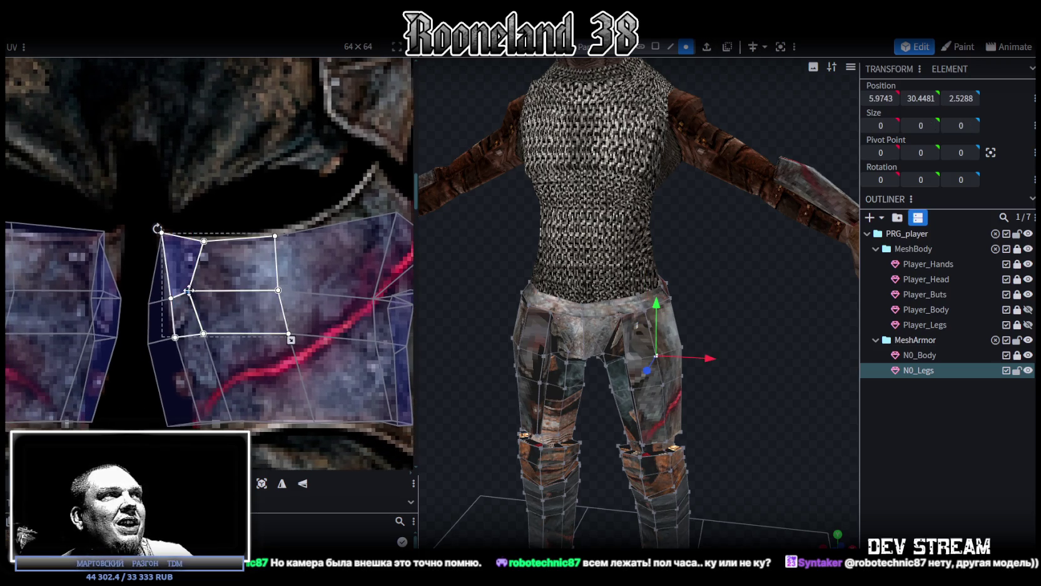
pyautogui.moveTo(194, 297); pyautogui.dragTo(217, 302)
pyautogui.scroll(-2, 254, 330)
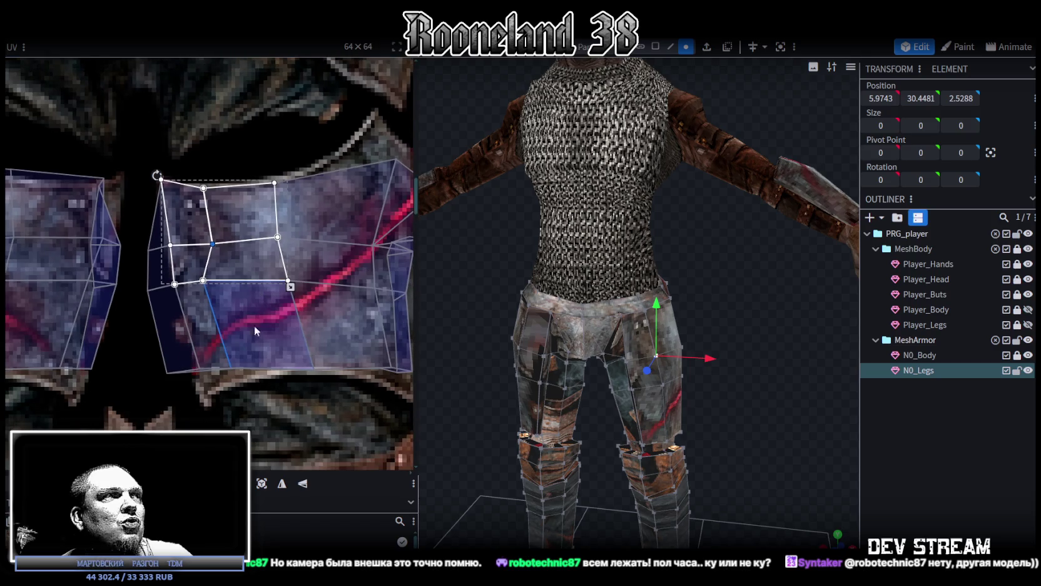
# Nudge the lower and inner-thigh UV vertices down and right toward the plate edge.
pyautogui.click(241, 360)
pyautogui.moveTo(202, 280); pyautogui.dragTo(221, 287)
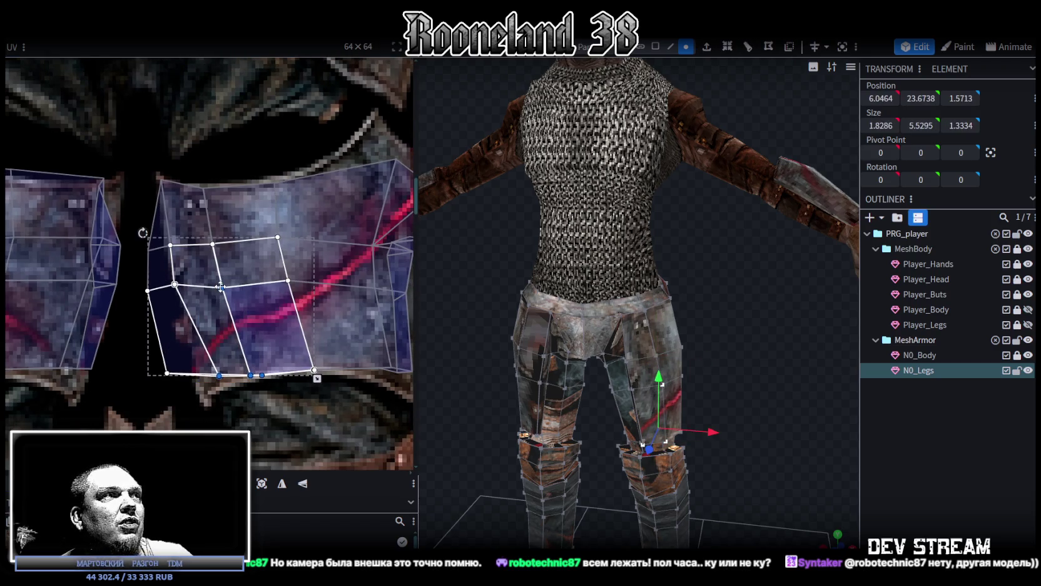
pyautogui.click(127, 276)
pyautogui.moveTo(175, 285); pyautogui.dragTo(181, 299)
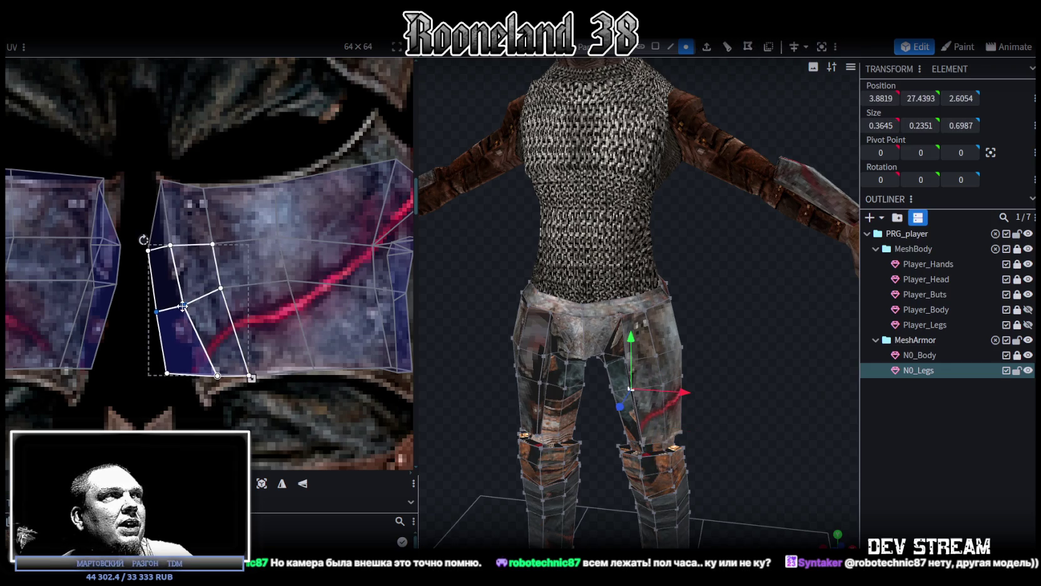
pyautogui.click(170, 246)
pyautogui.moveTo(169, 245); pyautogui.dragTo(181, 270)
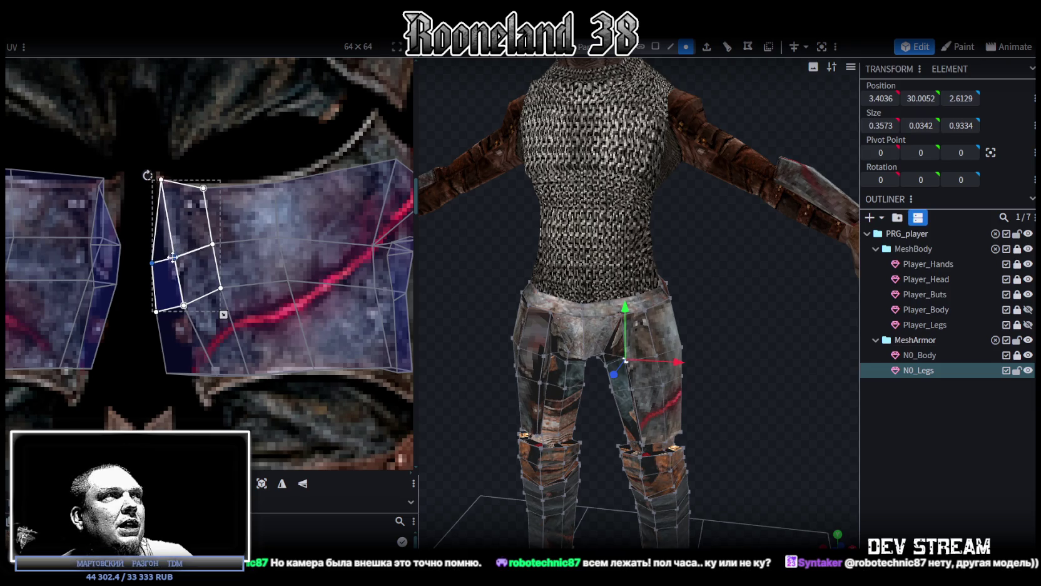
pyautogui.scroll(-2, 236, 371)
pyautogui.click(217, 326)
pyautogui.scroll(2, 217, 326)
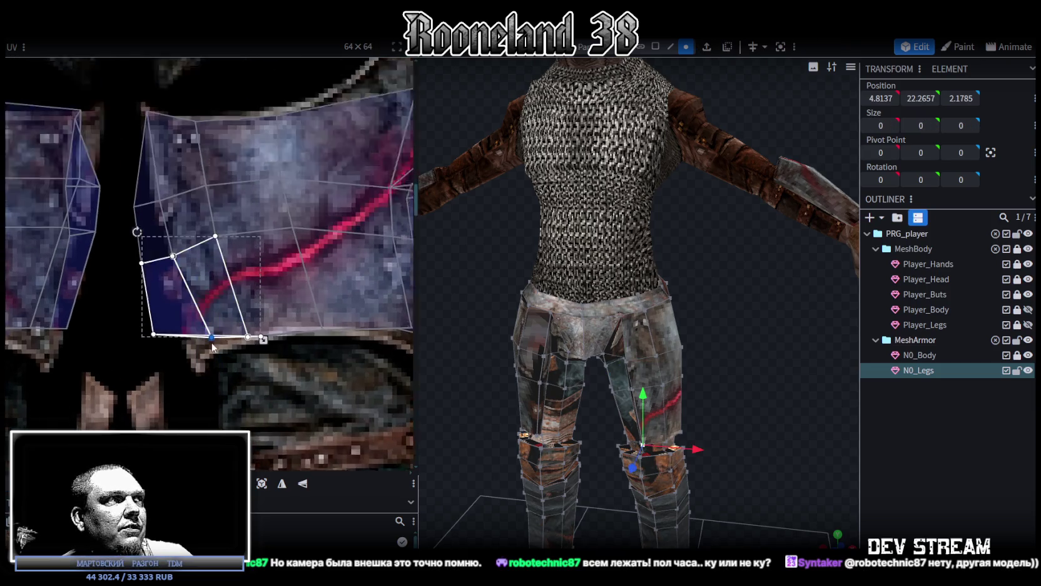
pyautogui.moveTo(212, 334); pyautogui.dragTo(199, 363)
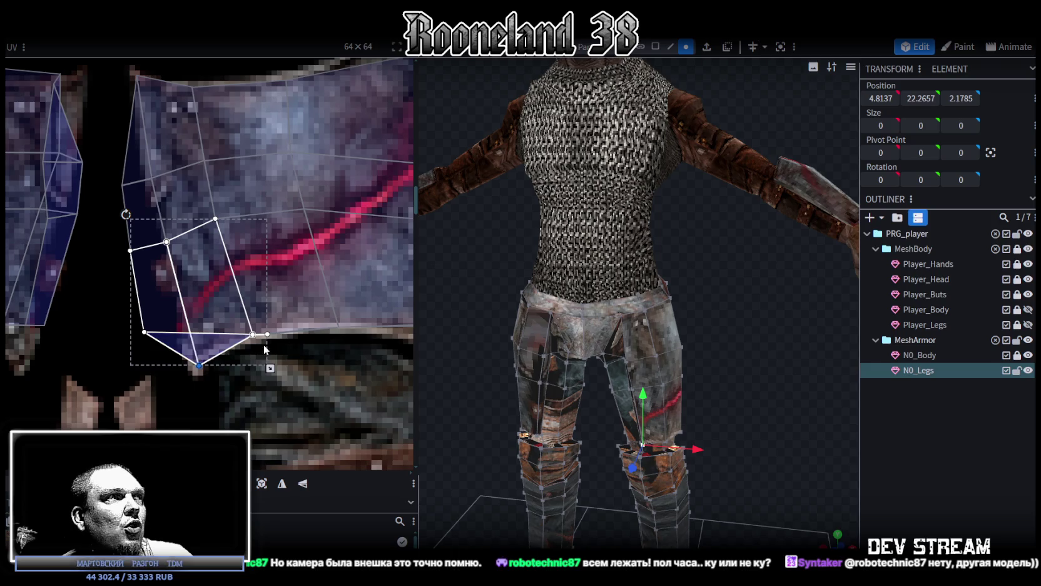
# Pull the lower quads' bottom vertices down onto the plate rim, undoing one misplaced move.
pyautogui.click(281, 275)
pyautogui.moveTo(253, 334); pyautogui.dragTo(243, 364)
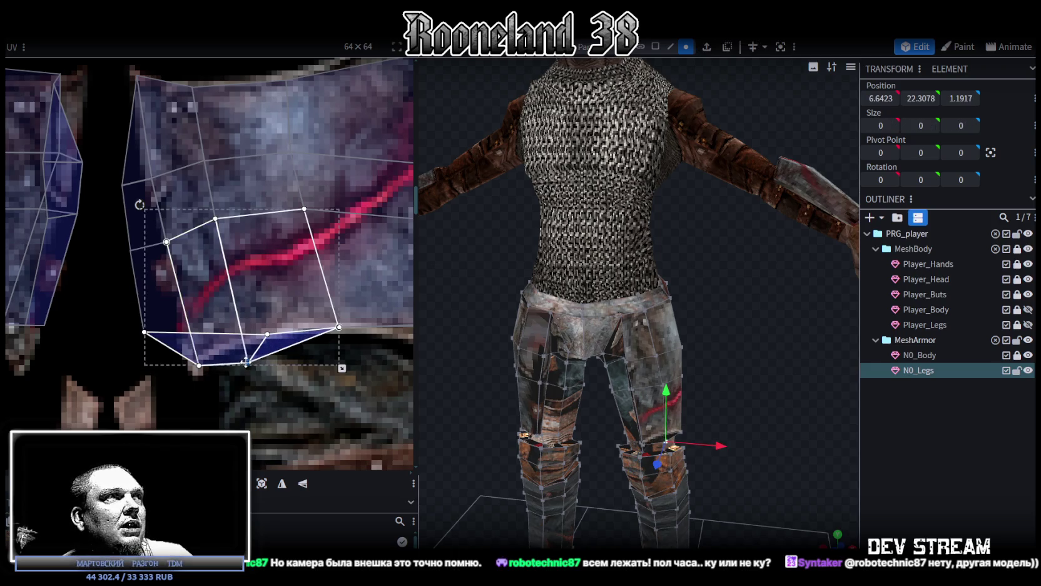
pyautogui.hotkey('ctrl', 'z')
pyautogui.moveTo(267, 334); pyautogui.dragTo(235, 413)
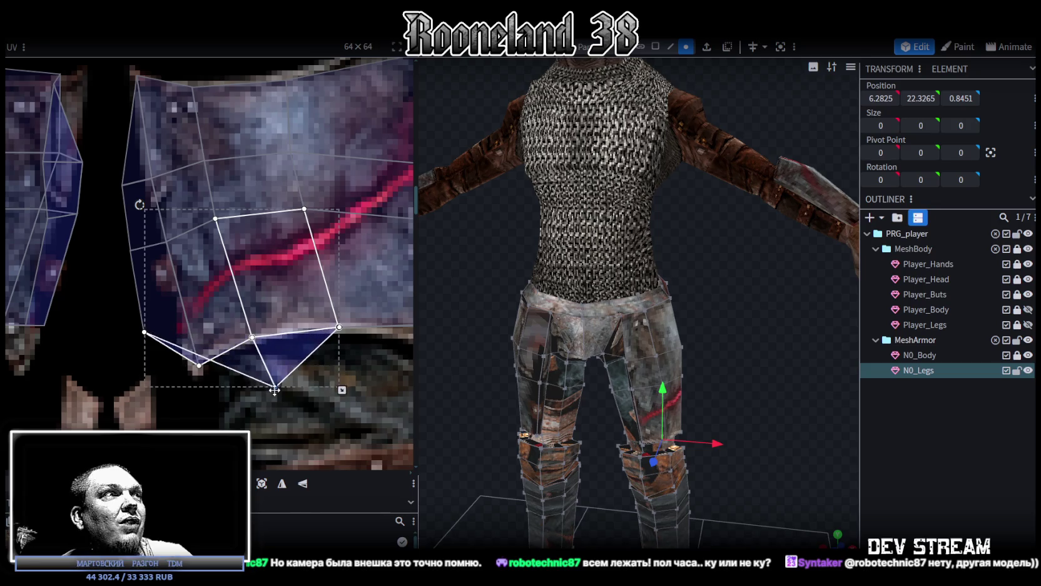
pyautogui.click(145, 332)
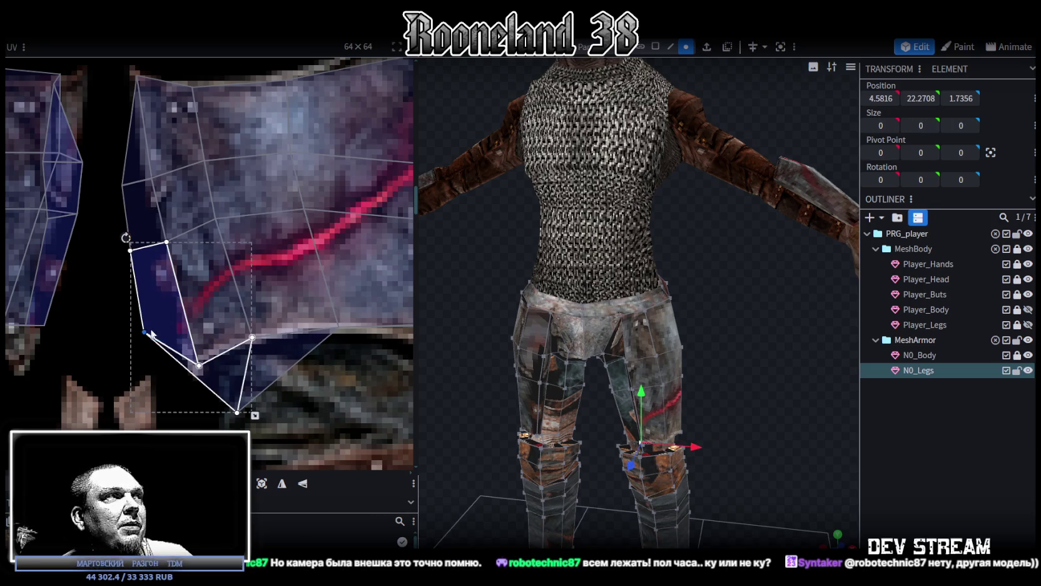
pyautogui.moveTo(144, 332); pyautogui.dragTo(165, 399)
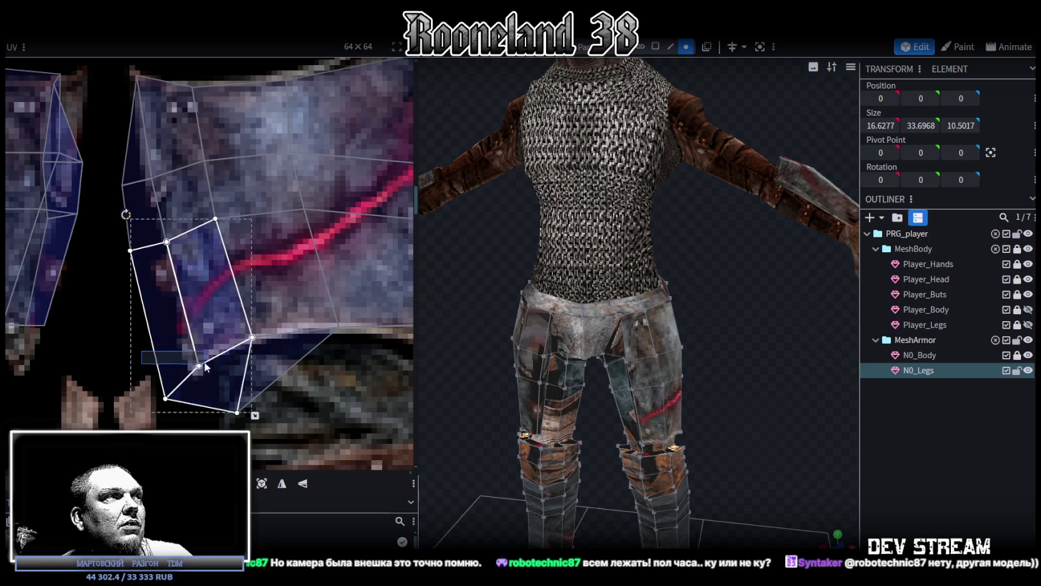
pyautogui.moveTo(198, 365); pyautogui.dragTo(173, 259)
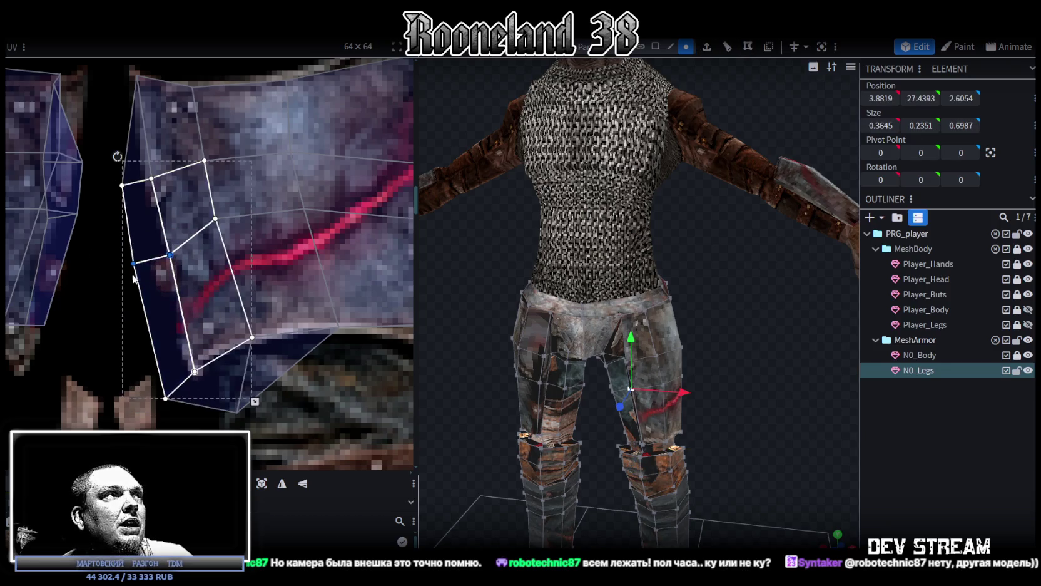
pyautogui.moveTo(138, 265); pyautogui.dragTo(136, 276)
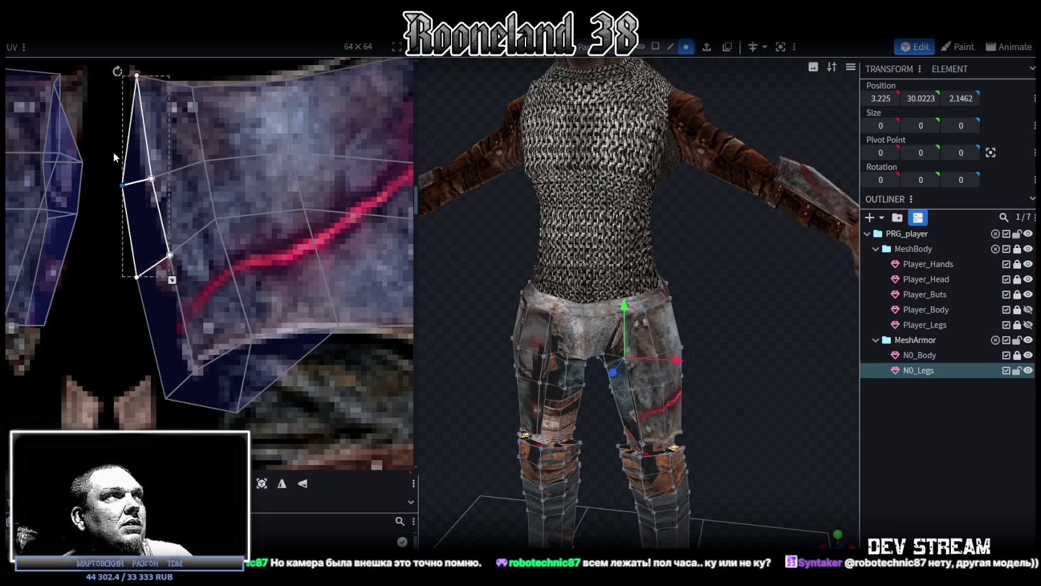
# Reselect the thigh UV faces and pull one bottom-edge vertex slightly upward.
pyautogui.click(153, 181)
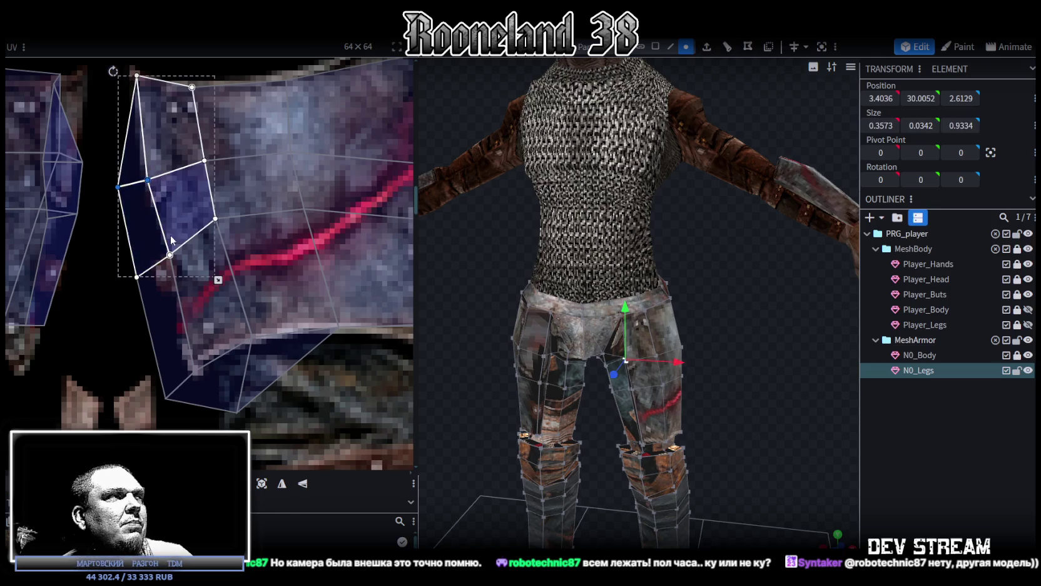
pyautogui.scroll(-2, 235, 274)
pyautogui.hscroll(3, 262, 283)
pyautogui.moveTo(263, 282)
pyautogui.mouseDown()
pyautogui.moveTo(250, 266)
pyautogui.moveTo(294, 273)
pyautogui.mouseUp()
pyautogui.click(327, 267)
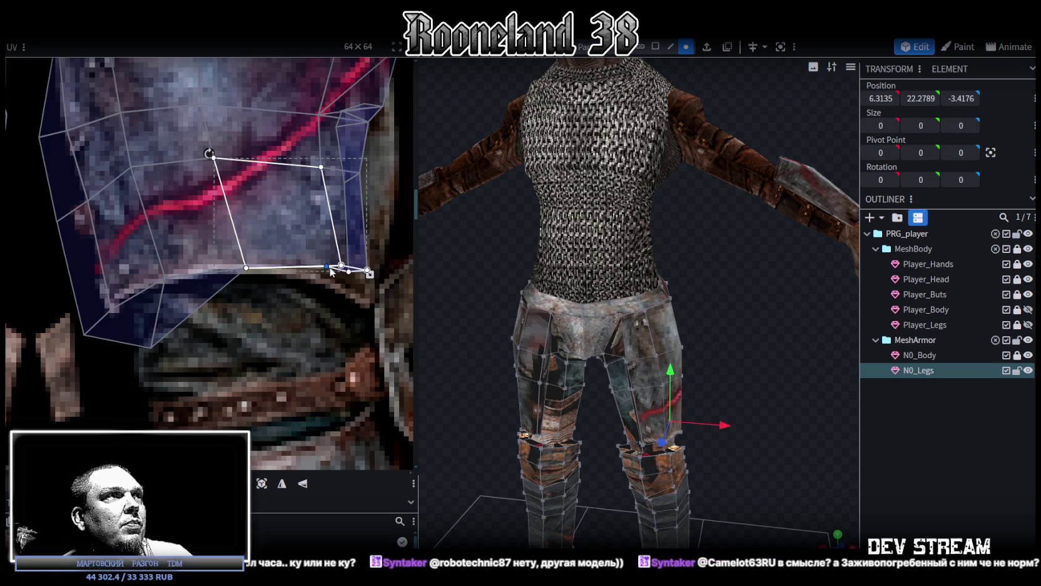
pyautogui.scroll(2, 294, 281)
pyautogui.scroll(2, 264, 279)
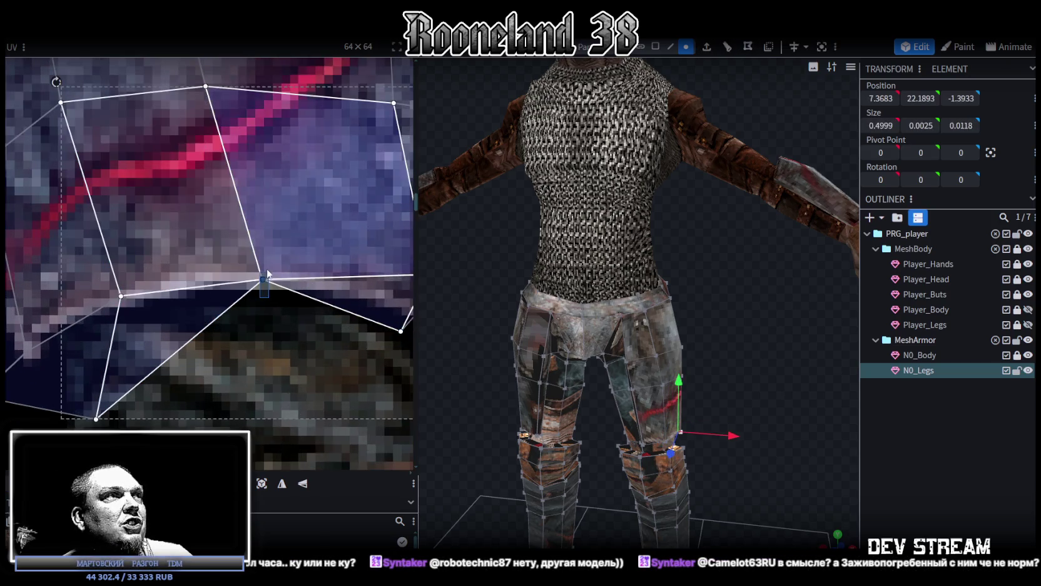
pyautogui.click(264, 279)
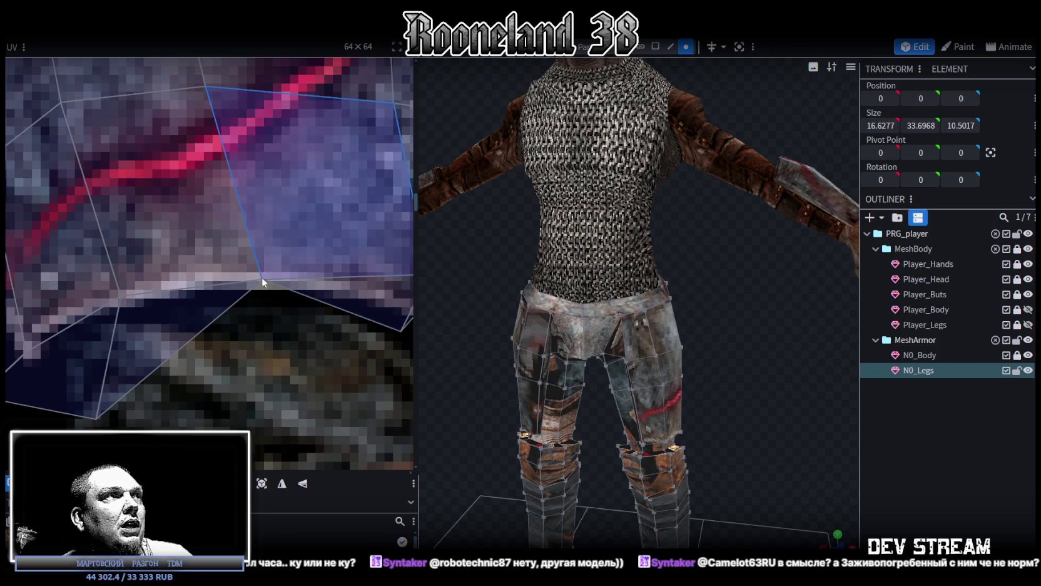
pyautogui.click(330, 239)
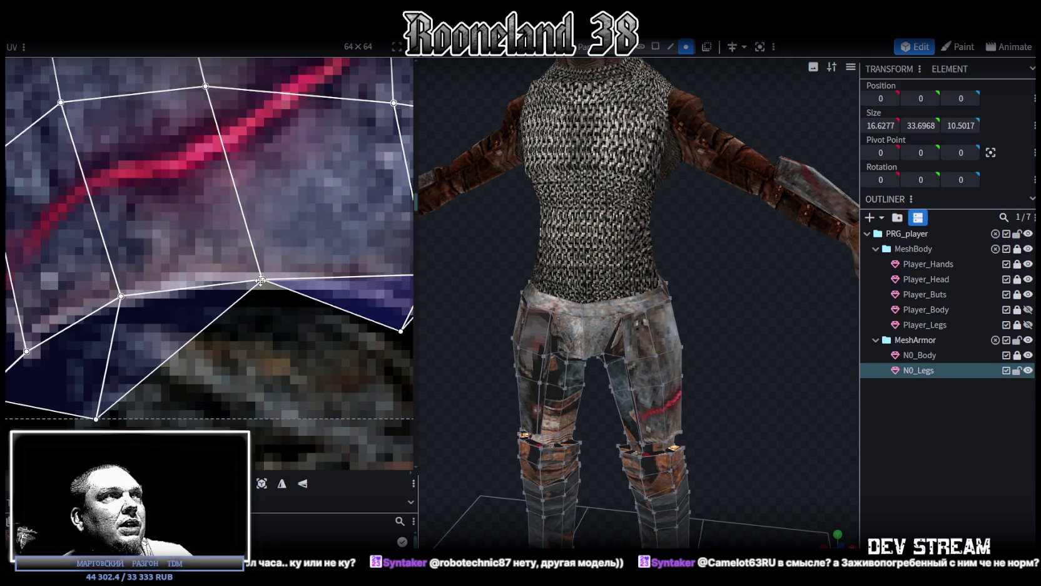
pyautogui.click(261, 280)
pyautogui.moveTo(261, 279)
pyautogui.mouseDown()
pyautogui.moveTo(267, 270)
pyautogui.moveTo(263, 279)
pyautogui.mouseUp()
pyautogui.scroll(-3, 291, 311)
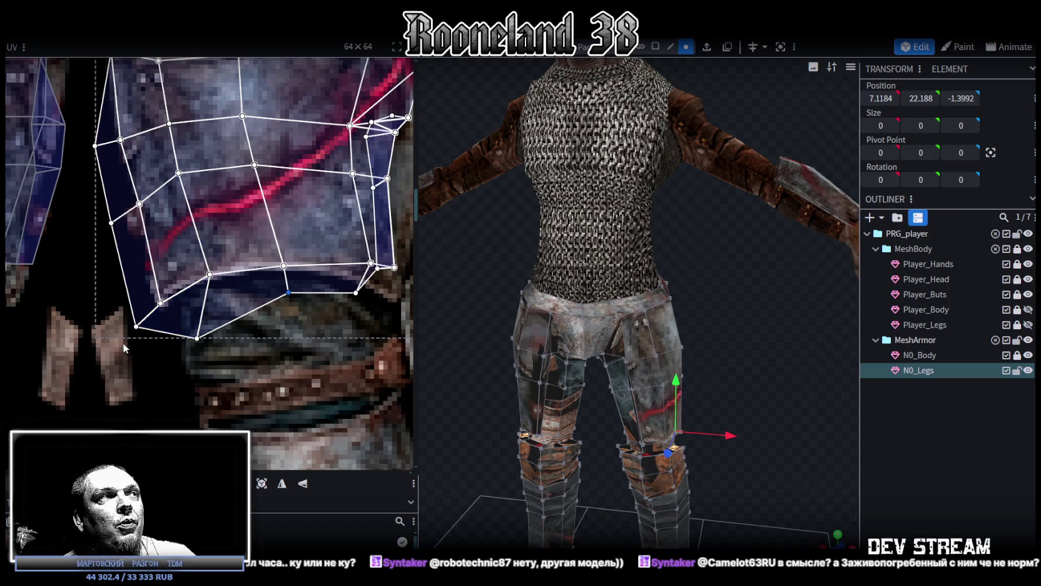
# Raise a lower UV vertex to straighten the bottom edge of the belt faces.
pyautogui.click(155, 330)
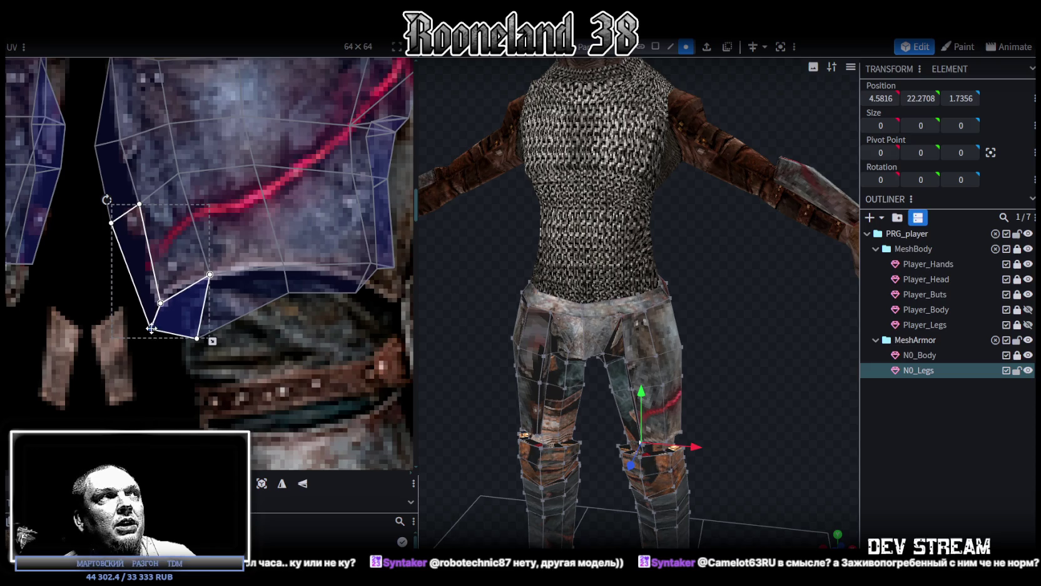
pyautogui.click(220, 315)
pyautogui.moveTo(198, 339); pyautogui.dragTo(216, 289)
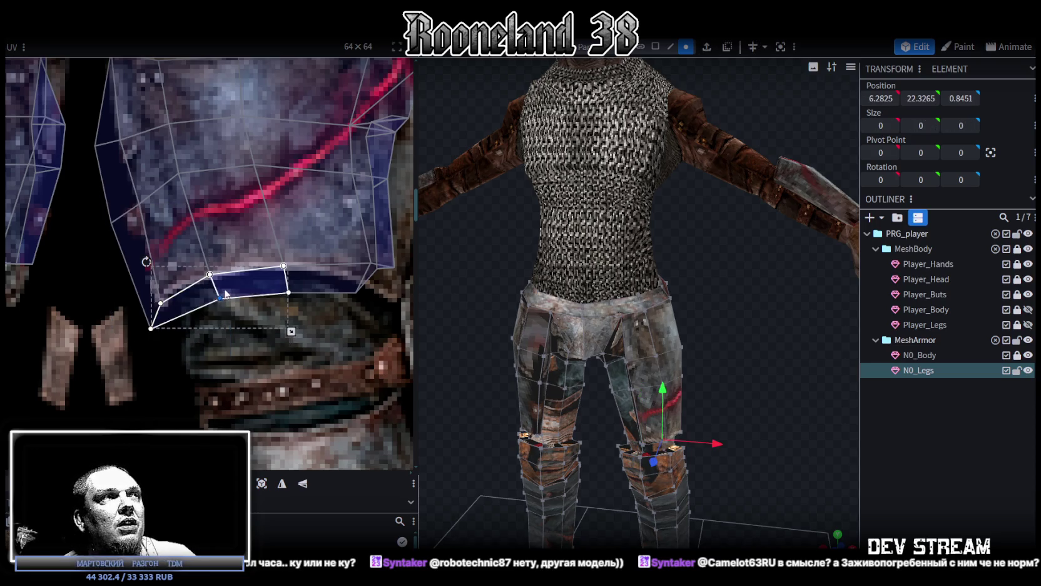
pyautogui.click(283, 282)
pyautogui.keyDown('shift'); pyautogui.click(281, 250); pyautogui.keyUp('shift')
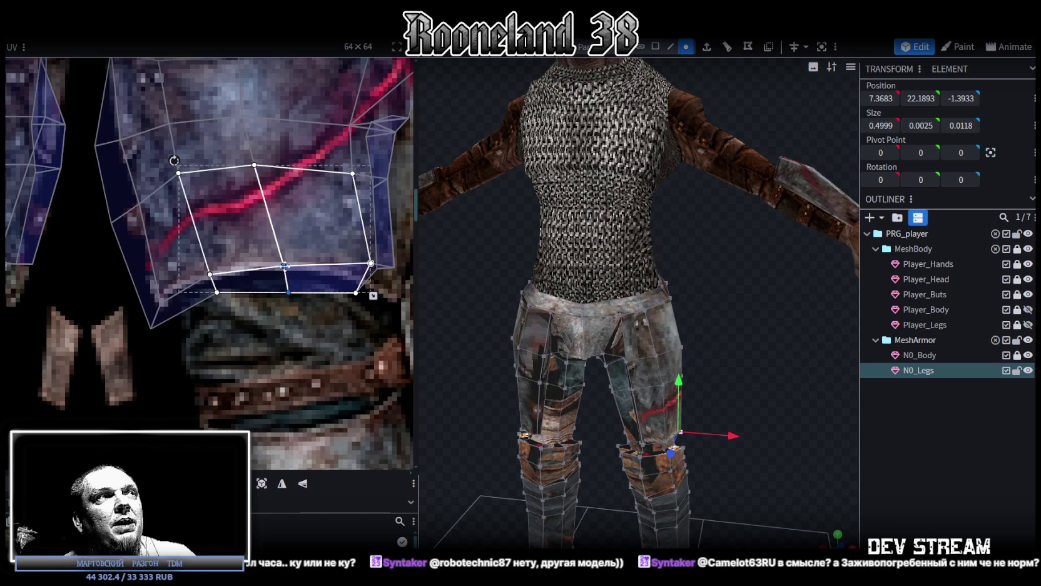
pyautogui.click(280, 285)
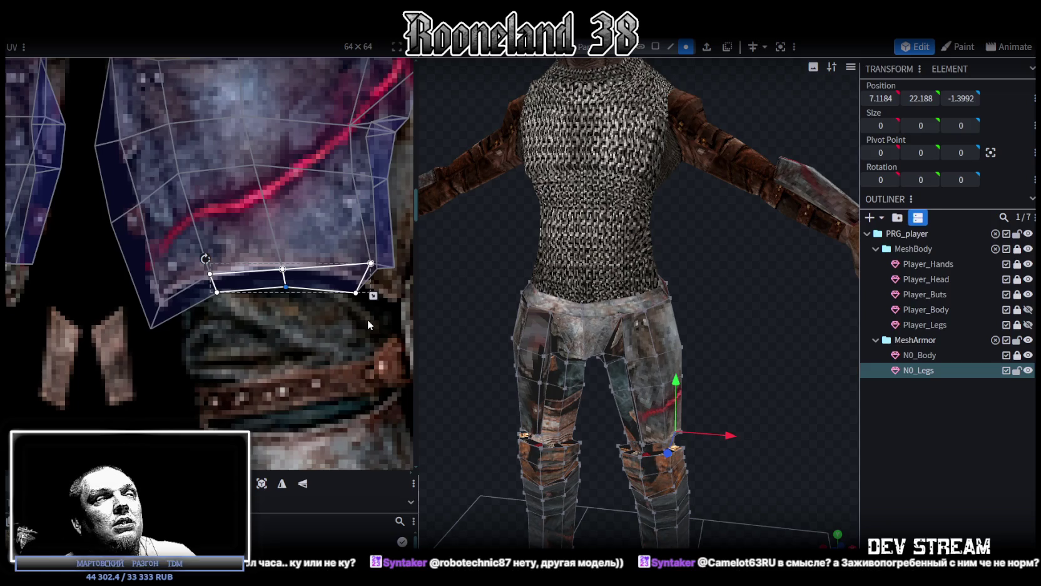
# Stretch the vertical strip at the right edge of the UVs rightward and downward.
pyautogui.moveTo(368, 324); pyautogui.dragTo(311, 336, button='middle')
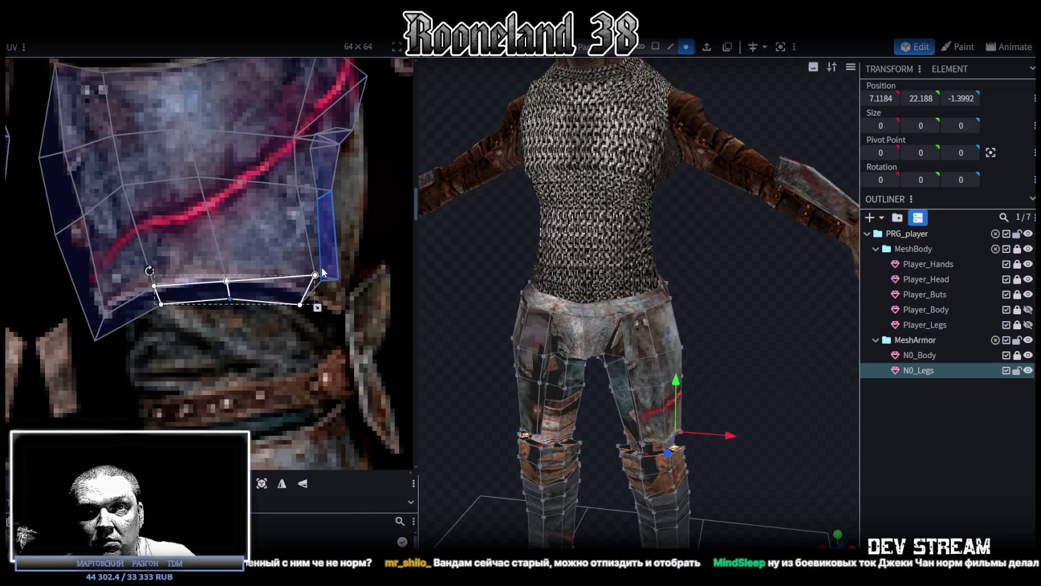
pyautogui.moveTo(348, 250); pyautogui.dragTo(316, 299, button='middle')
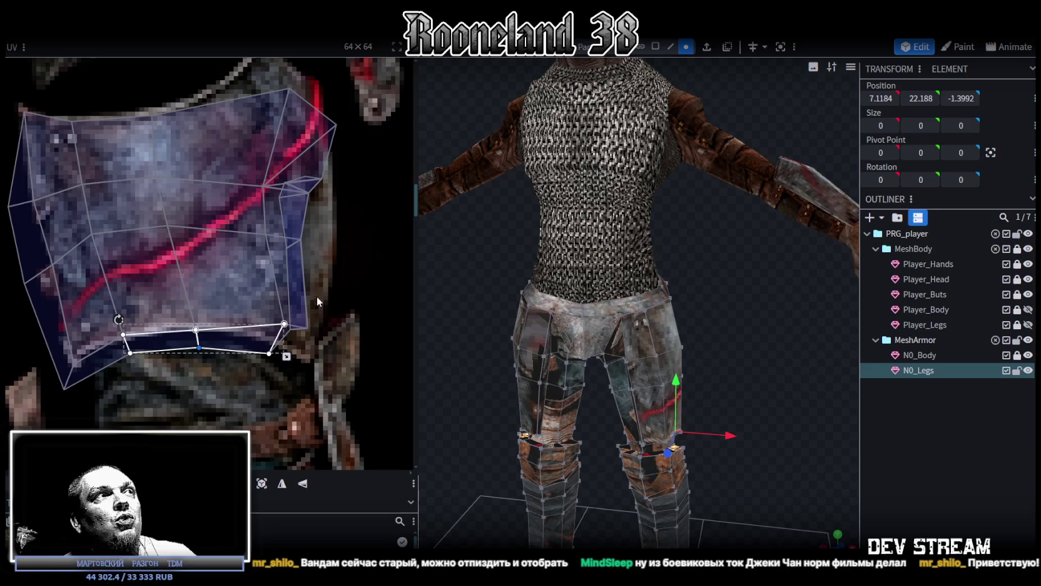
pyautogui.click(288, 338)
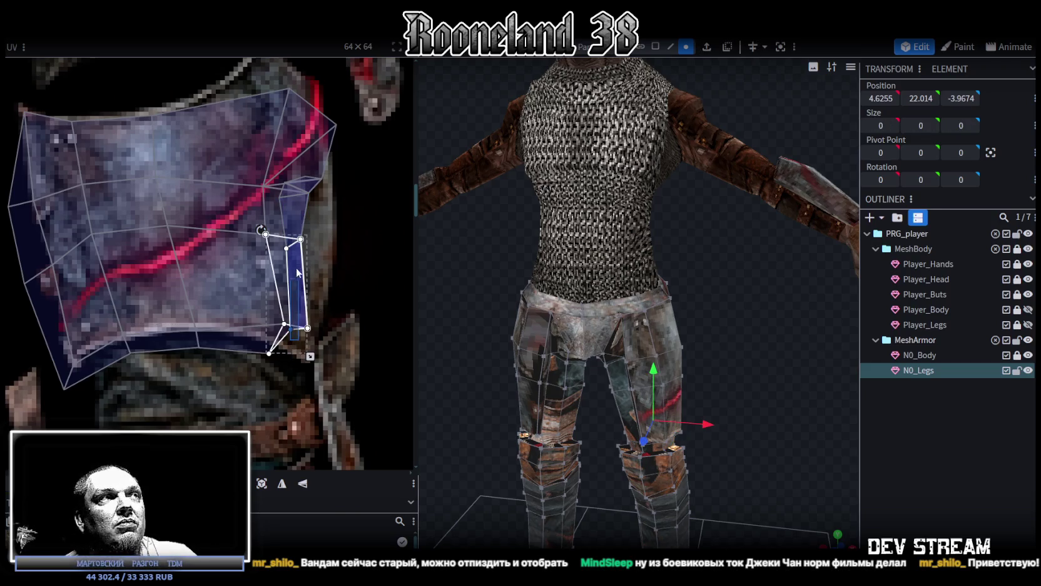
pyautogui.click(287, 245)
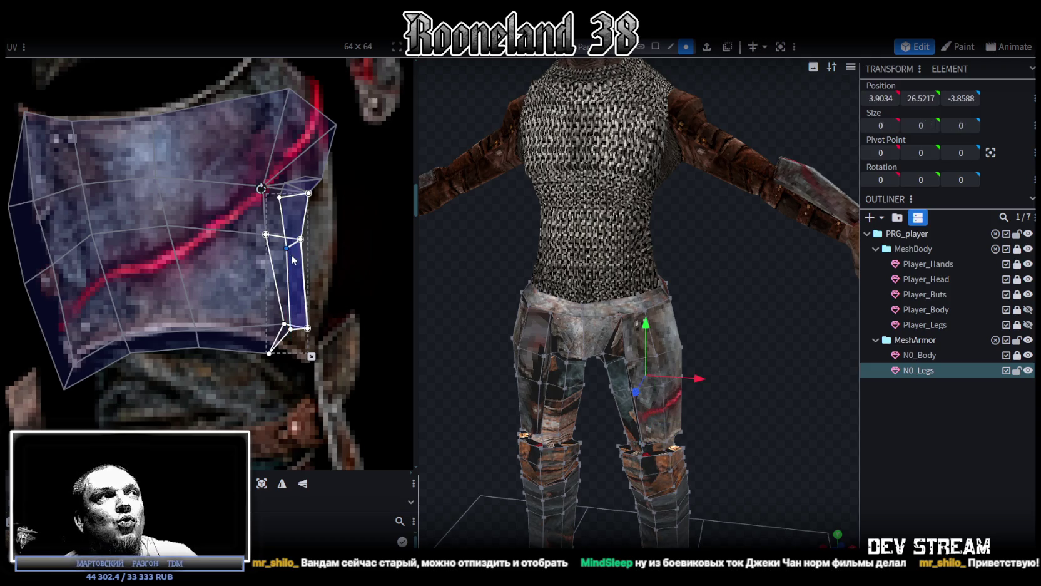
pyautogui.keyDown('shift'); pyautogui.click(291, 328); pyautogui.keyUp('shift')
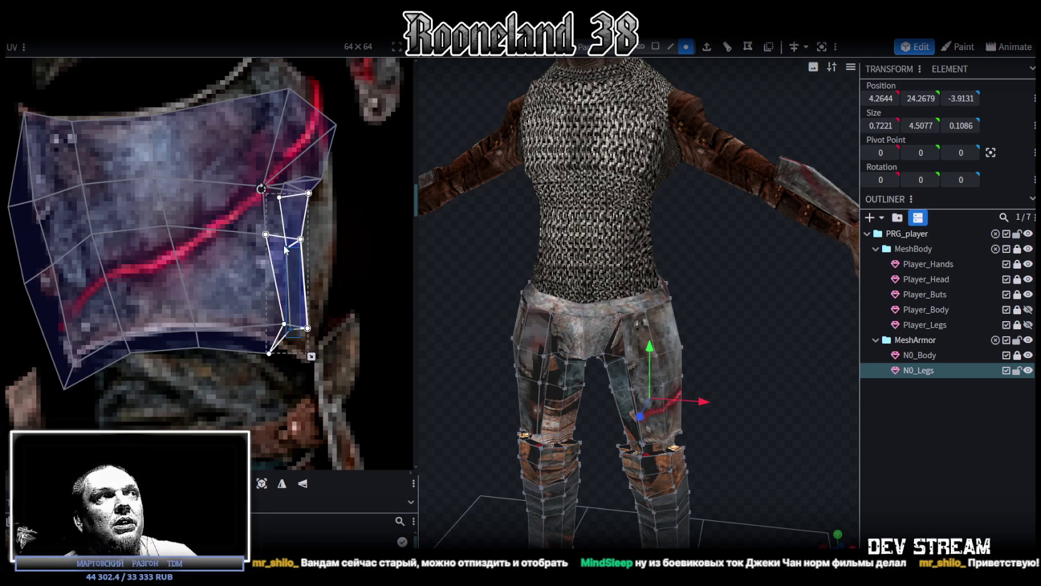
pyautogui.moveTo(294, 253); pyautogui.dragTo(324, 288)
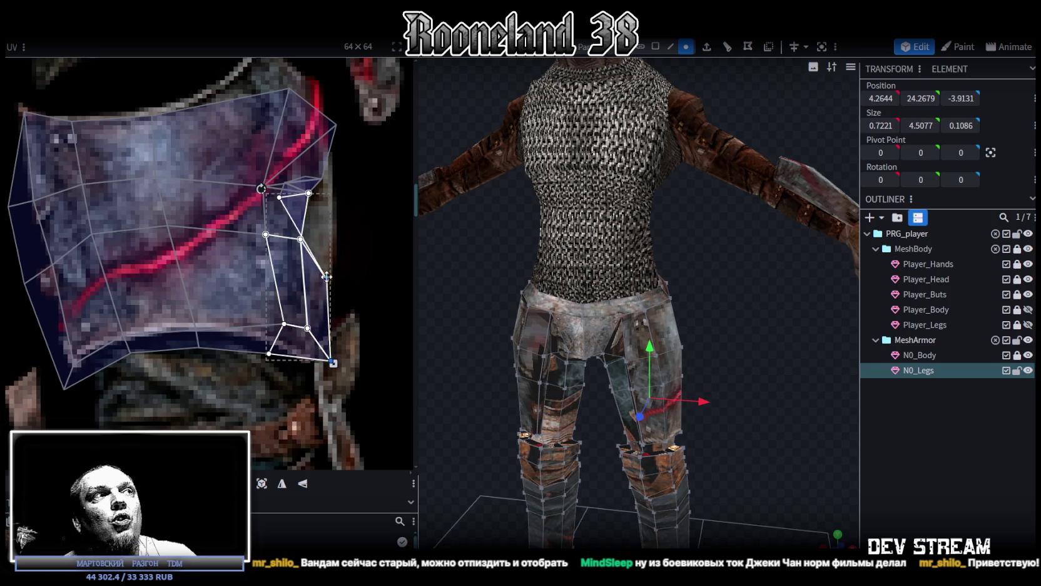
# Push the right-edge column of UV points out to the plate edge, widening its faces.
pyautogui.moveTo(334, 231); pyautogui.dragTo(350, 286, button='middle')
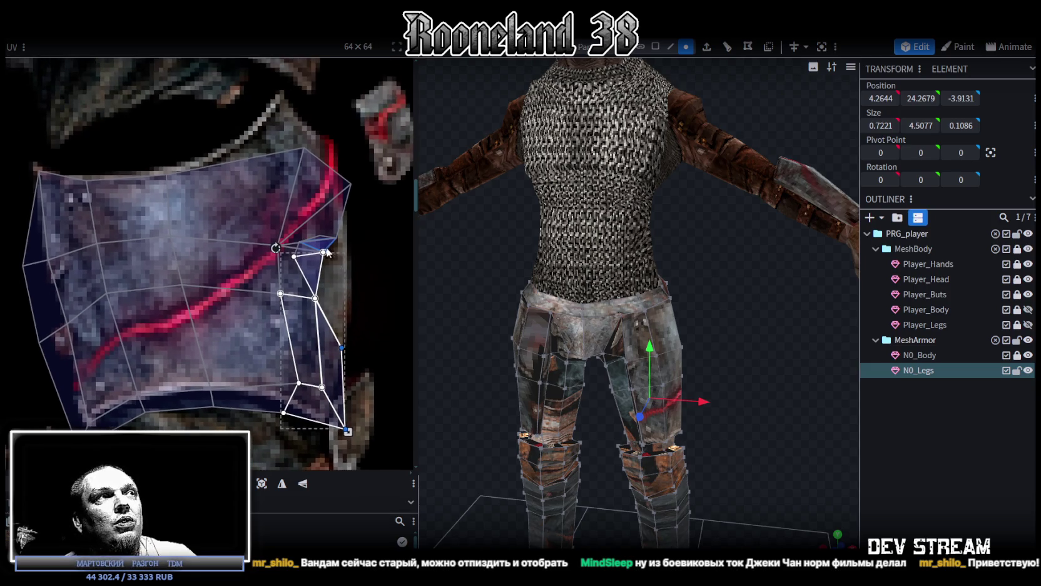
pyautogui.scroll(2, 334, 261)
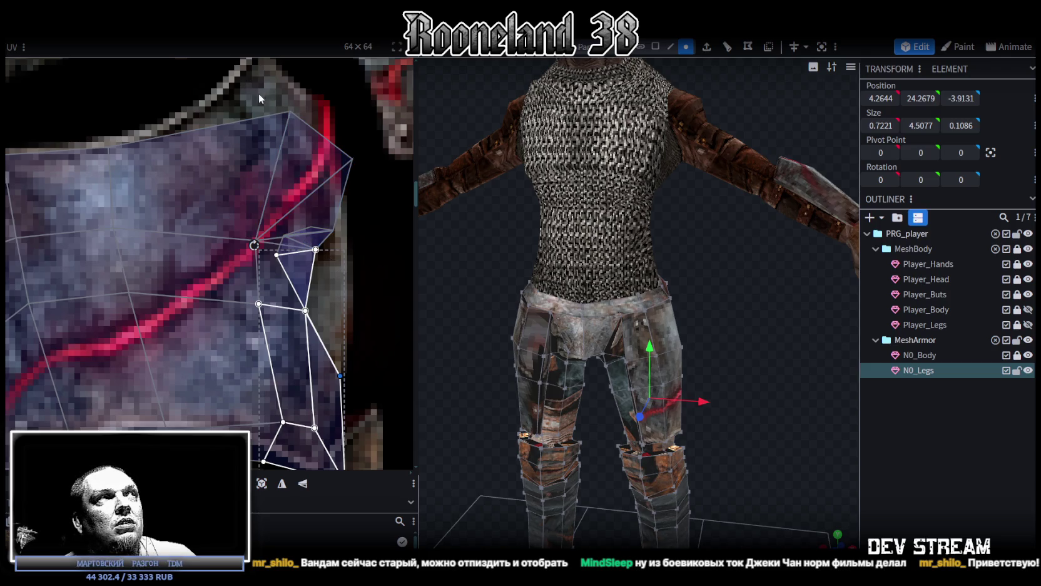
pyautogui.keyDown('shift'); pyautogui.click(266, 135); pyautogui.keyUp('shift')
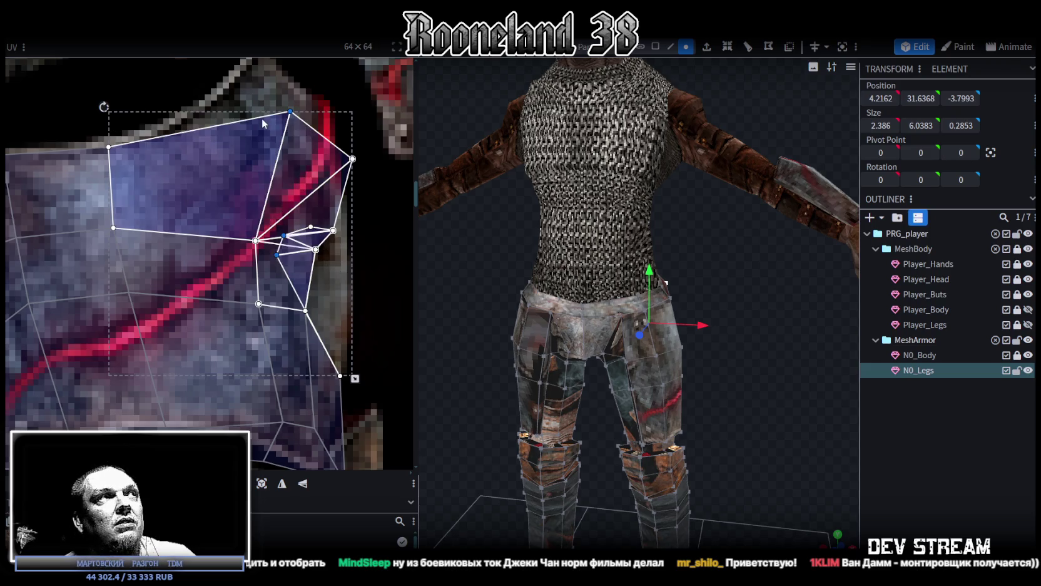
pyautogui.moveTo(264, 116)
pyautogui.mouseDown()
pyautogui.moveTo(285, 273)
pyautogui.moveTo(338, 300)
pyautogui.mouseUp()
pyautogui.moveTo(336, 308); pyautogui.dragTo(271, 344, button='middle')
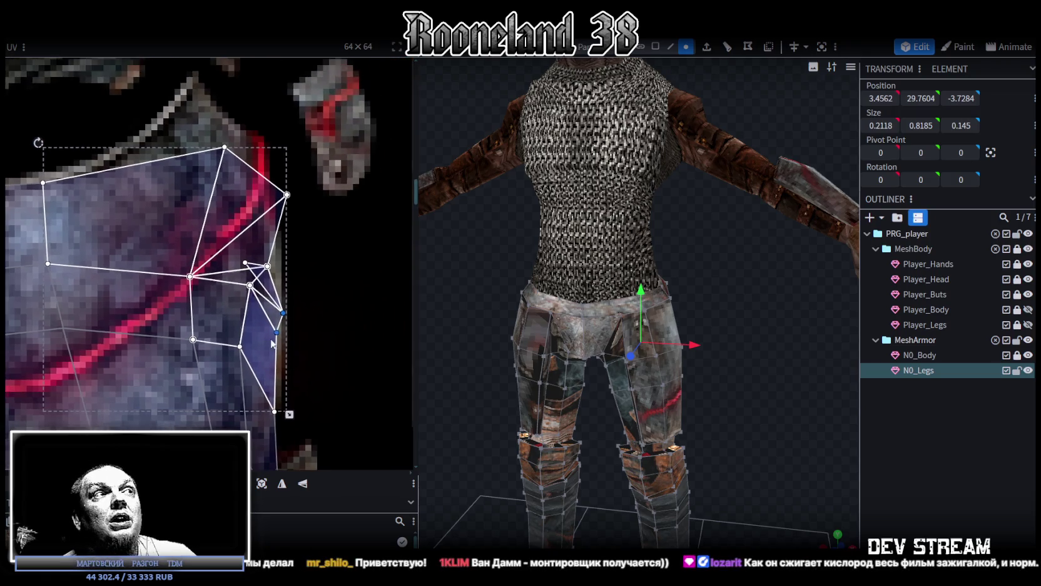
pyautogui.scroll(2, 283, 270)
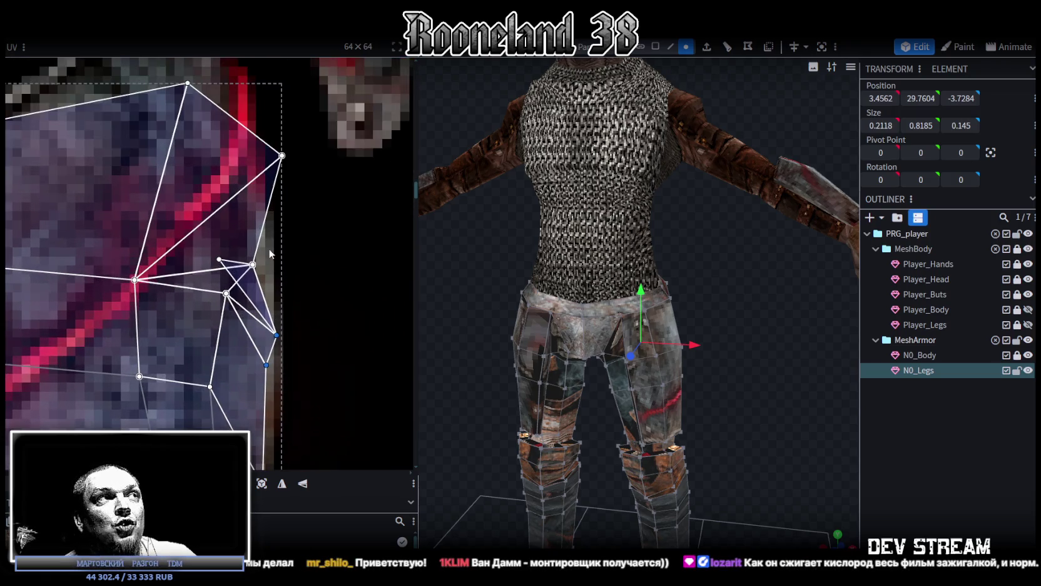
pyautogui.moveTo(219, 259); pyautogui.dragTo(312, 285)
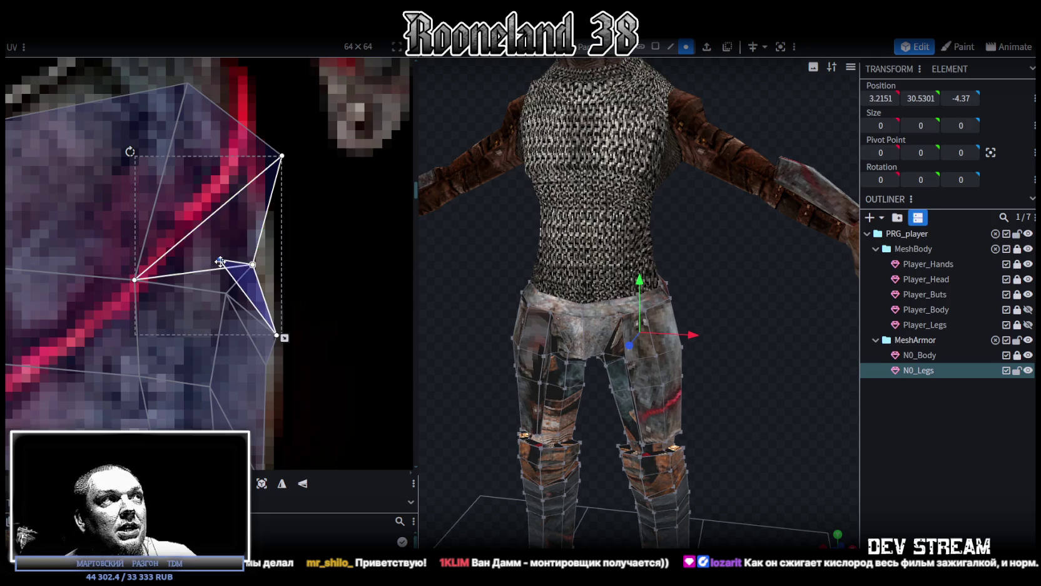
# Shift the edge UV points right and pull the upper quad's top corner up and left.
pyautogui.scroll(-2, 326, 275)
pyautogui.moveTo(357, 184)
pyautogui.mouseDown()
pyautogui.moveTo(290, 355)
pyautogui.moveTo(290, 392)
pyautogui.mouseUp()
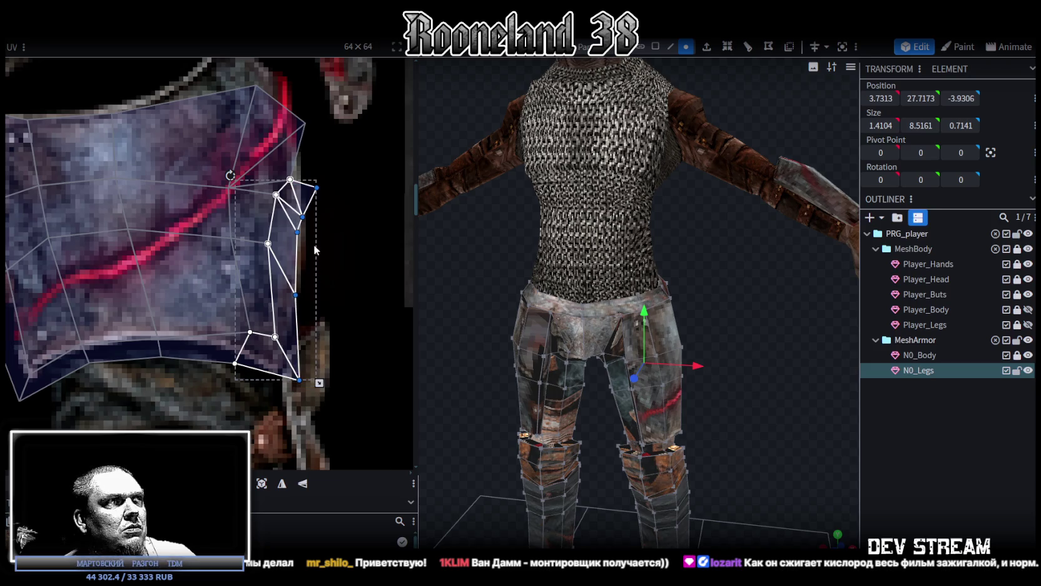
pyautogui.moveTo(299, 234); pyautogui.dragTo(324, 238)
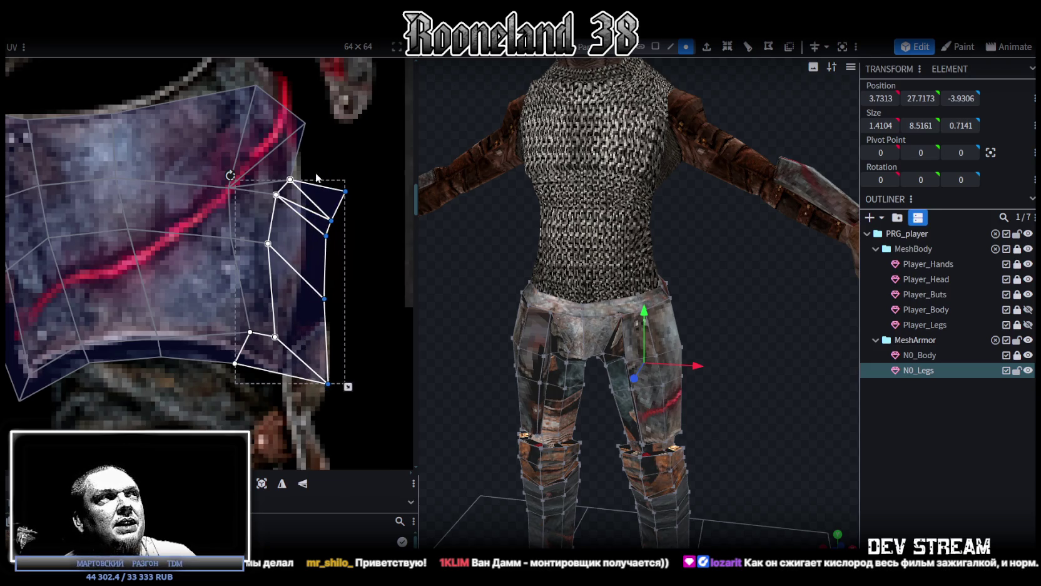
pyautogui.scroll(3, 340, 242)
pyautogui.click(288, 196)
pyautogui.moveTo(283, 182); pyautogui.dragTo(245, 161)
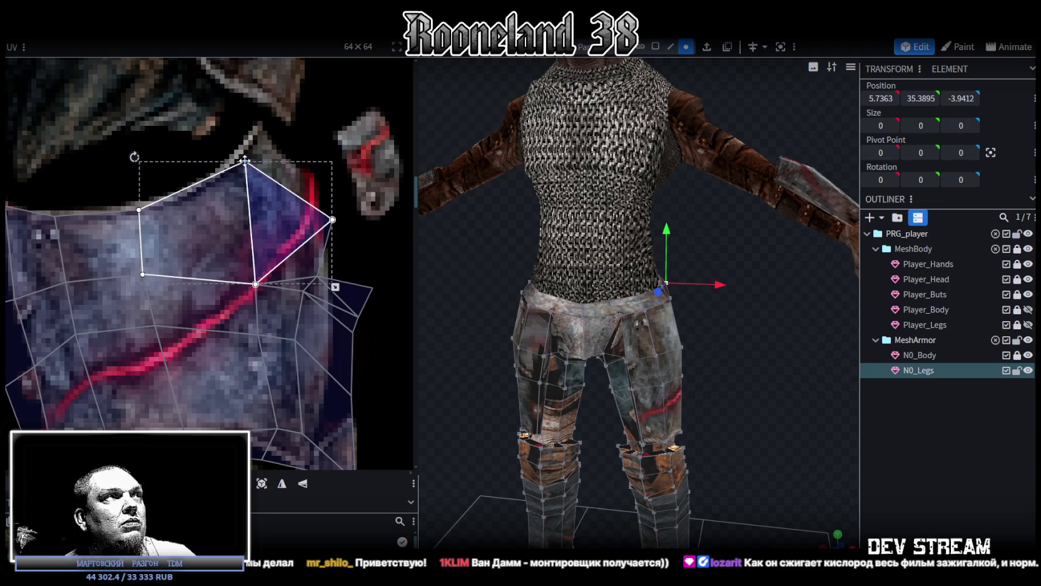
pyautogui.keyDown('shift'); pyautogui.click(100, 247); pyautogui.keyUp('shift')
# Shift two UV points right and move the 2x2 block's central vertex to even out its quads.
pyautogui.keyDown('shift'); pyautogui.click(157, 307); pyautogui.keyUp('shift')
pyautogui.moveTo(144, 275); pyautogui.dragTo(168, 276)
pyautogui.scroll(-3, 240, 284)
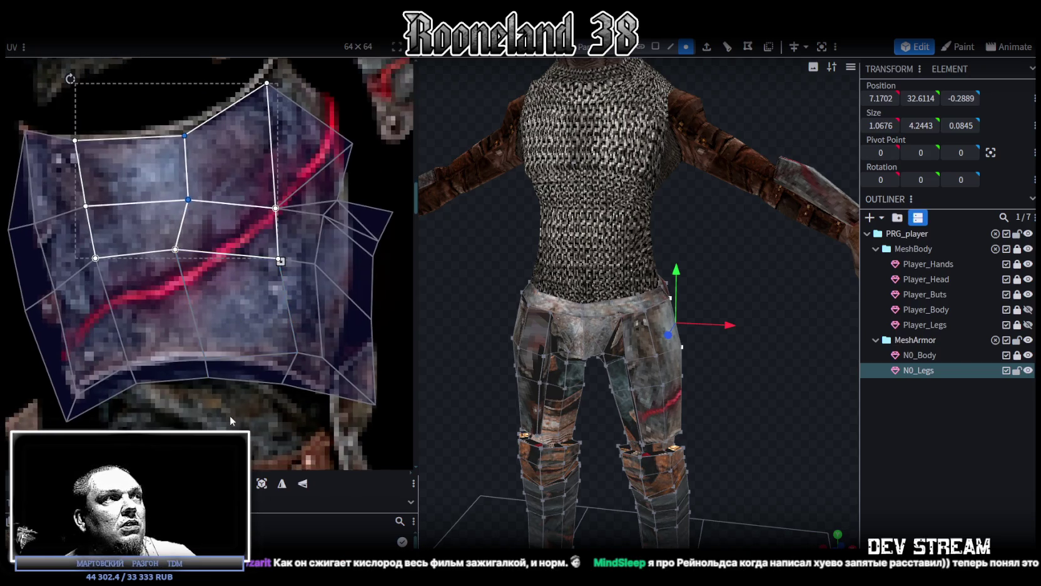
pyautogui.click(244, 307)
pyautogui.keyDown('shift'); pyautogui.click(182, 300); pyautogui.keyUp('shift')
pyautogui.click(175, 248)
pyautogui.moveTo(175, 250); pyautogui.dragTo(199, 266)
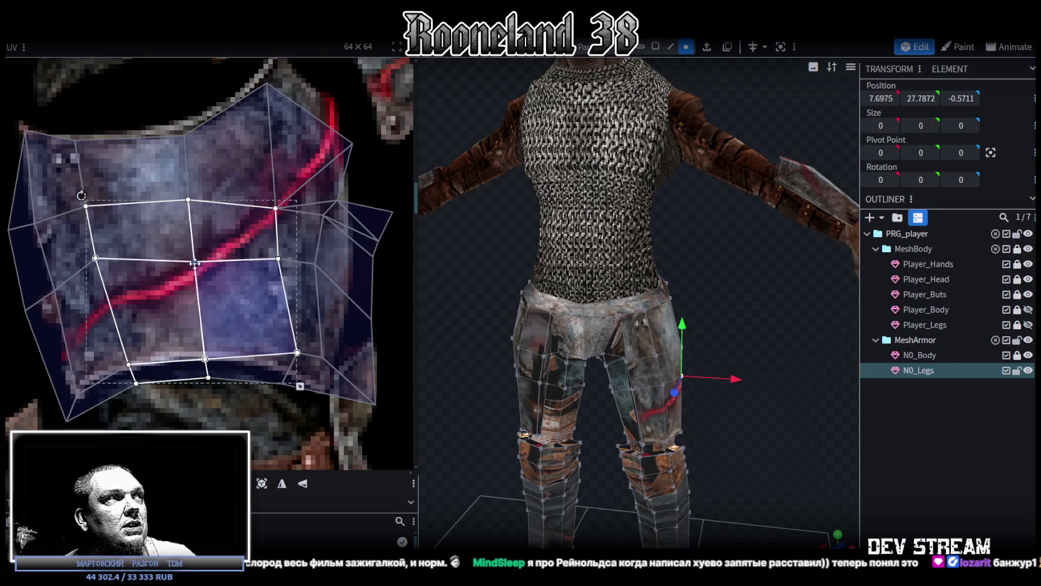
# Reshape the island's bottom strip so its lower points follow the plate's curved rim.
pyautogui.moveTo(13, 267)
pyautogui.mouseDown()
pyautogui.moveTo(122, 248)
pyautogui.moveTo(104, 280)
pyautogui.mouseUp()
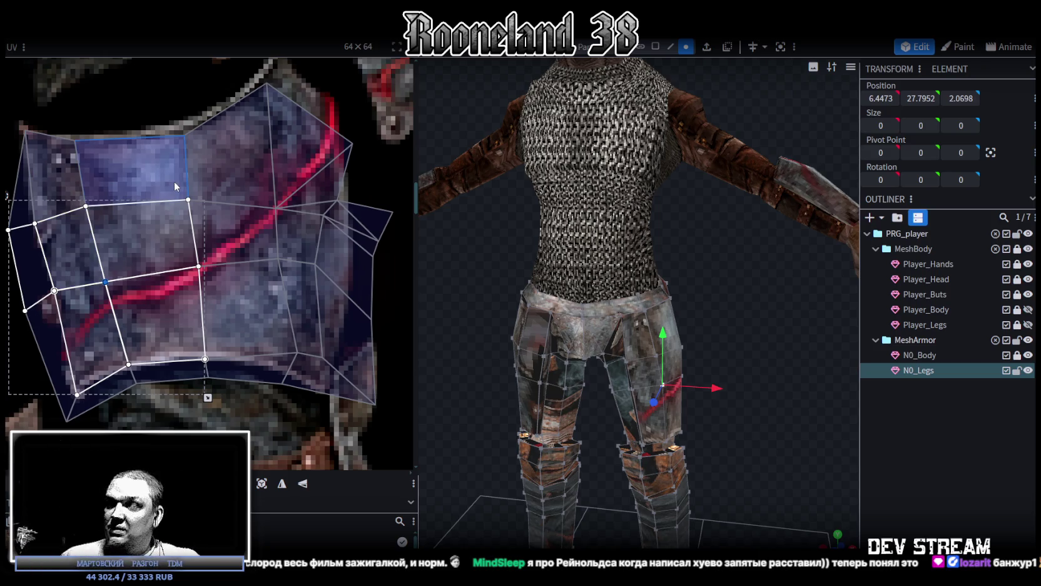
pyautogui.moveTo(197, 247); pyautogui.dragTo(211, 266, button='middle')
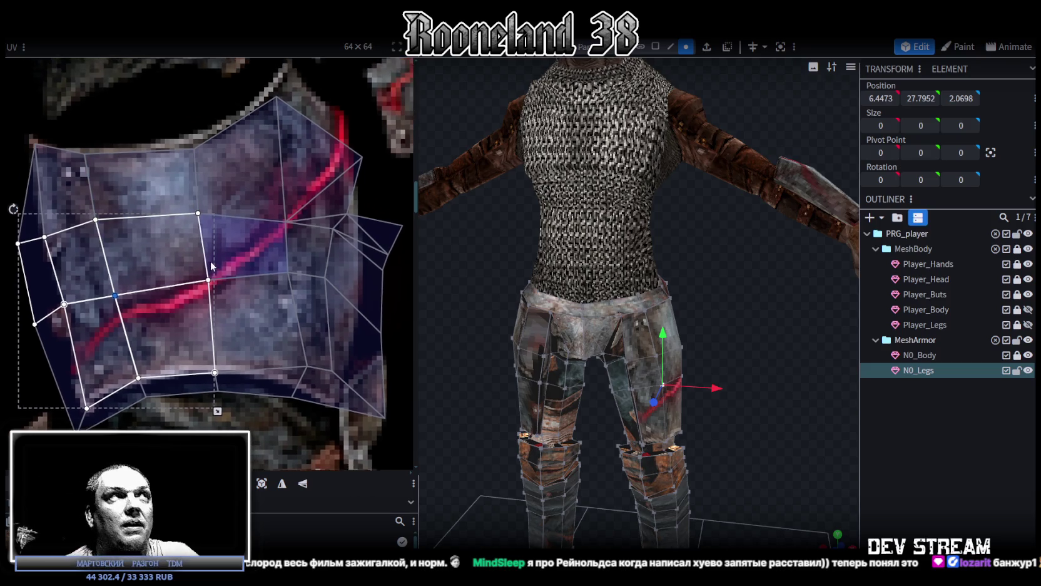
pyautogui.click(166, 93)
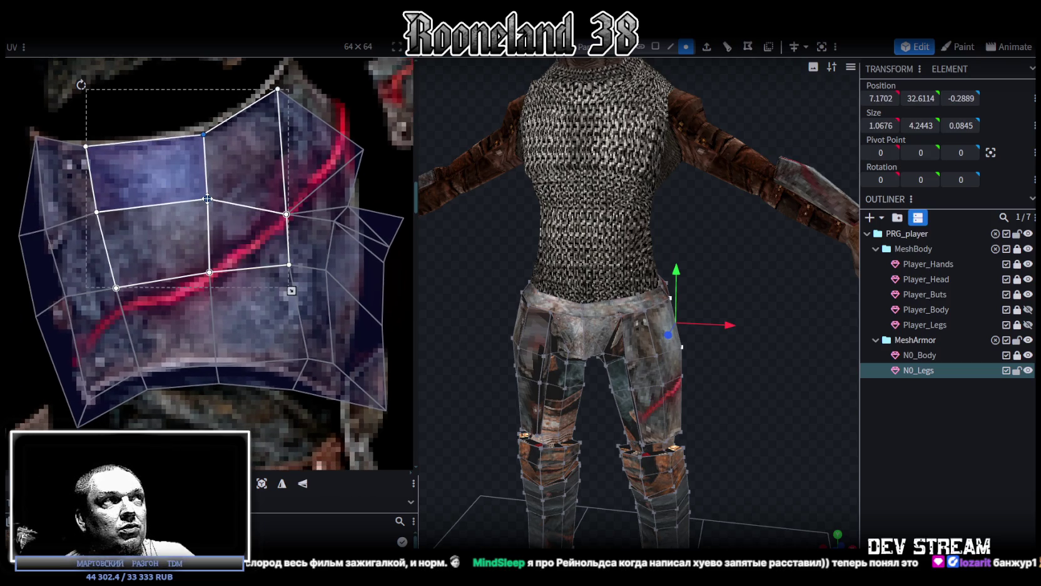
pyautogui.scroll(-2, 246, 262)
pyautogui.moveTo(284, 359)
pyautogui.mouseDown()
pyautogui.moveTo(317, 294)
pyautogui.moveTo(293, 318)
pyautogui.moveTo(293, 341)
pyautogui.moveTo(301, 337)
pyautogui.mouseUp()
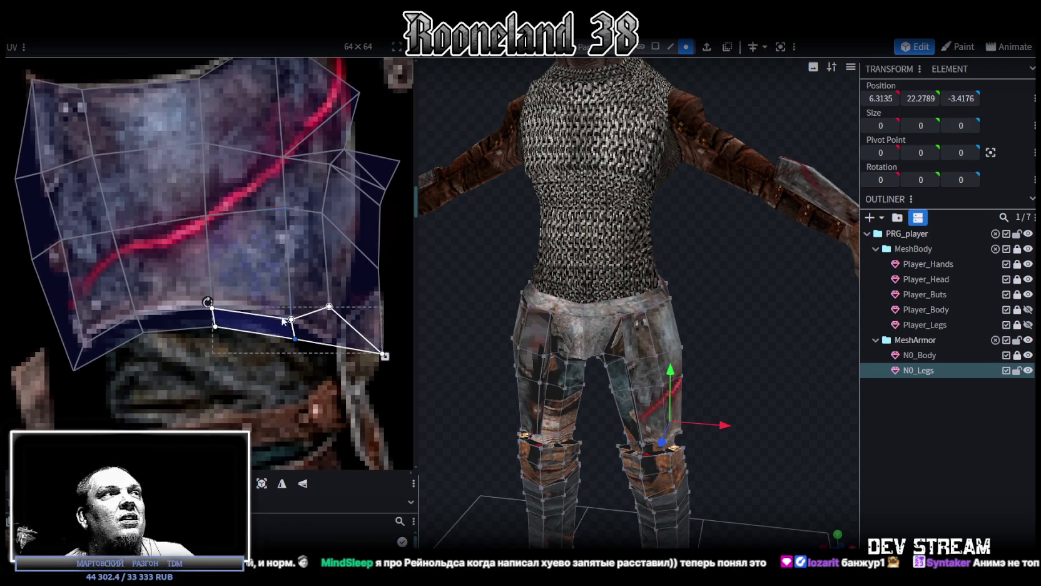
pyautogui.click(220, 329)
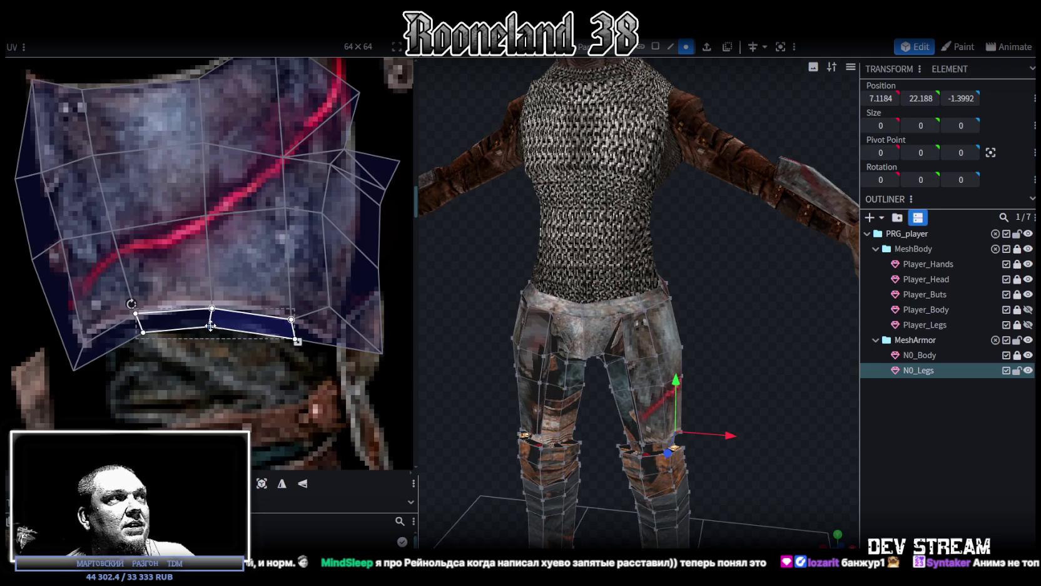
# Tighten the vertical side faces by pulling their bottom-right corner left and a point down-right.
pyautogui.click(143, 336)
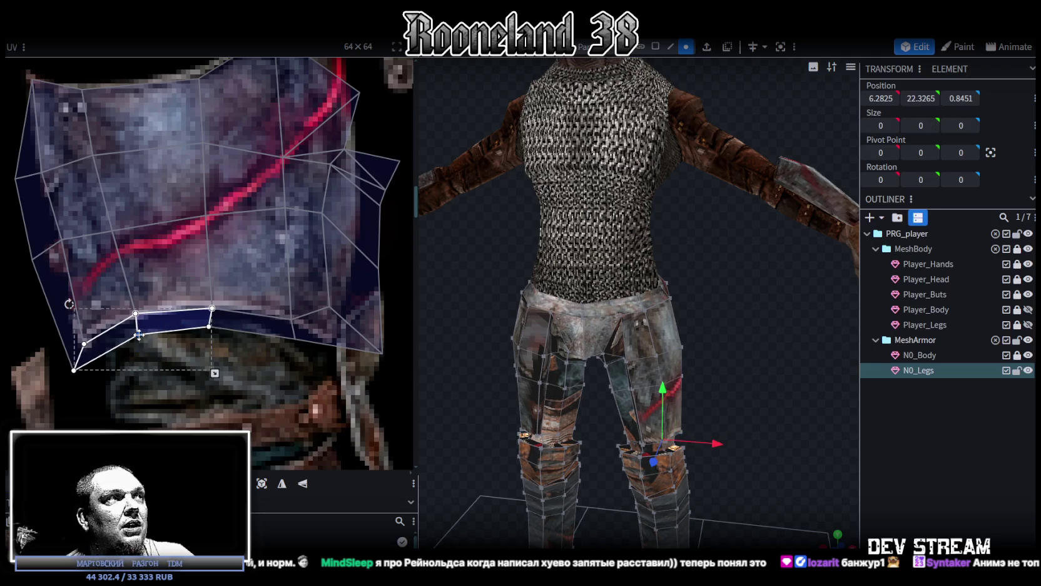
pyautogui.moveTo(250, 355); pyautogui.dragTo(177, 362, button='middle')
pyautogui.click(243, 308)
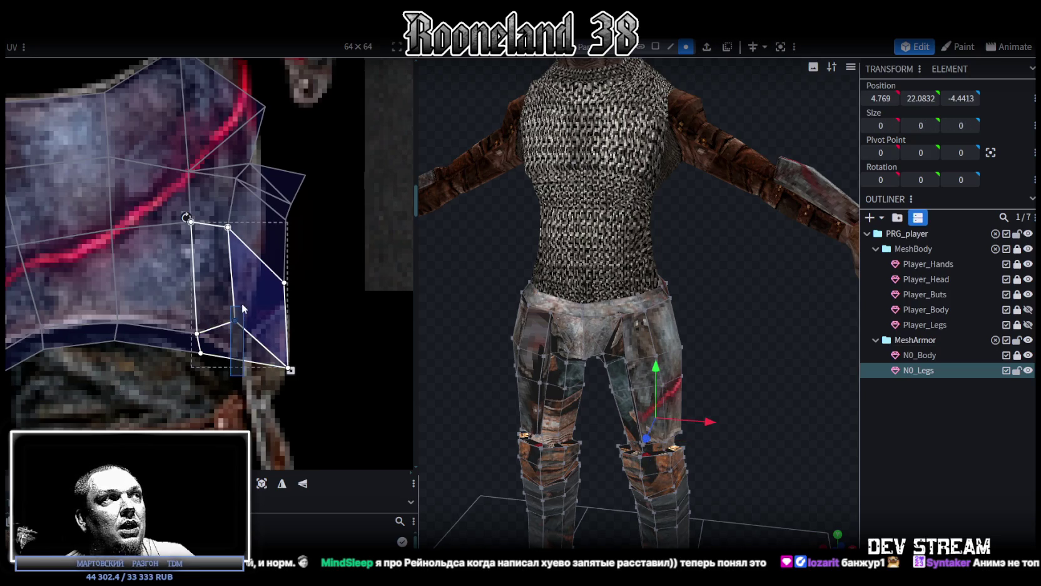
pyautogui.click(259, 301)
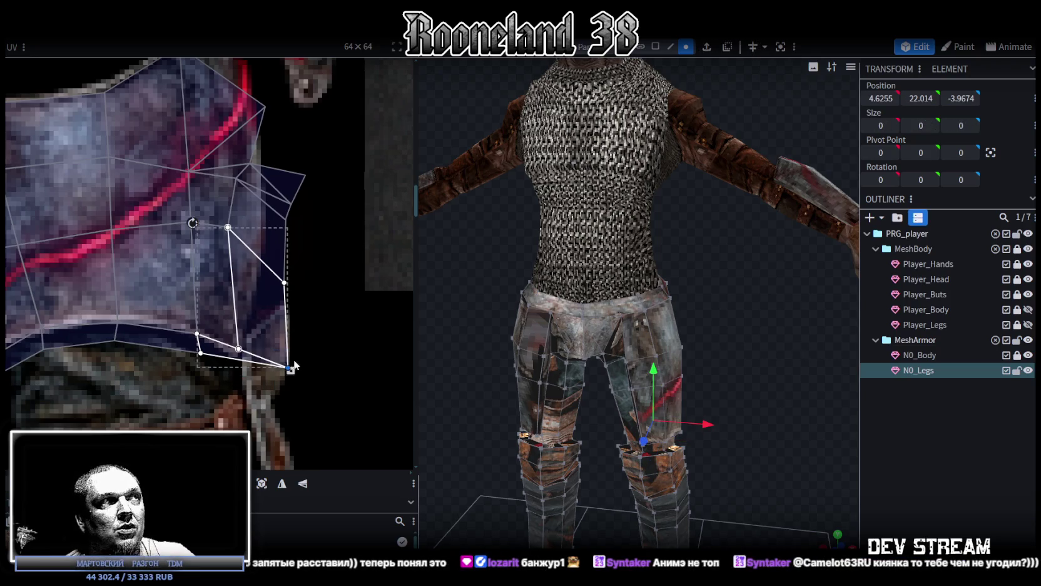
pyautogui.moveTo(291, 367); pyautogui.dragTo(248, 372)
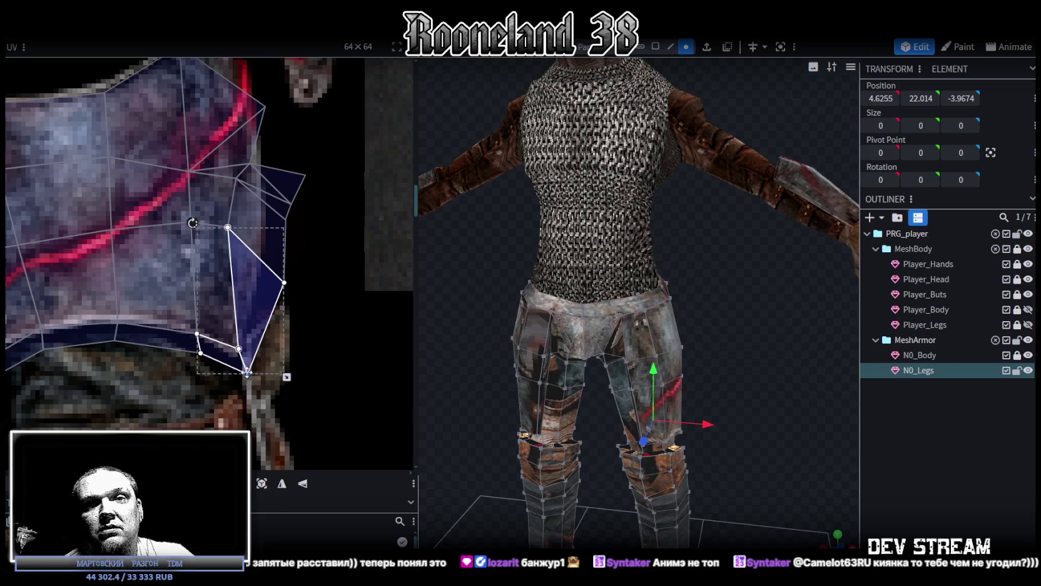
pyautogui.moveTo(284, 327); pyautogui.dragTo(274, 343, button='middle')
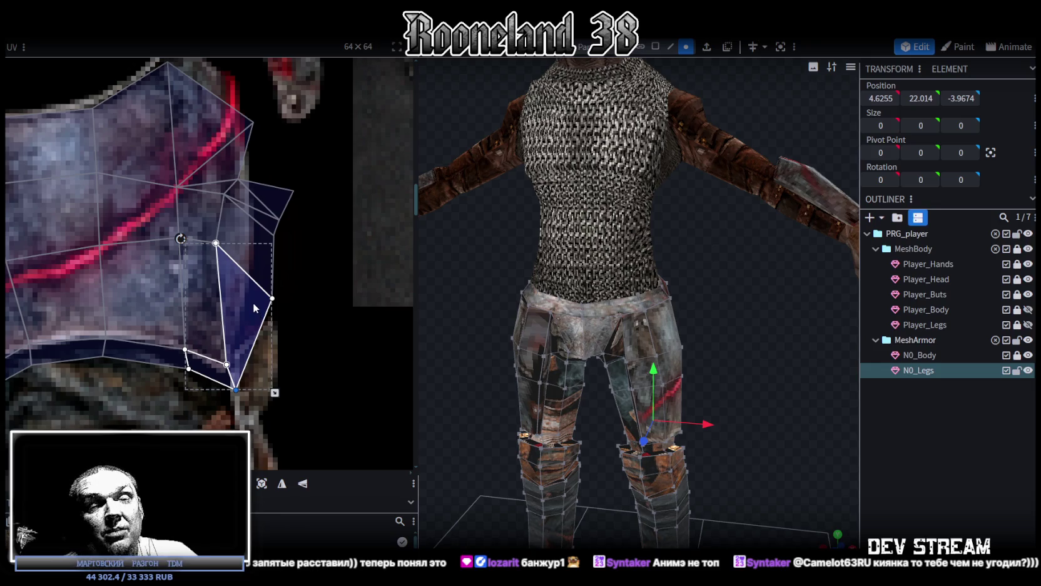
pyautogui.moveTo(252, 303); pyautogui.dragTo(302, 281, button='middle')
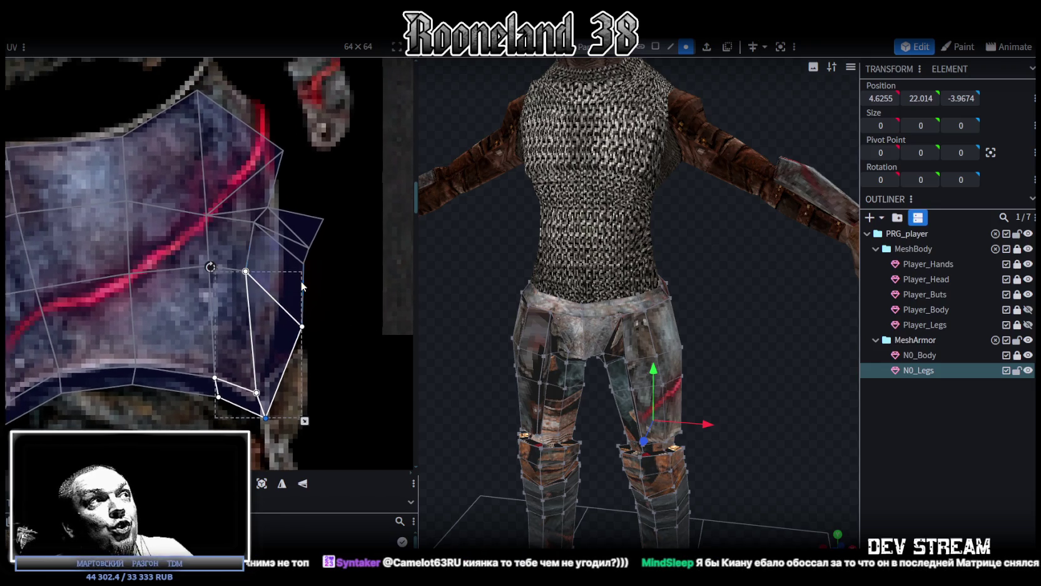
pyautogui.moveTo(245, 271); pyautogui.dragTo(282, 292)
# Nudge the upper side-face UV points up-left and up-right to fit the plate.
pyautogui.keyDown('shift'); pyautogui.click(285, 275); pyautogui.keyUp('shift')
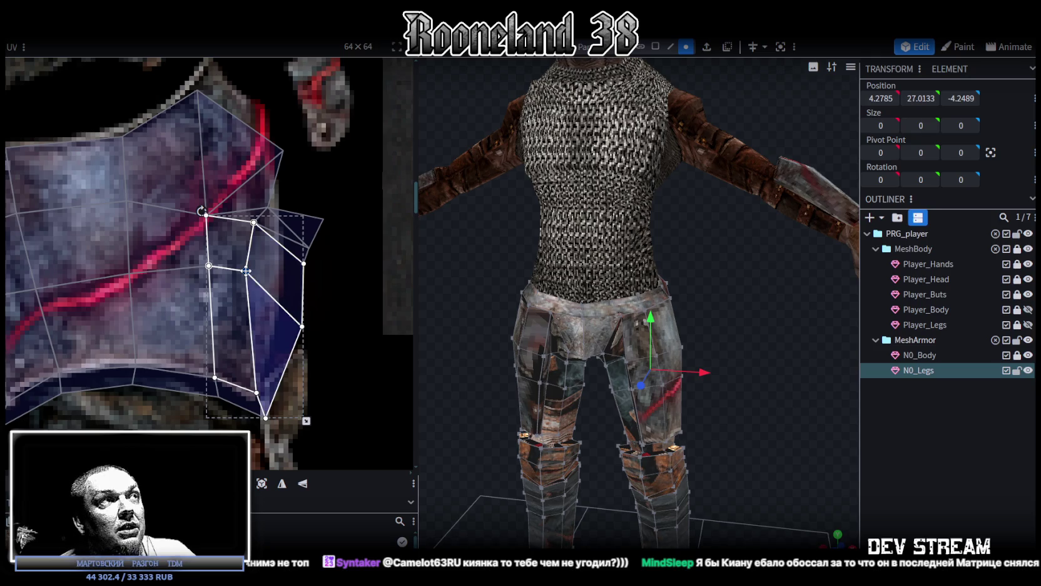
pyautogui.keyDown('shift'); pyautogui.click(237, 247); pyautogui.keyUp('shift')
pyautogui.moveTo(332, 289); pyautogui.dragTo(293, 209, button='middle')
pyautogui.moveTo(297, 225)
pyautogui.mouseDown()
pyautogui.moveTo(248, 252)
pyautogui.moveTo(301, 248)
pyautogui.mouseUp()
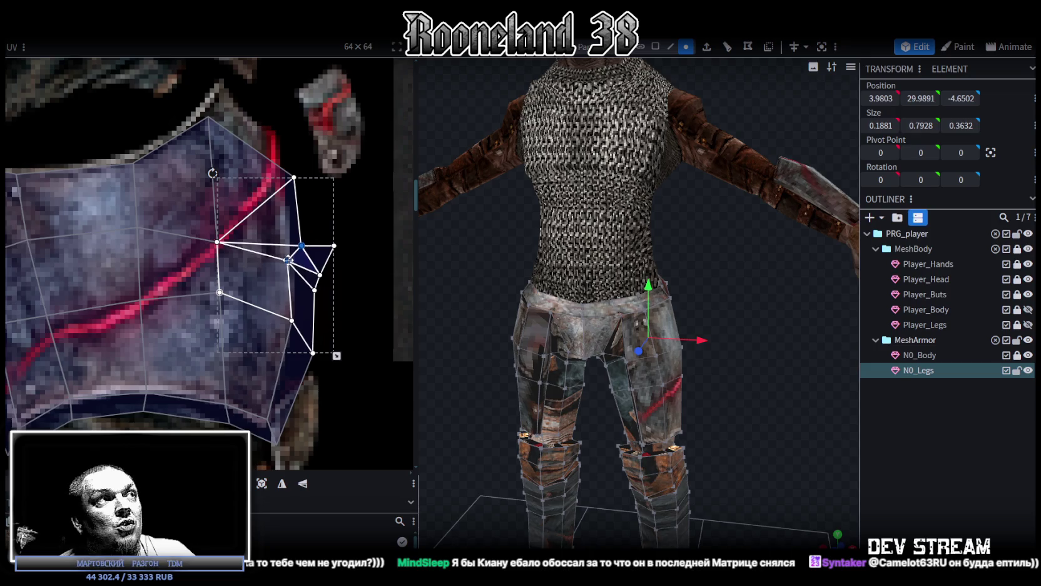
pyautogui.moveTo(301, 248); pyautogui.dragTo(291, 226)
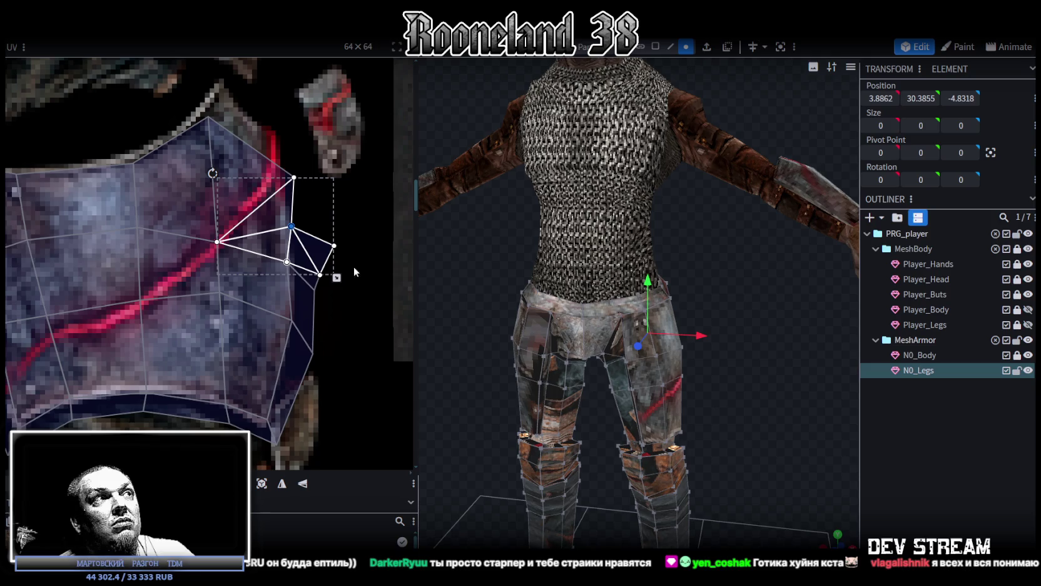
pyautogui.click(321, 274)
pyautogui.moveTo(320, 274); pyautogui.dragTo(330, 264)
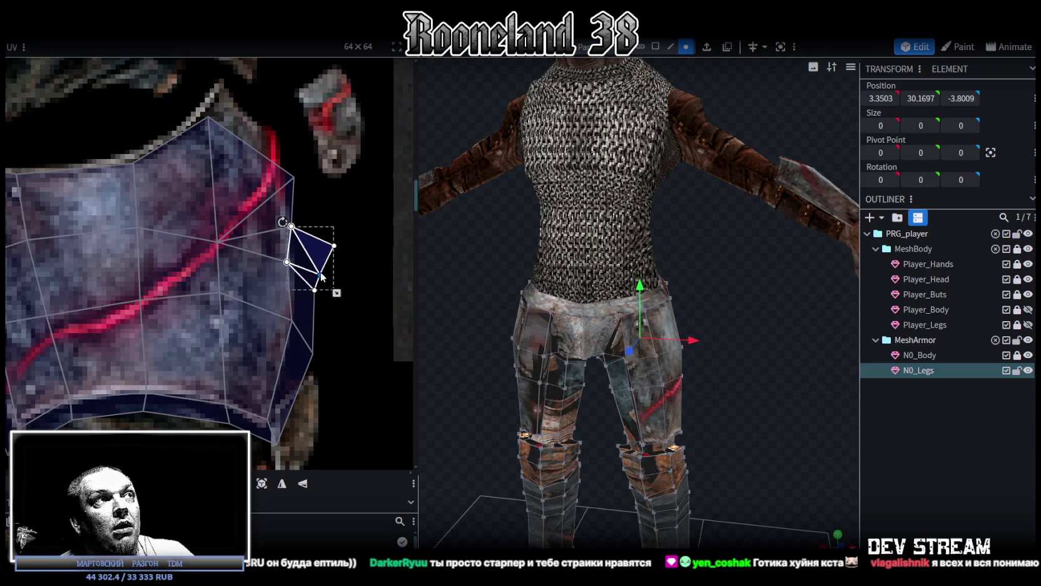
pyautogui.click(329, 301)
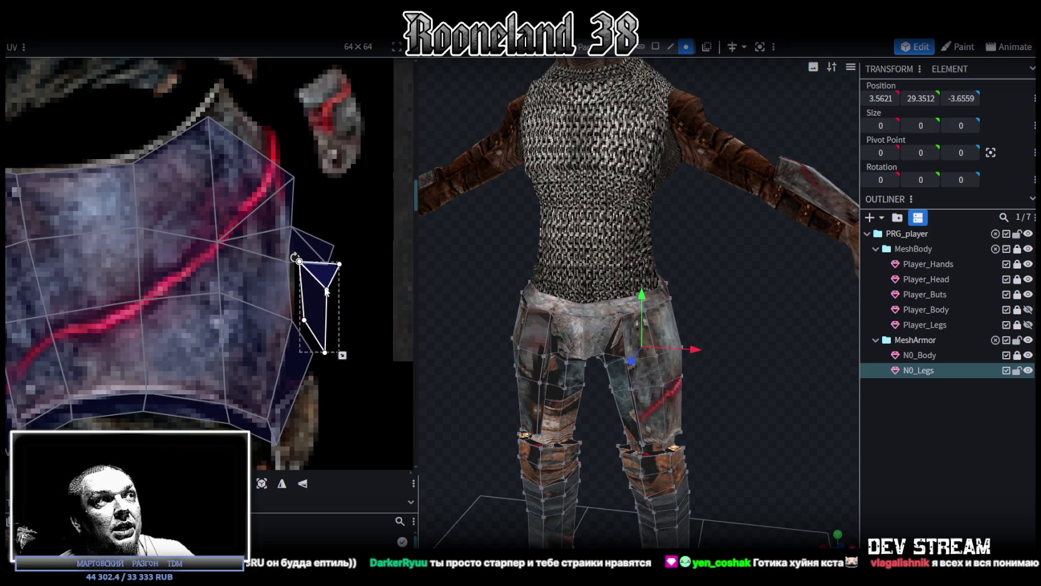
# Select the small triangle face and the tall strip of right-edge faces around it.
pyautogui.click(306, 284)
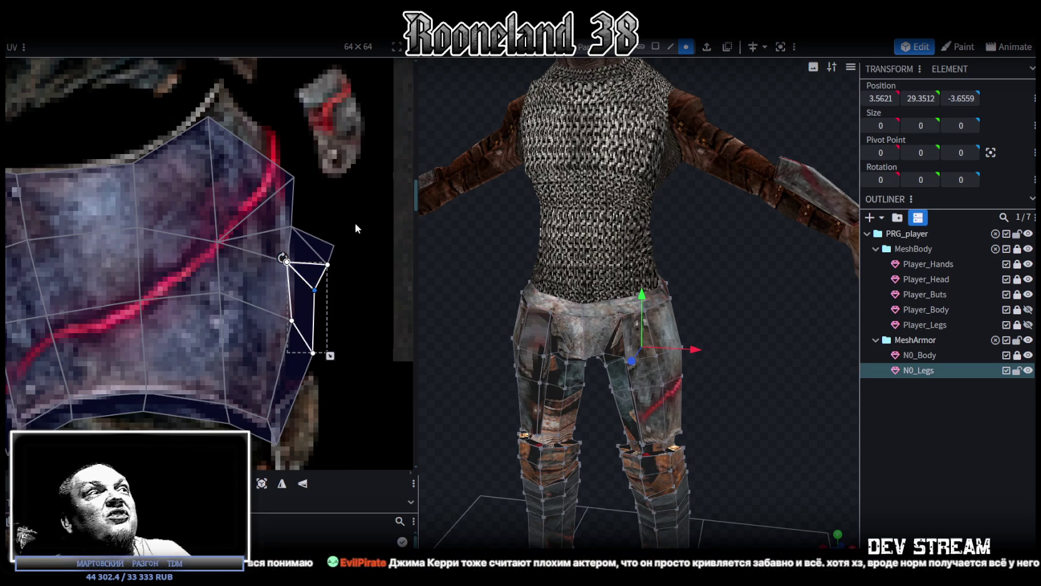
pyautogui.click(328, 250)
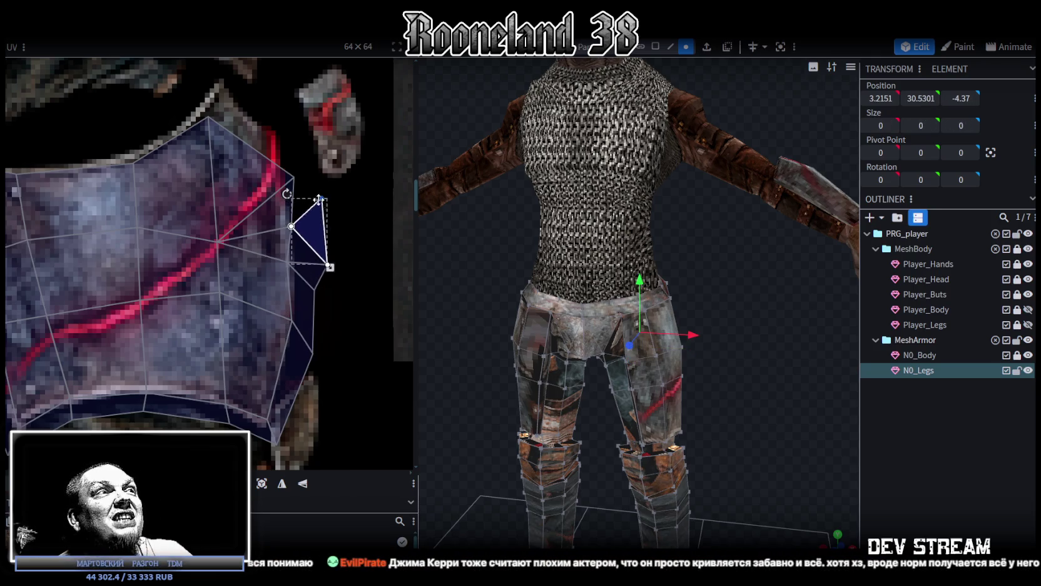
pyautogui.moveTo(357, 283); pyautogui.dragTo(318, 263)
pyautogui.moveTo(348, 313); pyautogui.dragTo(314, 284)
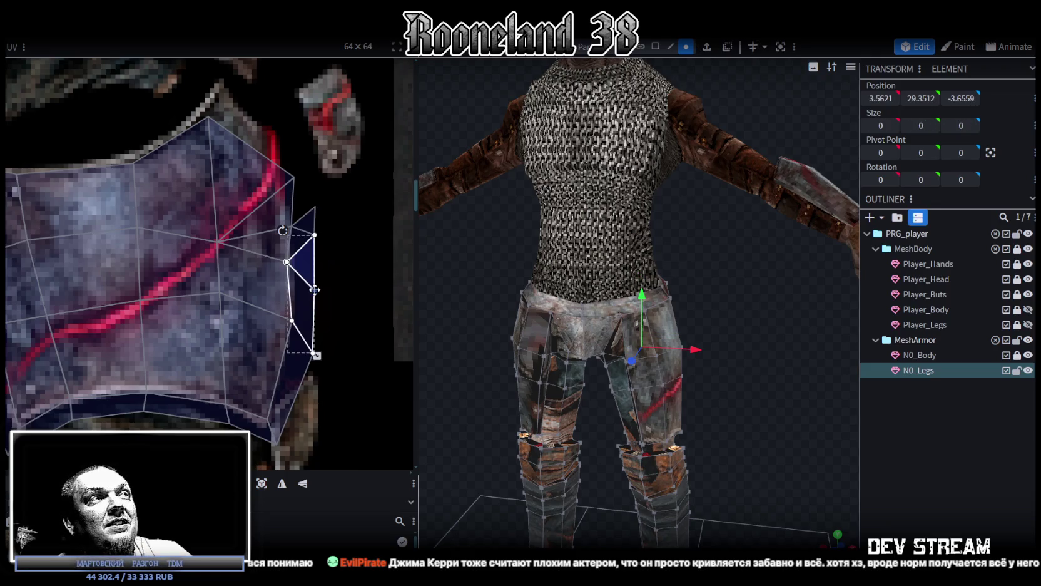
pyautogui.moveTo(338, 400); pyautogui.dragTo(314, 325)
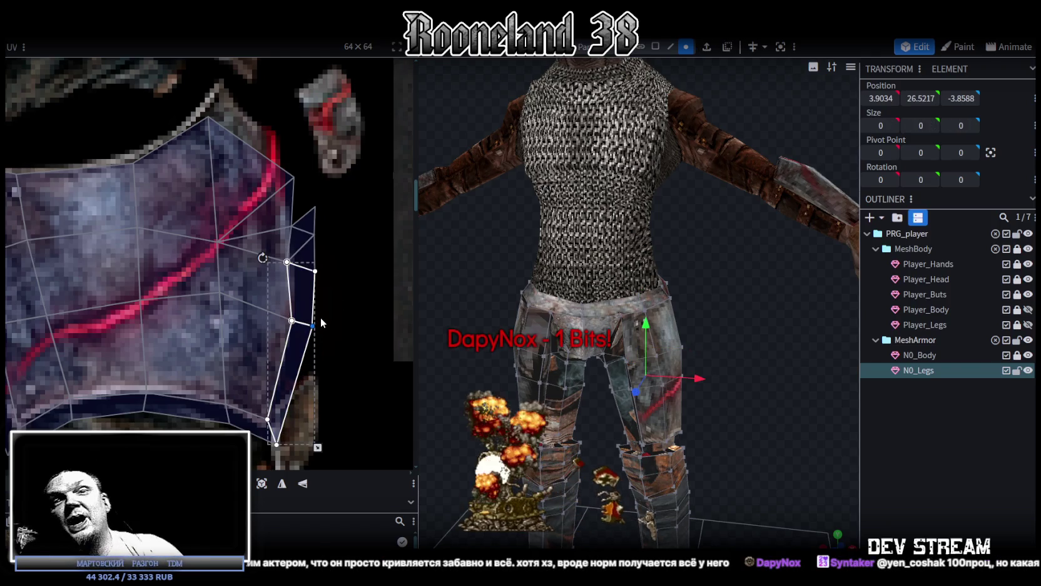
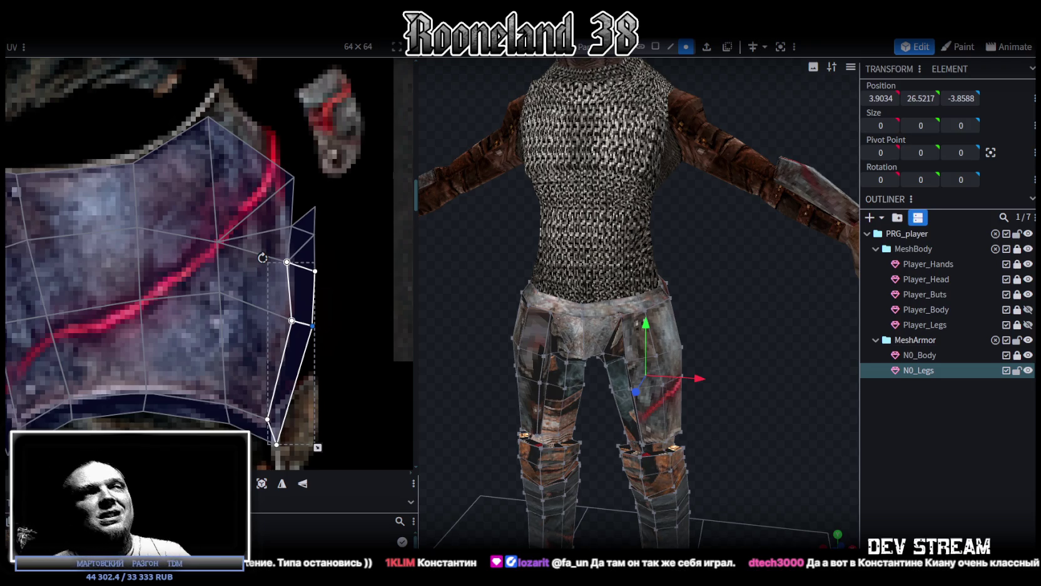
# Select the two opposite belt vertices on the N0_Legs waistband.
pyautogui.moveTo(745, 404)
pyautogui.mouseDown()
pyautogui.moveTo(754, 375)
pyautogui.moveTo(720, 312)
pyautogui.moveTo(784, 345)
pyautogui.moveTo(794, 369)
pyautogui.mouseUp()
pyautogui.scroll(-3, 160, 293)
pyautogui.scroll(2, 192, 296)
pyautogui.scroll(1, 213, 313)
pyautogui.moveTo(296, 389); pyautogui.dragTo(324, 362, button='middle')
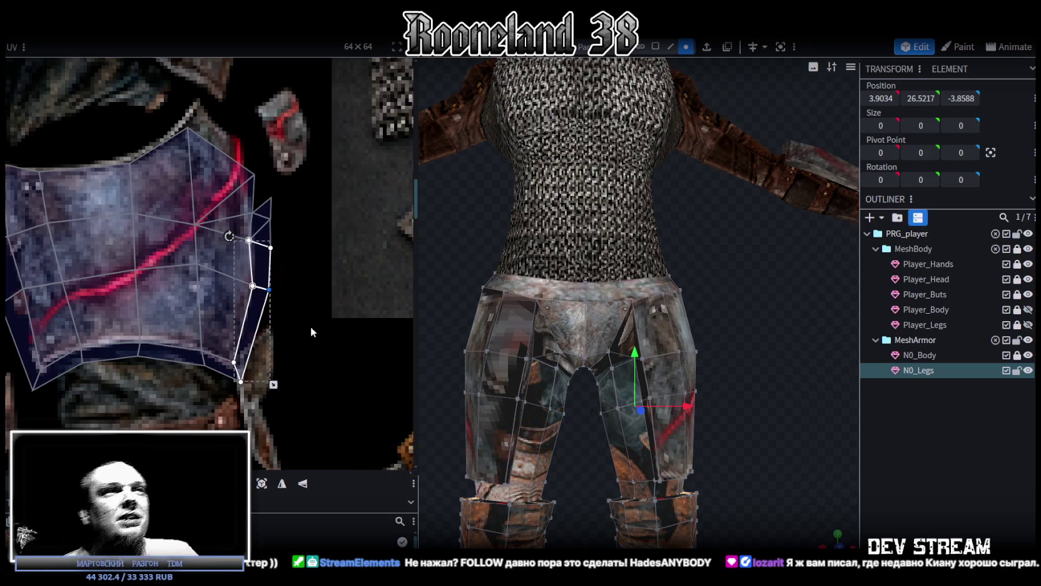
pyautogui.scroll(2, 557, 330)
pyautogui.scroll(2, 713, 305)
pyautogui.moveTo(713, 305); pyautogui.dragTo(814, 290)
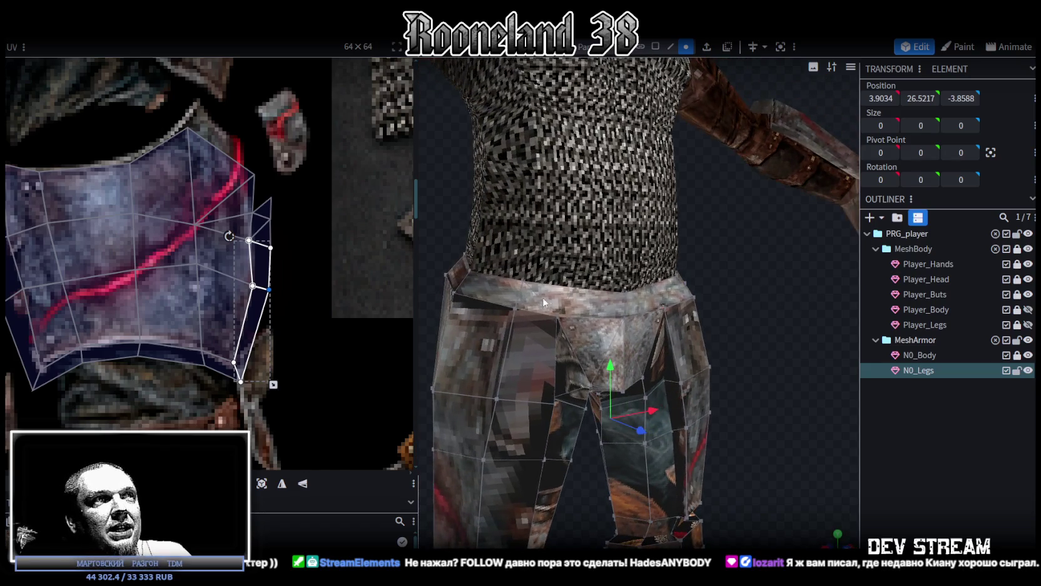
pyautogui.click(512, 309)
pyautogui.moveTo(773, 352)
pyautogui.mouseDown()
pyautogui.moveTo(665, 301)
pyautogui.moveTo(779, 306)
pyautogui.moveTo(795, 328)
pyautogui.mouseUp()
pyautogui.keyDown('shift'); pyautogui.click(658, 301); pyautogui.keyUp('shift')
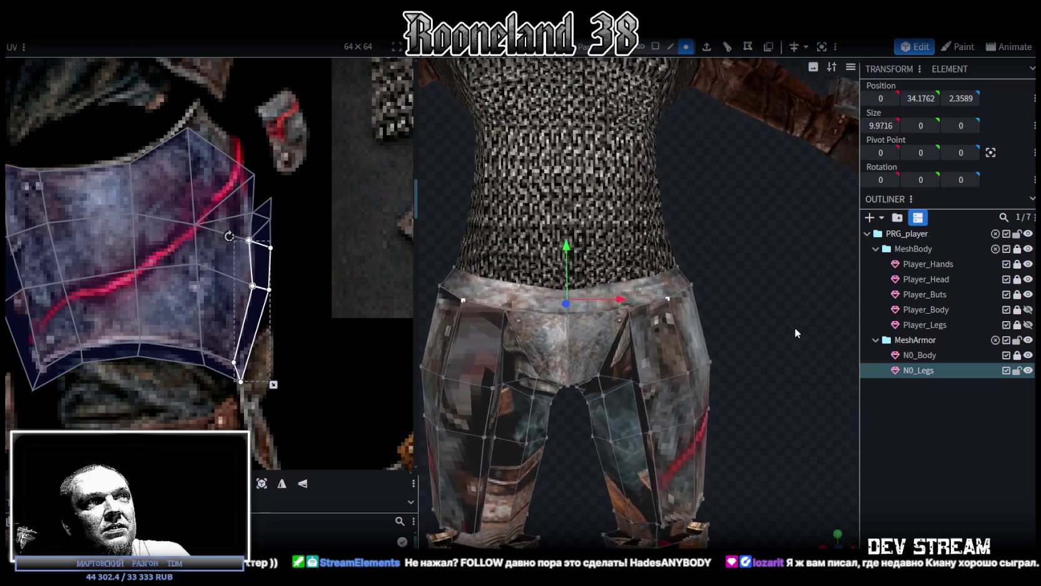
# Widen the belt vertices along X to size 10.5716 and shift them -0.4 on Z.
pyautogui.moveTo(621, 297)
pyautogui.mouseDown()
pyautogui.moveTo(677, 305)
pyautogui.moveTo(656, 301)
pyautogui.moveTo(660, 333)
pyautogui.moveTo(773, 432)
pyautogui.mouseUp()
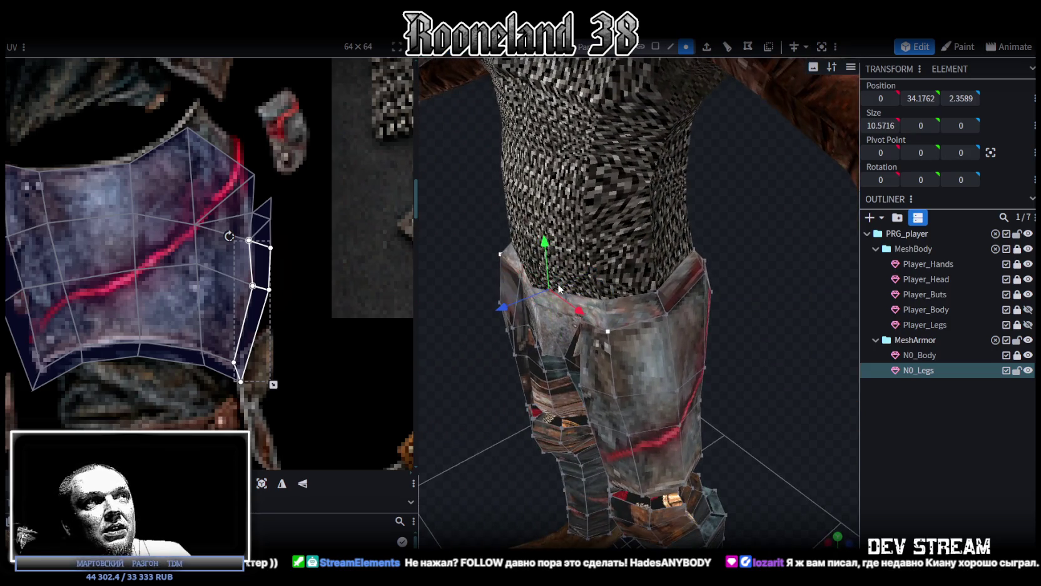
pyautogui.moveTo(503, 307); pyautogui.dragTo(507, 306)
pyautogui.moveTo(488, 350)
pyautogui.mouseDown()
pyautogui.moveTo(478, 374)
pyautogui.moveTo(464, 353)
pyautogui.moveTo(447, 376)
pyautogui.moveTo(484, 396)
pyautogui.moveTo(640, 349)
pyautogui.moveTo(709, 365)
pyautogui.moveTo(704, 423)
pyautogui.moveTo(716, 418)
pyautogui.moveTo(610, 321)
pyautogui.moveTo(609, 343)
pyautogui.moveTo(645, 300)
pyautogui.moveTo(693, 301)
pyautogui.moveTo(638, 308)
pyautogui.mouseUp()
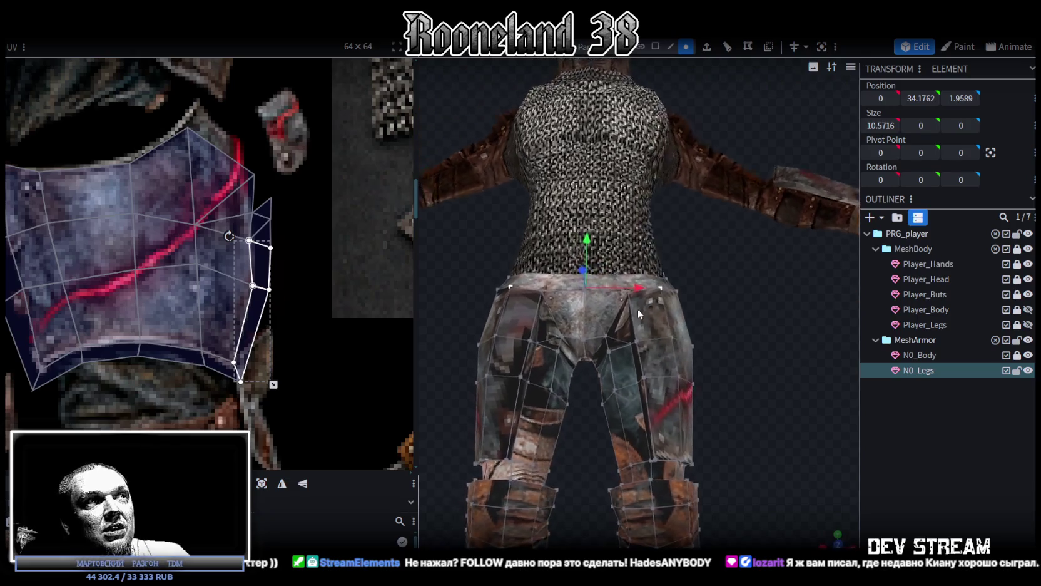
# Stretch the large thigh-plate UV face's top corner up over the red-streaked plate.
pyautogui.scroll(-3, 185, 289)
pyautogui.scroll(2, 221, 259)
pyautogui.scroll(2, 250, 249)
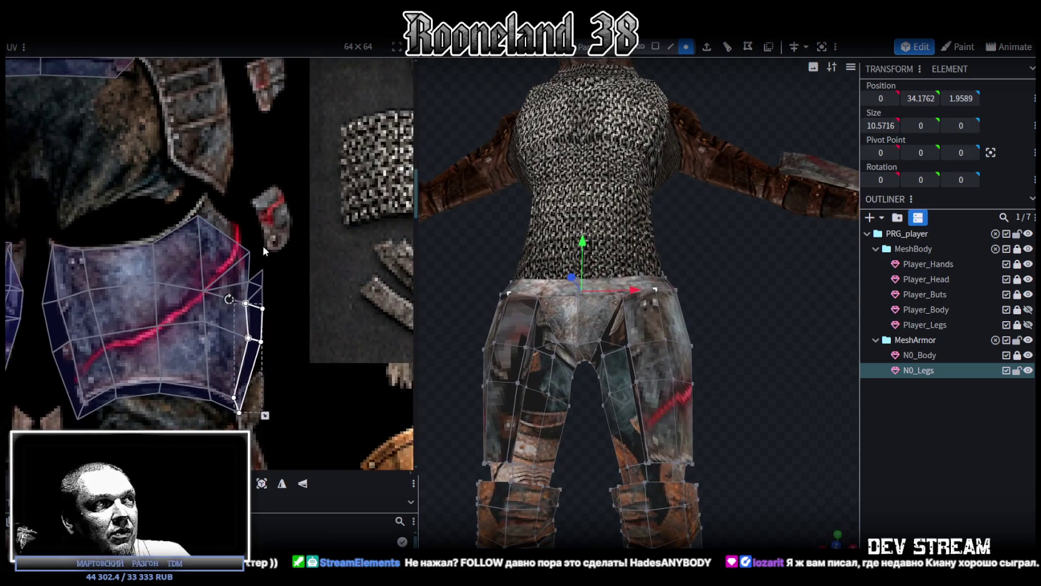
pyautogui.click(250, 257)
pyautogui.scroll(2, 238, 240)
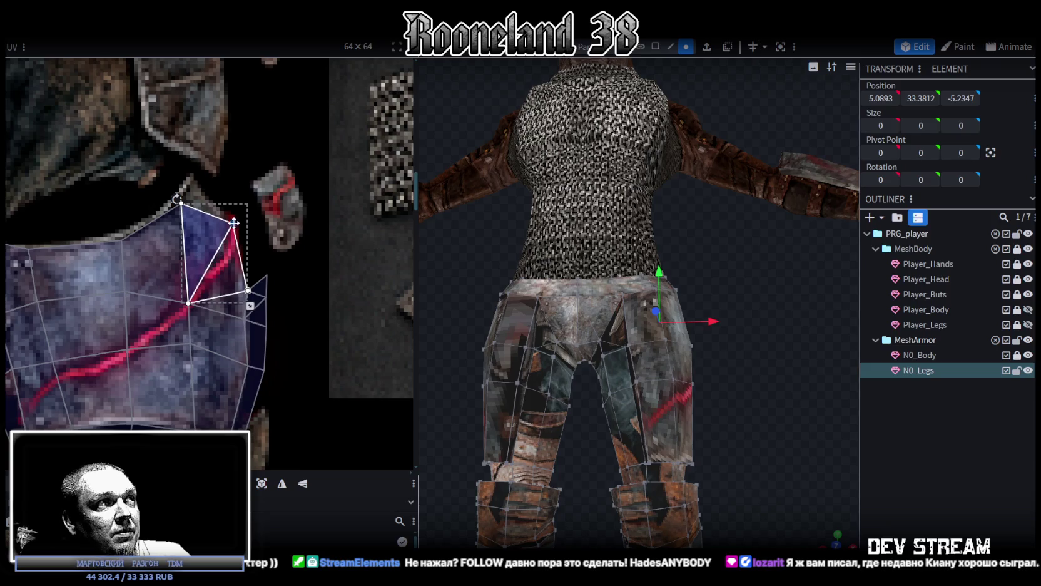
pyautogui.click(178, 202)
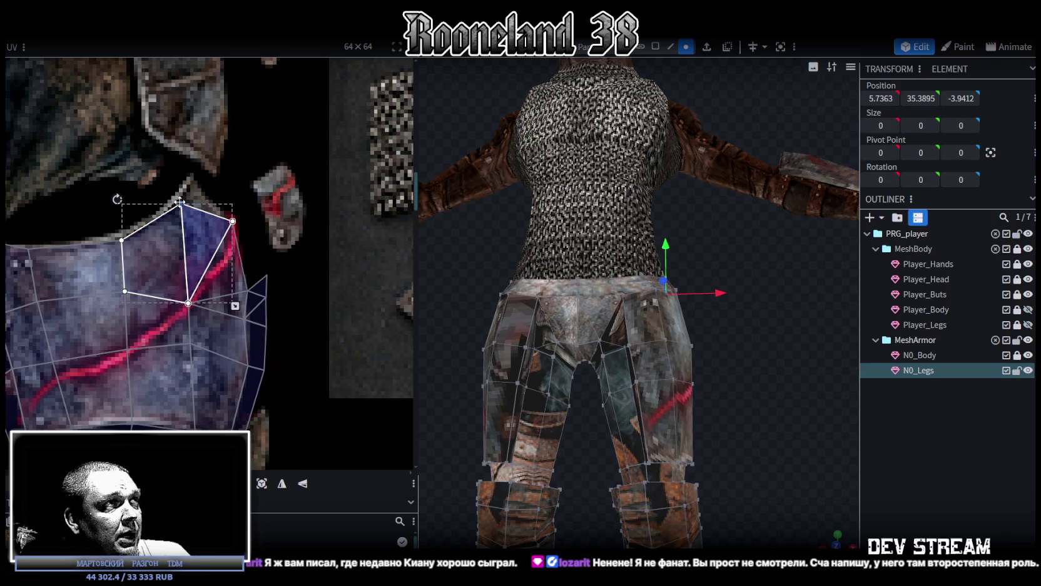
pyautogui.moveTo(179, 202); pyautogui.dragTo(190, 187)
# Nudge the neighbouring thigh-plate UV faces to fit the plate, then zoom the UV editor out.
pyautogui.scroll(-1, 322, 319)
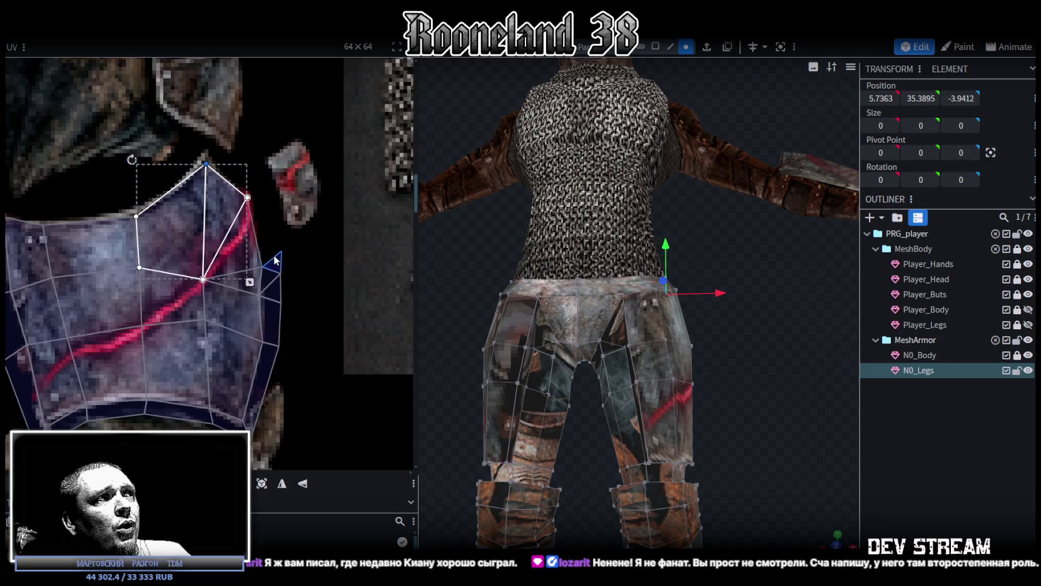
pyautogui.click(267, 256)
pyautogui.moveTo(266, 257); pyautogui.dragTo(262, 258)
pyautogui.moveTo(294, 323); pyautogui.dragTo(325, 291, button='middle')
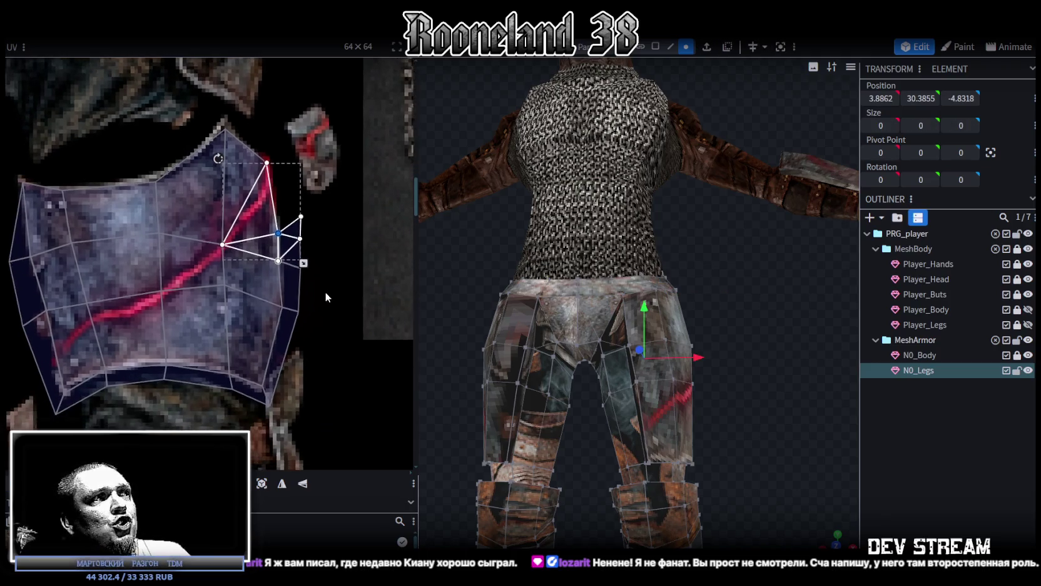
pyautogui.click(299, 308)
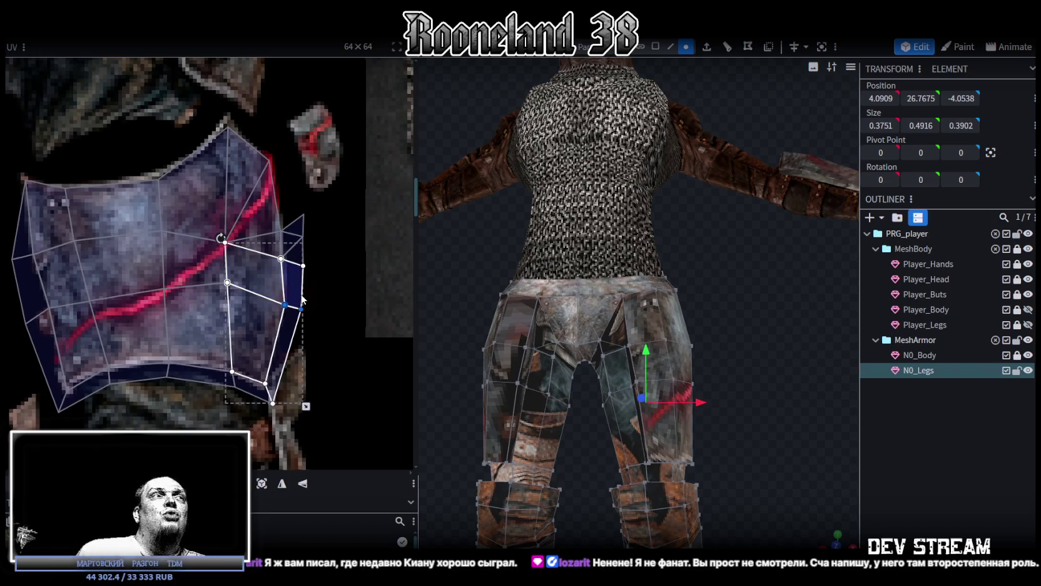
pyautogui.moveTo(438, 338); pyautogui.dragTo(457, 307)
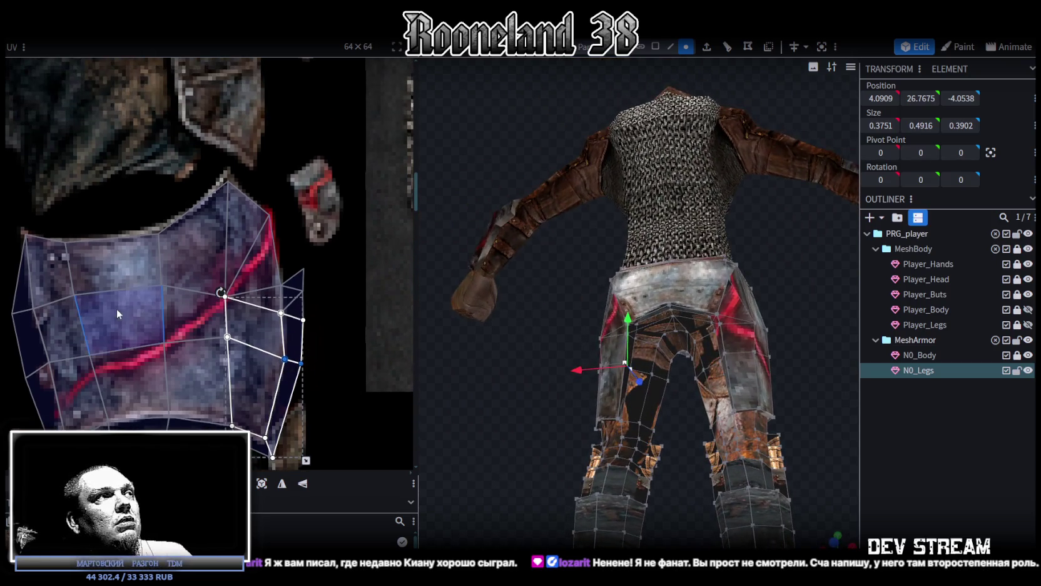
pyautogui.scroll(-3, 116, 309)
pyautogui.scroll(-3, 322, 324)
pyautogui.scroll(-1, 319, 322)
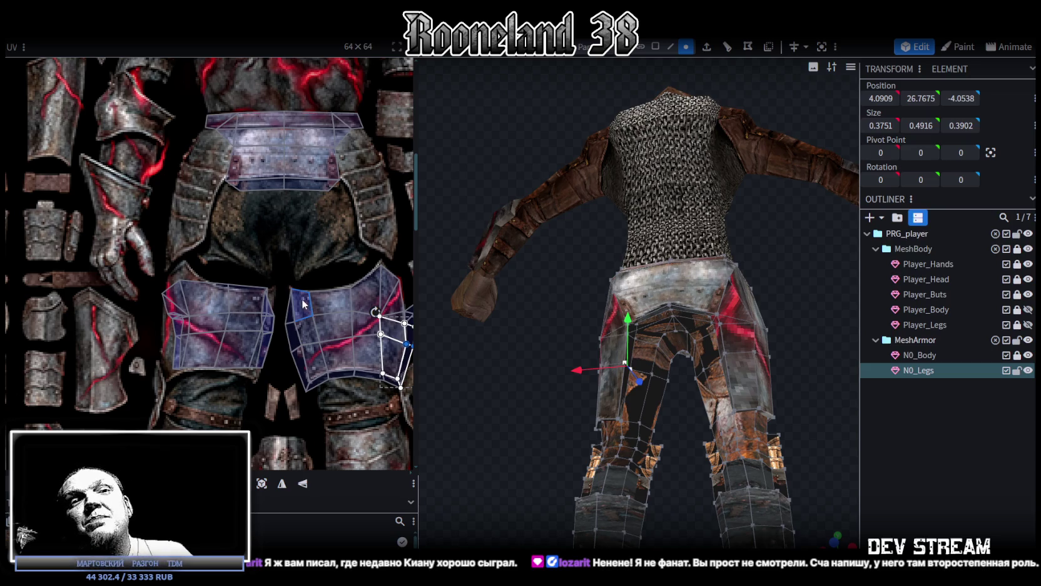
# Zoom in on the left leg-plate UV island and select its narrow left strip face.
pyautogui.scroll(3, 321, 298)
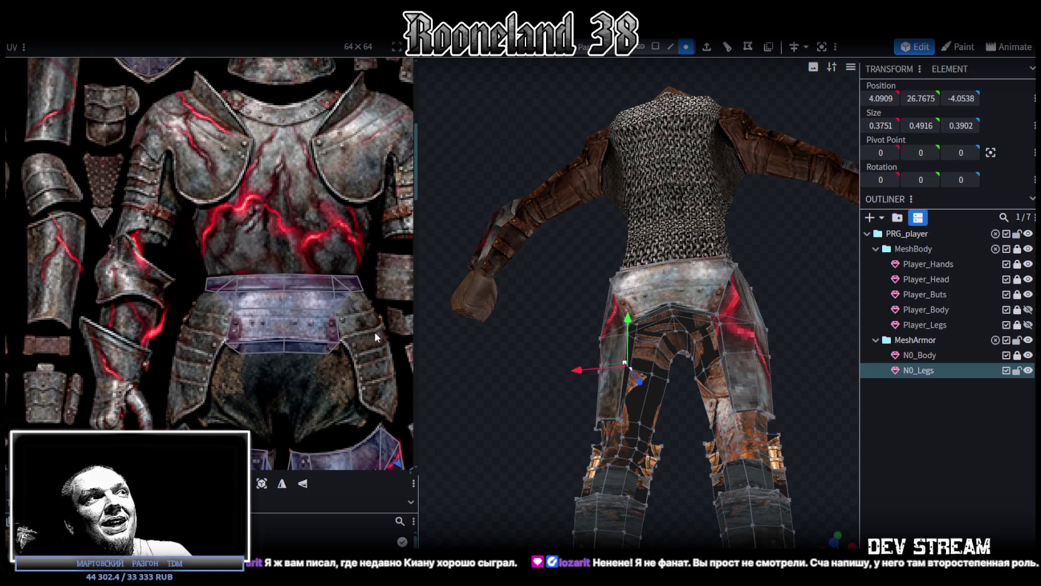
pyautogui.scroll(-3, 374, 336)
pyautogui.keyDown('ctrl'); pyautogui.scroll(3, 248, 314); pyautogui.keyUp('ctrl')
pyautogui.keyDown('ctrl'); pyautogui.scroll(2, 171, 266); pyautogui.keyUp('ctrl')
pyautogui.keyDown('ctrl'); pyautogui.scroll(2, 107, 216); pyautogui.keyUp('ctrl')
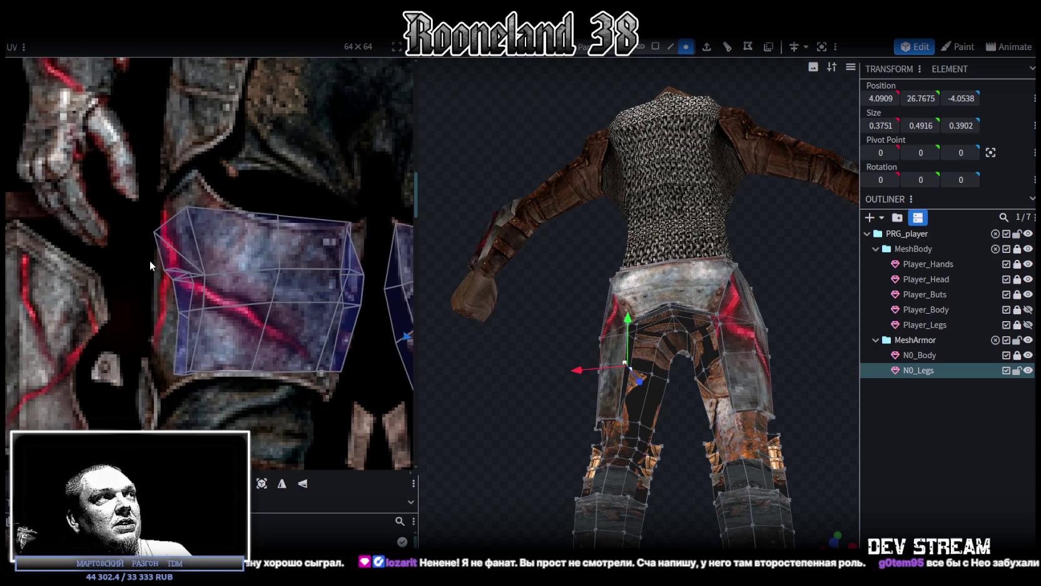
pyautogui.click(205, 326)
pyautogui.moveTo(205, 326); pyautogui.dragTo(215, 300, button='middle')
pyautogui.click(214, 298)
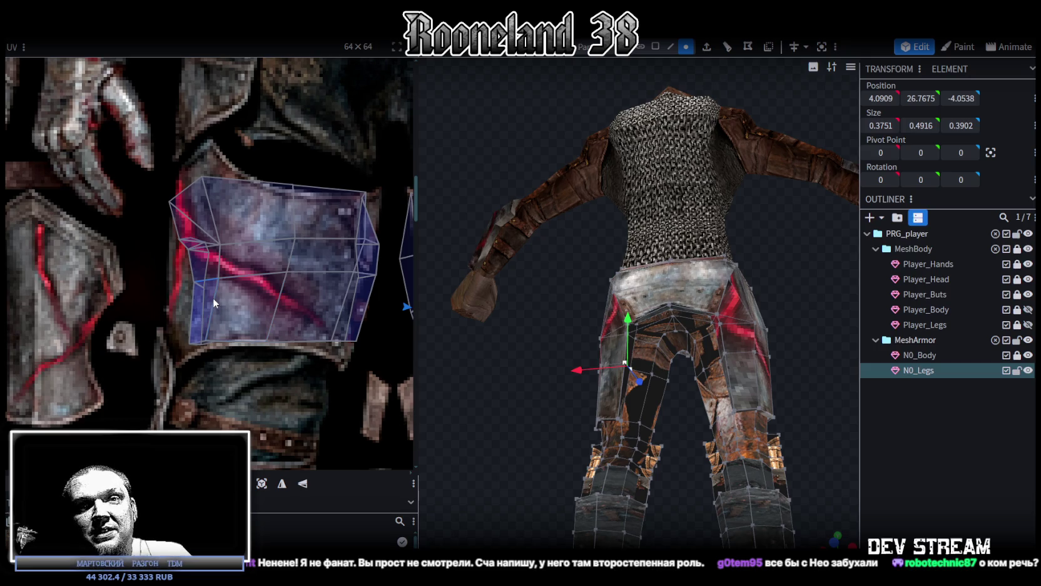
pyautogui.click(199, 294)
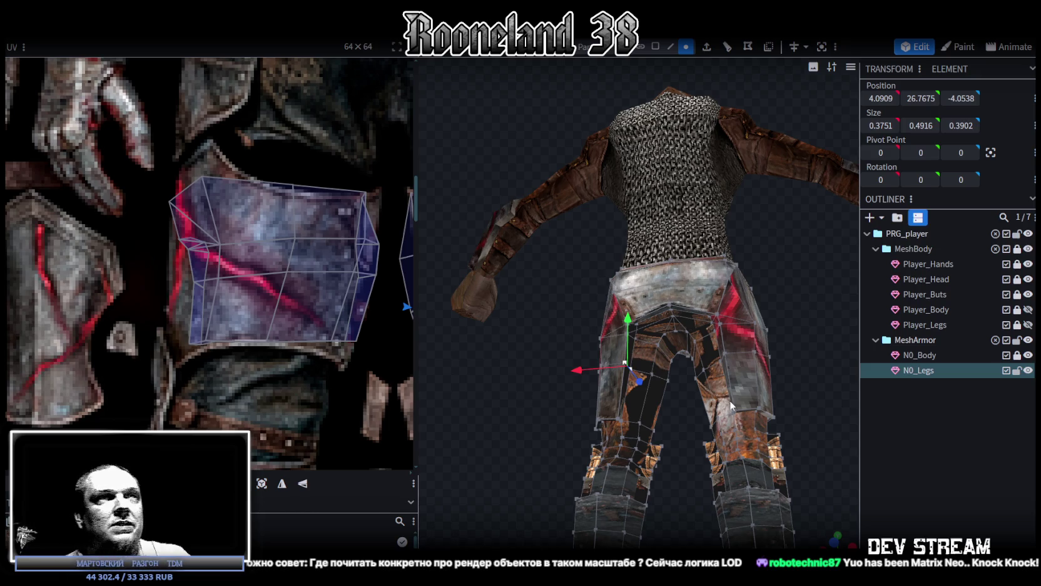
pyautogui.moveTo(829, 286); pyautogui.dragTo(817, 288)
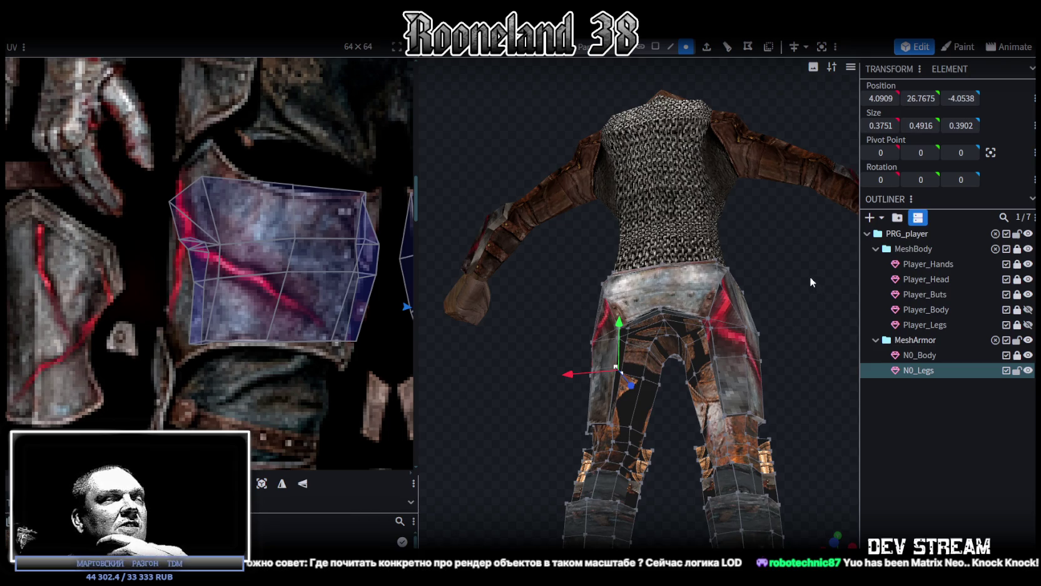
# Inspect the fitted leg armour and save the project as RPGchars.bbmodel.
pyautogui.scroll(2, 784, 275)
pyautogui.scroll(2, 784, 273)
pyautogui.scroll(2, 785, 275)
pyautogui.scroll(1, 784, 276)
pyautogui.moveTo(784, 276)
pyautogui.mouseDown()
pyautogui.moveTo(760, 290)
pyautogui.moveTo(775, 280)
pyautogui.mouseUp()
pyautogui.scroll(2, 797, 264)
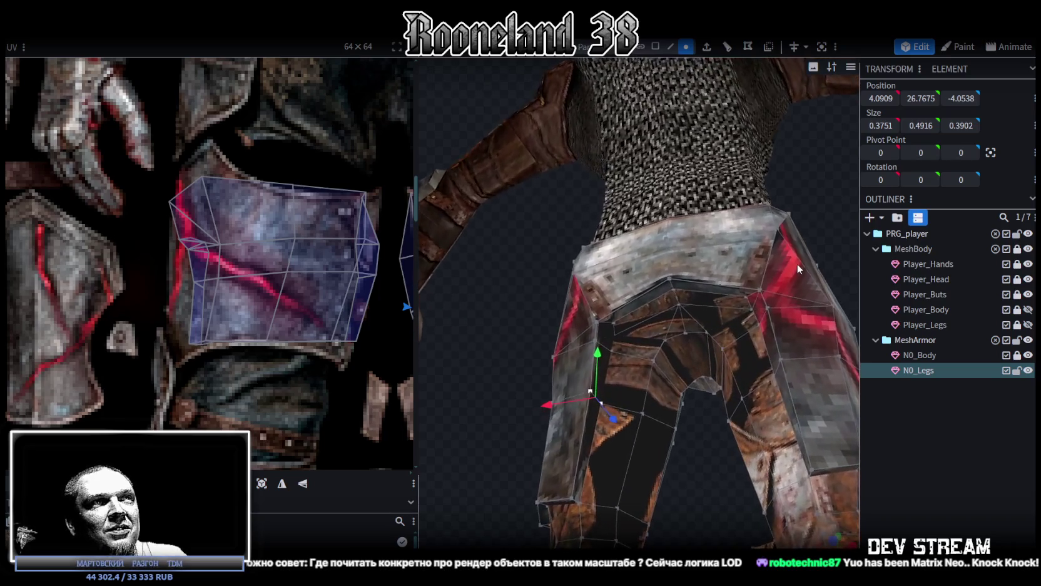
pyautogui.scroll(-2, 694, 463)
pyautogui.scroll(-2, 789, 326)
pyautogui.moveTo(788, 326)
pyautogui.mouseDown()
pyautogui.moveTo(703, 324)
pyautogui.moveTo(602, 347)
pyautogui.moveTo(613, 356)
pyautogui.mouseUp()
pyautogui.scroll(-3, 601, 346)
pyautogui.moveTo(768, 373); pyautogui.dragTo(700, 328)
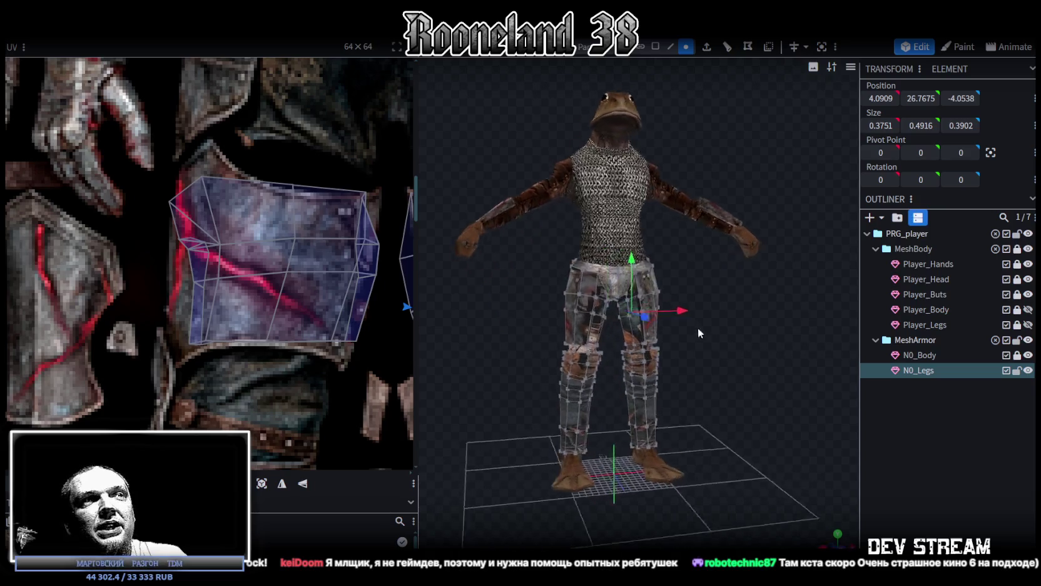
pyautogui.scroll(3, 699, 328)
pyautogui.hotkey('ctrl', 's')
# Orbit around the legs to recheck the armour from side and front.
pyautogui.moveTo(726, 393)
pyautogui.mouseDown()
pyautogui.moveTo(634, 325)
pyautogui.moveTo(670, 325)
pyautogui.mouseUp()
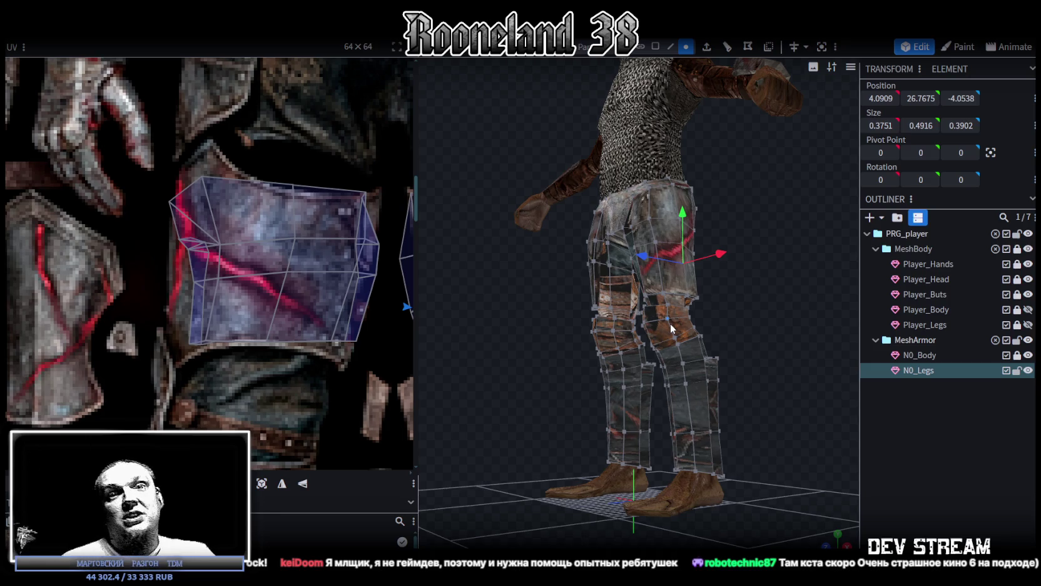
pyautogui.moveTo(691, 348)
pyautogui.mouseDown()
pyautogui.moveTo(777, 433)
pyautogui.moveTo(779, 346)
pyautogui.moveTo(796, 350)
pyautogui.moveTo(784, 352)
pyautogui.moveTo(782, 338)
pyautogui.moveTo(782, 348)
pyautogui.moveTo(681, 322)
pyautogui.moveTo(730, 317)
pyautogui.moveTo(583, 329)
pyautogui.moveTo(746, 336)
pyautogui.moveTo(576, 373)
pyautogui.moveTo(646, 367)
pyautogui.mouseUp()
pyautogui.scroll(2, 789, 360)
pyautogui.scroll(2, 785, 354)
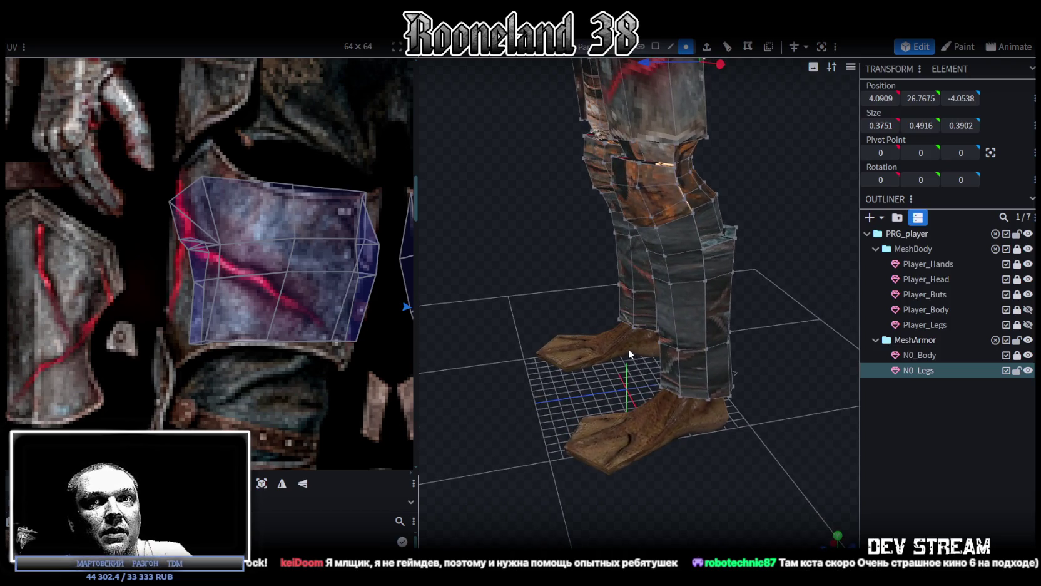
pyautogui.moveTo(622, 345)
pyautogui.mouseDown()
pyautogui.moveTo(531, 313)
pyautogui.moveTo(589, 271)
pyautogui.moveTo(636, 268)
pyautogui.moveTo(655, 270)
pyautogui.moveTo(724, 336)
pyautogui.moveTo(715, 289)
pyautogui.moveTo(729, 282)
pyautogui.mouseUp()
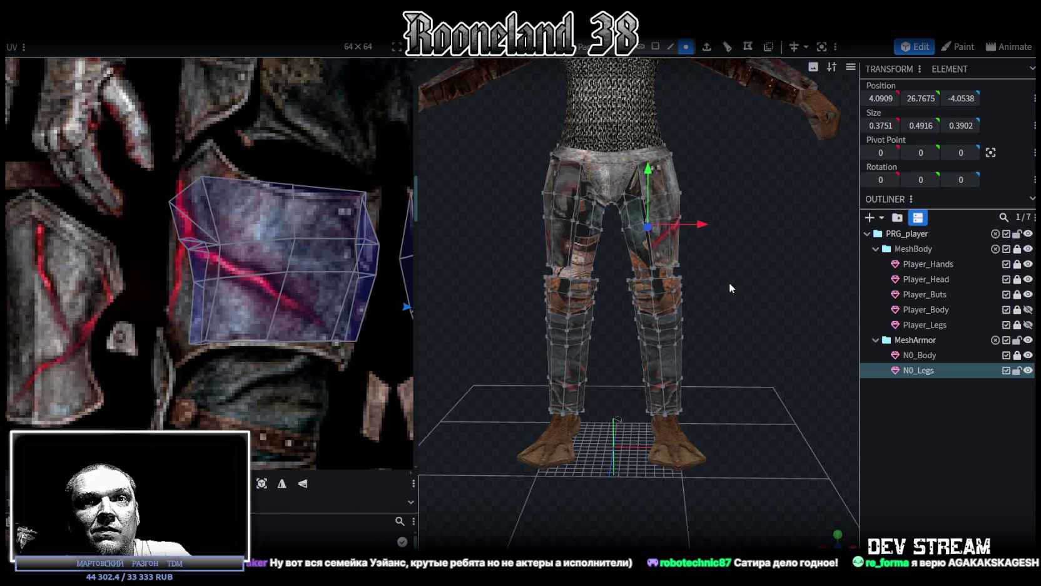
pyautogui.moveTo(729, 282); pyautogui.dragTo(730, 274)
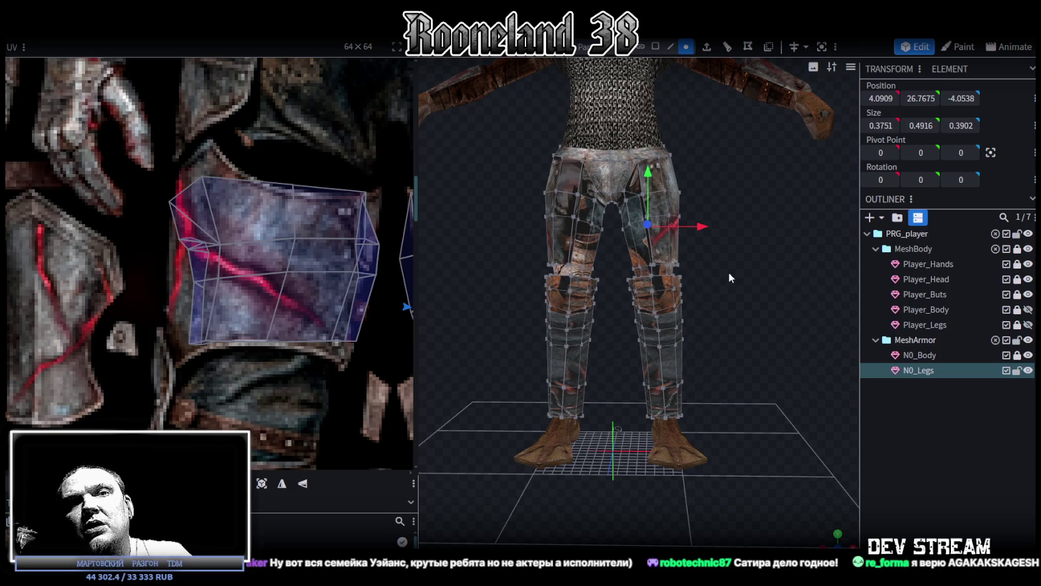
pyautogui.scroll(2, 732, 270)
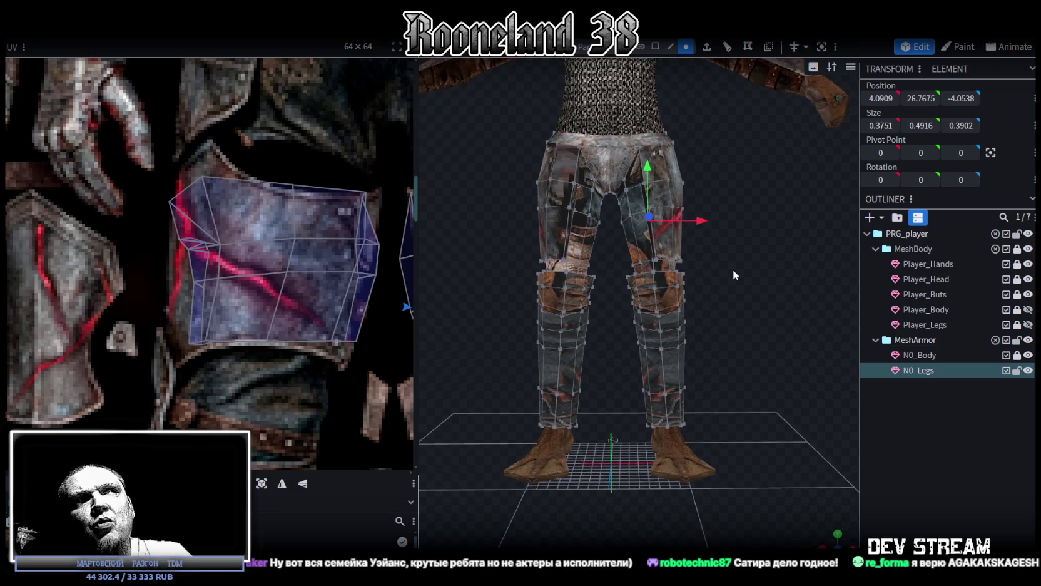
pyautogui.scroll(3, 730, 273)
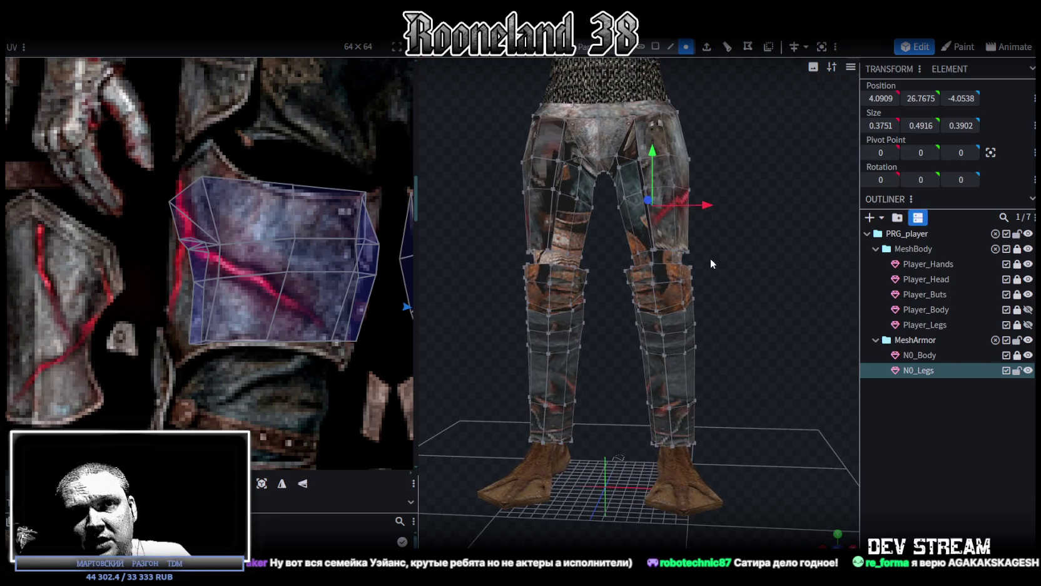
pyautogui.moveTo(704, 277); pyautogui.dragTo(723, 275)
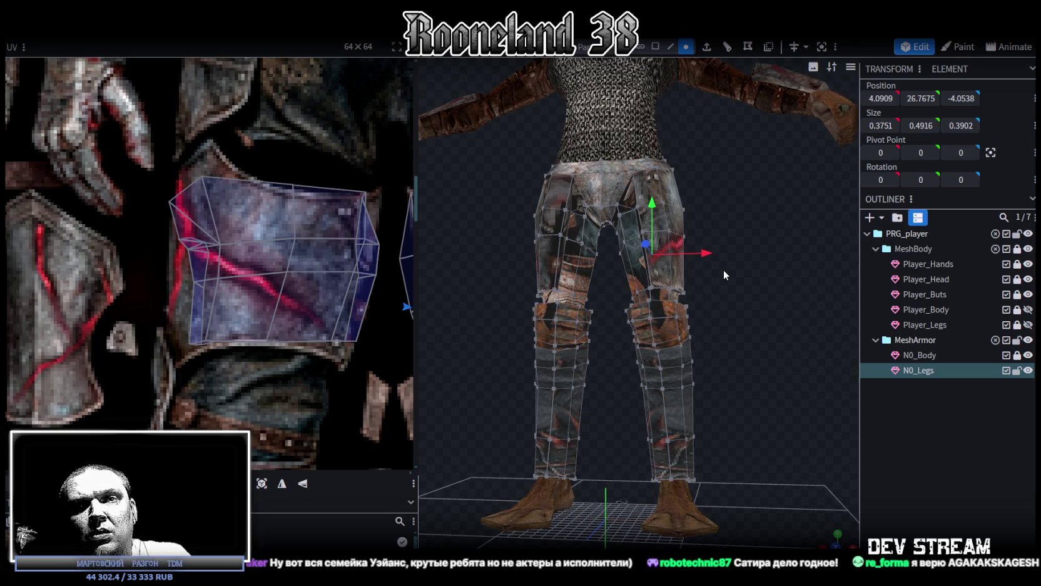
pyautogui.moveTo(724, 275); pyautogui.dragTo(729, 278)
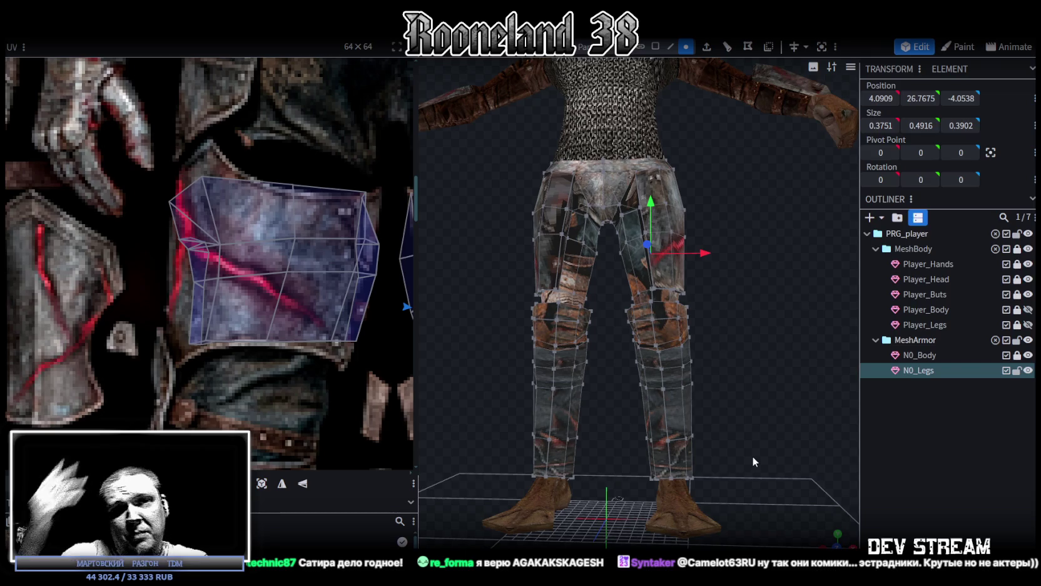
pyautogui.moveTo(753, 457)
pyautogui.mouseDown()
pyautogui.moveTo(715, 423)
pyautogui.moveTo(734, 407)
pyautogui.moveTo(701, 399)
pyautogui.moveTo(720, 384)
pyautogui.moveTo(738, 390)
pyautogui.moveTo(738, 369)
pyautogui.moveTo(705, 380)
pyautogui.moveTo(759, 391)
pyautogui.mouseUp()
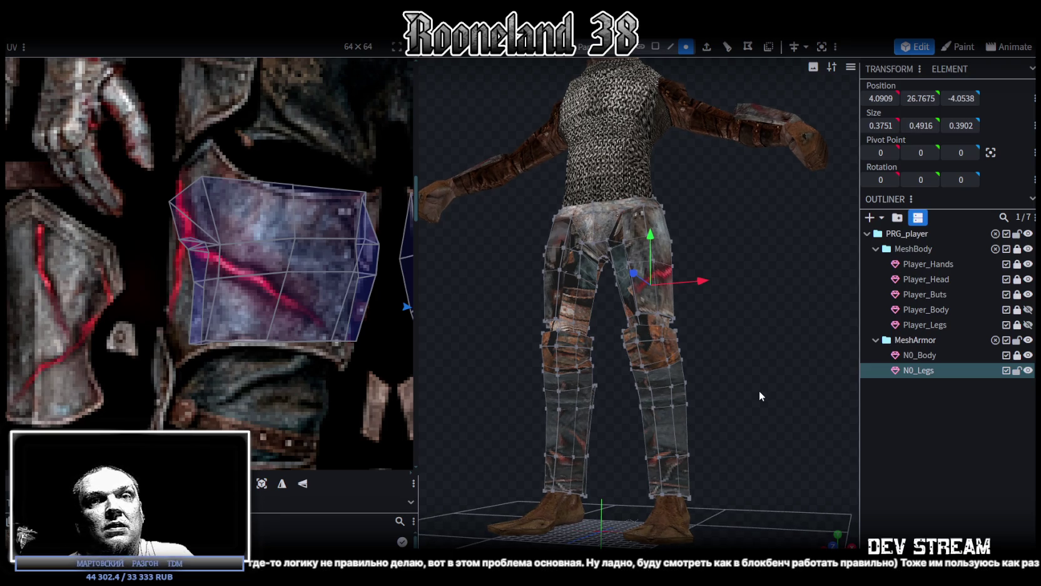
pyautogui.moveTo(759, 390); pyautogui.dragTo(759, 388)
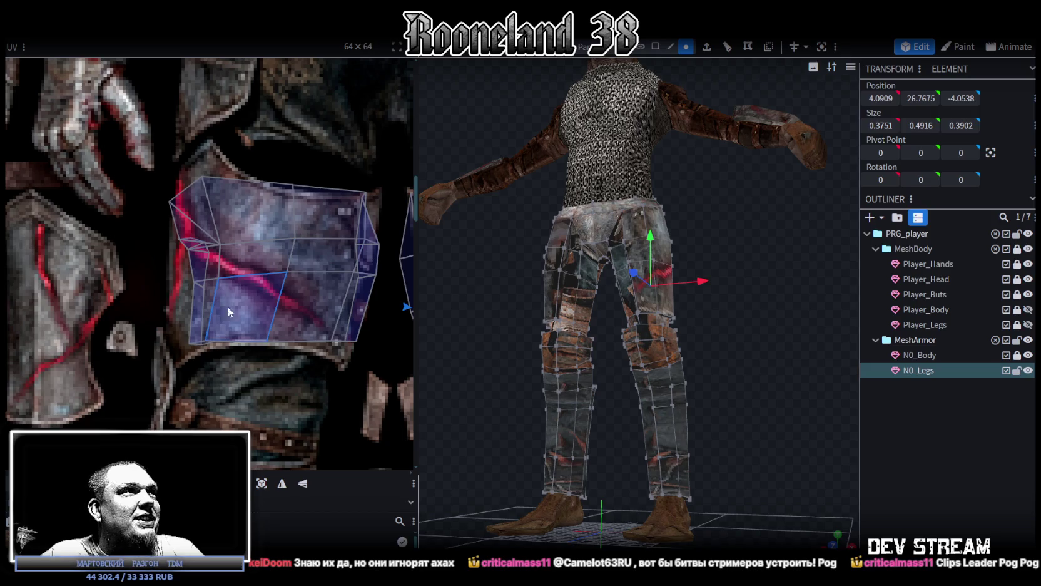
# Zoom out the UV editor, pan to the thigh plates and box-select the left thigh-plate island.
pyautogui.scroll(-3, 175, 324)
pyautogui.scroll(-3, 285, 274)
pyautogui.moveTo(286, 275); pyautogui.dragTo(290, 240, button='middle')
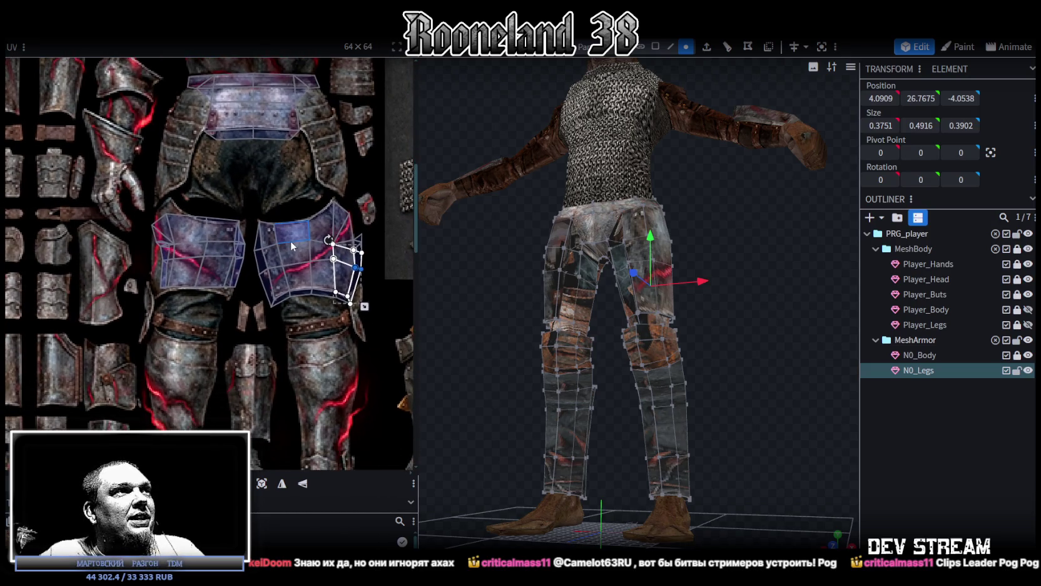
pyautogui.moveTo(143, 248); pyautogui.dragTo(247, 345)
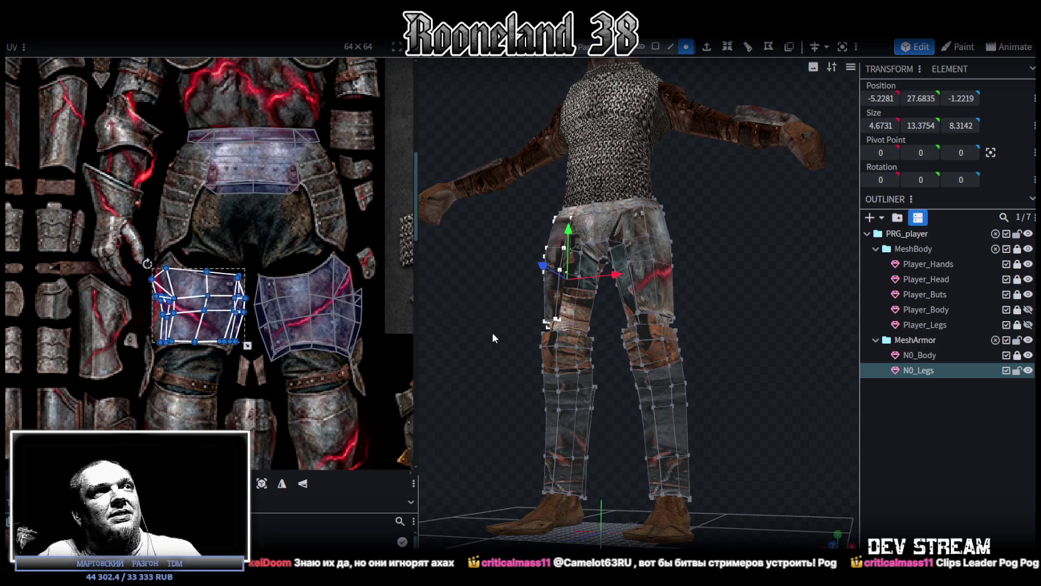
# In face select mode, pick the inner thigh face and box-select all its UV vertices.
pyautogui.click(655, 47)
pyautogui.moveTo(522, 271)
pyautogui.mouseDown()
pyautogui.moveTo(566, 331)
pyautogui.moveTo(571, 278)
pyautogui.mouseUp()
pyautogui.moveTo(777, 299); pyautogui.dragTo(720, 303)
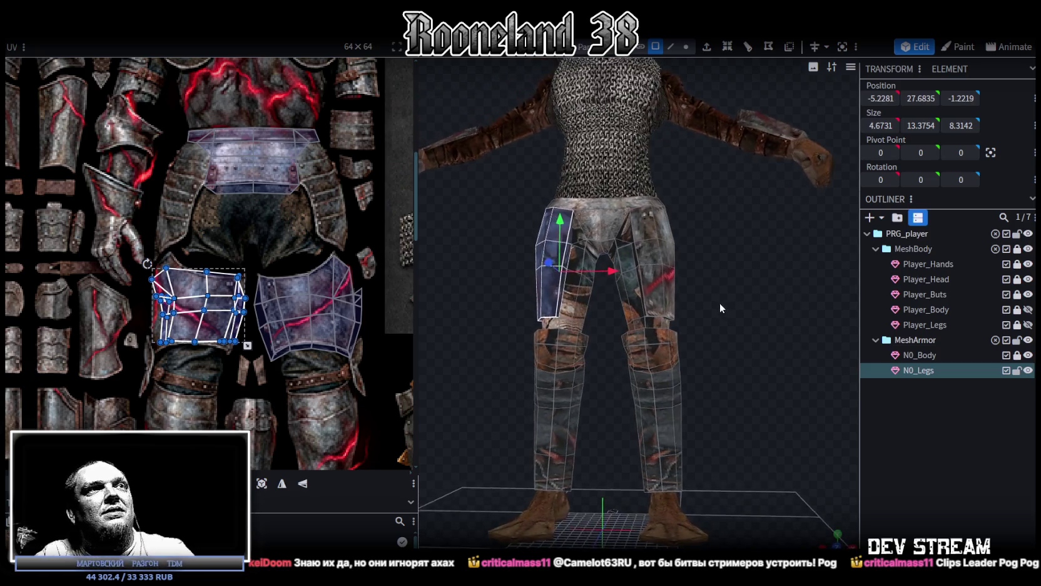
pyautogui.click(606, 305)
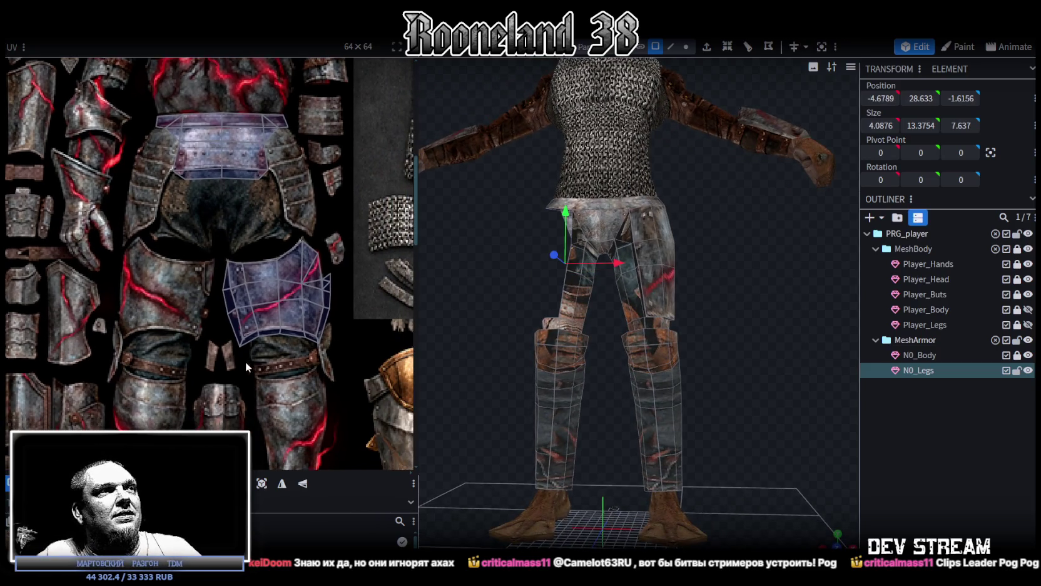
pyautogui.moveTo(219, 371); pyautogui.dragTo(354, 221)
pyautogui.moveTo(563, 269); pyautogui.dragTo(710, 305)
pyautogui.scroll(3, 667, 311)
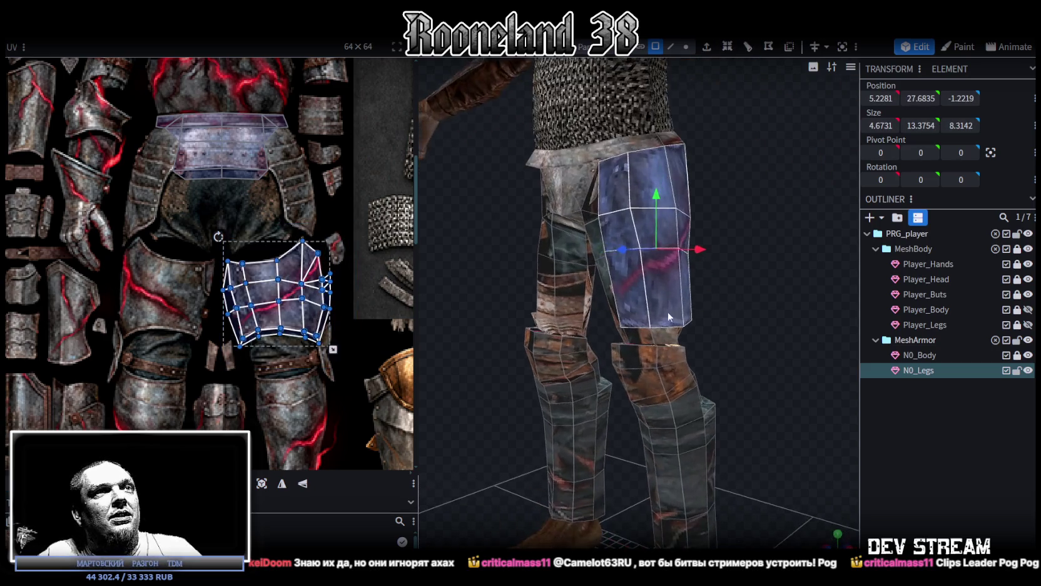
# Flip the thigh face's UVs on X, accepting the merge of 17 duplicate vertices.
pyautogui.rightClick(659, 291)
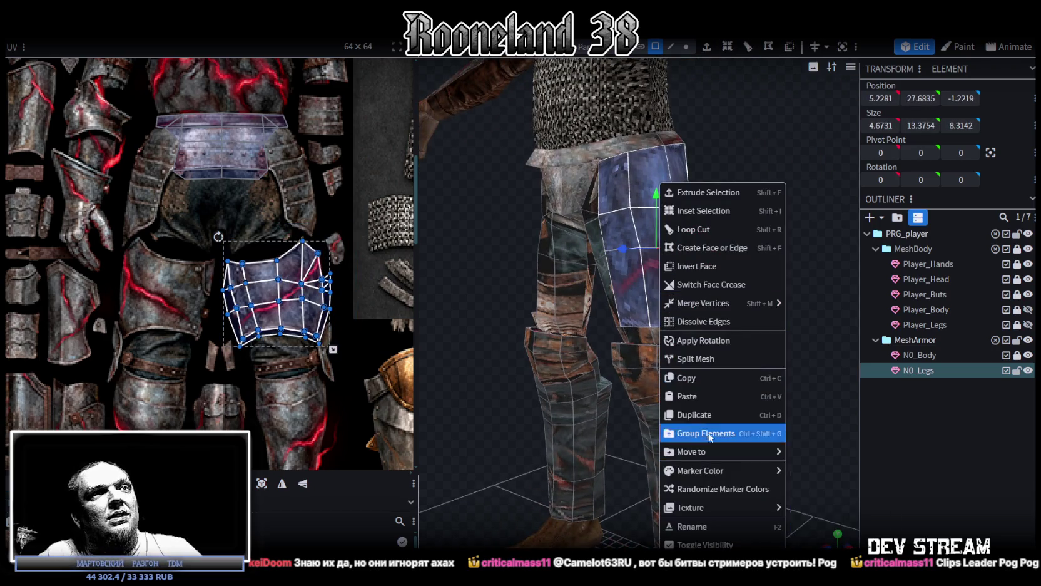
pyautogui.click(695, 377)
pyautogui.rightClick(668, 292)
pyautogui.click(719, 396)
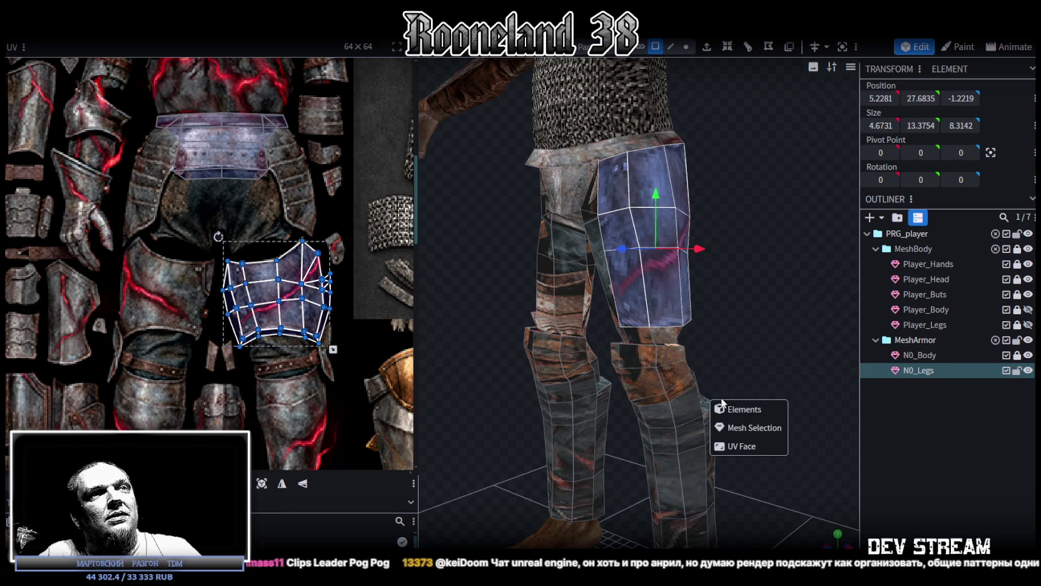
pyautogui.click(746, 427)
pyautogui.rightClick(131, 39)
pyautogui.moveTo(163, 62)
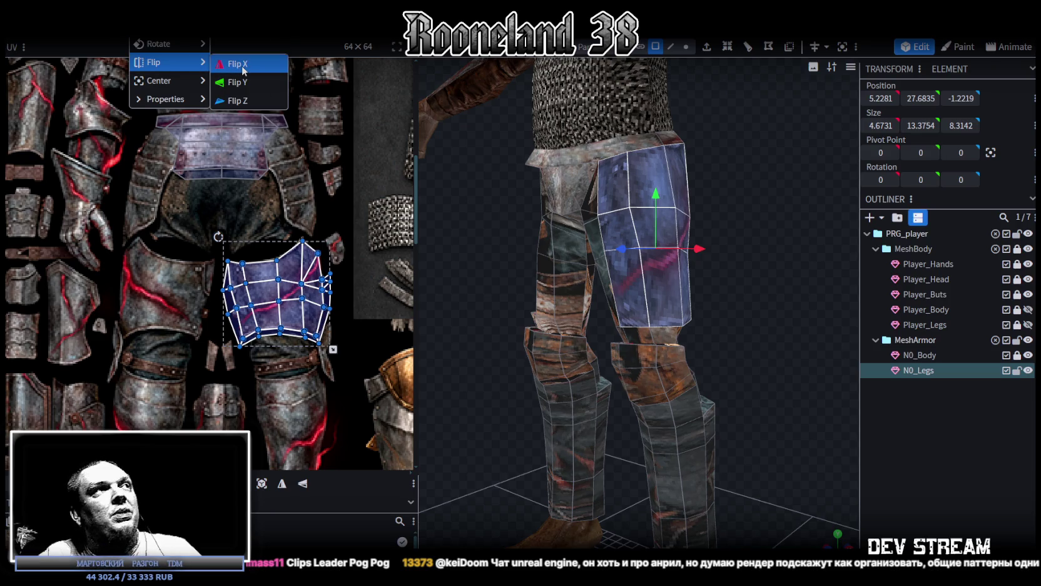
pyautogui.click(242, 70)
pyautogui.click(454, 133)
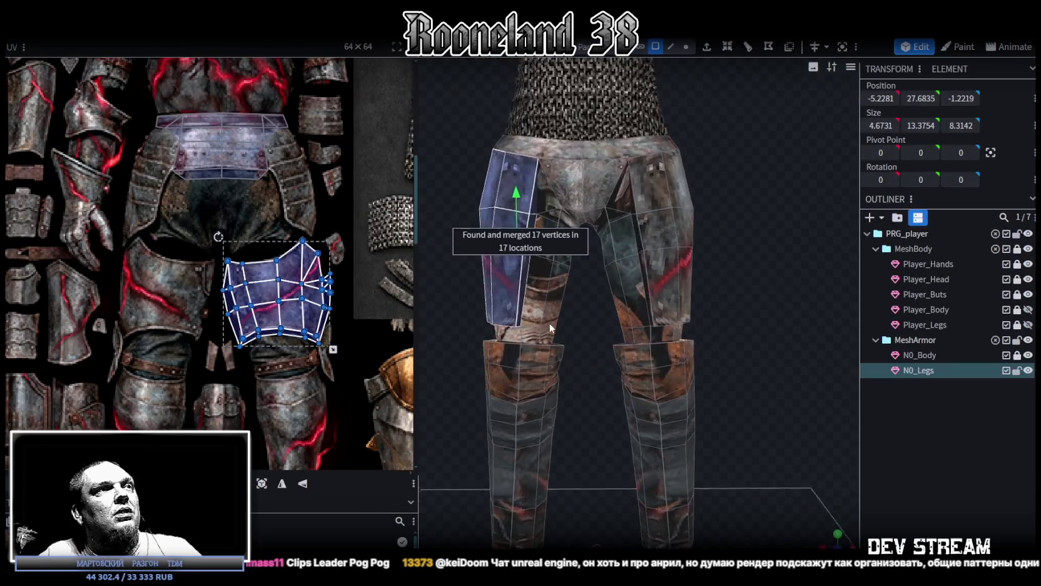
# Move the flipped UV island onto the left thigh plate and pull its outer edge vertices inward.
pyautogui.moveTo(548, 323); pyautogui.dragTo(584, 322)
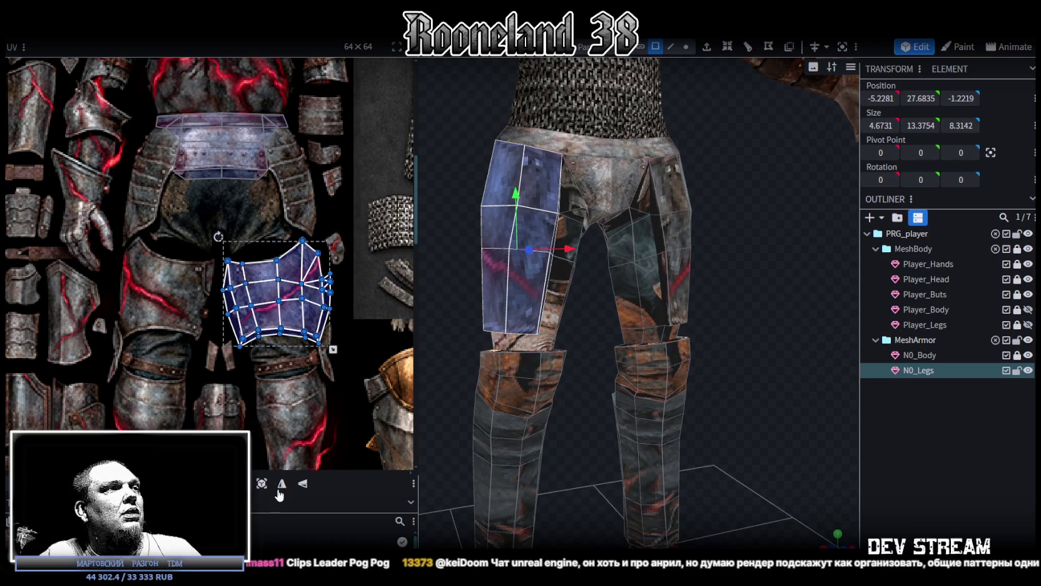
pyautogui.moveTo(285, 311); pyautogui.dragTo(169, 307)
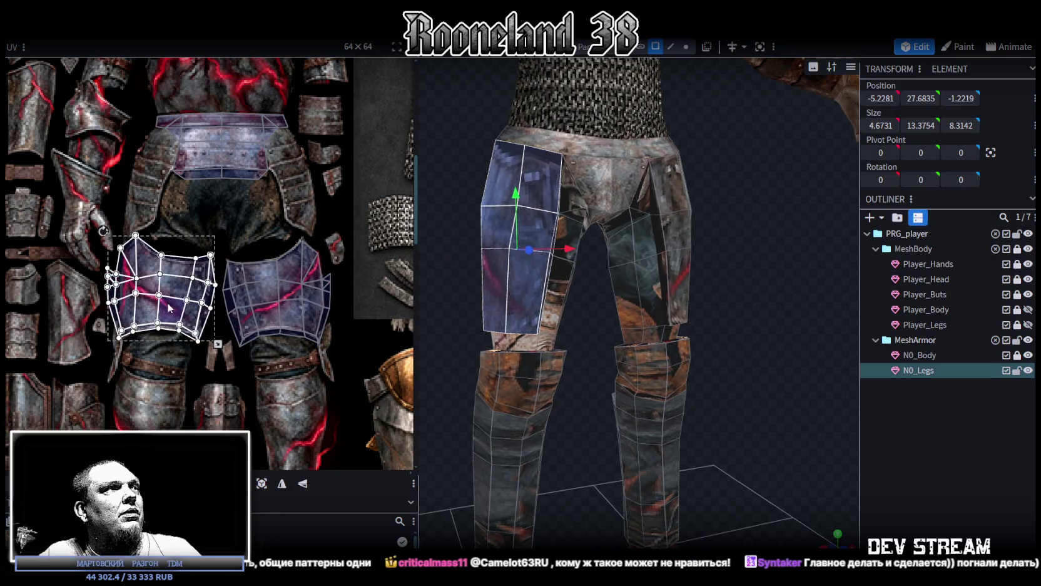
pyautogui.scroll(2, 166, 294)
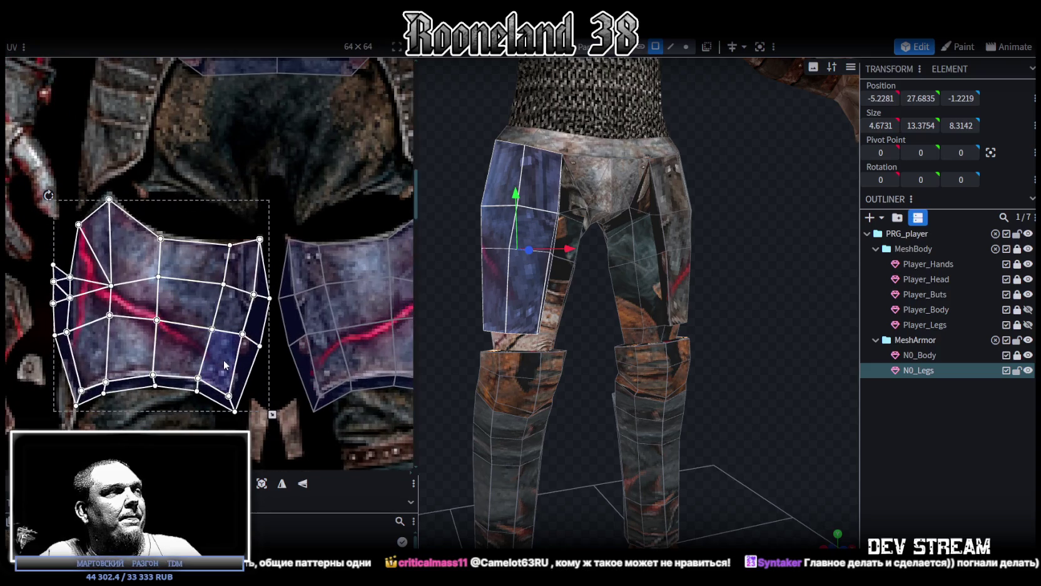
pyautogui.click(73, 266)
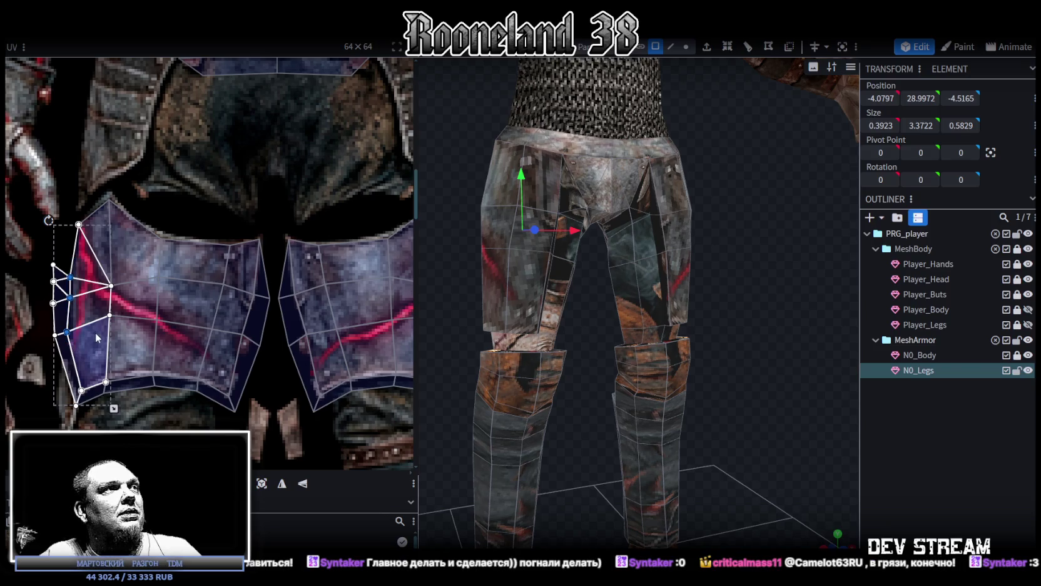
pyautogui.moveTo(66, 331); pyautogui.dragTo(71, 330)
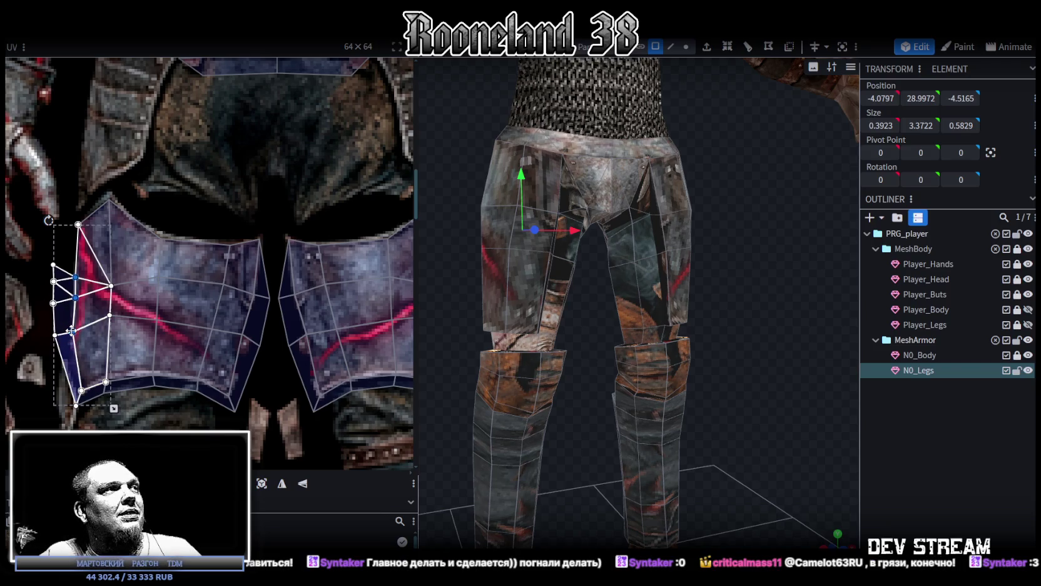
pyautogui.click(937, 443)
pyautogui.moveTo(796, 327)
pyautogui.mouseDown()
pyautogui.moveTo(665, 309)
pyautogui.moveTo(851, 315)
pyautogui.mouseUp()
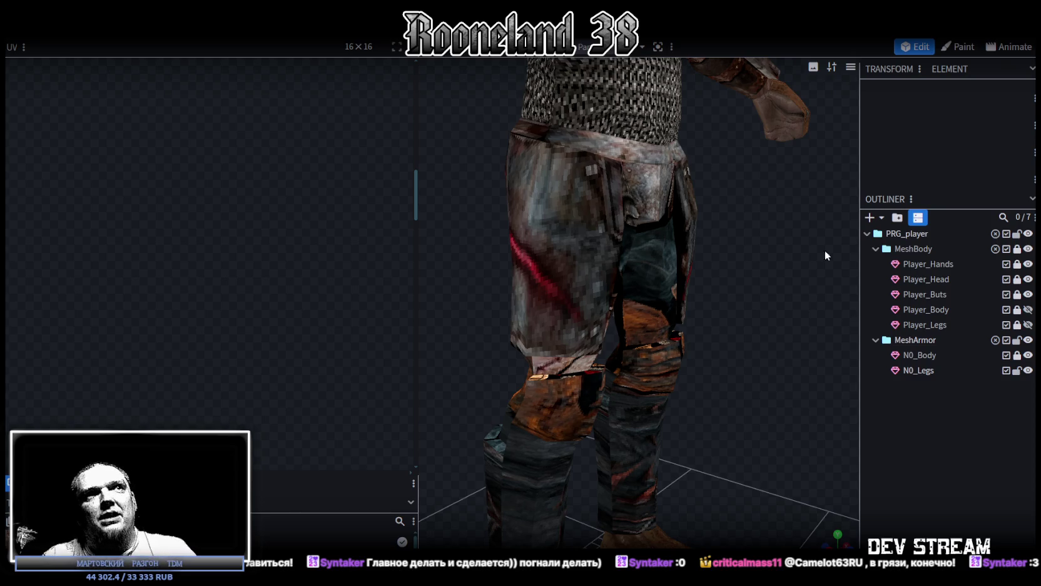
# Reselect N0_Legs and select a strip of inner faces on the right thigh.
pyautogui.moveTo(833, 261); pyautogui.dragTo(667, 258)
pyautogui.click(626, 244)
pyautogui.click(626, 244)
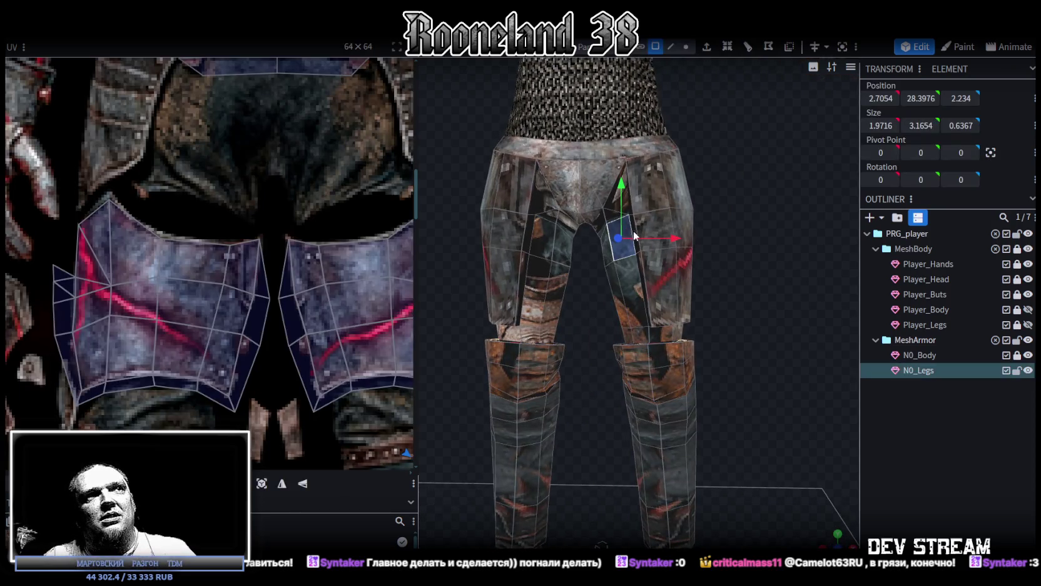
pyautogui.scroll(2, 760, 165)
pyautogui.scroll(2, 763, 179)
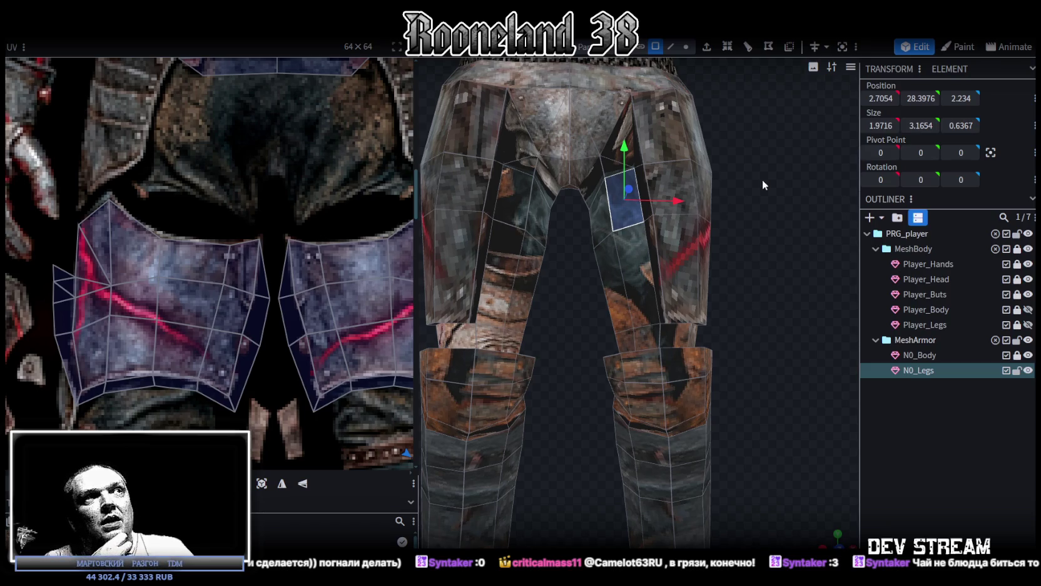
pyautogui.moveTo(727, 136); pyautogui.dragTo(768, 245)
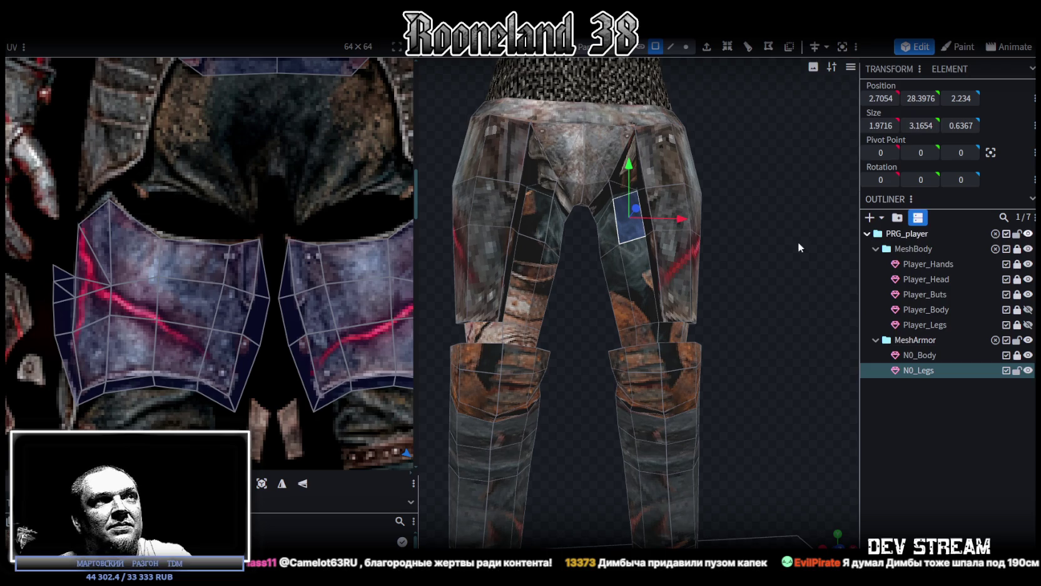
pyautogui.scroll(-3, 632, 287)
pyautogui.keyDown('shift'); pyautogui.click(634, 287); pyautogui.keyUp('shift')
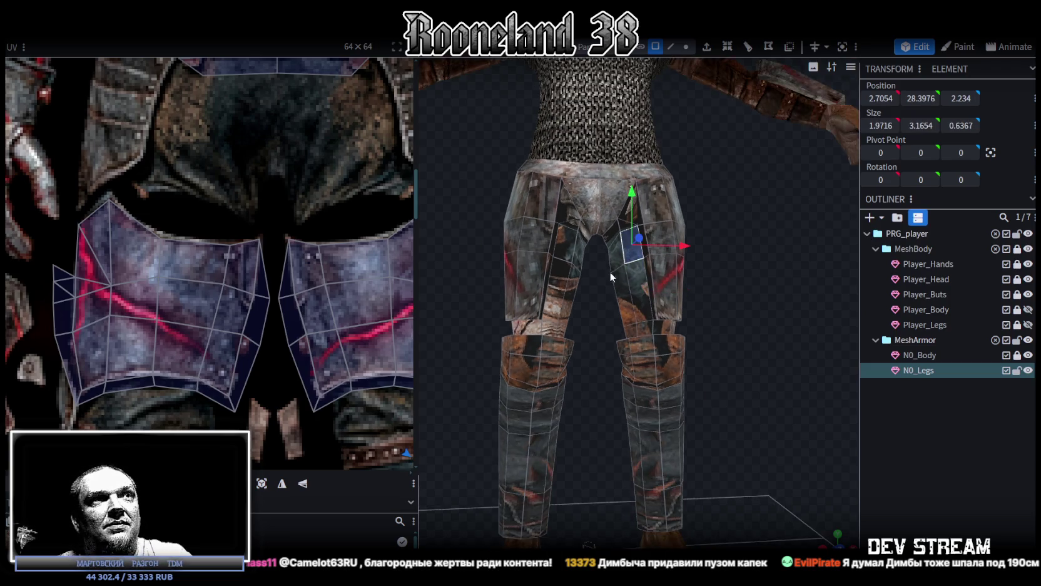
pyautogui.scroll(3, 610, 271)
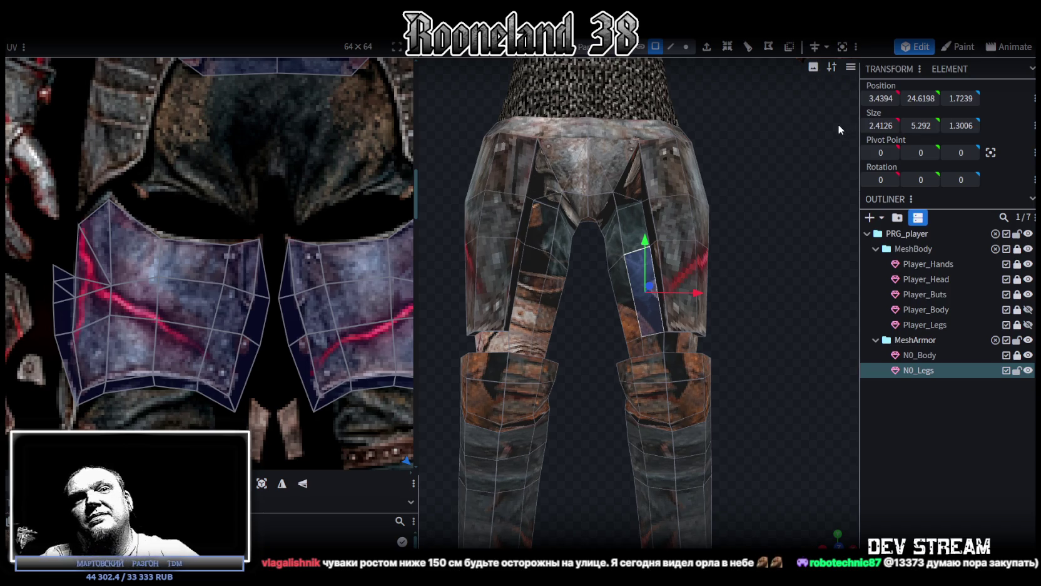
# Zoom the UV editor out to show the whole armour texture atlas.
pyautogui.scroll(-2, 678, 261)
pyautogui.scroll(-2, 726, 252)
pyautogui.scroll(2, 729, 250)
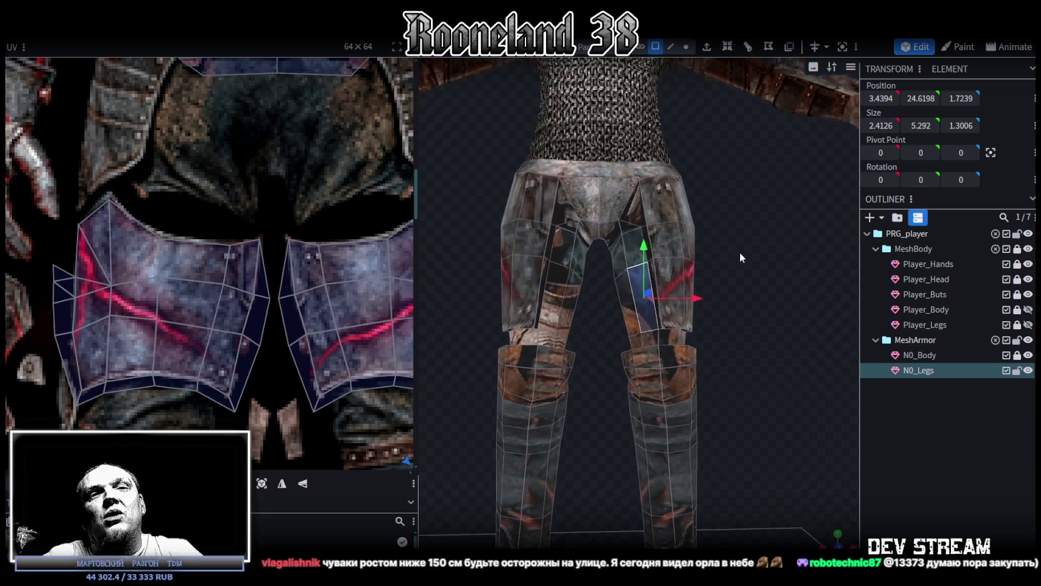
pyautogui.scroll(-1, 735, 248)
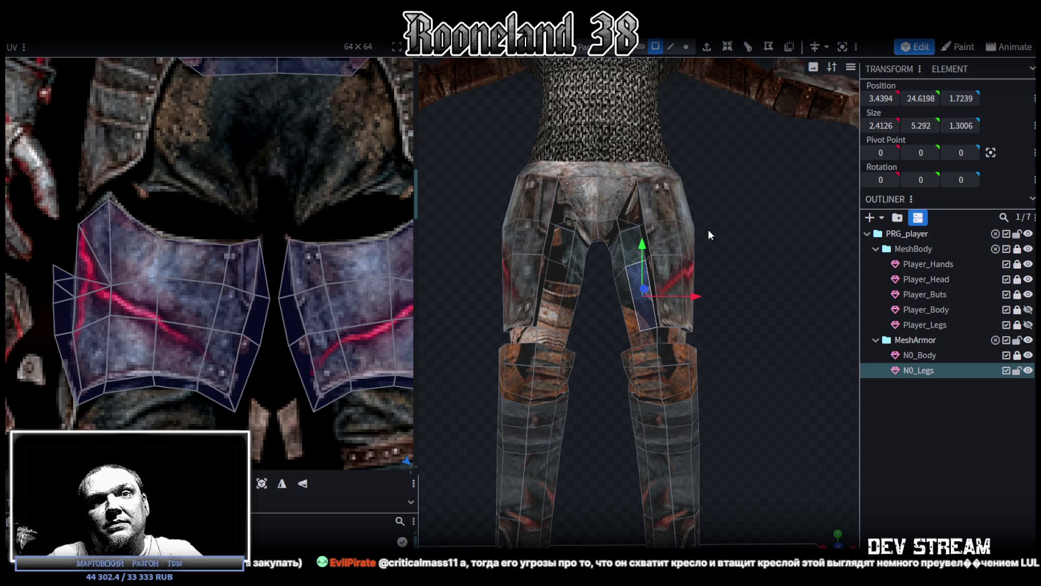
pyautogui.scroll(-3, 526, 274)
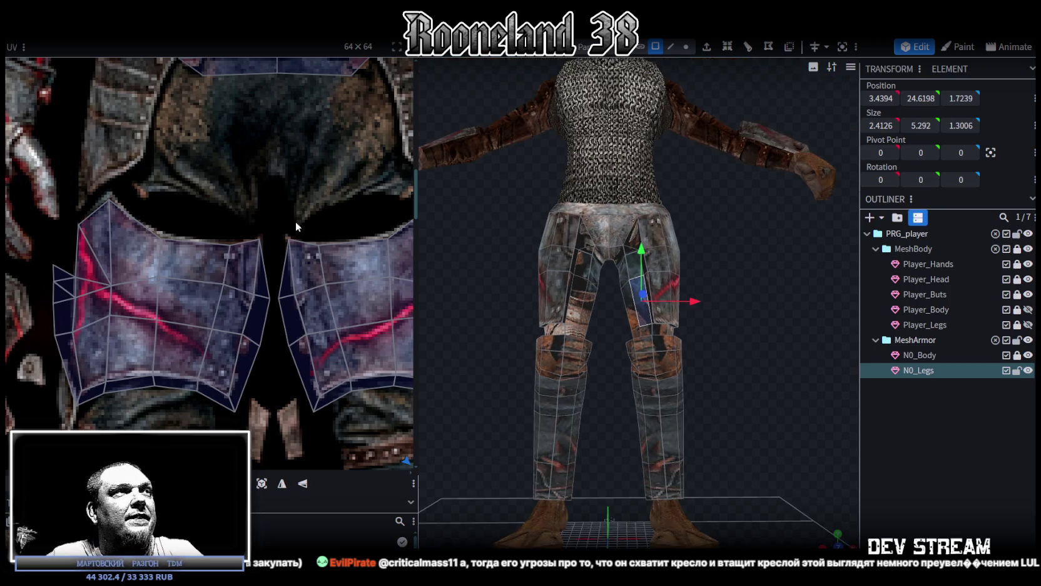
pyautogui.scroll(-3, 312, 222)
pyautogui.scroll(-3, 243, 233)
pyautogui.moveTo(432, 250)
pyautogui.mouseDown()
pyautogui.moveTo(568, 321)
pyautogui.moveTo(425, 326)
pyautogui.moveTo(437, 317)
pyautogui.moveTo(426, 295)
pyautogui.mouseUp()
pyautogui.scroll(2, 400, 293)
pyautogui.scroll(2, 517, 302)
pyautogui.scroll(1, 494, 299)
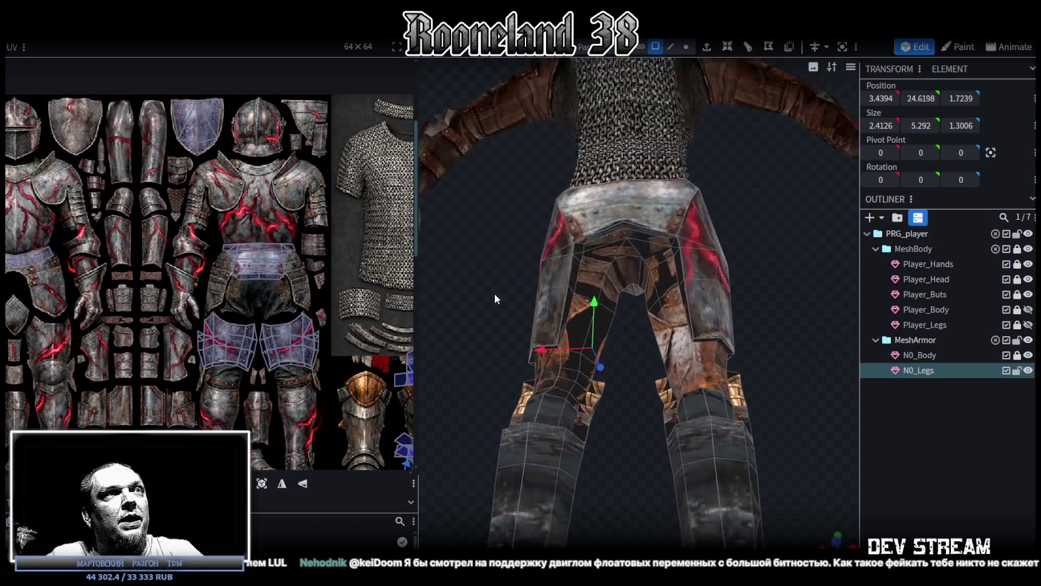
# Select the waist band faces of N0_Legs, including the left waist band.
pyautogui.moveTo(495, 299); pyautogui.dragTo(602, 229)
pyautogui.click(602, 230)
pyautogui.keyDown('shift'); pyautogui.click(650, 238); pyautogui.keyUp('shift')
pyautogui.keyDown('shift'); pyautogui.click(652, 242); pyautogui.keyUp('shift')
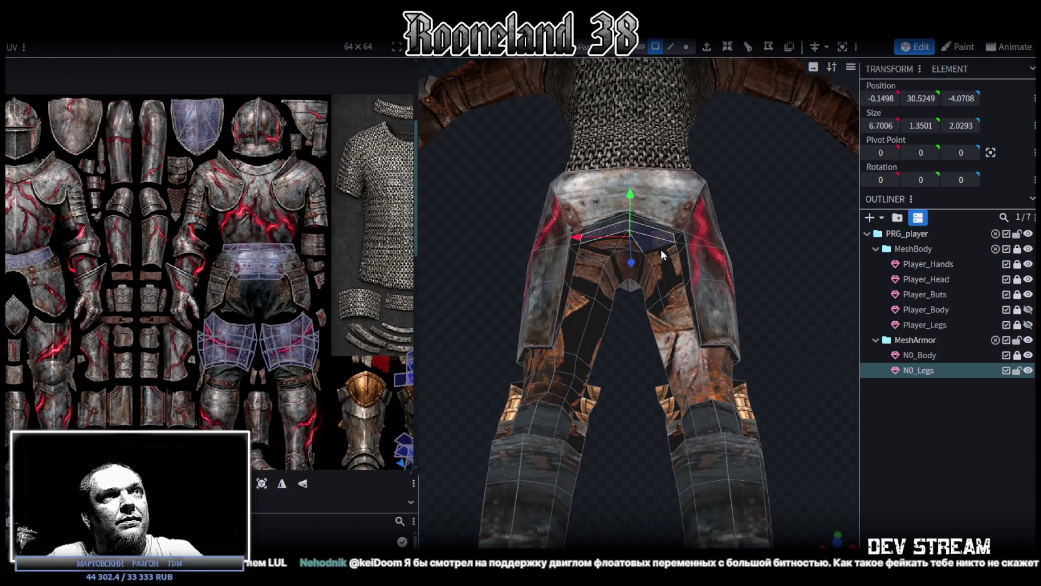
pyautogui.keyDown('shift'); pyautogui.click(610, 252); pyautogui.keyUp('shift')
# Add the left inner leg, central crotch and right inner leg faces to the selection.
pyautogui.keyDown('shift'); pyautogui.click(599, 267); pyautogui.keyUp('shift')
pyautogui.keyDown('shift'); pyautogui.click(574, 319); pyautogui.keyUp('shift')
pyautogui.keyDown('shift'); pyautogui.click(604, 295); pyautogui.keyUp('shift')
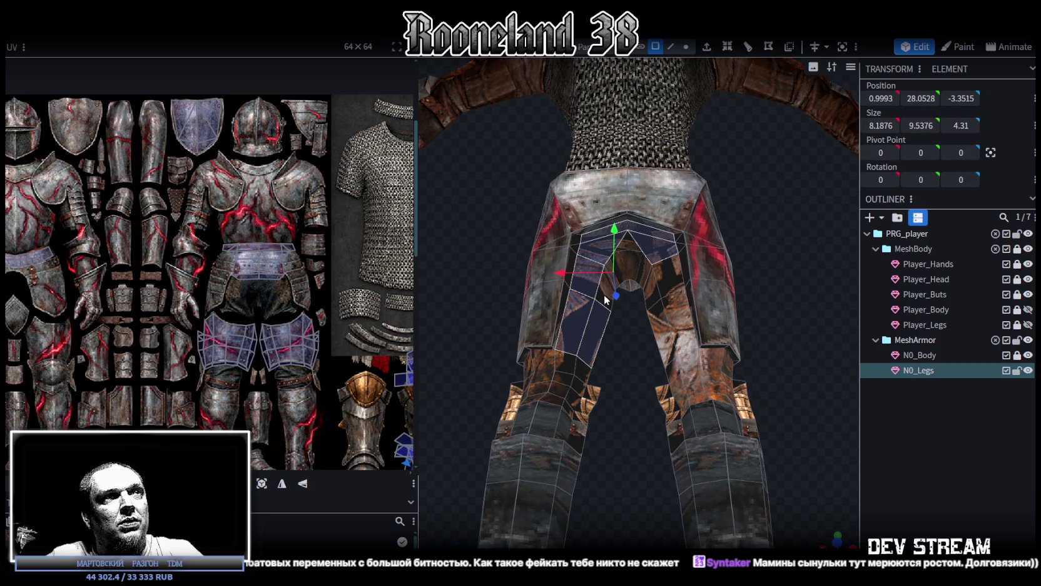
pyautogui.keyDown('shift'); pyautogui.click(626, 266); pyautogui.keyUp('shift')
pyautogui.keyDown('shift'); pyautogui.click(639, 264); pyautogui.keyUp('shift')
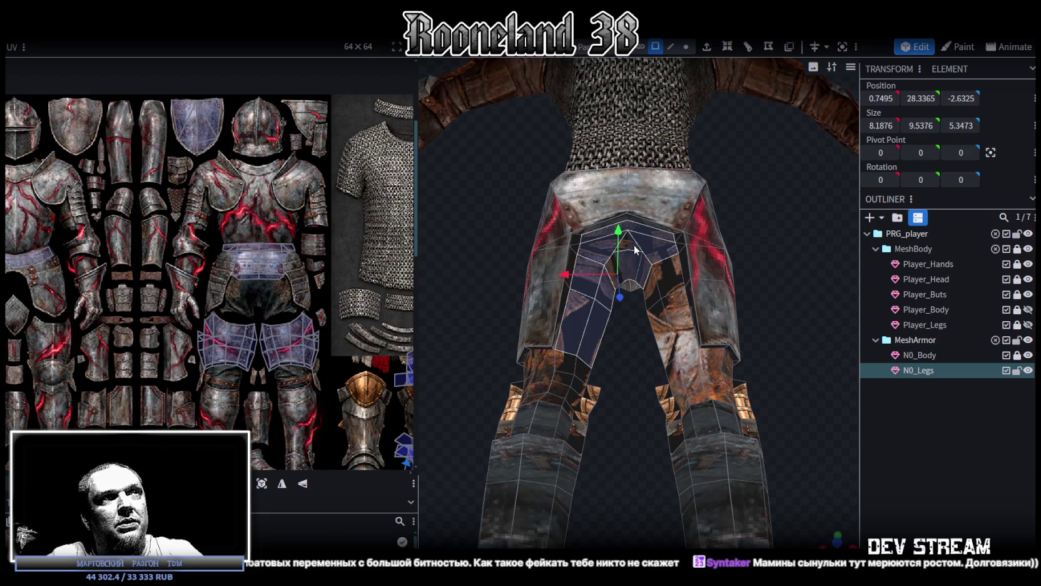
pyautogui.keyDown('shift'); pyautogui.click(673, 268); pyautogui.keyUp('shift')
pyautogui.keyDown('shift'); pyautogui.click(675, 308); pyautogui.keyUp('shift')
pyautogui.keyDown('shift'); pyautogui.click(650, 300); pyautogui.keyUp('shift')
# Add the lower right-leg faces to the selection.
pyautogui.scroll(3, 782, 331)
pyautogui.scroll(2, 788, 351)
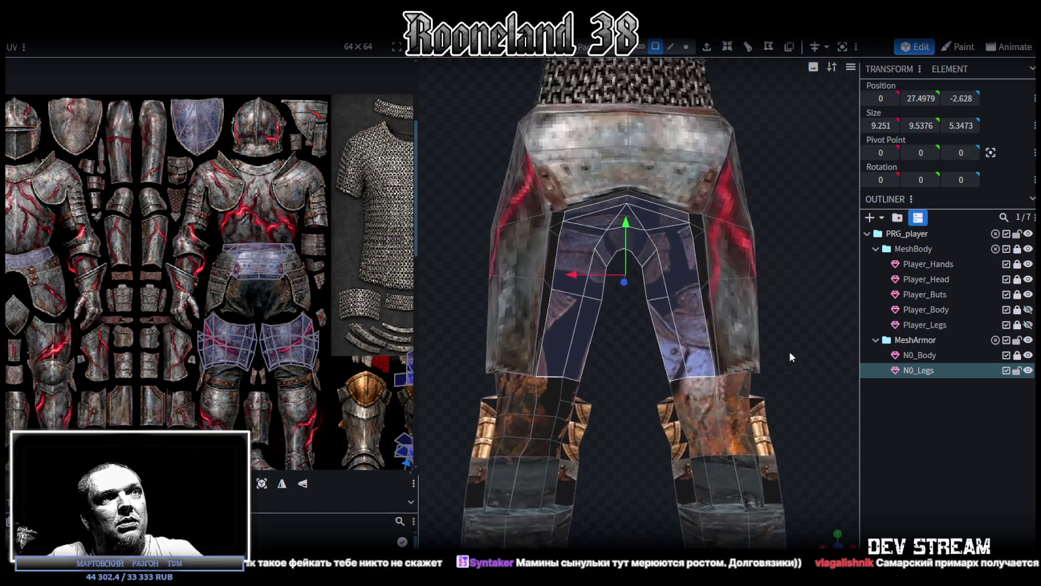
pyautogui.keyDown('shift'); pyautogui.click(691, 392); pyautogui.keyUp('shift')
pyautogui.keyDown('shift'); pyautogui.click(691, 430); pyautogui.keyUp('shift')
pyautogui.keyDown('shift'); pyautogui.click(702, 390); pyautogui.keyUp('shift')
pyautogui.keyDown('shift'); pyautogui.click(709, 423); pyautogui.keyUp('shift')
pyautogui.keyDown('shift'); pyautogui.click(713, 440); pyautogui.keyUp('shift')
pyautogui.keyDown('shift'); pyautogui.click(719, 451); pyautogui.keyUp('shift')
pyautogui.keyDown('shift'); pyautogui.click(709, 473); pyautogui.keyUp('shift')
pyautogui.keyDown('shift'); pyautogui.click(736, 493); pyautogui.keyUp('shift')
pyautogui.keyDown('shift'); pyautogui.click(754, 476); pyautogui.keyUp('shift')
pyautogui.keyDown('shift'); pyautogui.click(747, 448); pyautogui.keyUp('shift')
pyautogui.keyDown('shift'); pyautogui.click(731, 410); pyautogui.keyUp('shift')
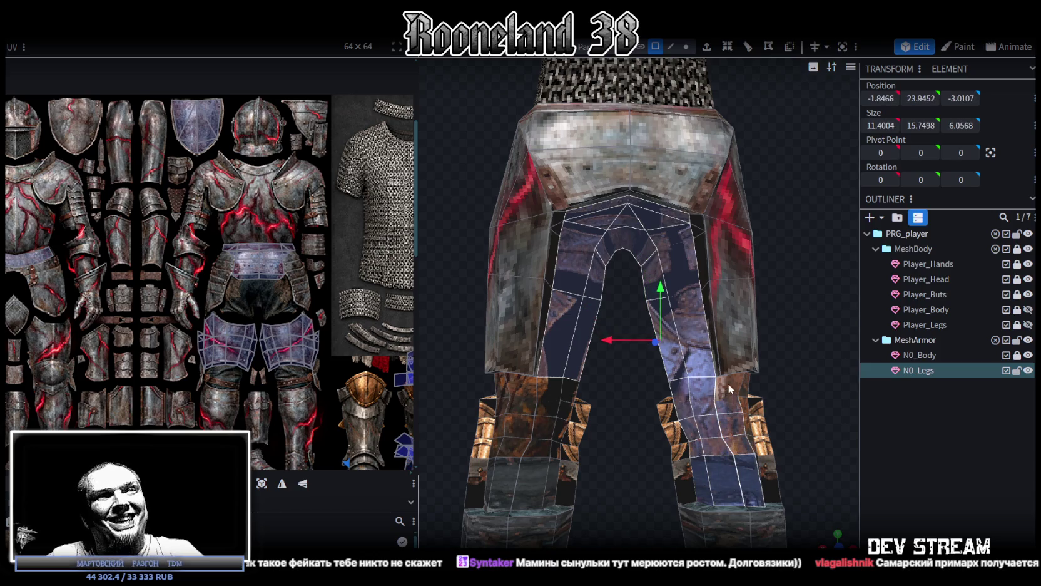
pyautogui.keyDown('shift'); pyautogui.click(728, 382); pyautogui.keyUp('shift')
# Refine the leg face selection from side and rotated angles around the legs.
pyautogui.scroll(2, 717, 287)
pyautogui.moveTo(716, 287); pyautogui.dragTo(676, 455)
pyautogui.keyDown('shift'); pyautogui.click(675, 450); pyautogui.keyUp('shift')
pyautogui.keyDown('shift'); pyautogui.click(671, 398); pyautogui.keyUp('shift')
pyautogui.keyDown('shift'); pyautogui.click(671, 323); pyautogui.keyUp('shift')
pyautogui.moveTo(569, 303)
pyautogui.mouseDown()
pyautogui.moveTo(647, 305)
pyautogui.moveTo(449, 271)
pyautogui.moveTo(651, 330)
pyautogui.mouseUp()
pyautogui.click(647, 305)
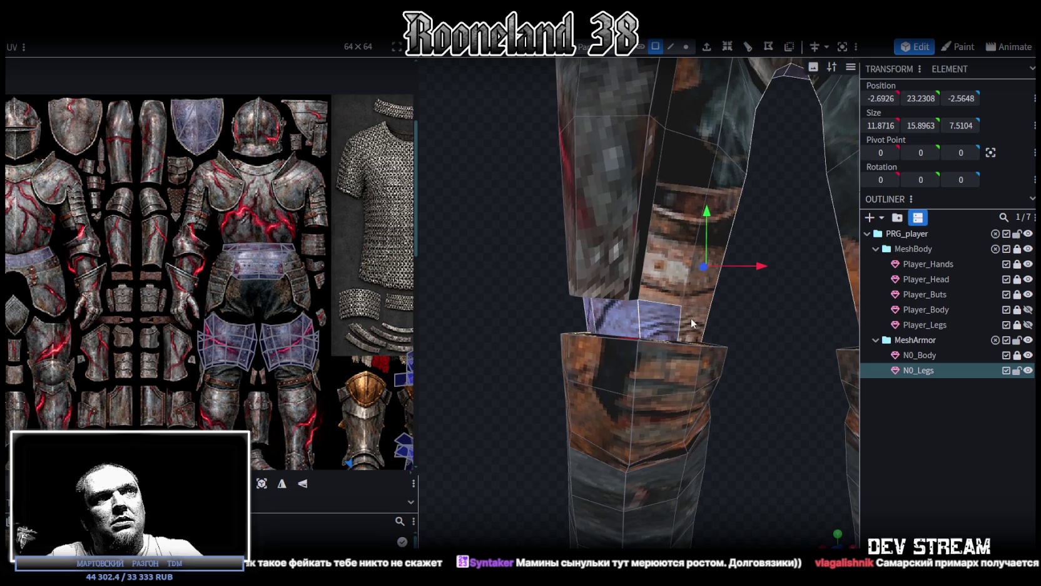
pyautogui.click(670, 281)
pyautogui.scroll(-3, 714, 354)
pyautogui.moveTo(713, 349)
pyautogui.mouseDown()
pyautogui.moveTo(694, 326)
pyautogui.moveTo(667, 189)
pyautogui.mouseUp()
pyautogui.click(635, 204)
pyautogui.keyDown('shift'); pyautogui.click(635, 147); pyautogui.keyUp('shift')
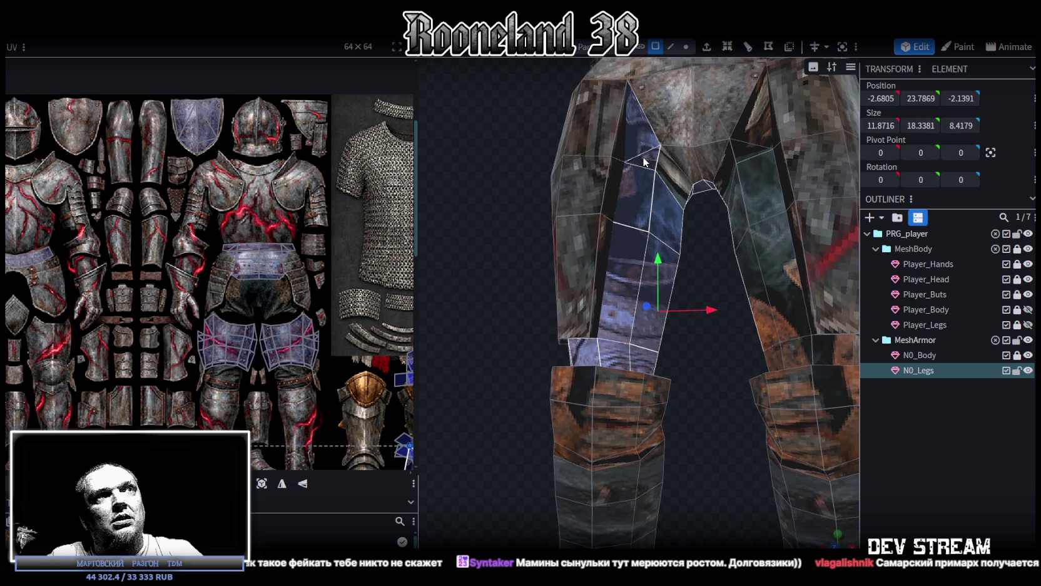
pyautogui.moveTo(693, 372)
pyautogui.mouseDown()
pyautogui.moveTo(746, 371)
pyautogui.moveTo(722, 371)
pyautogui.moveTo(734, 224)
pyautogui.mouseUp()
pyautogui.moveTo(667, 286); pyautogui.dragTo(628, 277)
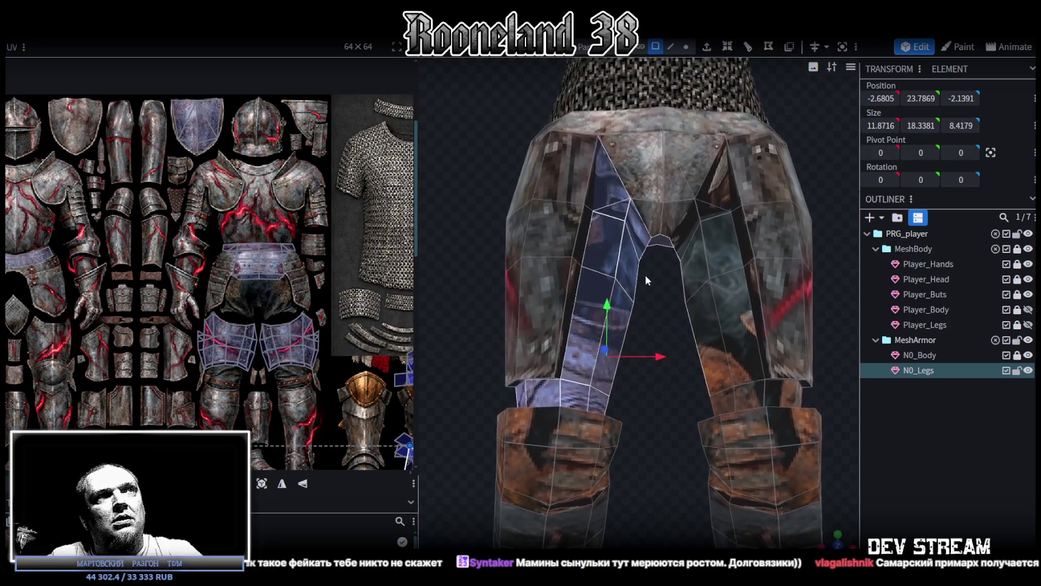
# Add the upper and lower inner right-leg faces and the upper inner left-leg face, dropping the narrow edge strip.
pyautogui.keyDown('shift'); pyautogui.click(684, 231); pyautogui.keyUp('shift')
pyautogui.keyDown('shift'); pyautogui.click(723, 190); pyautogui.keyUp('shift')
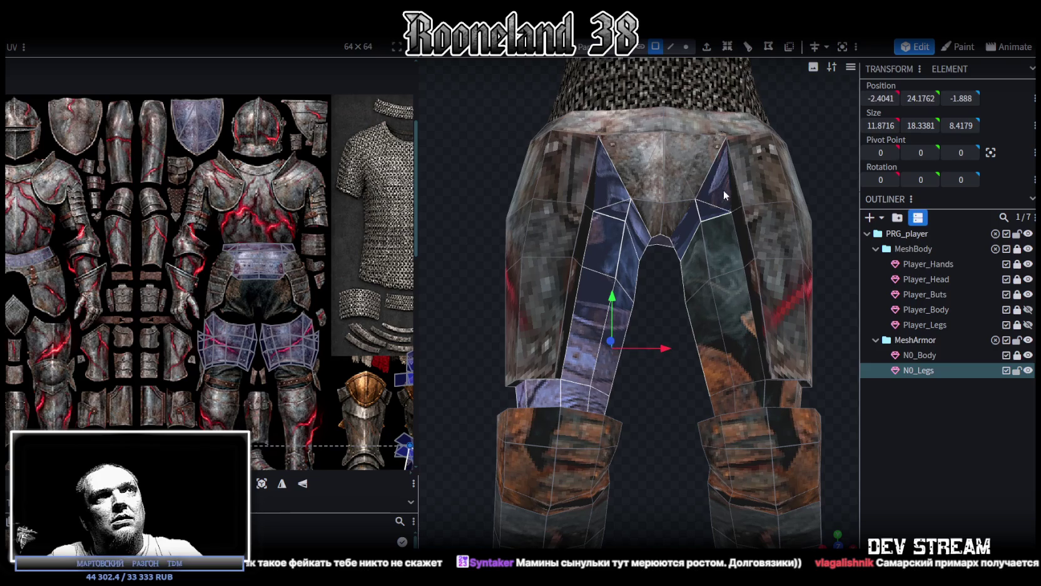
pyautogui.keyDown('shift'); pyautogui.click(698, 180); pyautogui.keyUp('shift')
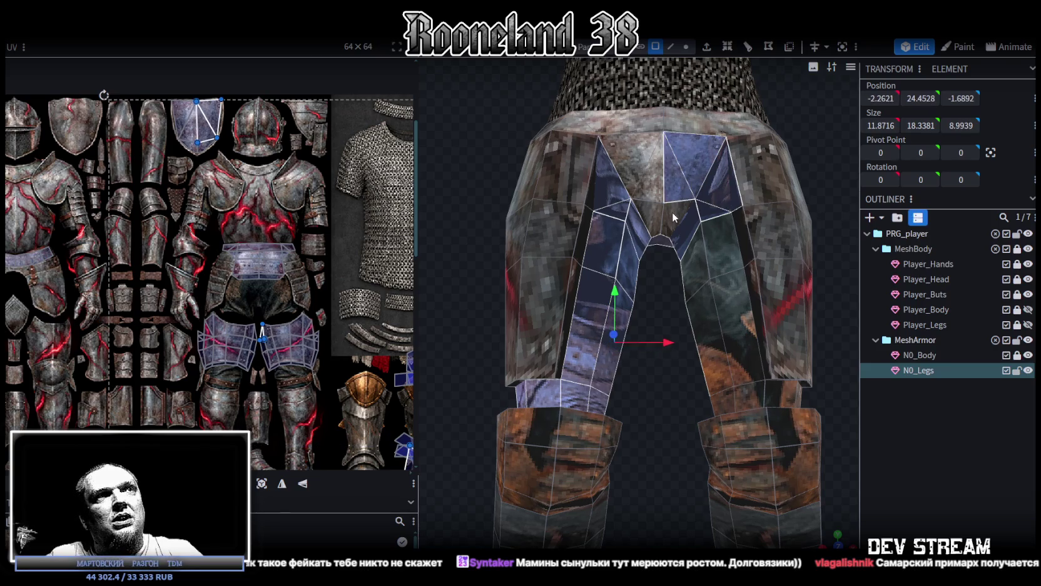
pyautogui.keyDown('shift'); pyautogui.click(648, 199); pyautogui.keyUp('shift')
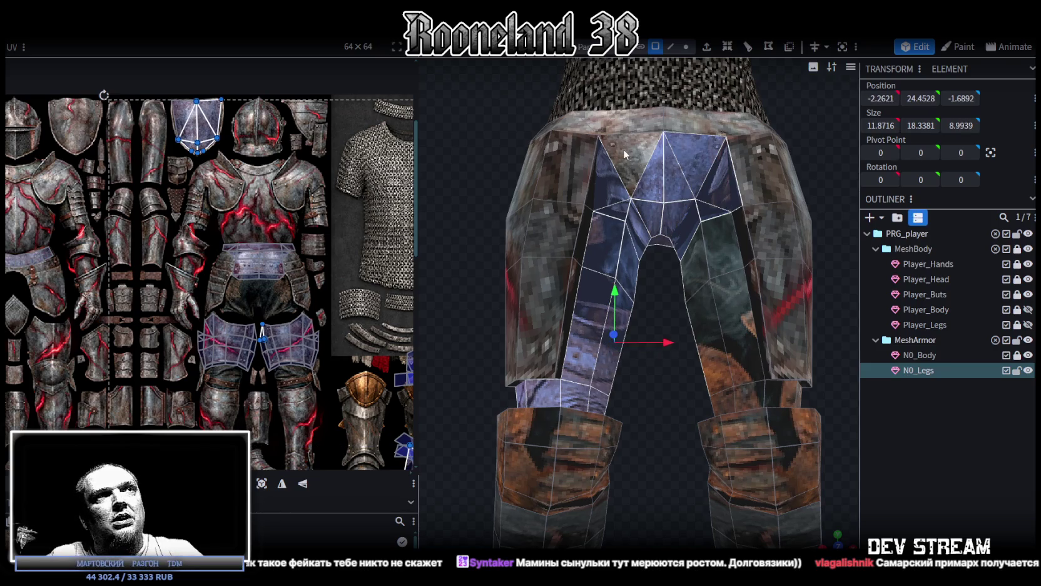
pyautogui.keyDown('shift'); pyautogui.click(742, 249); pyautogui.keyUp('shift')
pyautogui.keyDown('shift'); pyautogui.click(737, 208); pyautogui.keyUp('shift')
pyautogui.keyDown('shift'); pyautogui.click(699, 288); pyautogui.keyUp('shift')
pyautogui.keyDown('shift'); pyautogui.click(743, 375); pyautogui.keyUp('shift')
pyautogui.keyDown('shift'); pyautogui.click(763, 400); pyautogui.keyUp('shift')
pyautogui.keyDown('shift'); pyautogui.click(804, 394); pyautogui.keyUp('shift')
# Add the remaining inner leg faces and the lower left-leg faces.
pyautogui.moveTo(823, 387); pyautogui.dragTo(653, 406)
pyautogui.keyDown('shift'); pyautogui.click(587, 404); pyautogui.keyUp('shift')
pyautogui.moveTo(789, 402); pyautogui.dragTo(538, 403)
pyautogui.keyDown('shift'); pyautogui.click(539, 403); pyautogui.keyUp('shift')
pyautogui.keyDown('shift'); pyautogui.click(555, 432); pyautogui.keyUp('shift')
pyautogui.keyDown('shift'); pyautogui.click(529, 445); pyautogui.keyUp('shift')
pyautogui.keyDown('shift'); pyautogui.click(537, 470); pyautogui.keyUp('shift')
pyautogui.keyDown('shift'); pyautogui.click(531, 483); pyautogui.keyUp('shift')
pyautogui.keyDown('shift'); pyautogui.click(508, 492); pyautogui.keyUp('shift')
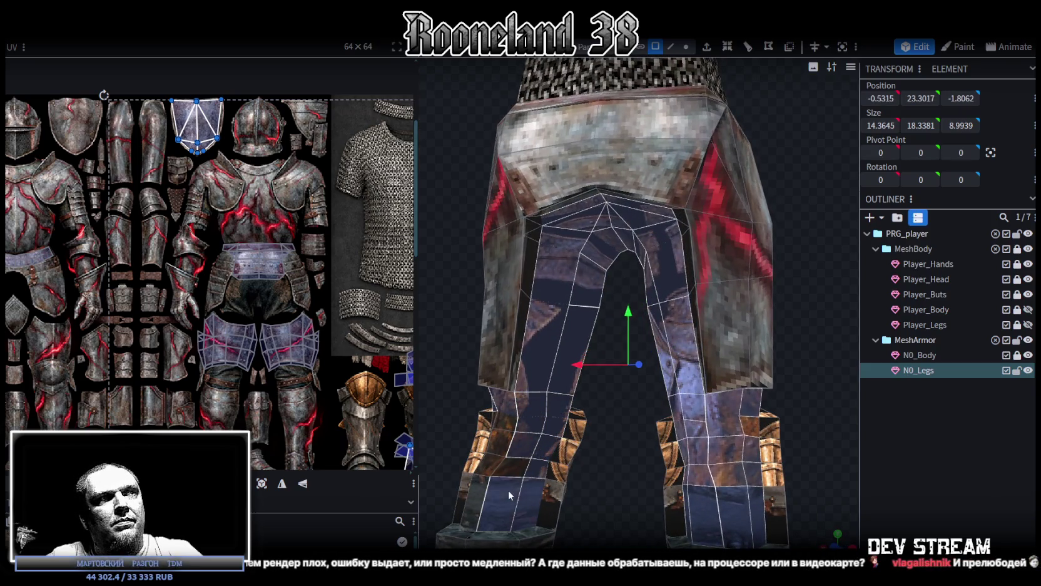
pyautogui.keyDown('shift'); pyautogui.click(488, 485); pyautogui.keyUp('shift')
pyautogui.keyDown('shift'); pyautogui.click(497, 460); pyautogui.keyUp('shift')
pyautogui.keyDown('shift'); pyautogui.click(500, 438); pyautogui.keyUp('shift')
pyautogui.keyDown('shift'); pyautogui.click(503, 419); pyautogui.keyUp('shift')
# Add the side leg faces, switch to a straight front view and project the UVs from it.
pyautogui.moveTo(490, 407)
pyautogui.mouseDown()
pyautogui.moveTo(538, 393)
pyautogui.moveTo(529, 459)
pyautogui.mouseUp()
pyautogui.keyDown('shift'); pyautogui.click(531, 462); pyautogui.keyUp('shift')
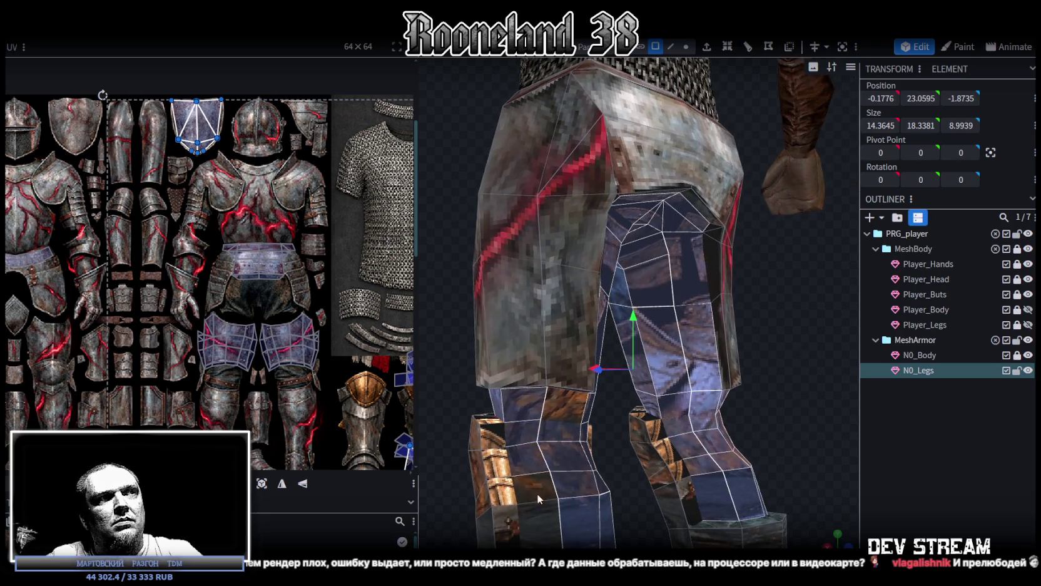
pyautogui.keyDown('shift'); pyautogui.click(564, 510); pyautogui.keyUp('shift')
pyautogui.scroll(-3, 580, 523)
pyautogui.scroll(-3, 563, 488)
pyautogui.moveTo(513, 413)
pyautogui.mouseDown()
pyautogui.moveTo(424, 394)
pyautogui.moveTo(698, 396)
pyautogui.moveTo(572, 428)
pyautogui.mouseUp()
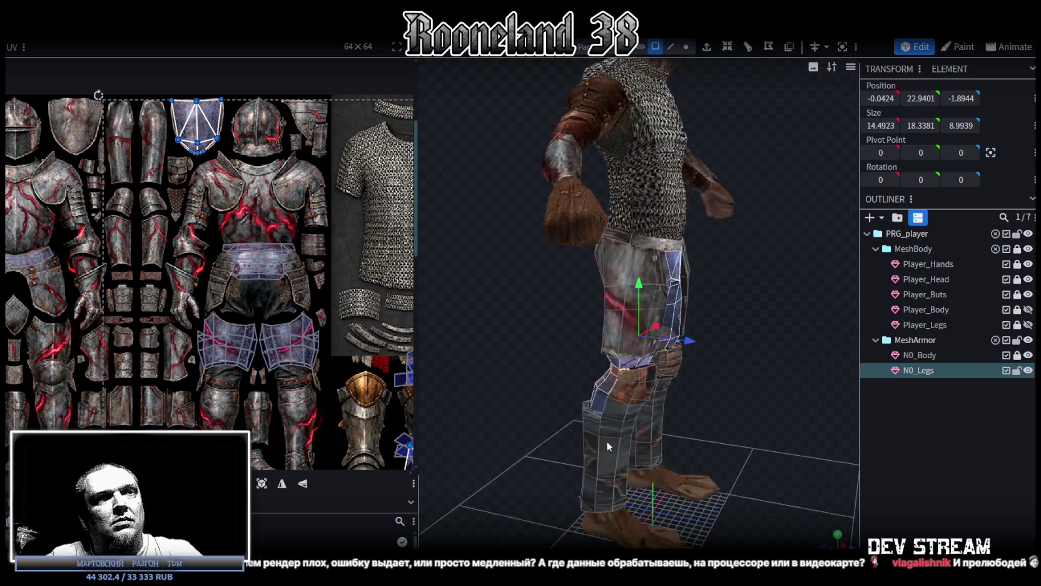
pyautogui.press('KP_1')
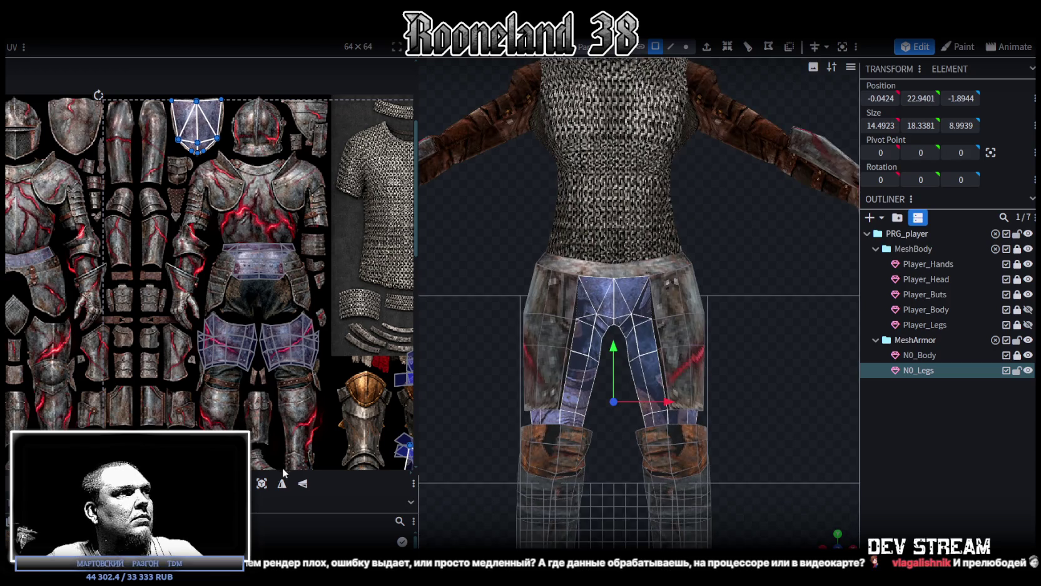
pyautogui.click(262, 483)
# Move the projected leg UV islands onto the chainmail area of the atlas.
pyautogui.scroll(-3, 335, 358)
pyautogui.scroll(1, 334, 358)
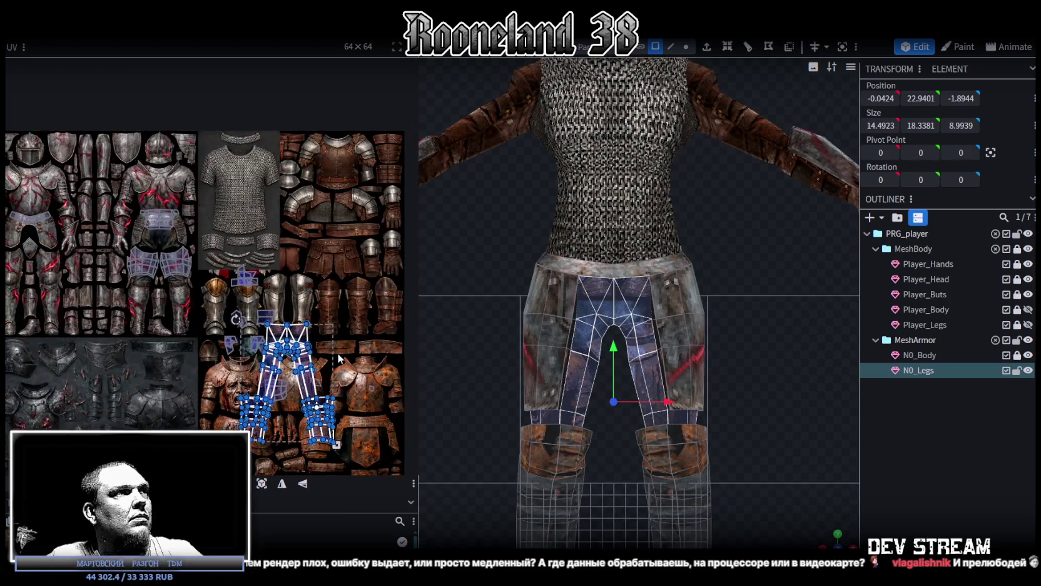
pyautogui.scroll(1, 334, 358)
pyautogui.moveTo(302, 322); pyautogui.dragTo(361, 173)
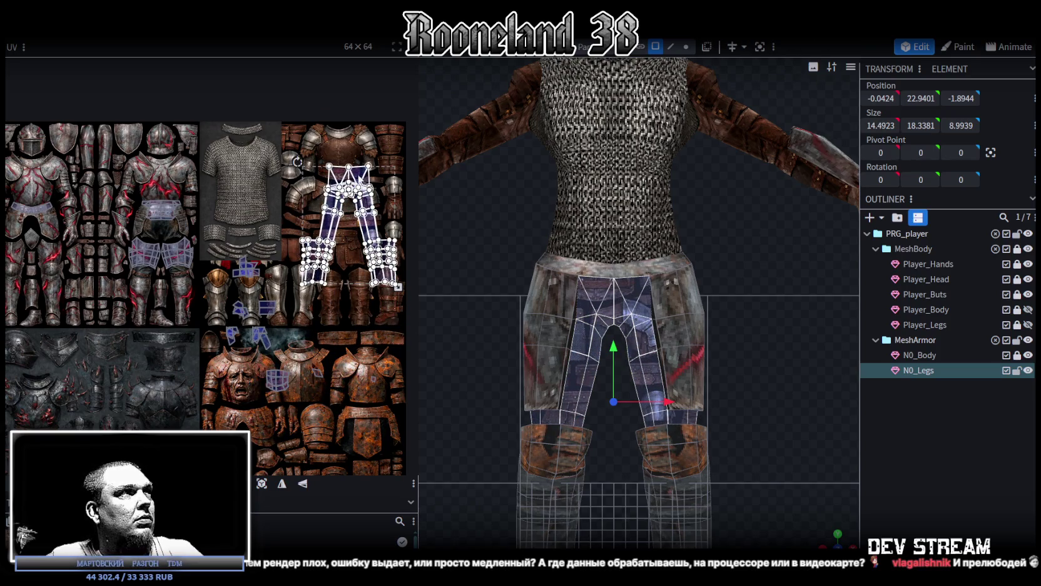
pyautogui.scroll(-2, 228, 284)
pyautogui.scroll(2, 239, 330)
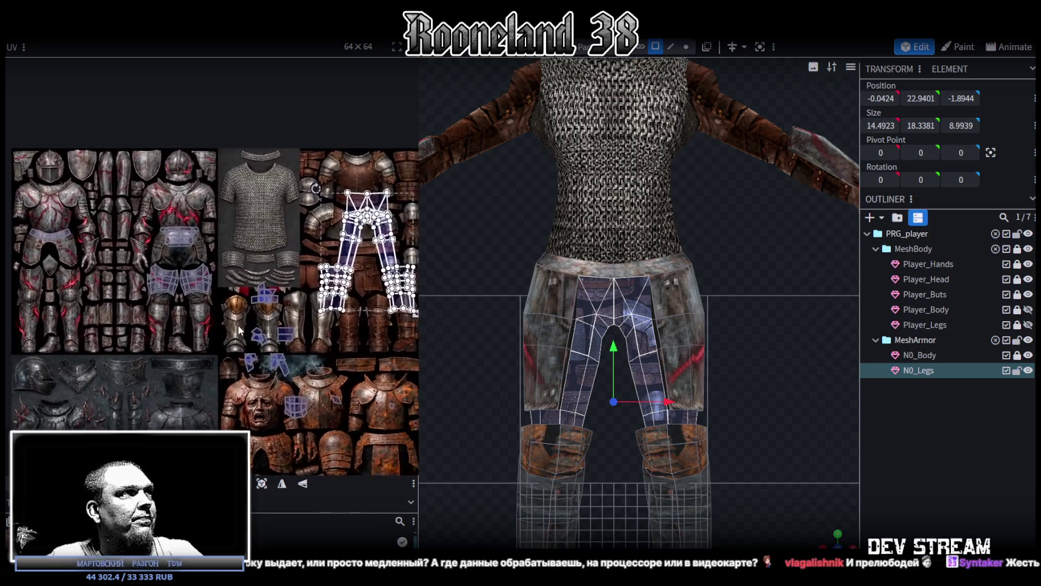
pyautogui.scroll(-1, 239, 330)
pyautogui.scroll(1, 263, 325)
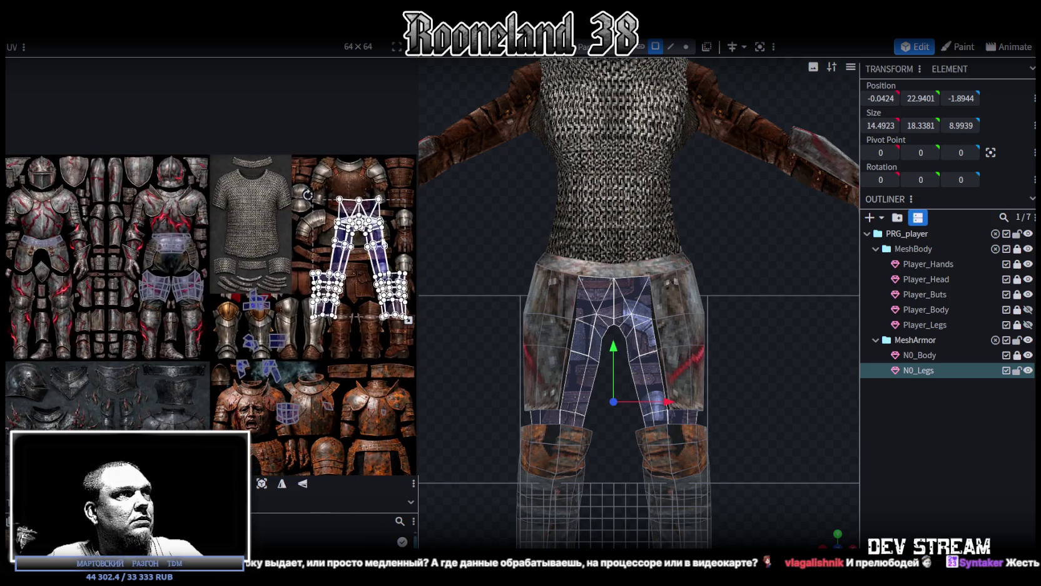
pyautogui.moveTo(407, 283); pyautogui.dragTo(311, 263)
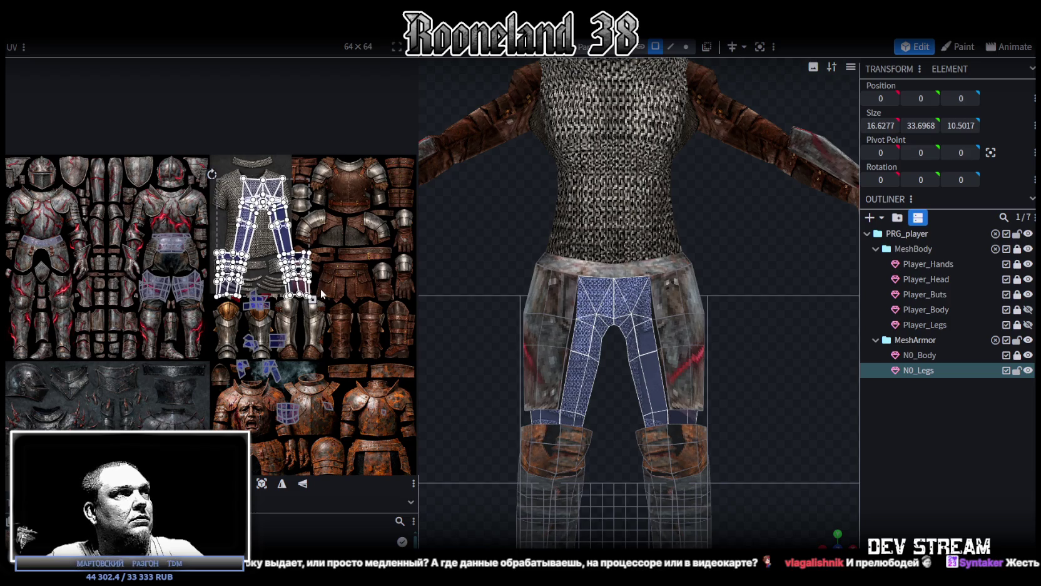
# Shrink the leg islands to about half and position them on the chainmail shirt.
pyautogui.moveTo(313, 300); pyautogui.dragTo(273, 258)
pyautogui.scroll(2, 266, 216)
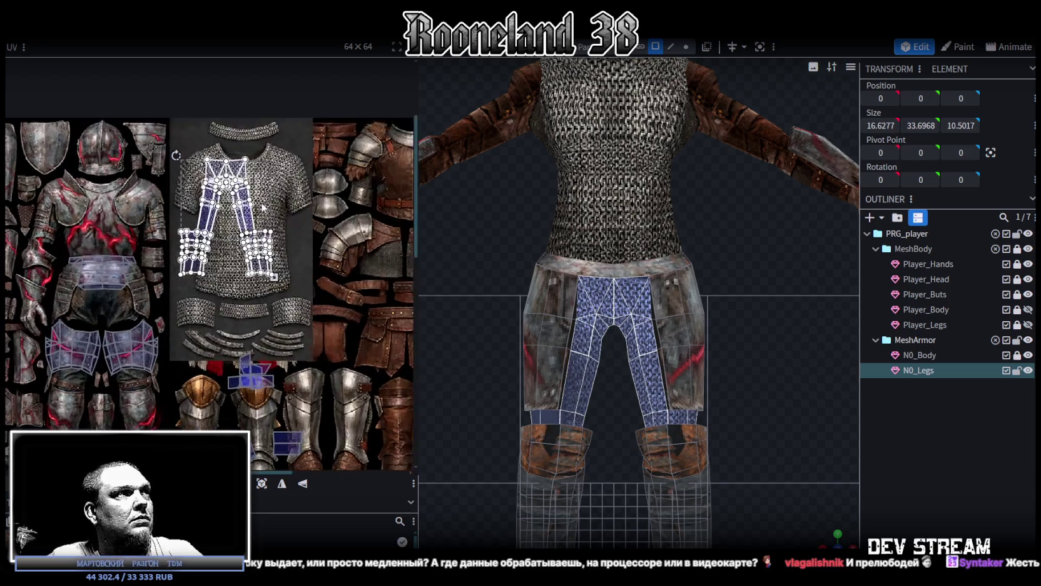
pyautogui.scroll(2, 265, 216)
pyautogui.moveTo(235, 225); pyautogui.dragTo(266, 227)
pyautogui.moveTo(312, 319); pyautogui.dragTo(305, 309)
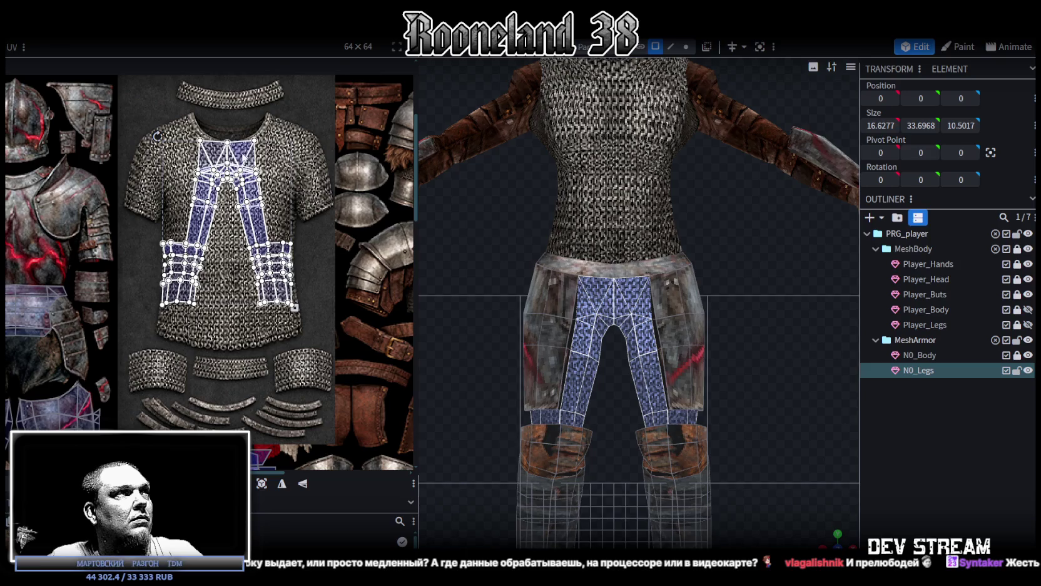
pyautogui.scroll(3, 235, 106)
pyautogui.moveTo(246, 176); pyautogui.dragTo(243, 179)
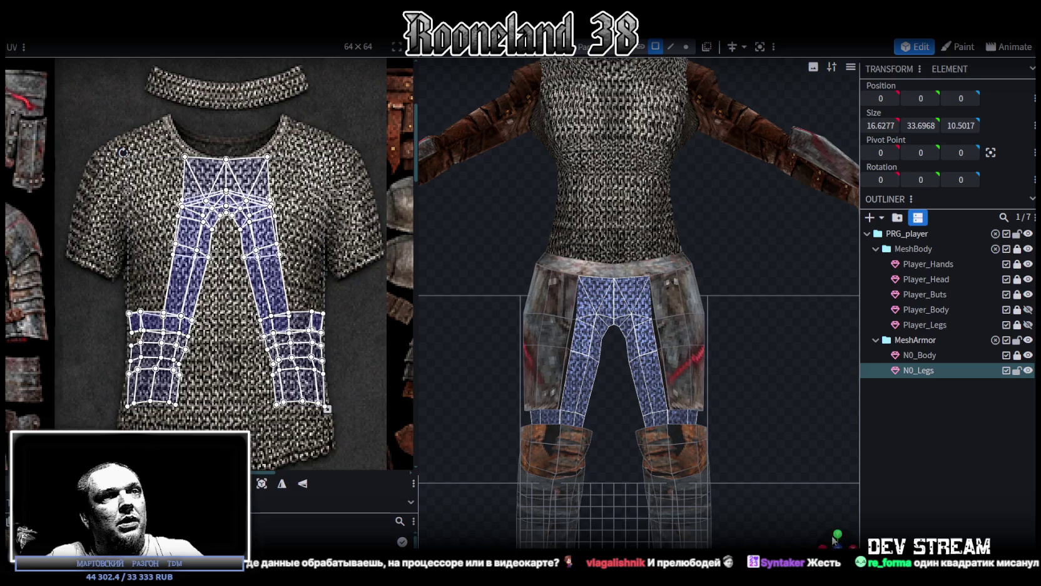
# Add another leg face and re-project the UVs from a straight front view.
pyautogui.moveTo(748, 467); pyautogui.dragTo(719, 463)
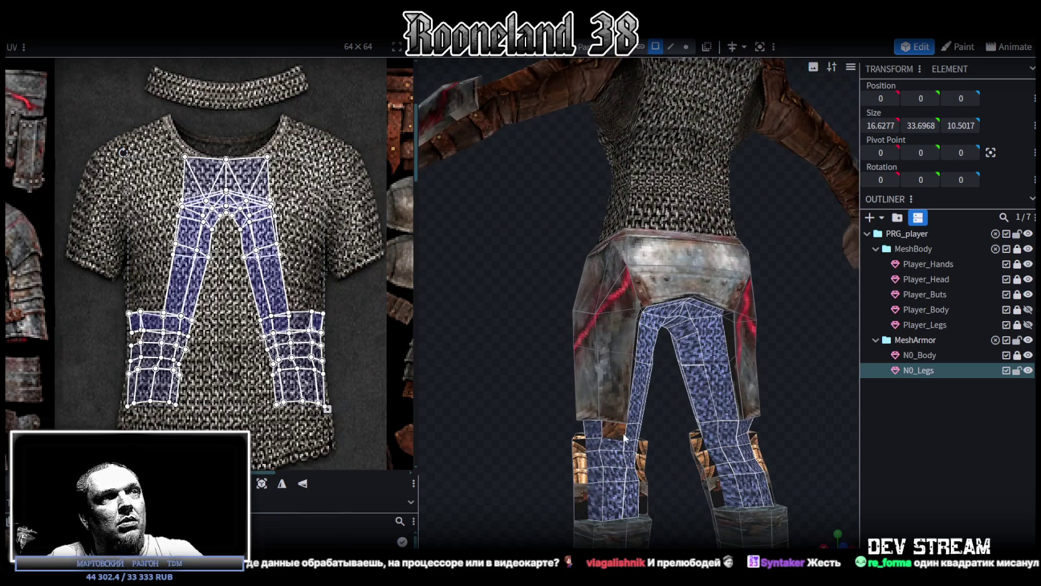
pyautogui.click(624, 438)
pyautogui.moveTo(826, 511); pyautogui.dragTo(773, 472)
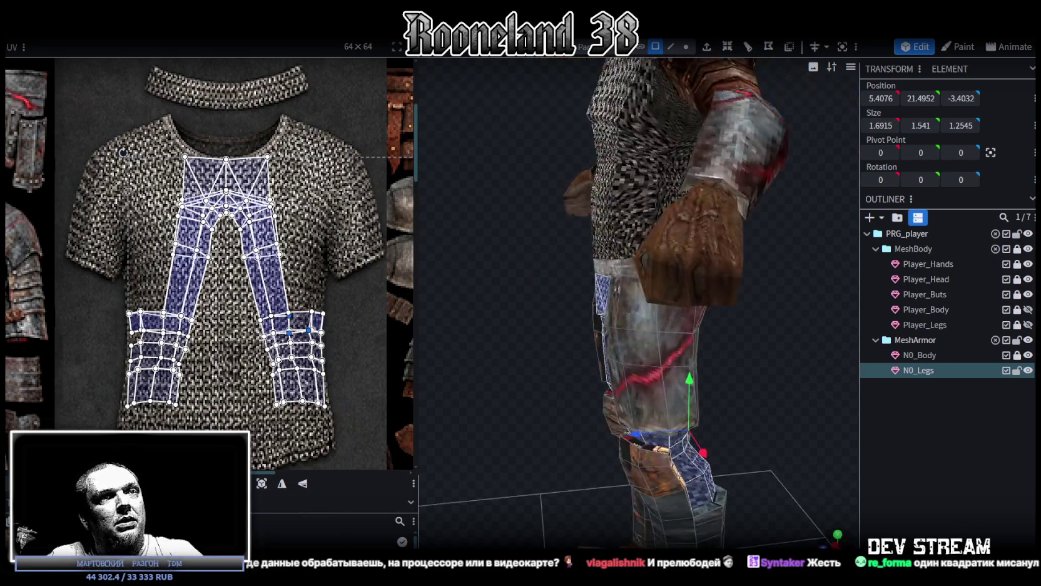
pyautogui.press('KP_1')
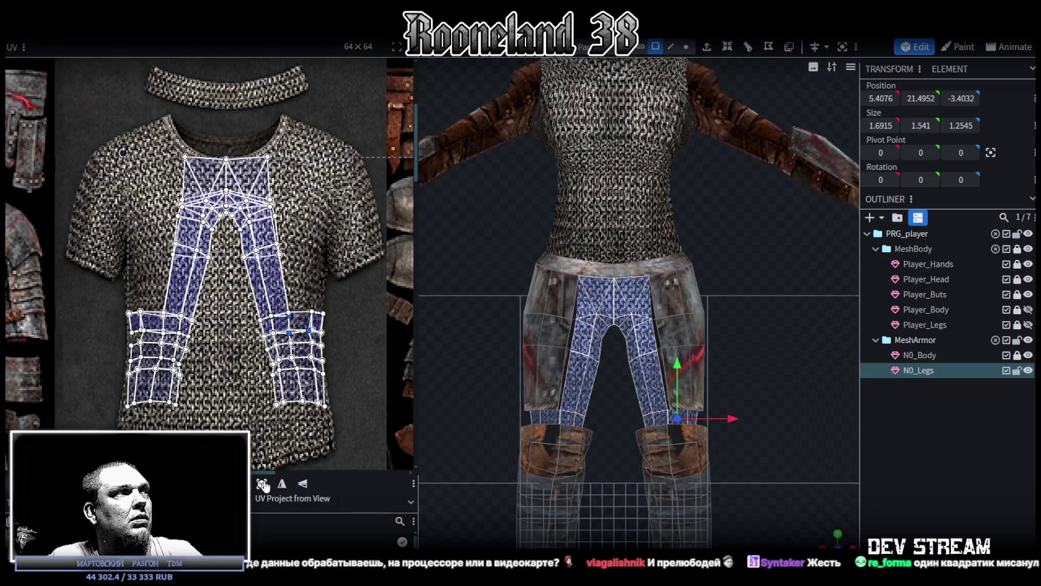
pyautogui.click(263, 485)
# Extend the selection across both legs and re-project the UVs from the front view.
pyautogui.scroll(-3, 226, 388)
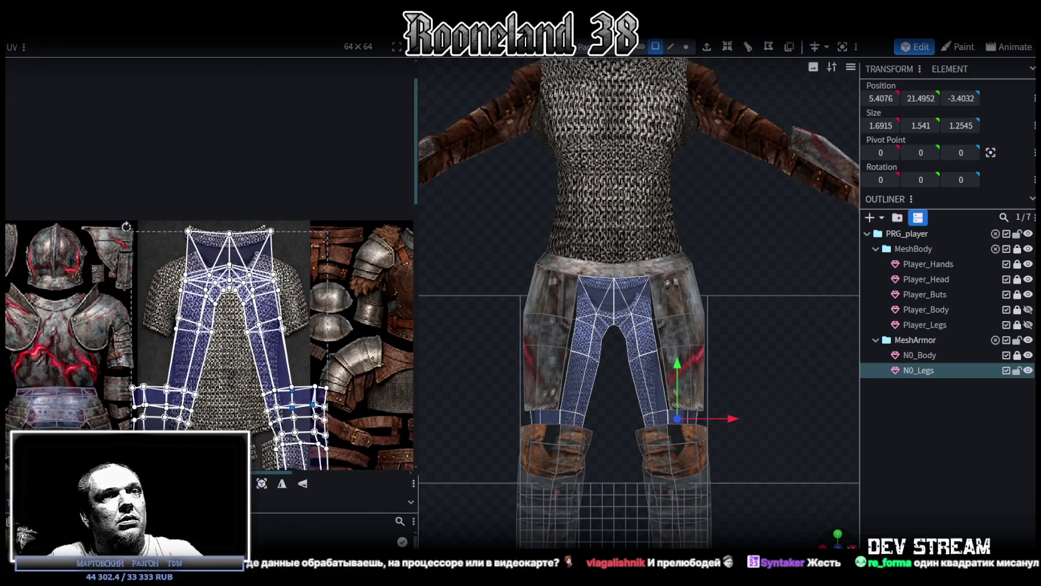
pyautogui.moveTo(626, 250); pyautogui.dragTo(719, 257)
pyautogui.moveTo(764, 470)
pyautogui.mouseDown()
pyautogui.moveTo(789, 480)
pyautogui.moveTo(785, 506)
pyautogui.mouseUp()
pyautogui.keyDown('shift'); pyautogui.click(707, 447); pyautogui.keyUp('shift')
pyautogui.press('KP_1')
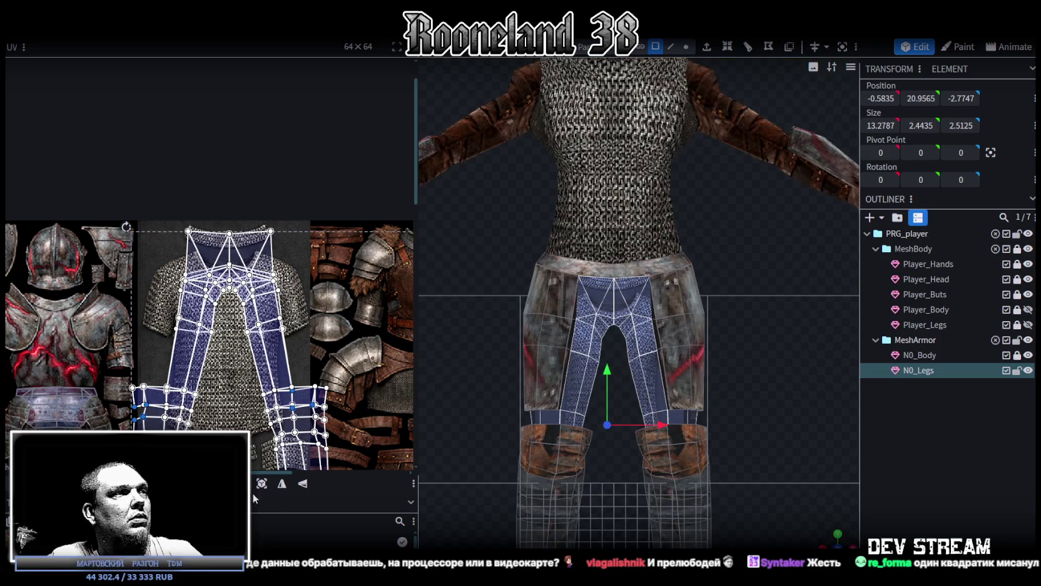
pyautogui.click(263, 484)
# Shrink and nudge the re-projected leg islands into final place on the chainmail shirt.
pyautogui.scroll(-3, 341, 401)
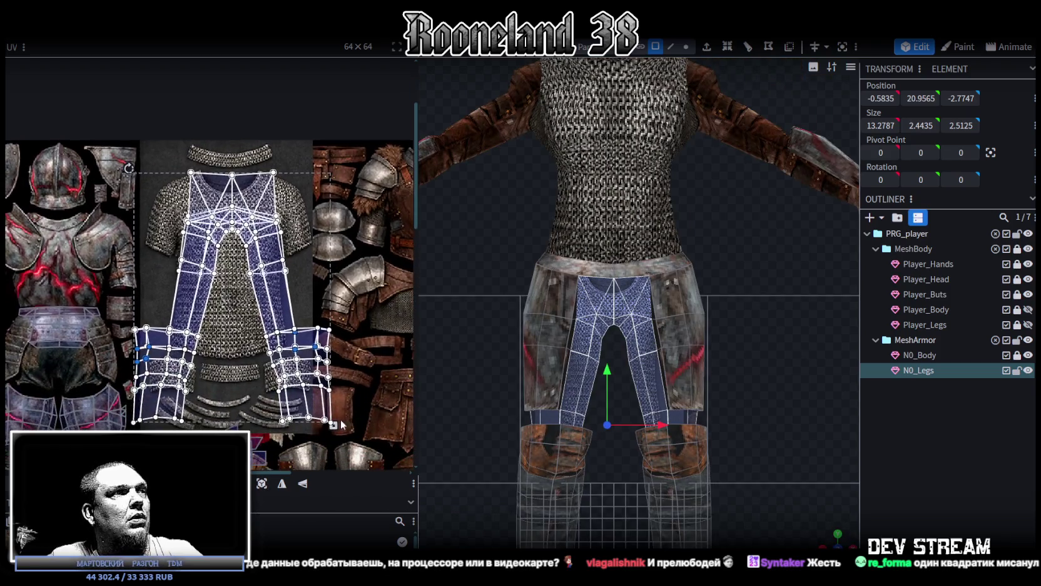
pyautogui.moveTo(333, 425); pyautogui.dragTo(249, 338)
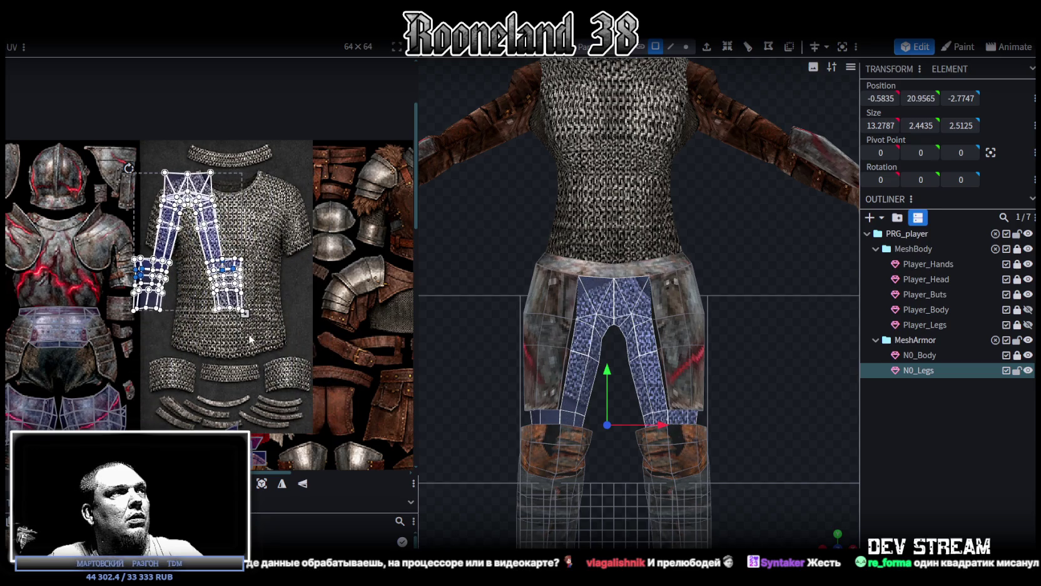
pyautogui.moveTo(214, 243); pyautogui.dragTo(260, 257)
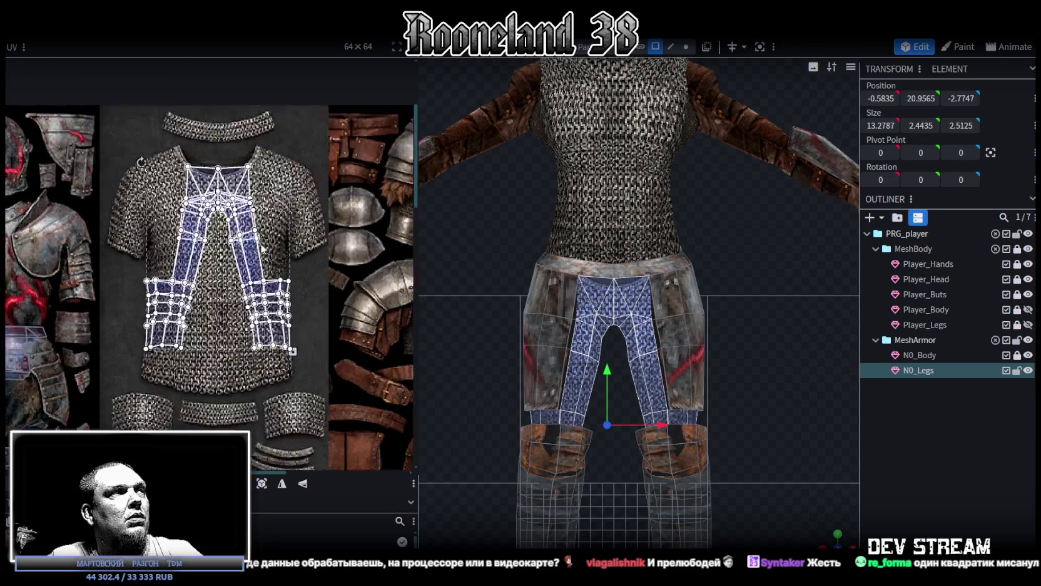
pyautogui.keyDown('ctrl'); pyautogui.scroll(3, 259, 256); pyautogui.keyUp('ctrl')
pyautogui.moveTo(300, 384); pyautogui.dragTo(281, 361)
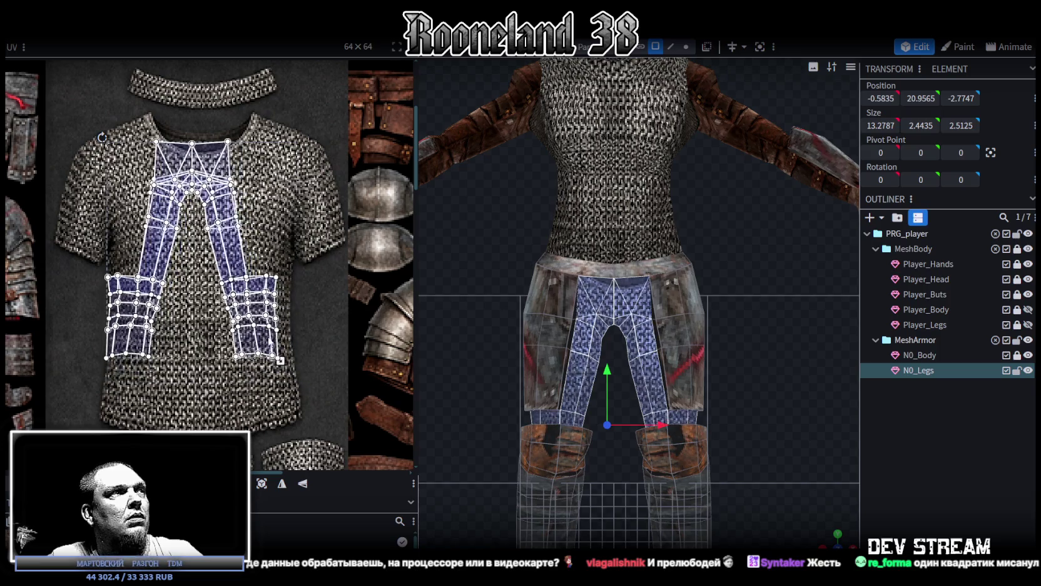
pyautogui.moveTo(236, 257); pyautogui.dragTo(244, 250)
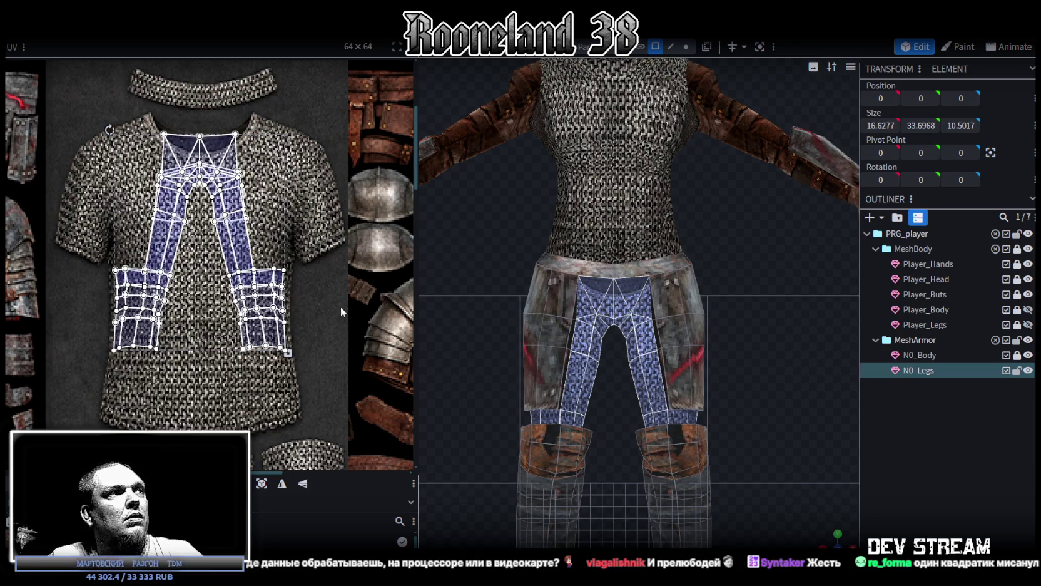
pyautogui.moveTo(245, 250); pyautogui.dragTo(248, 249)
# Clear the selection, reselect N0_Legs and pick a small face at the leg bottom in a zoomed view.
pyautogui.moveTo(827, 538)
pyautogui.mouseDown()
pyautogui.moveTo(851, 494)
pyautogui.moveTo(620, 379)
pyautogui.moveTo(531, 368)
pyautogui.moveTo(508, 329)
pyautogui.moveTo(492, 377)
pyautogui.moveTo(762, 393)
pyautogui.moveTo(696, 394)
pyautogui.mouseUp()
pyautogui.click(859, 475)
pyautogui.click(663, 418)
pyautogui.scroll(3, 701, 438)
pyautogui.moveTo(681, 448)
pyautogui.mouseDown()
pyautogui.moveTo(610, 517)
pyautogui.moveTo(632, 443)
pyautogui.moveTo(618, 498)
pyautogui.moveTo(698, 450)
pyautogui.moveTo(669, 514)
pyautogui.moveTo(640, 410)
pyautogui.moveTo(583, 411)
pyautogui.mouseUp()
pyautogui.scroll(2, 640, 409)
pyautogui.click(574, 399)
# Grow the lower-left-leg face selection upward toward the knee.
pyautogui.keyDown('shift'); pyautogui.click(550, 426); pyautogui.keyUp('shift')
pyautogui.keyDown('shift'); pyautogui.click(528, 428); pyautogui.keyUp('shift')
pyautogui.keyDown('shift'); pyautogui.click(501, 383); pyautogui.keyUp('shift')
pyautogui.keyDown('shift'); pyautogui.click(497, 360); pyautogui.keyUp('shift')
pyautogui.keyDown('shift'); pyautogui.click(573, 360); pyautogui.keyUp('shift')
pyautogui.keyDown('shift'); pyautogui.click(576, 316); pyautogui.keyUp('shift')
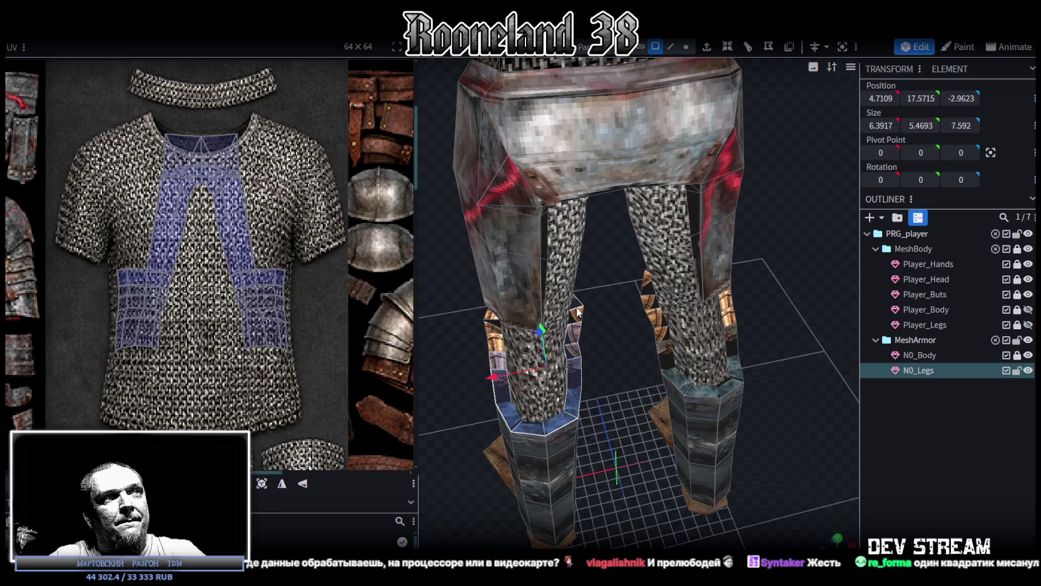
# Add the knee faces of both legs to the selection.
pyautogui.moveTo(611, 429); pyautogui.dragTo(698, 420)
pyautogui.keyDown('shift'); pyautogui.click(554, 383); pyautogui.keyUp('shift')
pyautogui.keyDown('shift'); pyautogui.click(546, 365); pyautogui.keyUp('shift')
pyautogui.moveTo(462, 385); pyautogui.dragTo(574, 399)
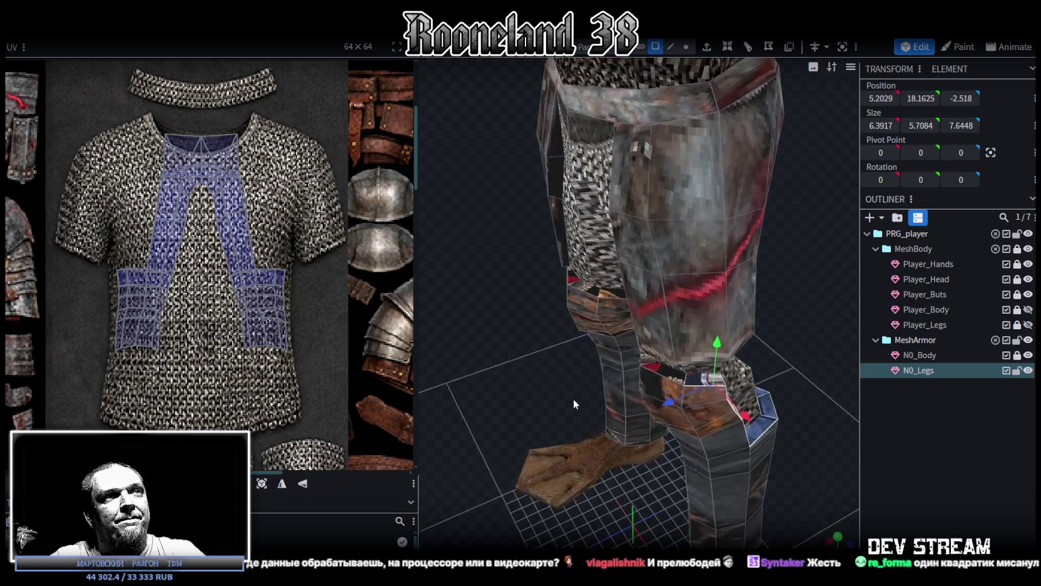
pyautogui.keyDown('shift'); pyautogui.click(646, 369); pyautogui.keyUp('shift')
pyautogui.moveTo(601, 461); pyautogui.dragTo(668, 468)
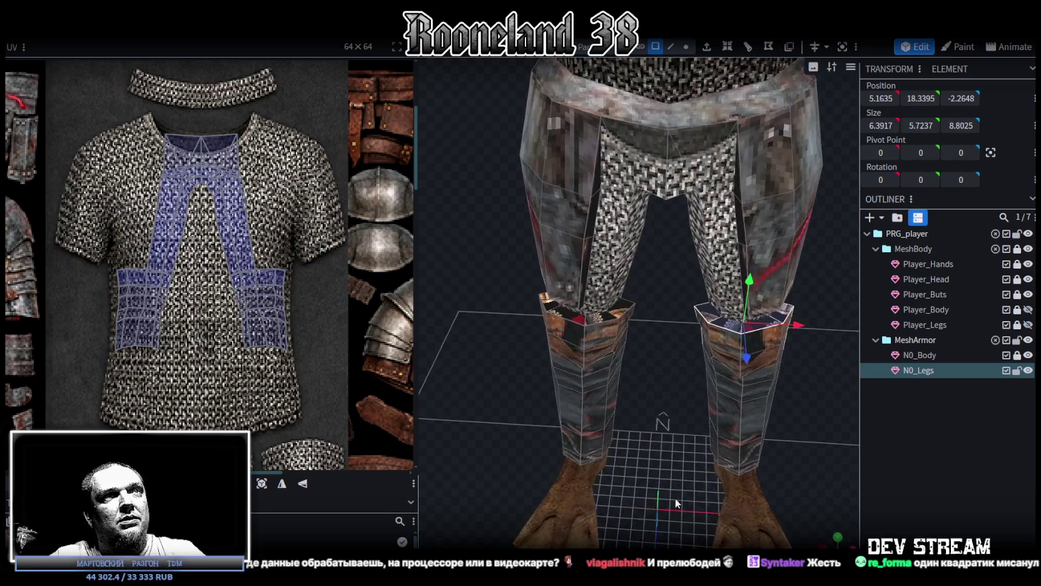
pyautogui.keyDown('shift'); pyautogui.click(620, 315); pyautogui.keyUp('shift')
pyautogui.keyDown('shift'); pyautogui.click(564, 320); pyautogui.keyUp('shift')
pyautogui.moveTo(564, 320)
pyautogui.mouseDown()
pyautogui.moveTo(777, 506)
pyautogui.moveTo(731, 449)
pyautogui.mouseUp()
pyautogui.keyDown('shift'); pyautogui.click(667, 374); pyautogui.keyUp('shift')
pyautogui.keyDown('shift'); pyautogui.click(651, 383); pyautogui.keyUp('shift')
pyautogui.keyDown('shift'); pyautogui.click(644, 397); pyautogui.keyUp('shift')
pyautogui.keyDown('shift'); pyautogui.click(638, 407); pyautogui.keyUp('shift')
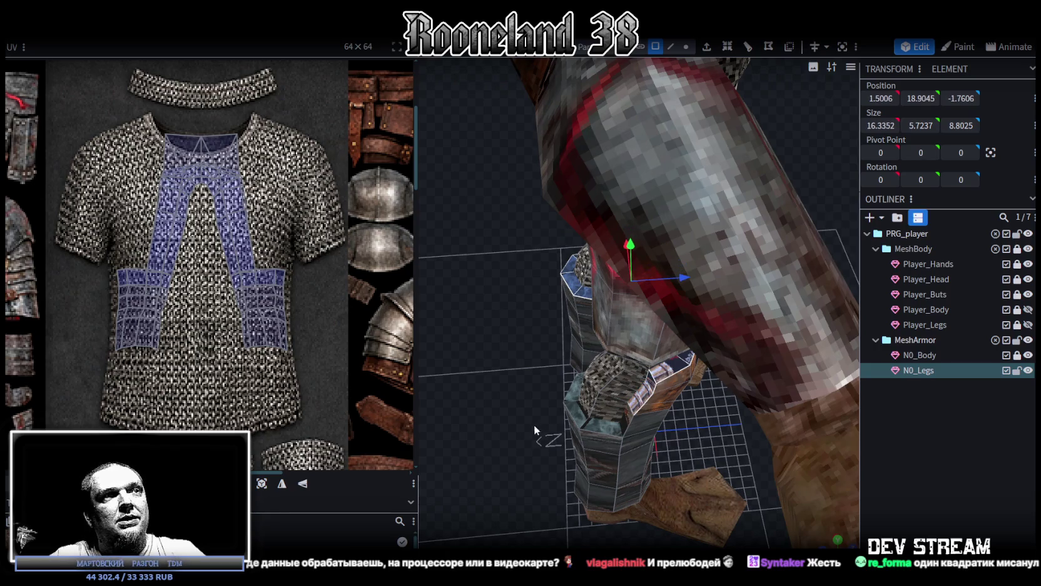
# Add the remaining inner-leg faces and return to a straight front view.
pyautogui.moveTo(535, 425); pyautogui.dragTo(719, 381)
pyautogui.keyDown('shift'); pyautogui.click(717, 401); pyautogui.keyUp('shift')
pyautogui.keyDown('shift'); pyautogui.click(695, 414); pyautogui.keyUp('shift')
pyautogui.keyDown('shift'); pyautogui.click(667, 403); pyautogui.keyUp('shift')
pyautogui.keyDown('shift'); pyautogui.click(657, 376); pyautogui.keyUp('shift')
pyautogui.keyDown('shift'); pyautogui.click(654, 345); pyautogui.keyUp('shift')
pyautogui.keyDown('shift'); pyautogui.click(654, 316); pyautogui.keyUp('shift')
pyautogui.moveTo(612, 456)
pyautogui.mouseDown()
pyautogui.moveTo(659, 405)
pyautogui.moveTo(607, 400)
pyautogui.moveTo(640, 397)
pyautogui.mouseUp()
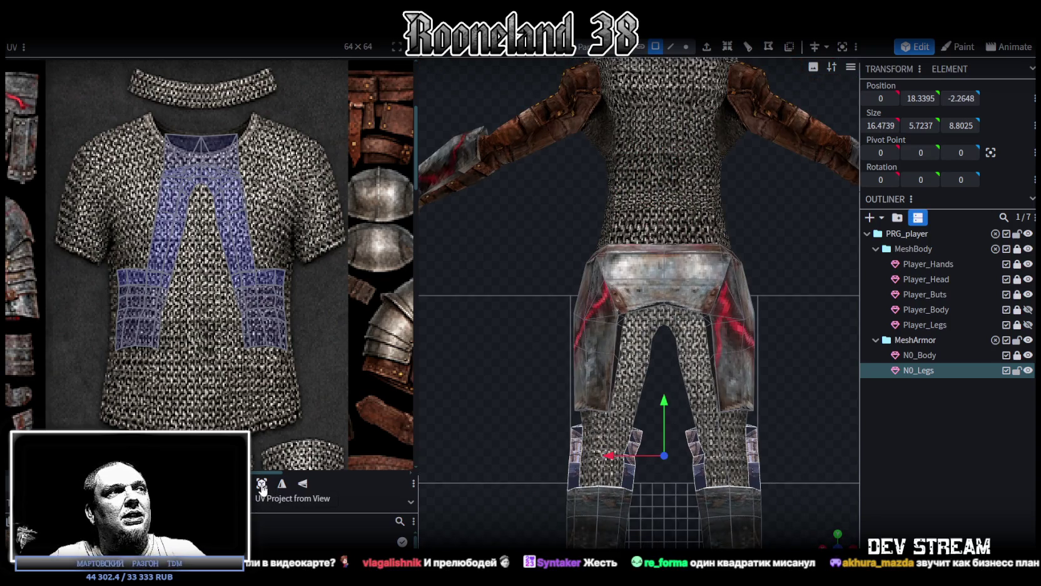
# Frame the armor atlas in the UV editor and orbit the model higher over the legs.
pyautogui.scroll(-5, 191, 269)
pyautogui.scroll(2, 213, 325)
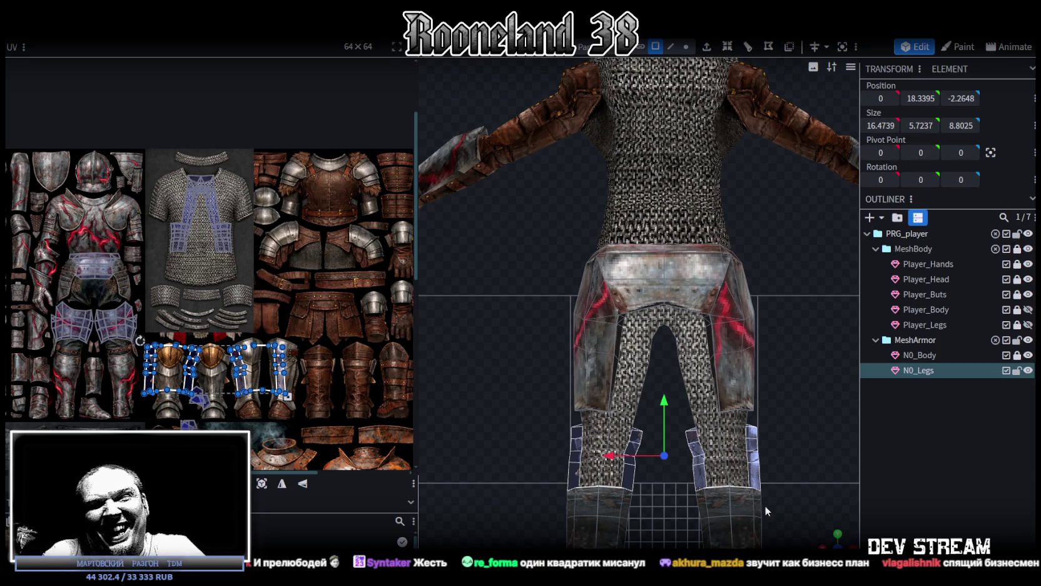
pyautogui.moveTo(318, 351); pyautogui.dragTo(341, 341, button='middle')
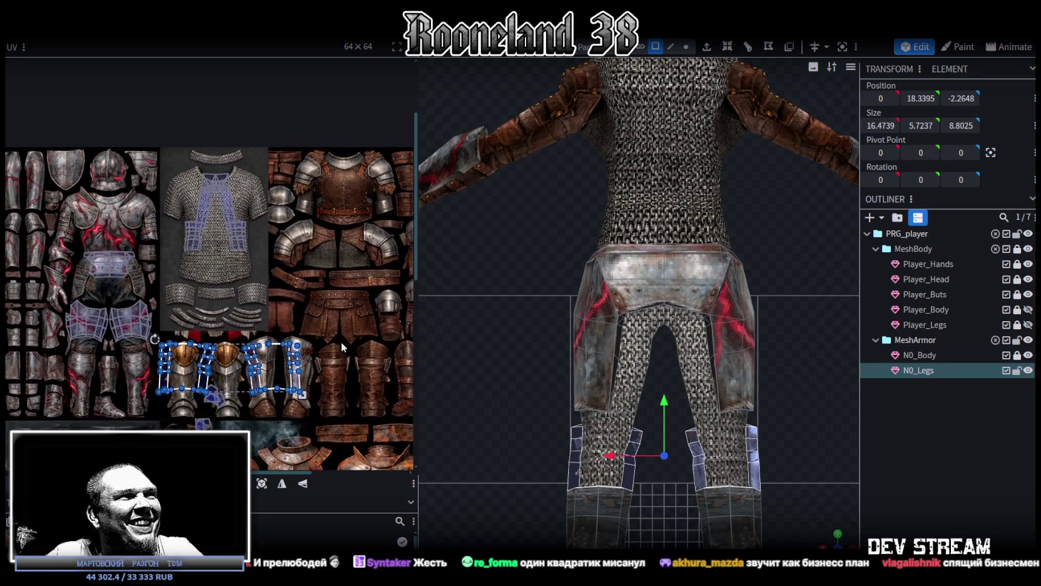
pyautogui.moveTo(827, 545)
pyautogui.mouseDown()
pyautogui.moveTo(752, 394)
pyautogui.moveTo(763, 377)
pyautogui.mouseUp()
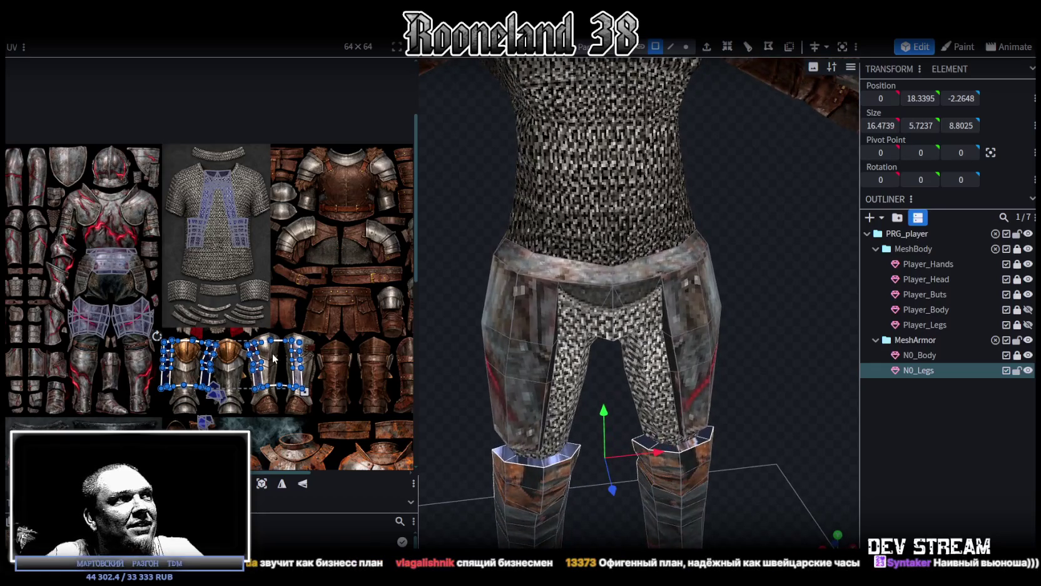
pyautogui.scroll(2, 279, 343)
pyautogui.scroll(2, 278, 344)
pyautogui.scroll(-2, 280, 343)
pyautogui.scroll(-2, 279, 343)
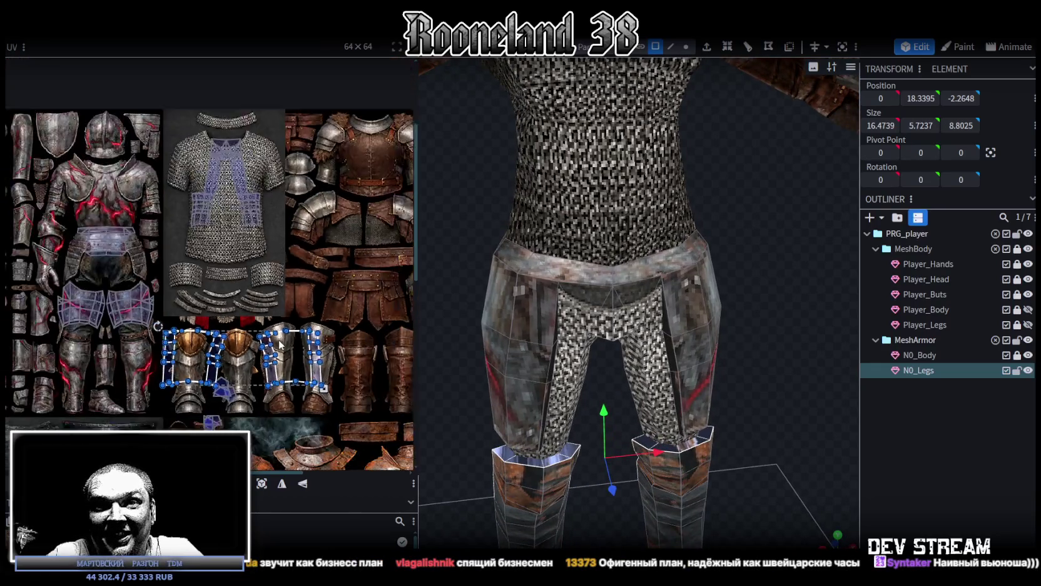
pyautogui.scroll(-1, 280, 344)
pyautogui.scroll(-2, 279, 344)
pyautogui.scroll(-2, 280, 343)
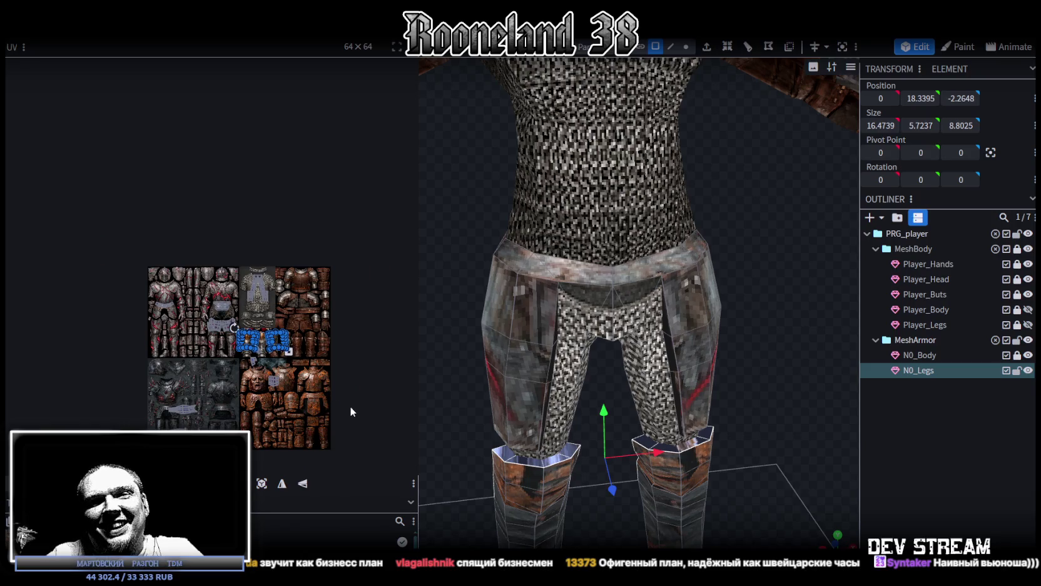
# Drag the selected knee UV islands off the copper knee guards onto the steel leg plates.
pyautogui.moveTo(350, 411); pyautogui.dragTo(361, 329, button='middle')
pyautogui.scroll(2, 360, 342)
pyautogui.scroll(3, 307, 298)
pyautogui.moveTo(308, 298)
pyautogui.mouseDown(button='middle')
pyautogui.moveTo(372, 424)
pyautogui.moveTo(383, 424)
pyautogui.mouseUp(button='middle')
pyautogui.moveTo(352, 371); pyautogui.dragTo(169, 195)
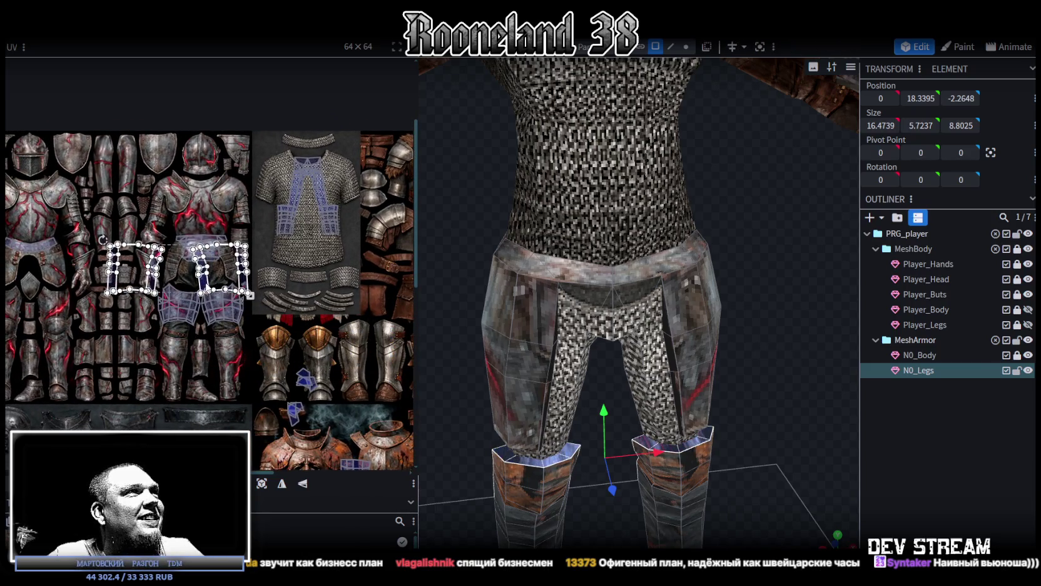
# Move the knee UV islands down onto the small lower plate pieces of the atlas.
pyautogui.scroll(1, 213, 194)
pyautogui.moveTo(212, 194); pyautogui.dragTo(278, 308, button='middle')
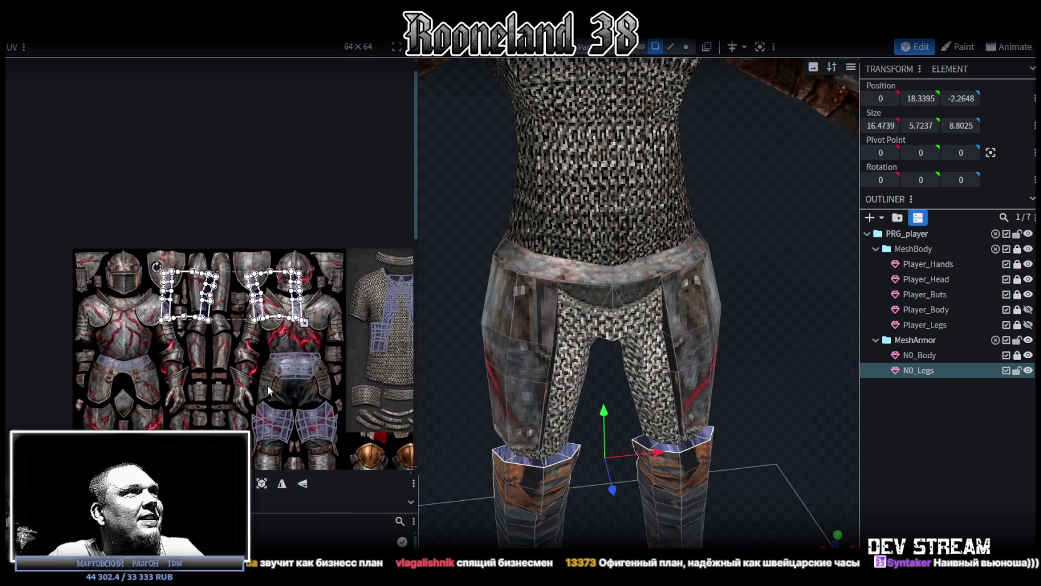
pyautogui.scroll(2, 220, 365)
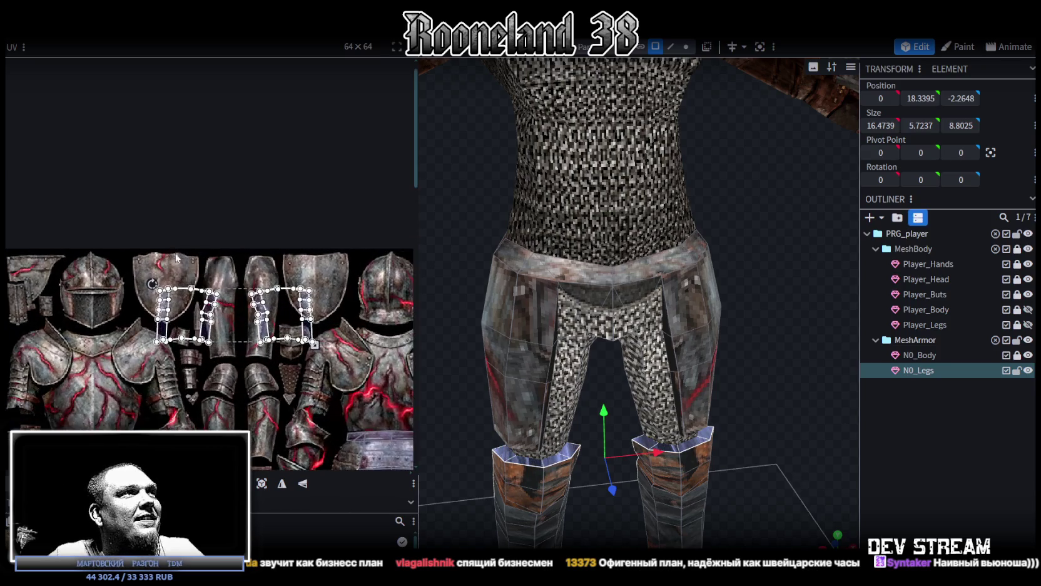
pyautogui.moveTo(219, 353); pyautogui.dragTo(196, 299)
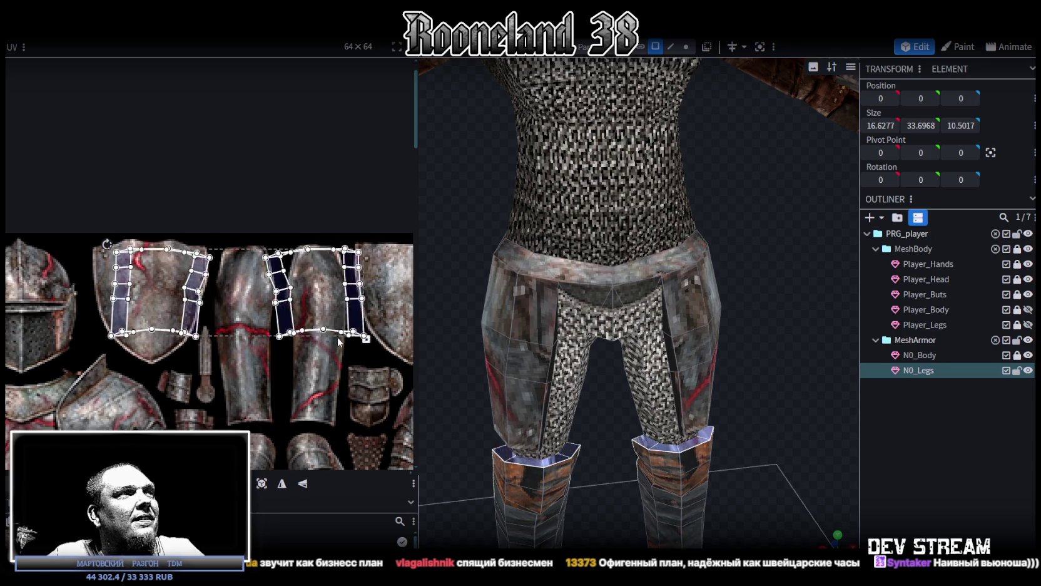
pyautogui.scroll(-2, 295, 288)
pyautogui.scroll(-2, 250, 244)
pyautogui.moveTo(251, 245); pyautogui.dragTo(211, 214, button='middle')
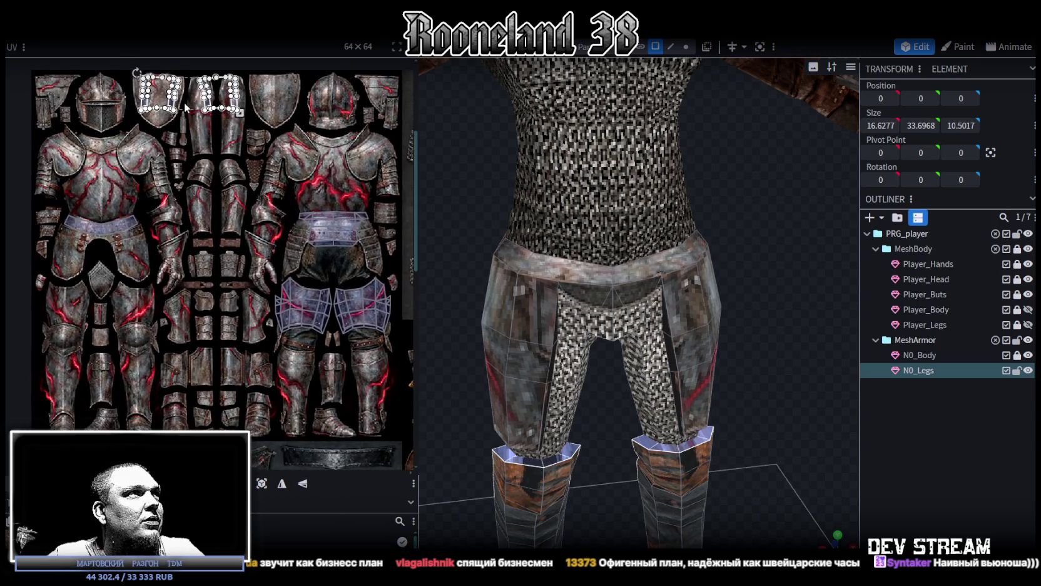
pyautogui.moveTo(237, 125); pyautogui.dragTo(284, 408)
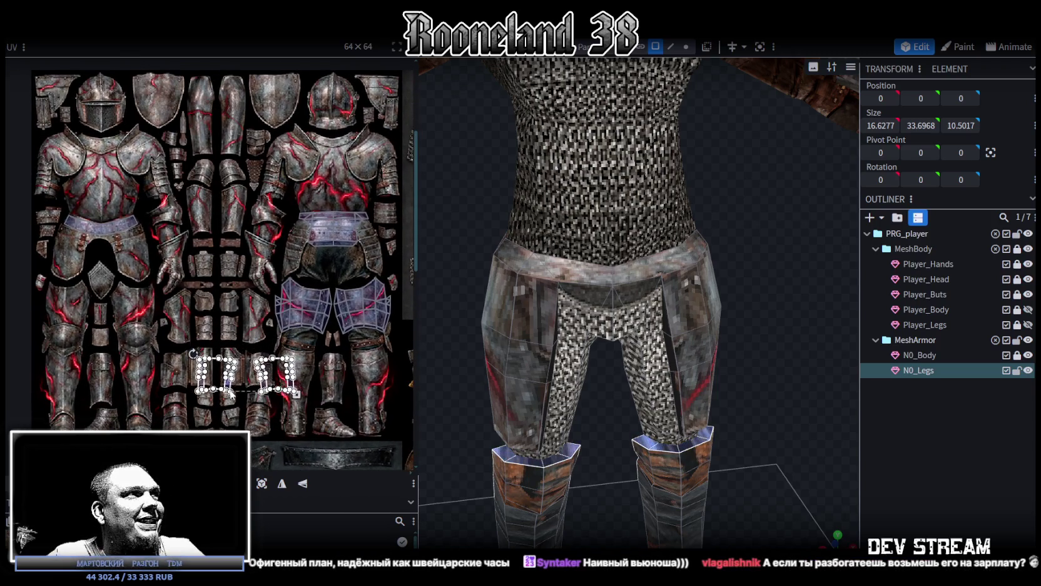
pyautogui.moveTo(284, 408); pyautogui.dragTo(246, 355, button='middle')
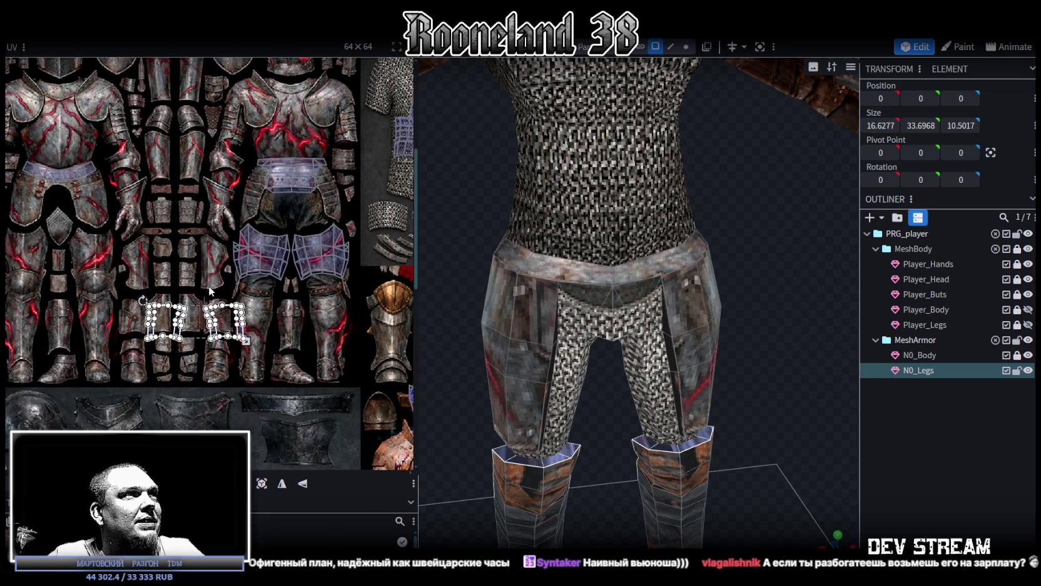
pyautogui.scroll(2, 190, 288)
pyautogui.moveTo(230, 302)
pyautogui.mouseDown(button='middle')
pyautogui.moveTo(267, 284)
pyautogui.moveTo(246, 301)
pyautogui.mouseUp(button='middle')
pyautogui.moveTo(211, 324)
pyautogui.mouseDown()
pyautogui.moveTo(205, 295)
pyautogui.moveTo(224, 250)
pyautogui.mouseUp()
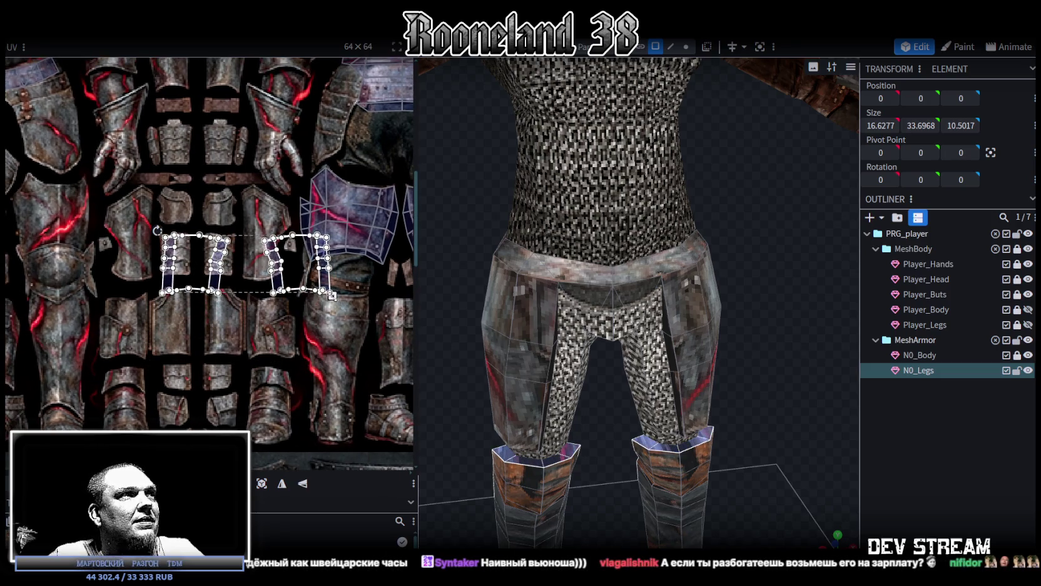
# Shrink the knee islands, stretch them down over the plates, then tilt the right knee's island.
pyautogui.moveTo(332, 295); pyautogui.dragTo(236, 263)
pyautogui.scroll(4, 188, 226)
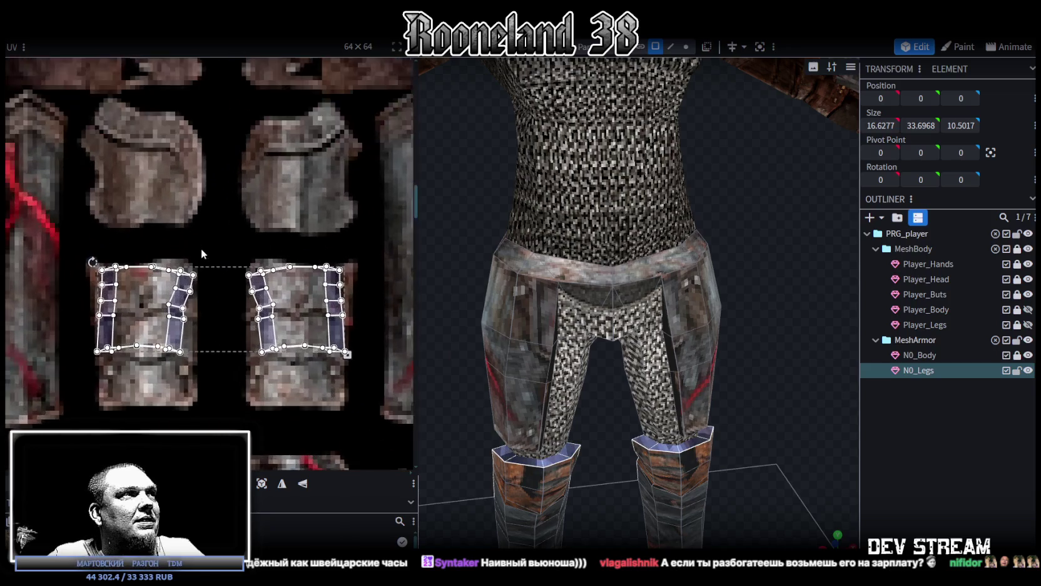
pyautogui.scroll(2, 224, 284)
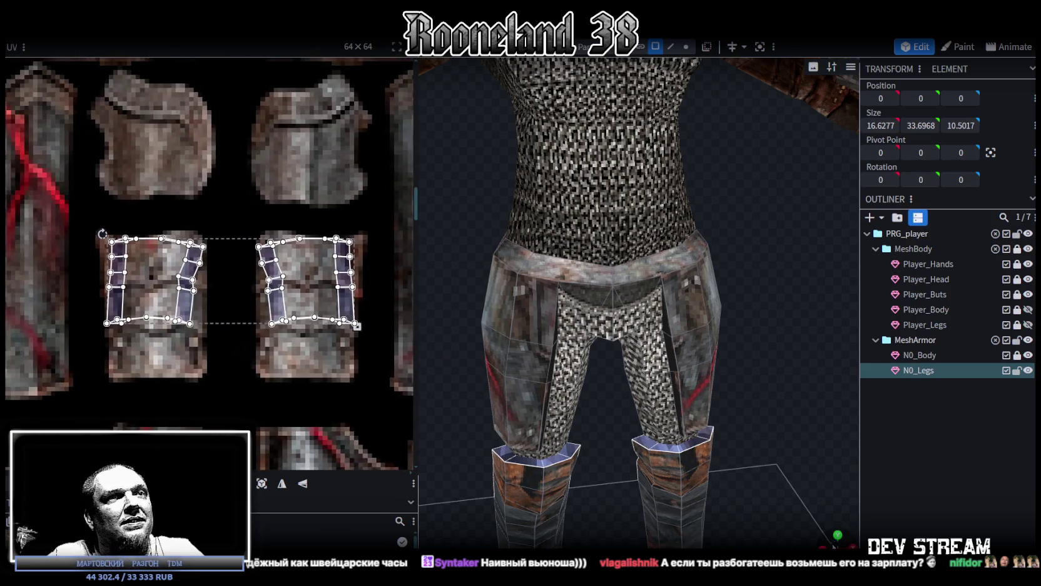
pyautogui.scroll(-5, 55, 218)
pyautogui.scroll(2, 236, 319)
pyautogui.moveTo(236, 320); pyautogui.dragTo(246, 272, button='middle')
pyautogui.scroll(2, 246, 273)
pyautogui.moveTo(250, 351); pyautogui.dragTo(246, 387)
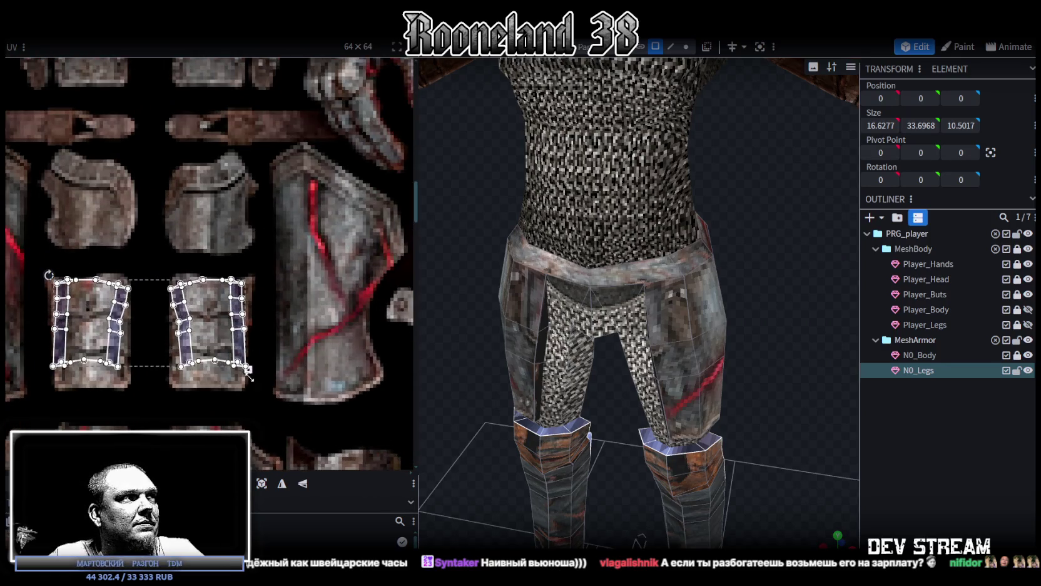
pyautogui.moveTo(248, 364); pyautogui.dragTo(294, 358, button='middle')
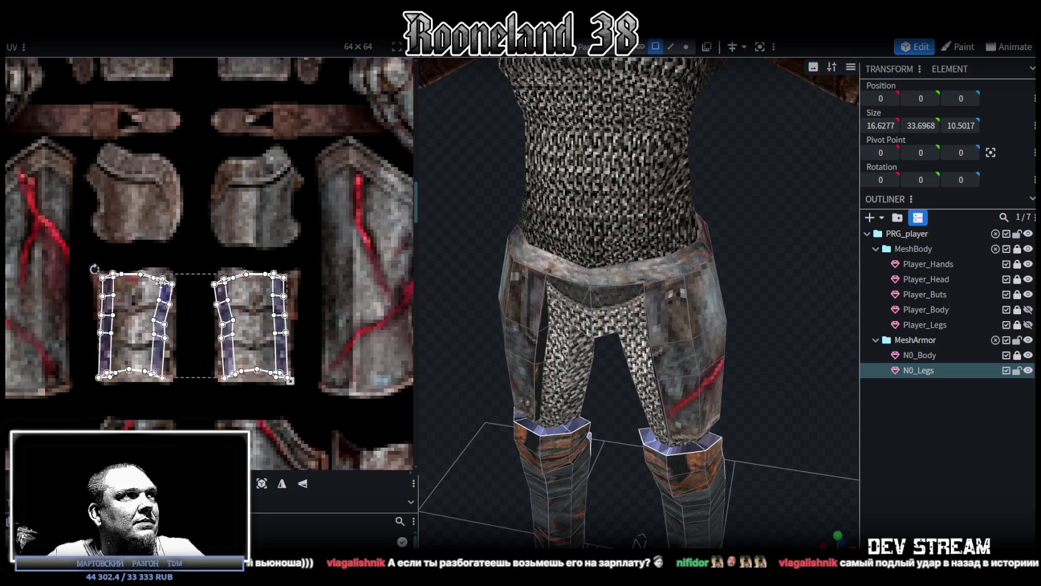
pyautogui.moveTo(199, 255); pyautogui.dragTo(318, 402)
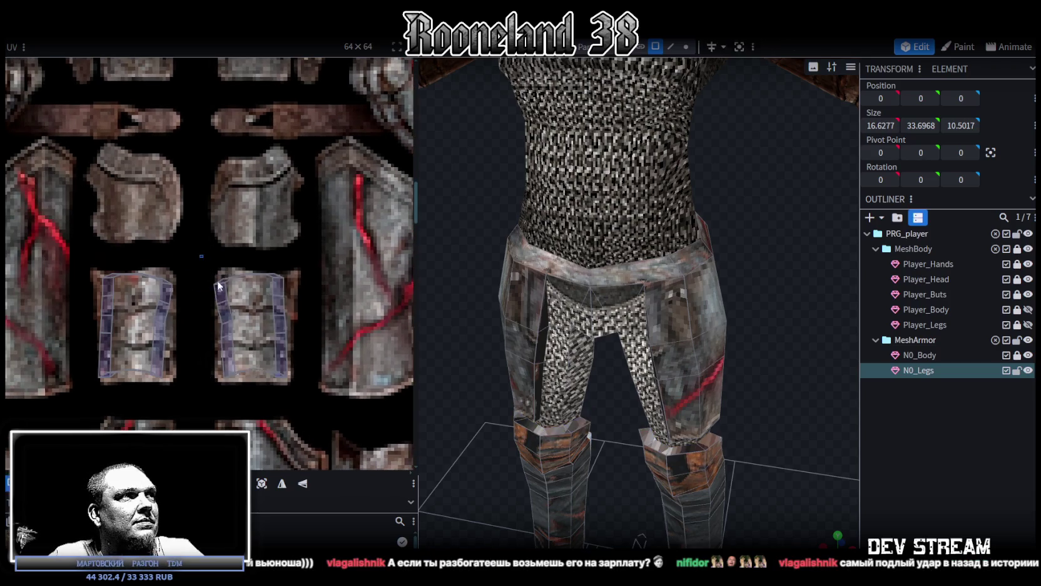
pyautogui.moveTo(213, 269); pyautogui.dragTo(221, 272)
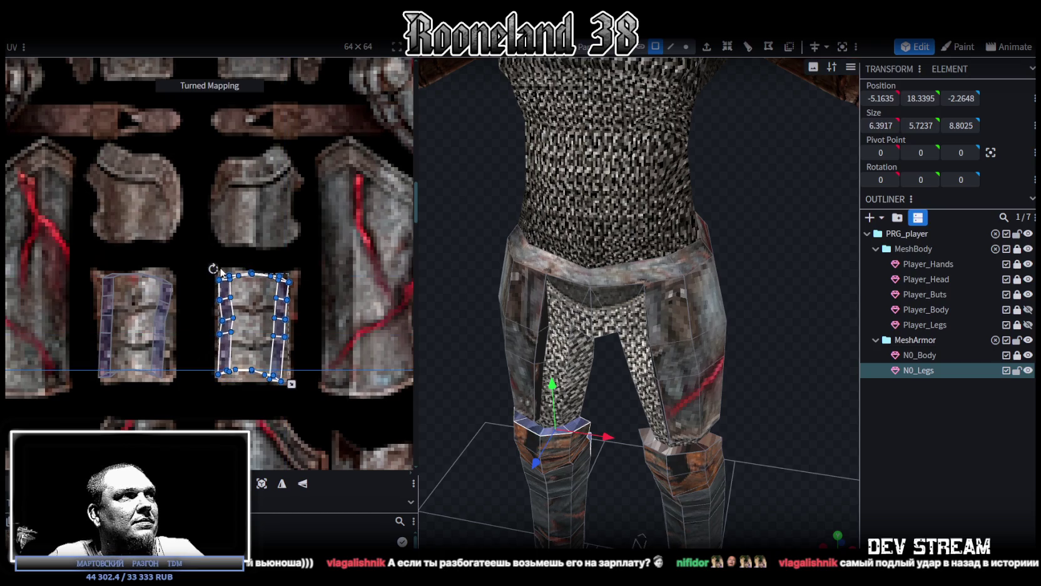
# Confirm the right knee island's tilt and rotate the left knee island slightly to match.
pyautogui.click(212, 335)
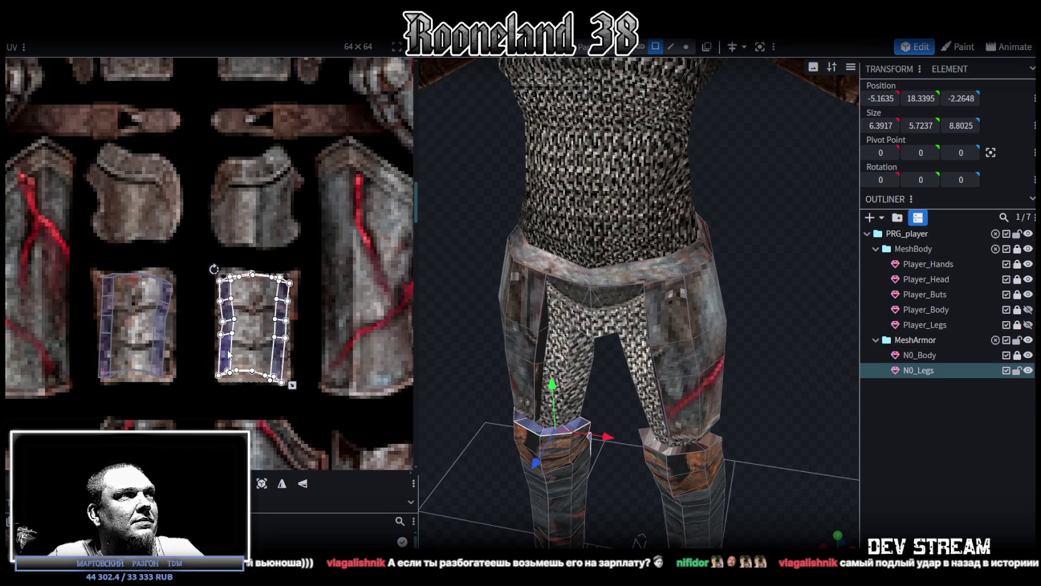
pyautogui.moveTo(78, 266); pyautogui.dragTo(197, 390)
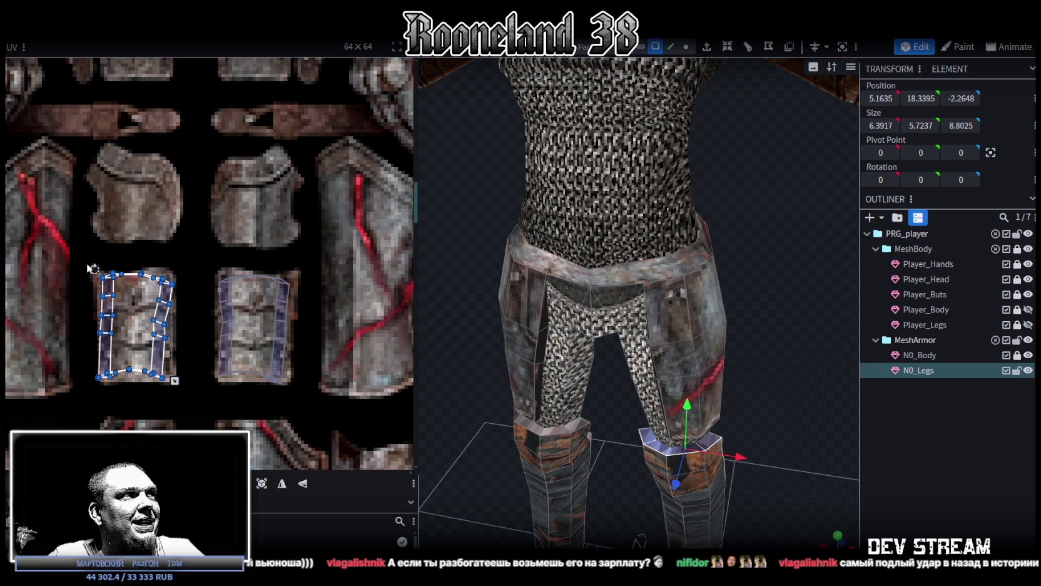
pyautogui.moveTo(92, 269); pyautogui.dragTo(92, 270)
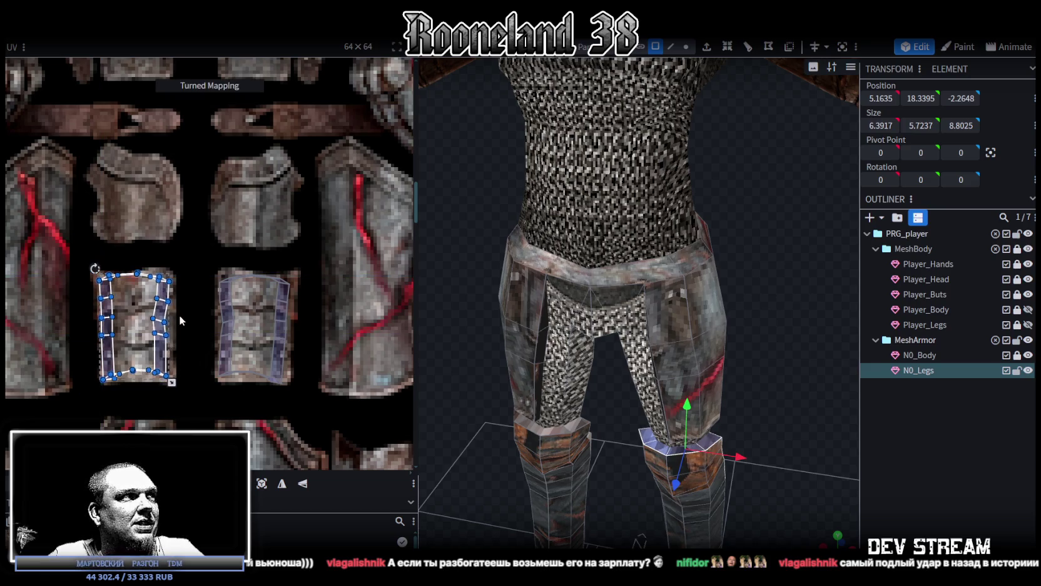
pyautogui.scroll(3, 152, 349)
pyautogui.hotkey('ctrl', 'z')
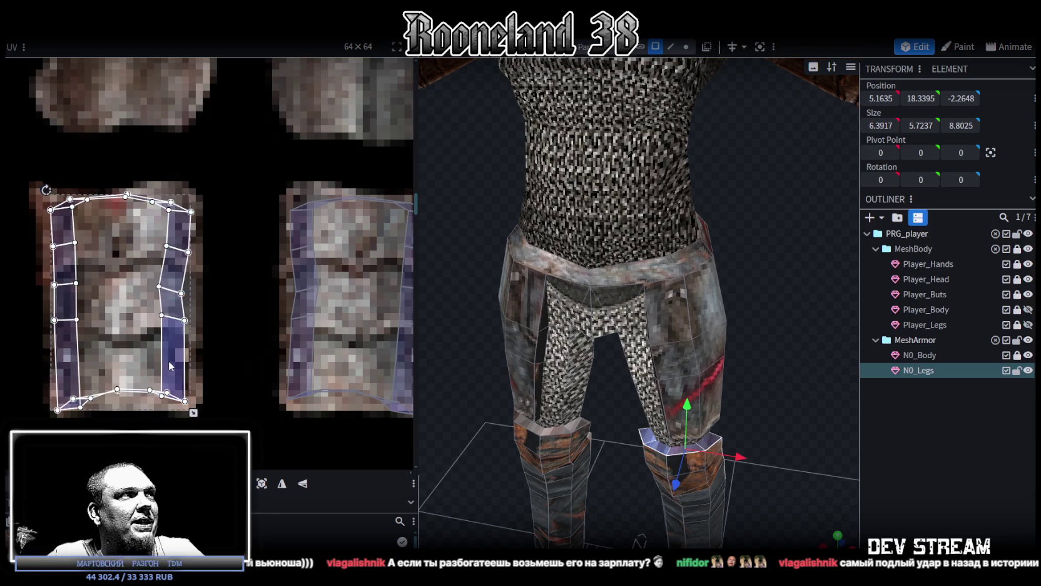
# Deselect N0_Legs, orbit to check the knee plates, and reselect the N0_Legs mesh.
pyautogui.click(937, 508)
pyautogui.moveTo(791, 394)
pyautogui.mouseDown()
pyautogui.moveTo(640, 361)
pyautogui.moveTo(738, 417)
pyautogui.moveTo(693, 432)
pyautogui.mouseUp()
pyautogui.click(693, 431)
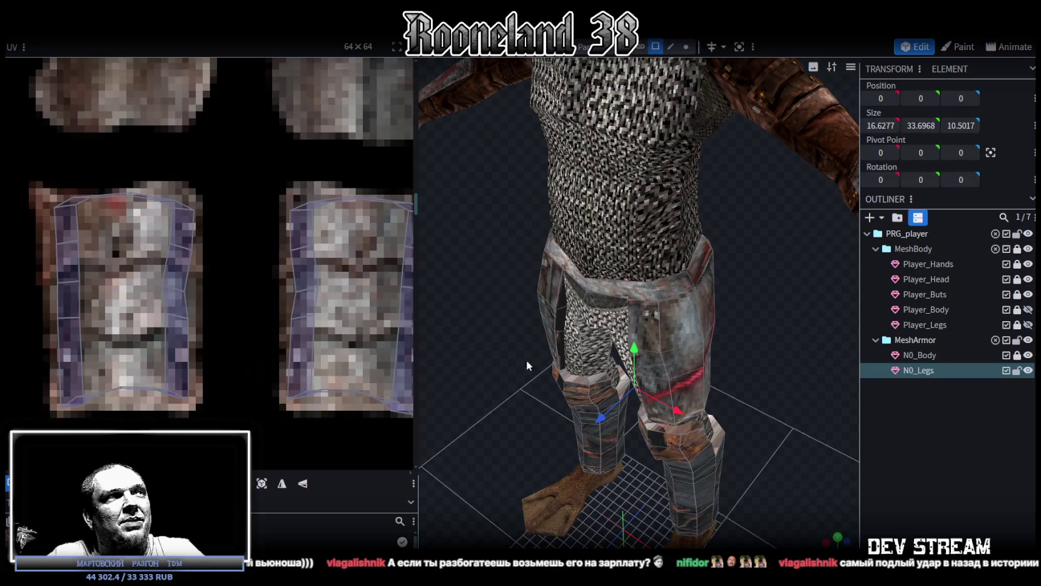
pyautogui.scroll(-3, 134, 202)
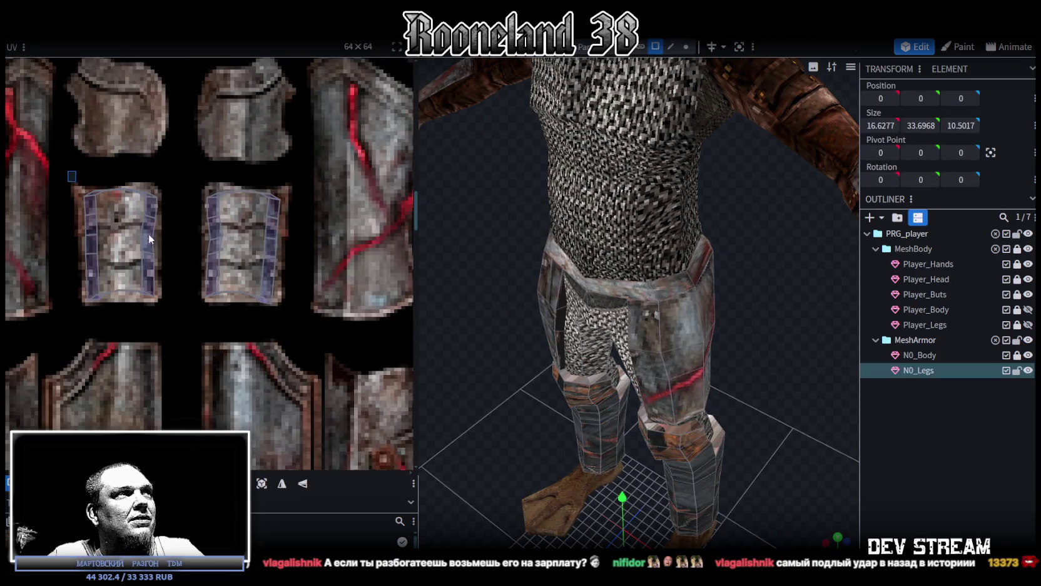
# Move the two shin UV islands onto the greave plates and scale them up to cover them.
pyautogui.moveTo(68, 171); pyautogui.dragTo(299, 316)
pyautogui.scroll(-4, 301, 306)
pyautogui.scroll(-2, 313, 282)
pyautogui.scroll(-2, 332, 259)
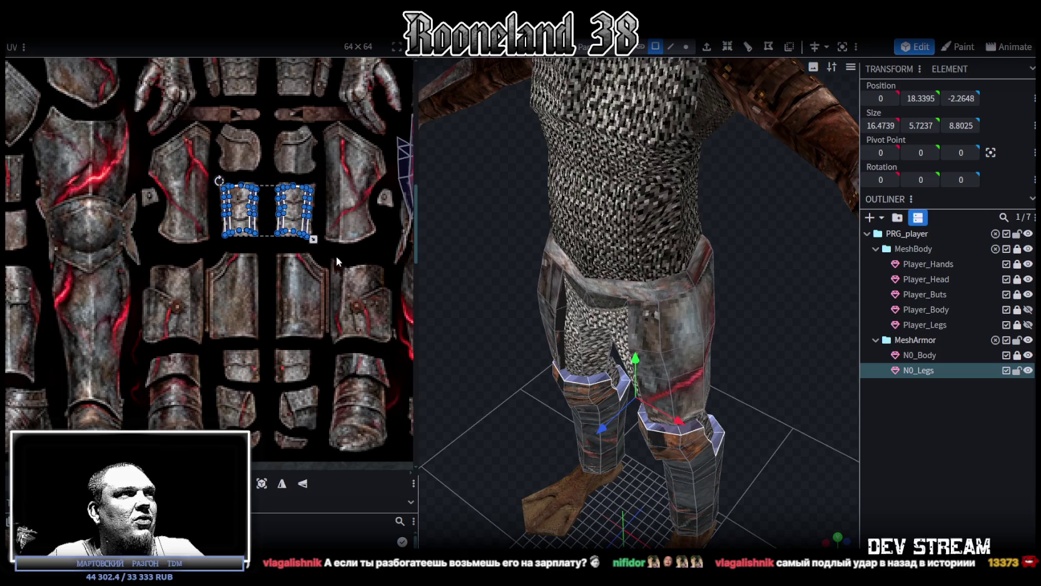
pyautogui.scroll(-2, 341, 272)
pyautogui.scroll(-2, 188, 279)
pyautogui.scroll(-1, 150, 282)
pyautogui.scroll(-2, 150, 279)
pyautogui.scroll(-2, 175, 301)
pyautogui.scroll(-1, 195, 320)
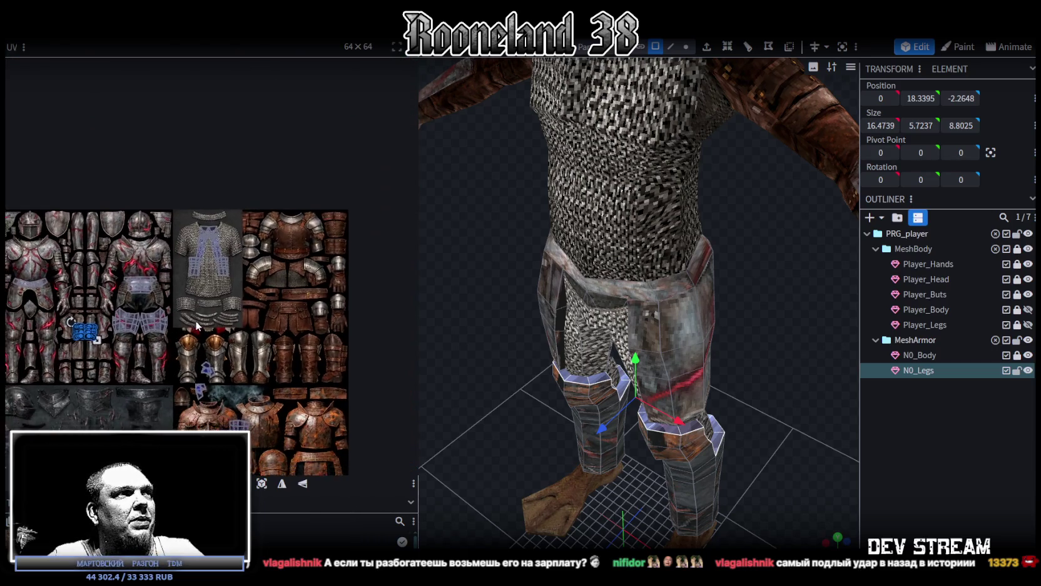
pyautogui.scroll(-1, 195, 320)
pyautogui.scroll(2, 126, 254)
pyautogui.scroll(3, 131, 248)
pyautogui.scroll(1, 139, 243)
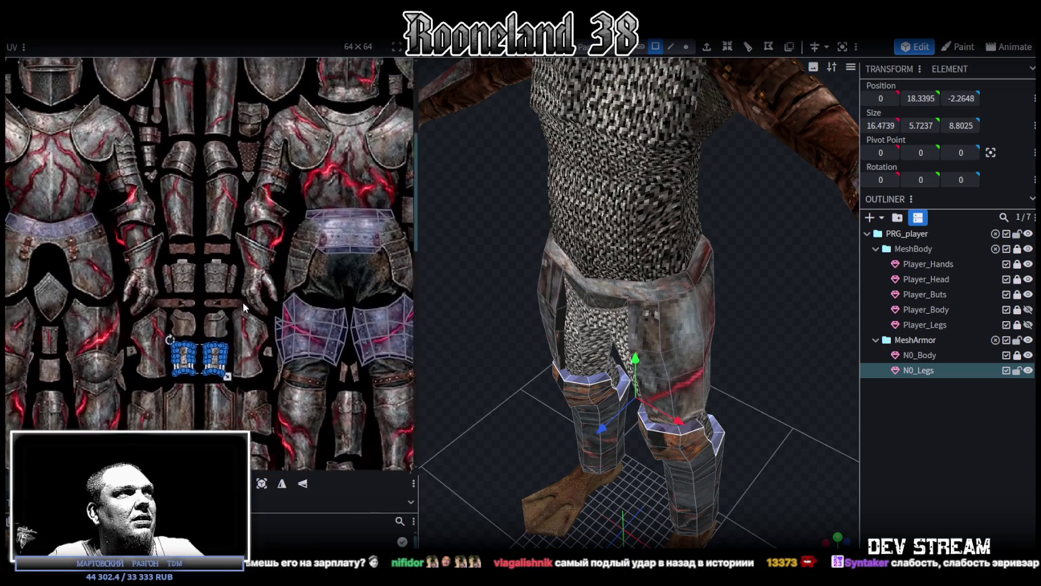
pyautogui.scroll(-1, 248, 315)
pyautogui.scroll(-1, 247, 318)
pyautogui.scroll(-1, 268, 345)
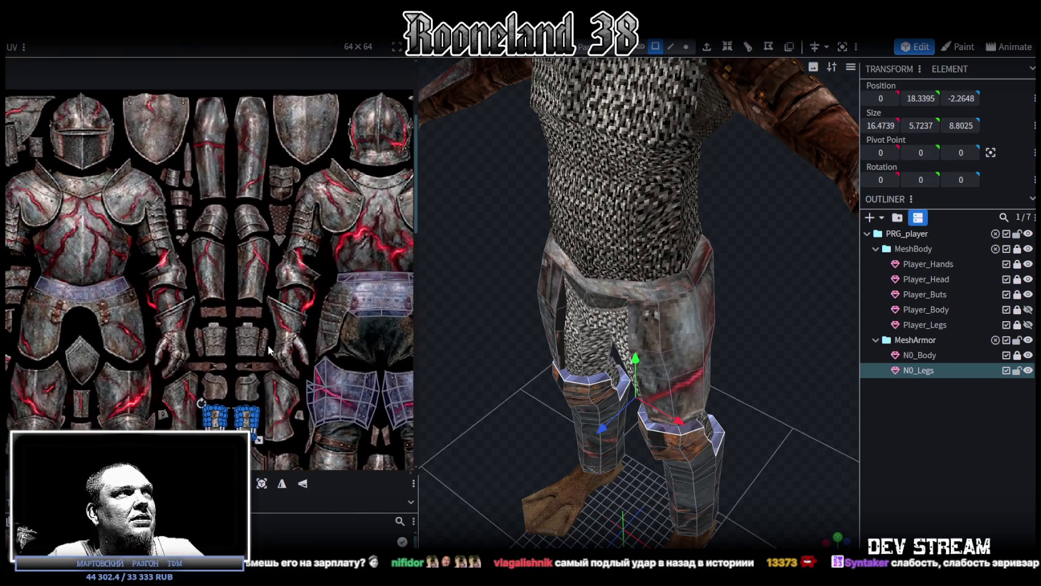
pyautogui.scroll(-1, 266, 343)
pyautogui.scroll(1, 266, 344)
pyautogui.scroll(1, 266, 347)
pyautogui.moveTo(270, 360)
pyautogui.mouseDown(button='middle')
pyautogui.moveTo(285, 291)
pyautogui.moveTo(266, 234)
pyautogui.mouseUp(button='middle')
pyautogui.scroll(1, 247, 316)
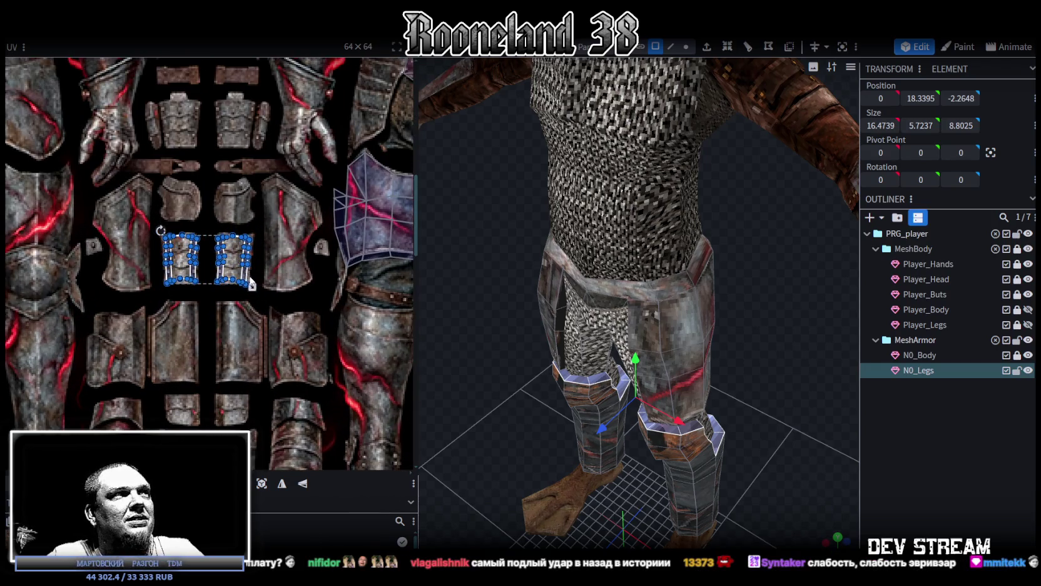
pyautogui.moveTo(247, 279); pyautogui.dragTo(240, 361)
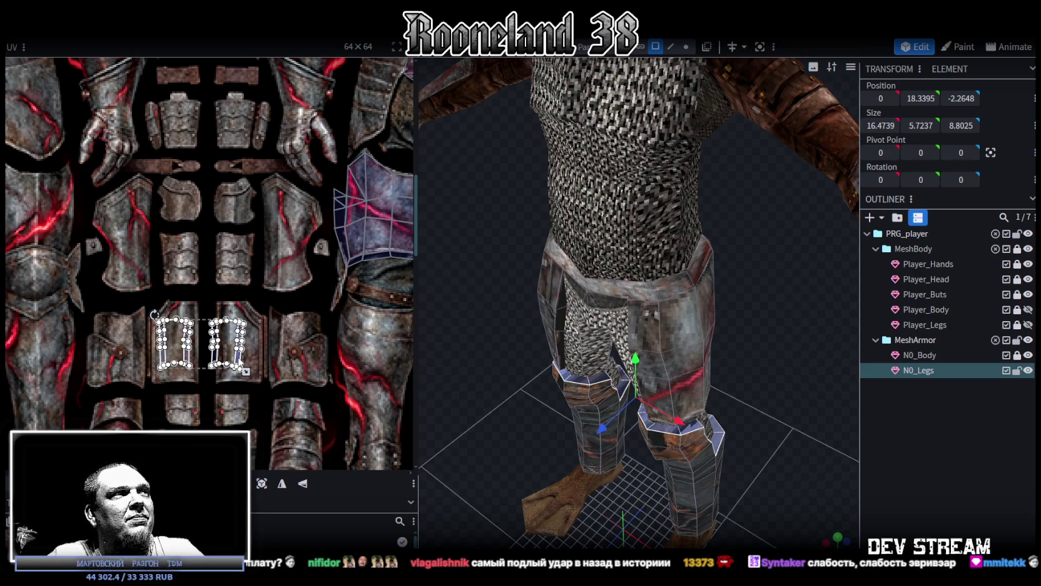
pyautogui.moveTo(247, 371); pyautogui.dragTo(258, 369)
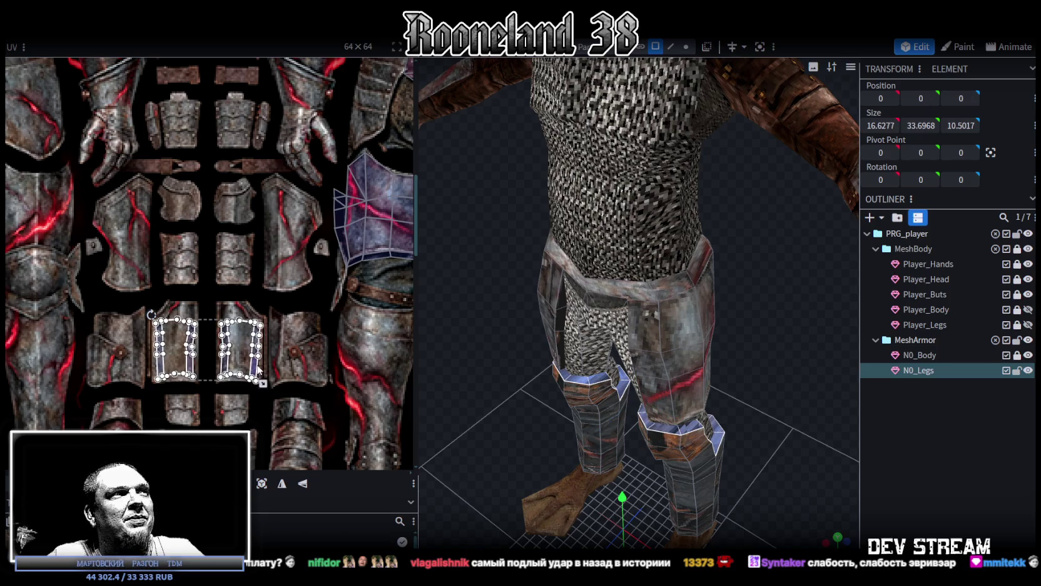
# Reshape one greave island's top edge, pulling a top vertex up into the plate's notch.
pyautogui.scroll(3, 255, 354)
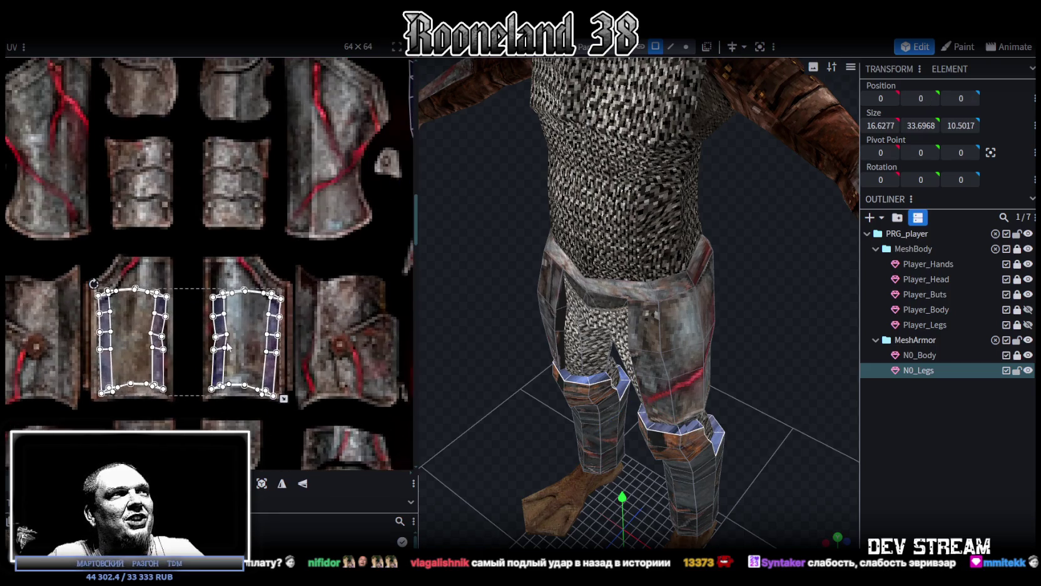
pyautogui.scroll(2, 229, 276)
pyautogui.scroll(1, 230, 276)
pyautogui.scroll(2, 199, 258)
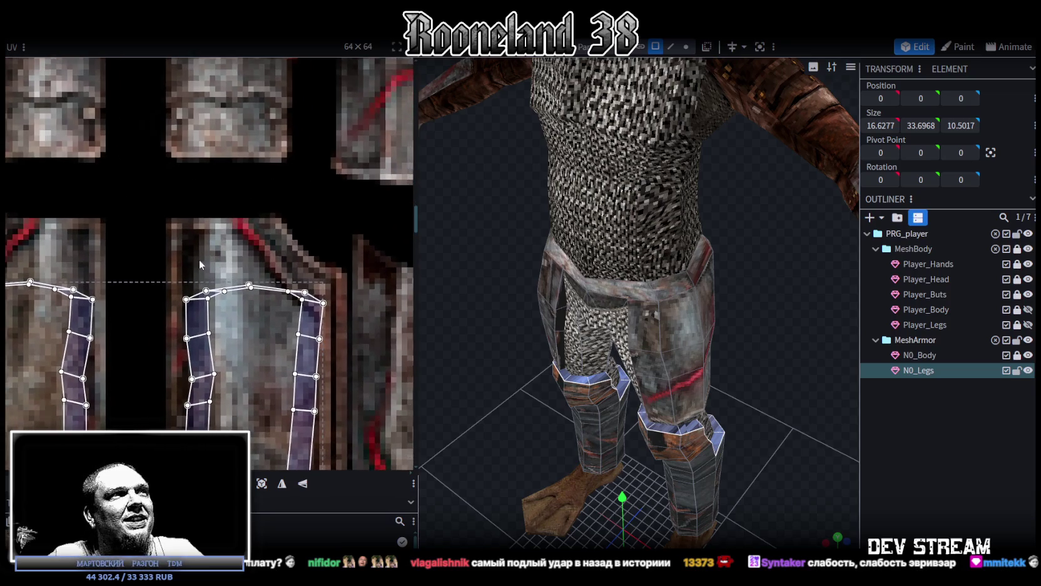
pyautogui.click(205, 290)
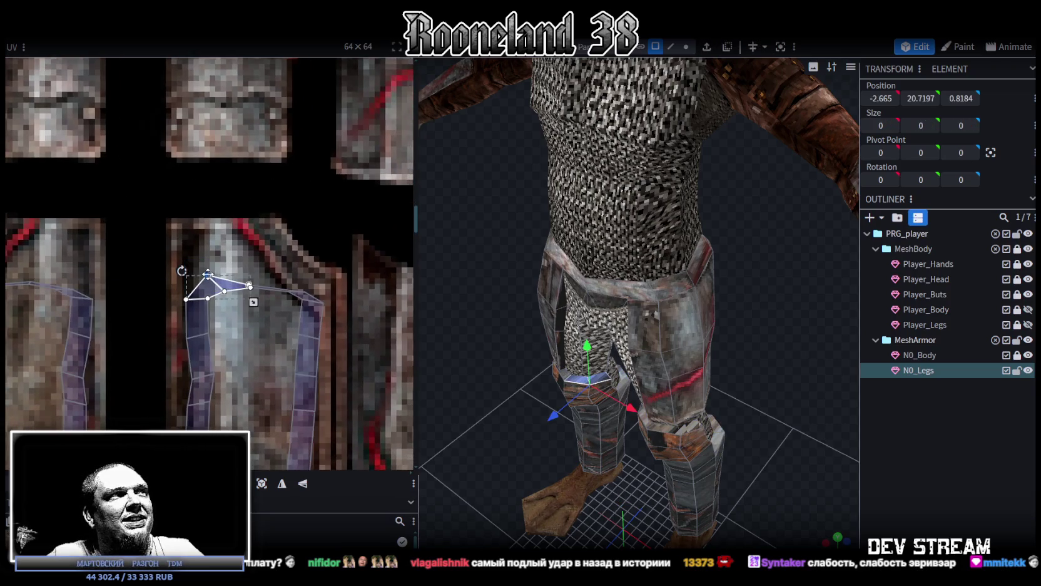
pyautogui.click(250, 287)
pyautogui.moveTo(247, 282); pyautogui.dragTo(301, 292)
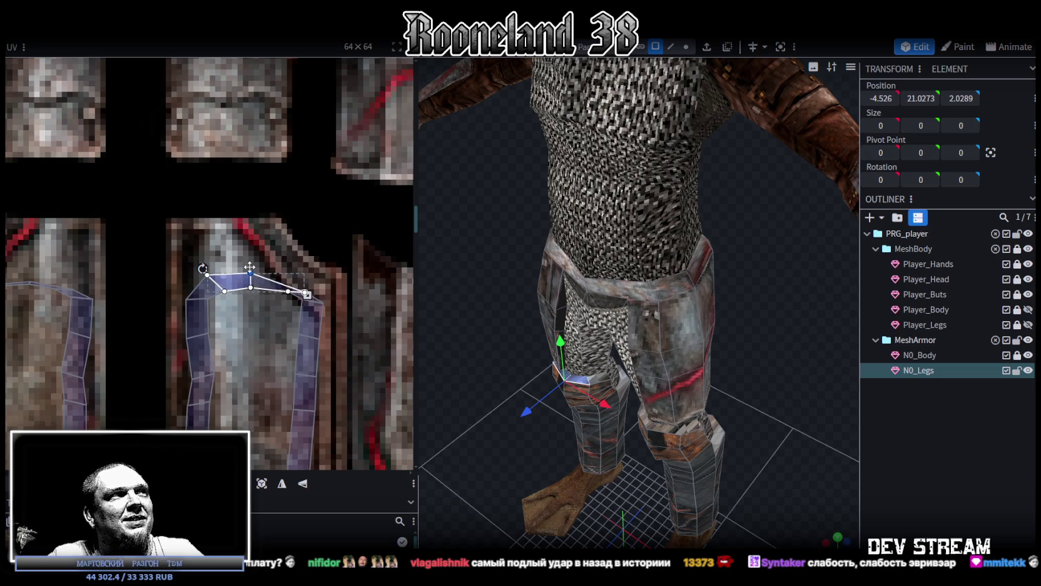
pyautogui.moveTo(304, 289); pyautogui.dragTo(301, 270)
# Pull the right greave island's top vertex up to match the plate outline.
pyautogui.moveTo(267, 331); pyautogui.dragTo(356, 279, button='middle')
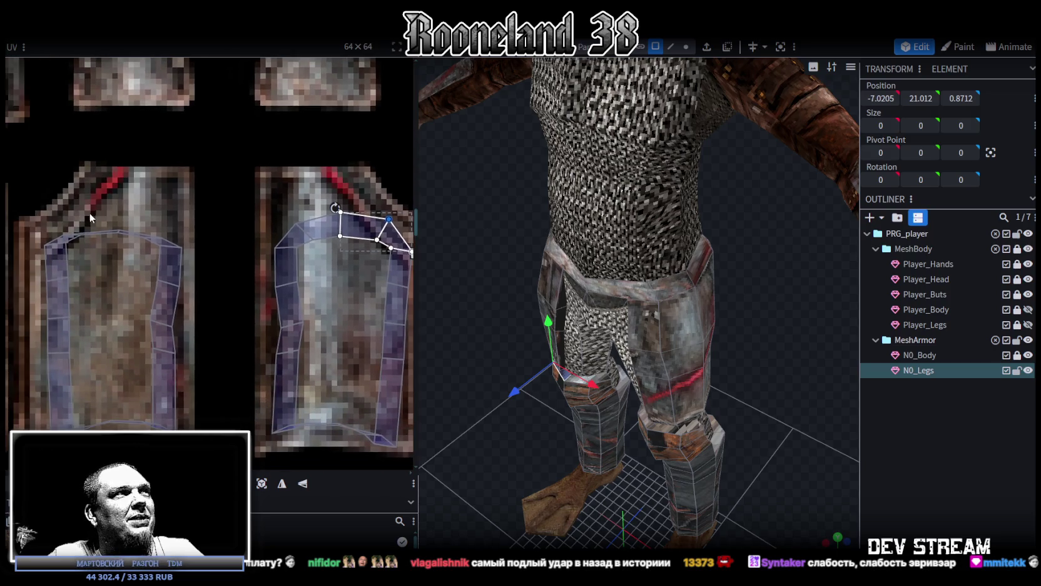
pyautogui.scroll(-2, 90, 213)
pyautogui.scroll(-2, 85, 161)
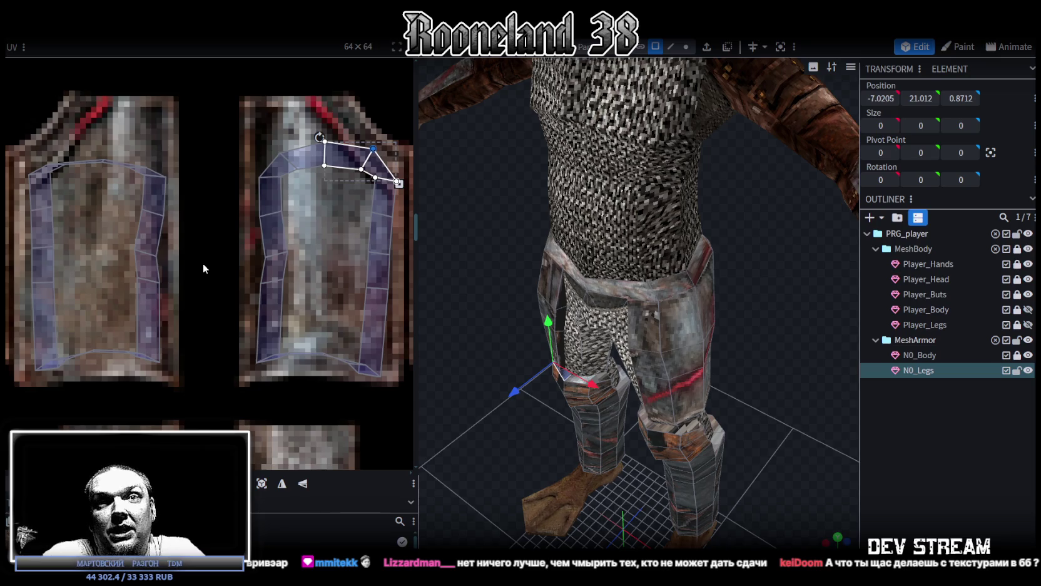
pyautogui.moveTo(153, 167); pyautogui.dragTo(156, 207, button='middle')
pyautogui.click(158, 203)
pyautogui.click(155, 210)
pyautogui.moveTo(158, 206)
pyautogui.mouseDown()
pyautogui.moveTo(159, 186)
pyautogui.moveTo(124, 199)
pyautogui.moveTo(113, 173)
pyautogui.mouseUp()
# Pick faces along the left greave island's edges, then select the whole left island.
pyautogui.moveTo(47, 194)
pyautogui.mouseDown()
pyautogui.moveTo(66, 208)
pyautogui.moveTo(65, 182)
pyautogui.moveTo(64, 219)
pyautogui.mouseUp()
pyautogui.click(60, 213)
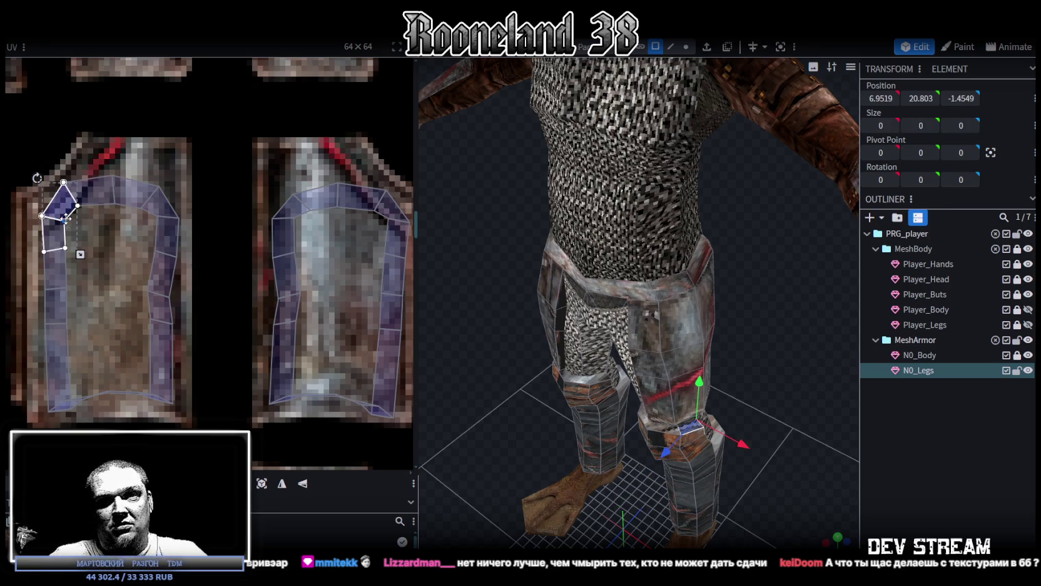
pyautogui.click(154, 210)
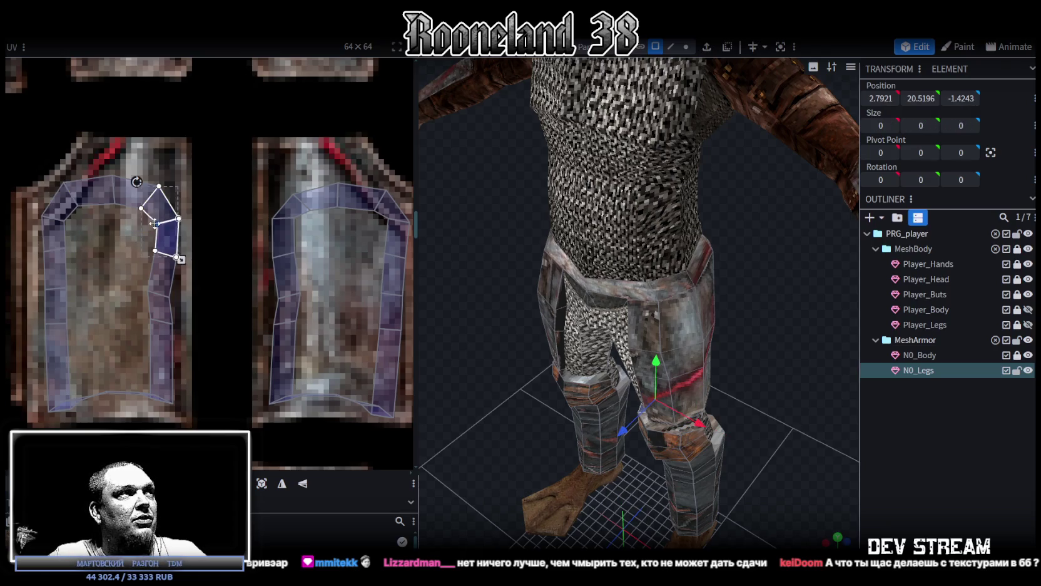
pyautogui.scroll(-2, 130, 255)
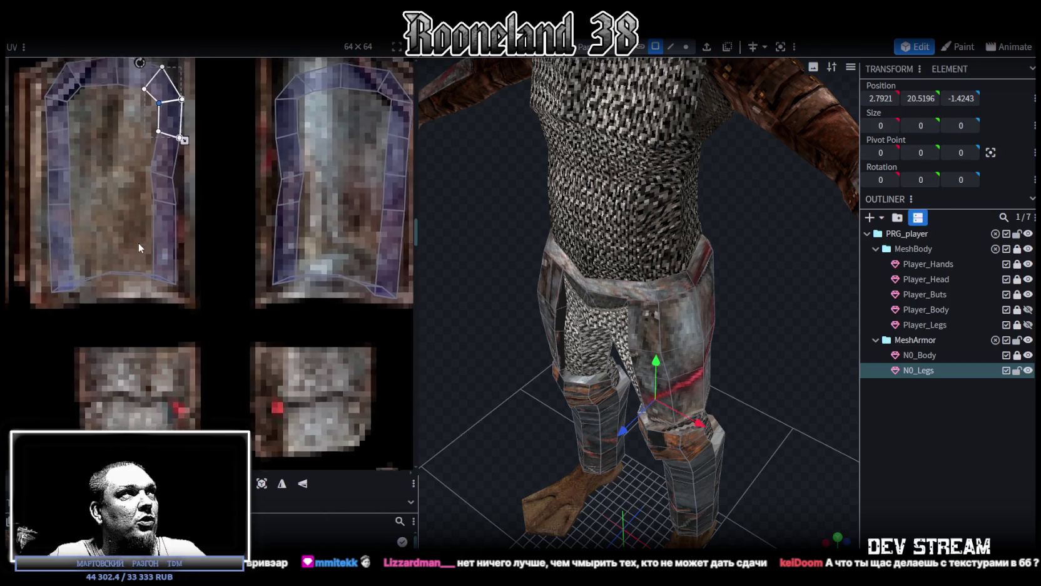
pyautogui.scroll(1, 138, 242)
pyautogui.moveTo(33, 141); pyautogui.dragTo(188, 364)
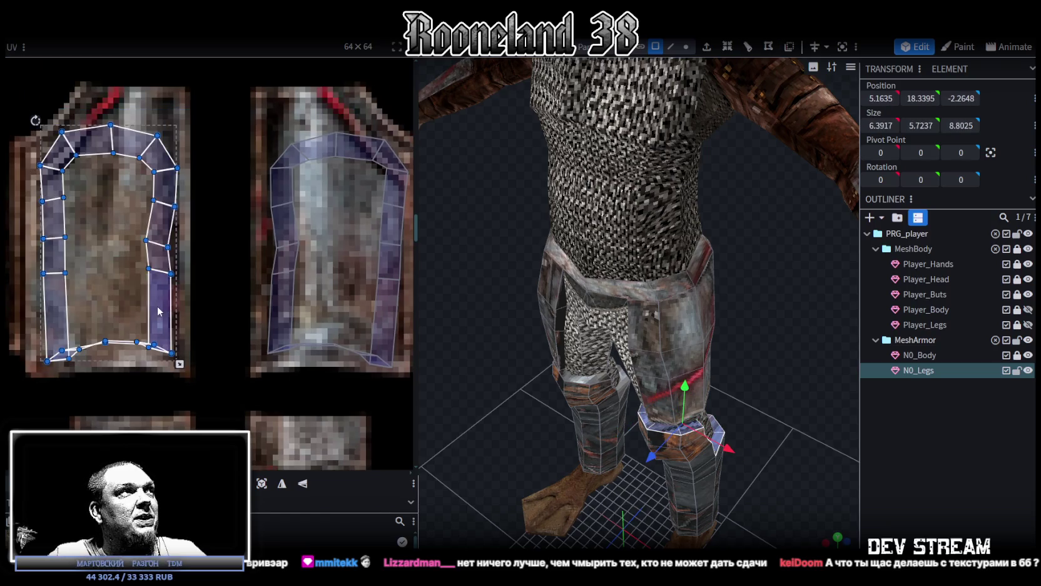
# Select the left greave island's bottom-edge vertices and lower them to the plate's lower rim.
pyautogui.scroll(1, 94, 343)
pyautogui.scroll(1, 96, 341)
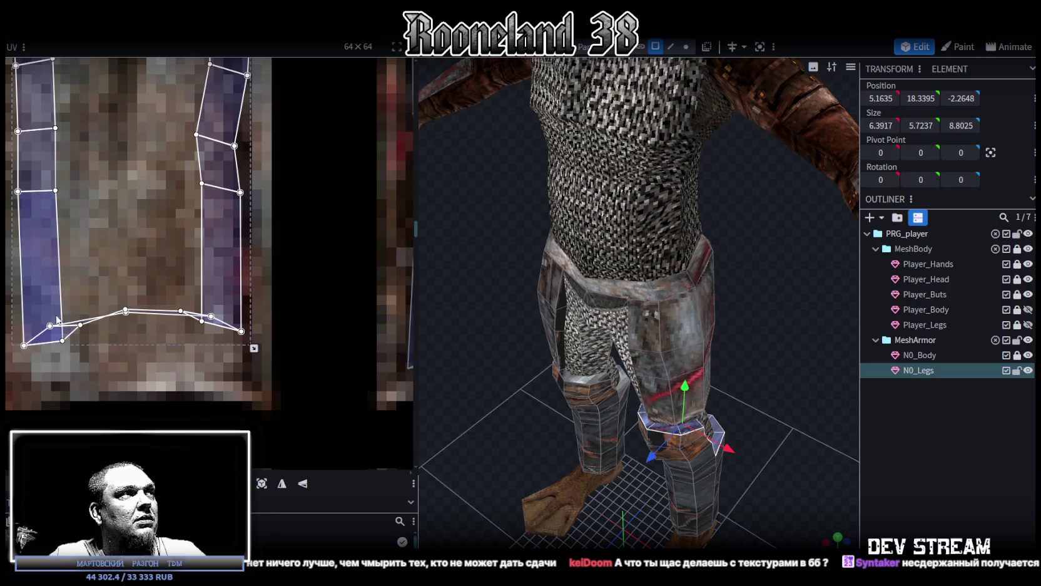
pyautogui.moveTo(9, 313); pyautogui.dragTo(221, 330)
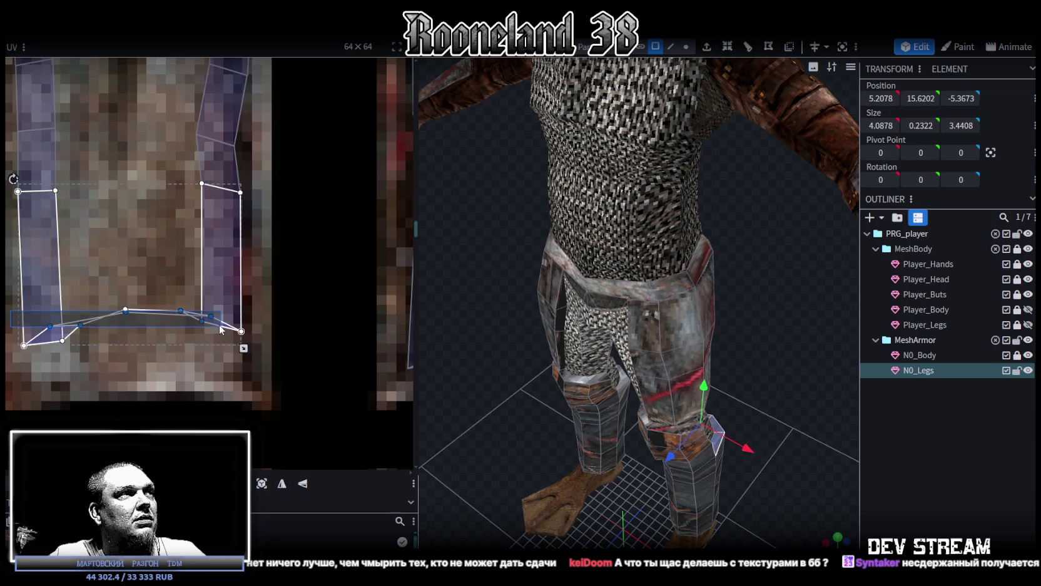
pyautogui.moveTo(220, 329); pyautogui.dragTo(218, 330)
pyautogui.moveTo(6, 283); pyautogui.dragTo(225, 334)
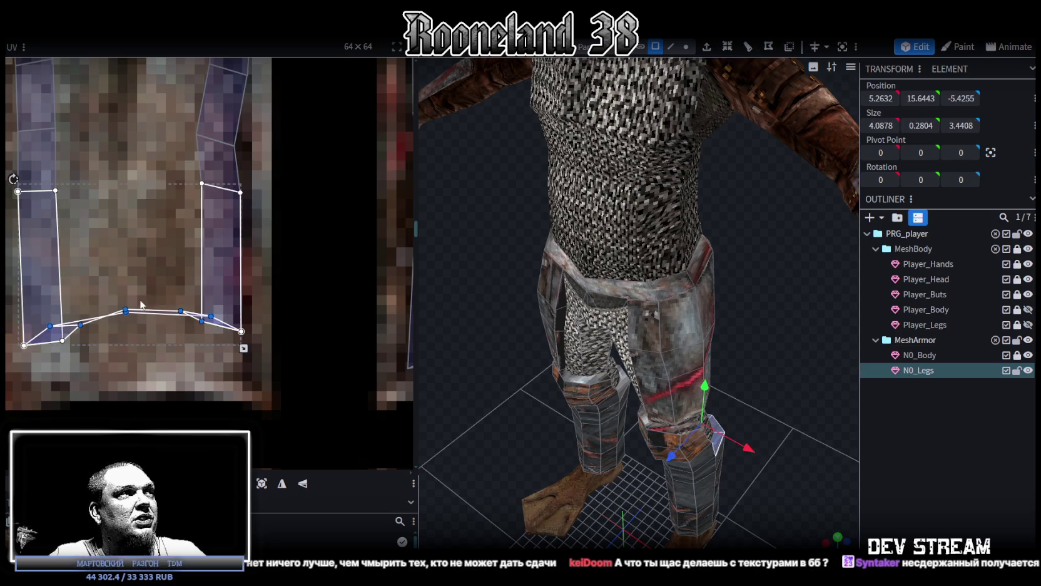
pyautogui.moveTo(123, 311); pyautogui.dragTo(131, 349)
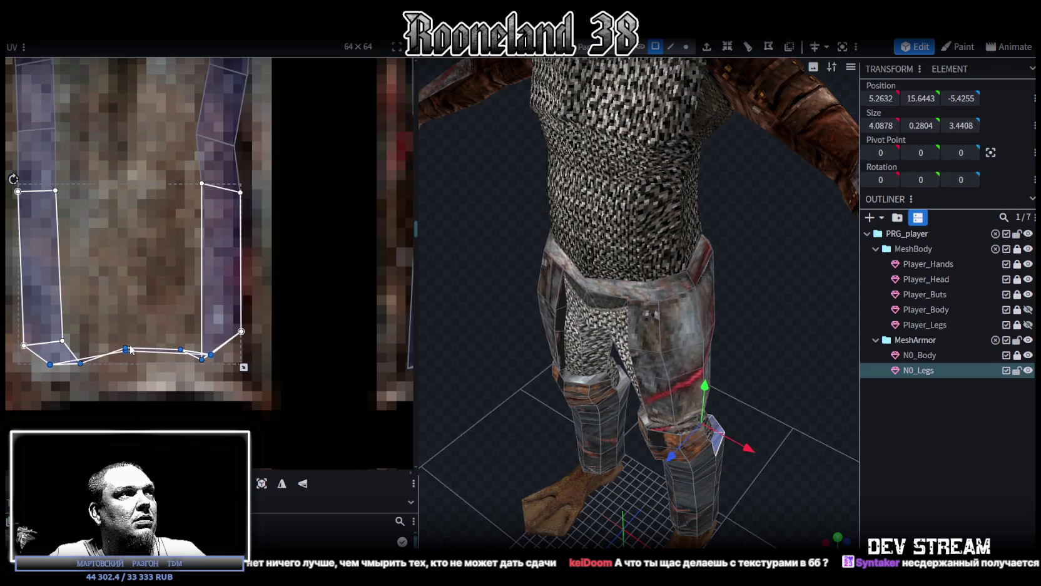
# Raise the lower-right corner vertex and settle the middle bottom vertex to fit the plate.
pyautogui.click(204, 360)
pyautogui.moveTo(201, 358); pyautogui.dragTo(202, 322)
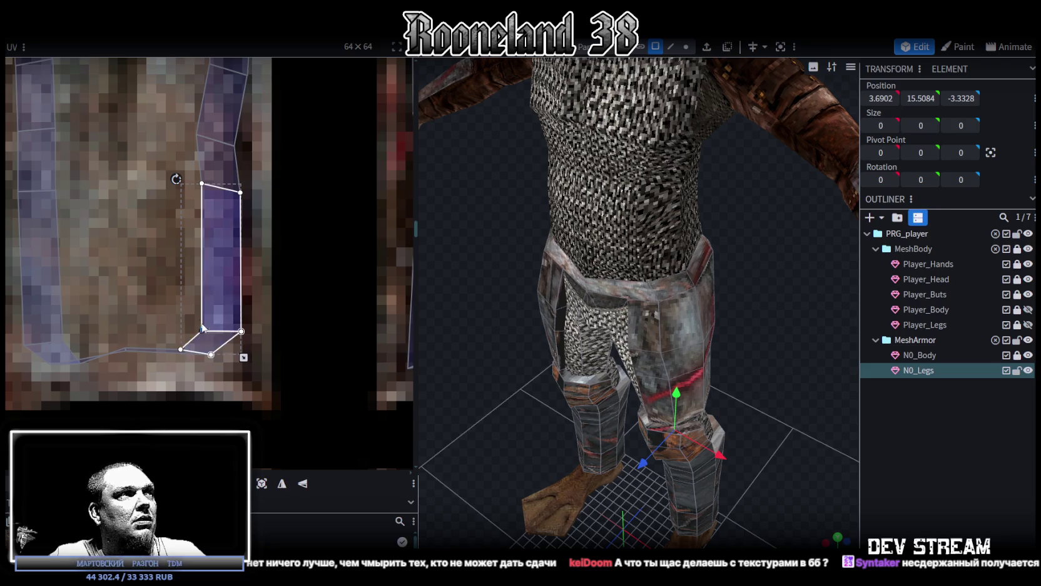
pyautogui.click(128, 348)
pyautogui.moveTo(126, 349)
pyautogui.mouseDown()
pyautogui.moveTo(125, 335)
pyautogui.moveTo(125, 388)
pyautogui.mouseUp()
pyautogui.click(127, 349)
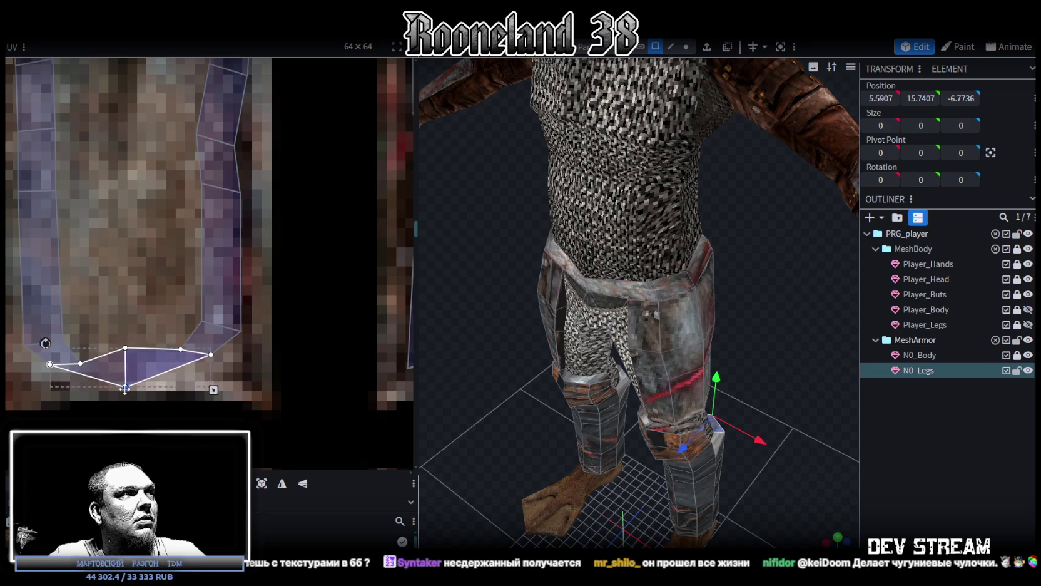
pyautogui.moveTo(126, 388); pyautogui.dragTo(127, 381)
# Nudge the bottom-right vertex up to reshape the bottom faces, then inspect the legs.
pyautogui.click(82, 365)
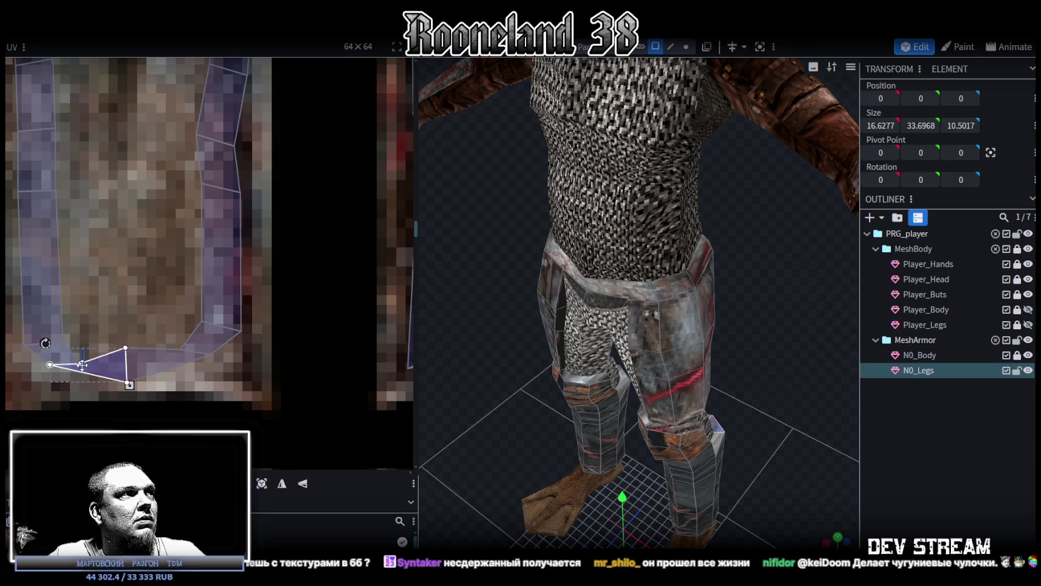
pyautogui.click(182, 347)
pyautogui.click(180, 348)
pyautogui.moveTo(181, 348); pyautogui.dragTo(176, 332)
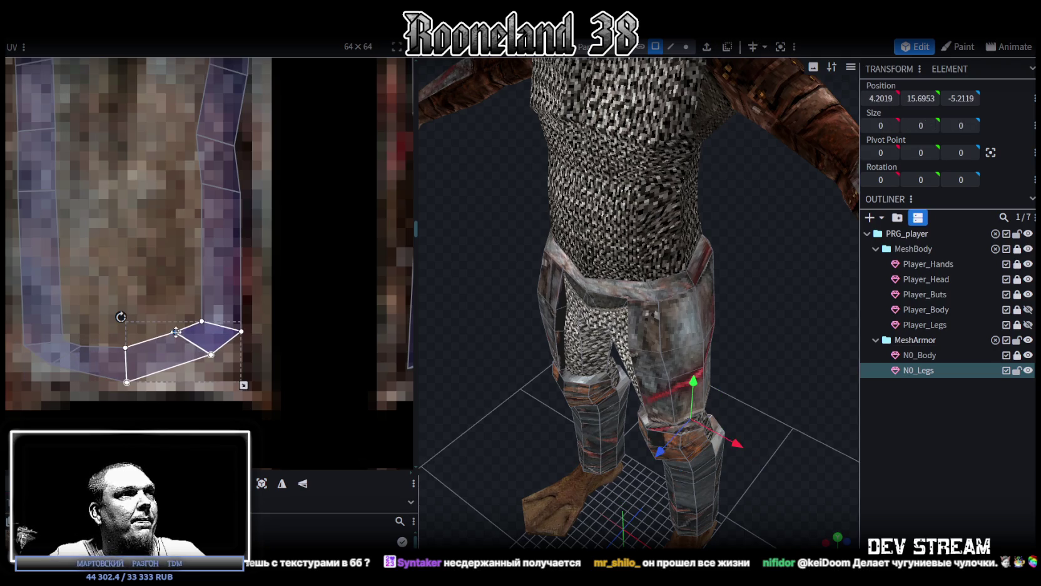
pyautogui.moveTo(797, 429); pyautogui.dragTo(563, 395)
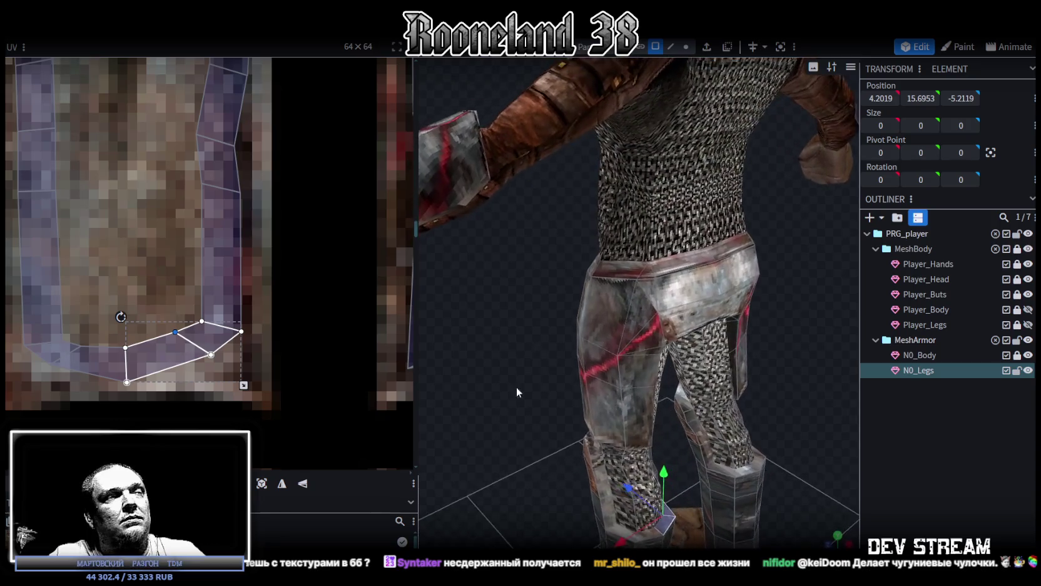
# Zoom in on the atlas and select the greave island sitting on the segmented shin-plate tile.
pyautogui.scroll(-2, 169, 269)
pyautogui.scroll(-2, 166, 270)
pyautogui.scroll(-2, 187, 278)
pyautogui.scroll(-2, 176, 274)
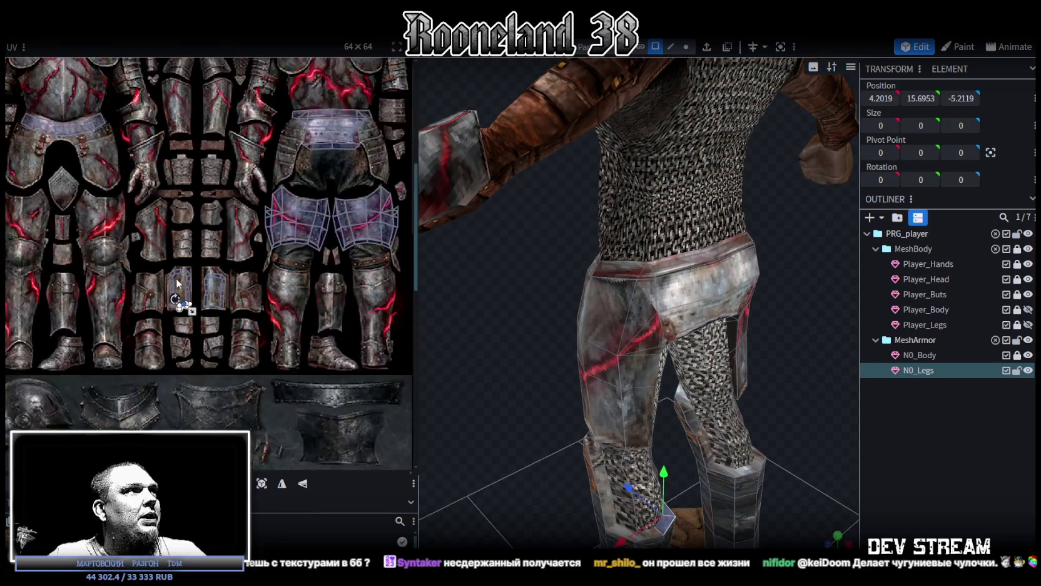
pyautogui.scroll(-1, 177, 276)
pyautogui.scroll(-1, 235, 423)
pyautogui.scroll(3, 136, 354)
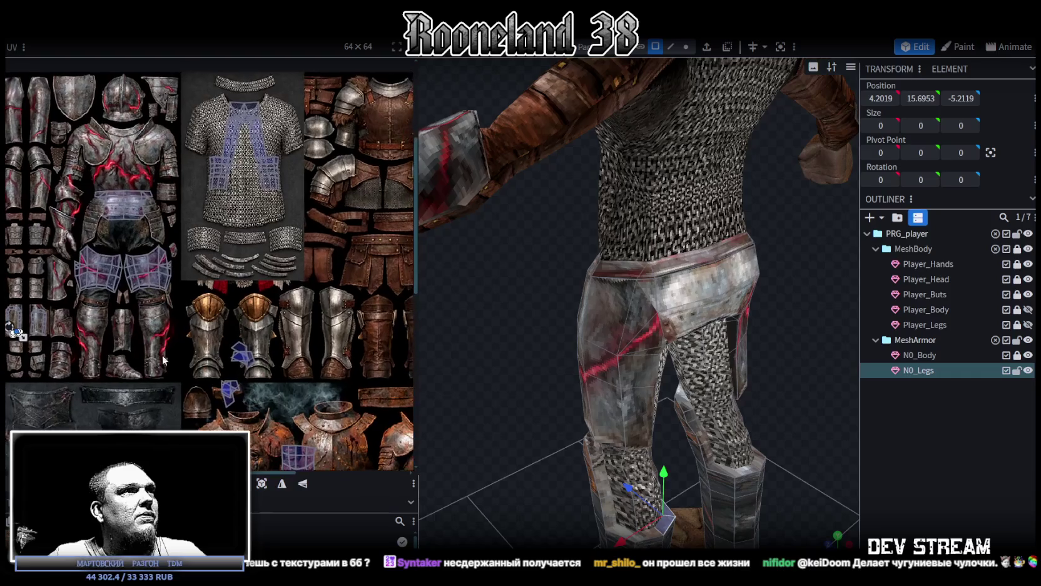
pyautogui.scroll(1, 157, 313)
pyautogui.scroll(-2, 158, 326)
pyautogui.scroll(-1, 238, 307)
pyautogui.scroll(2, 300, 295)
pyautogui.scroll(2, 77, 241)
pyautogui.scroll(2, 112, 200)
pyautogui.scroll(1, 125, 202)
pyautogui.scroll(1, 101, 189)
pyautogui.scroll(-2, 213, 313)
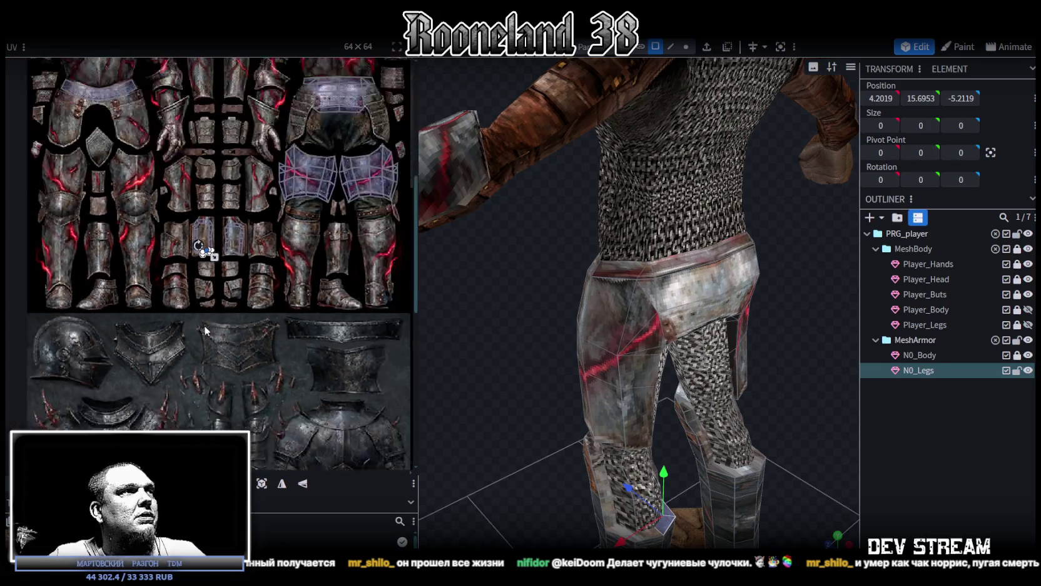
pyautogui.scroll(-2, 182, 350)
pyautogui.scroll(-1, 175, 382)
pyautogui.scroll(2, 184, 399)
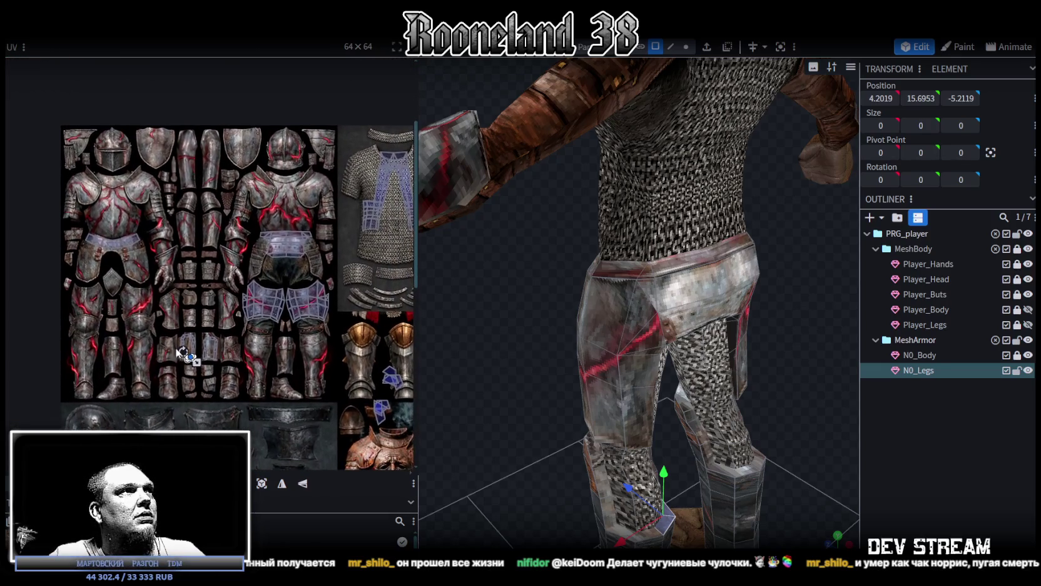
pyautogui.scroll(1, 177, 325)
pyautogui.scroll(-2, 237, 316)
pyautogui.scroll(-1, 233, 308)
pyautogui.scroll(-1, 229, 301)
pyautogui.scroll(-1, 225, 293)
pyautogui.moveTo(226, 292); pyautogui.dragTo(224, 270, button='middle')
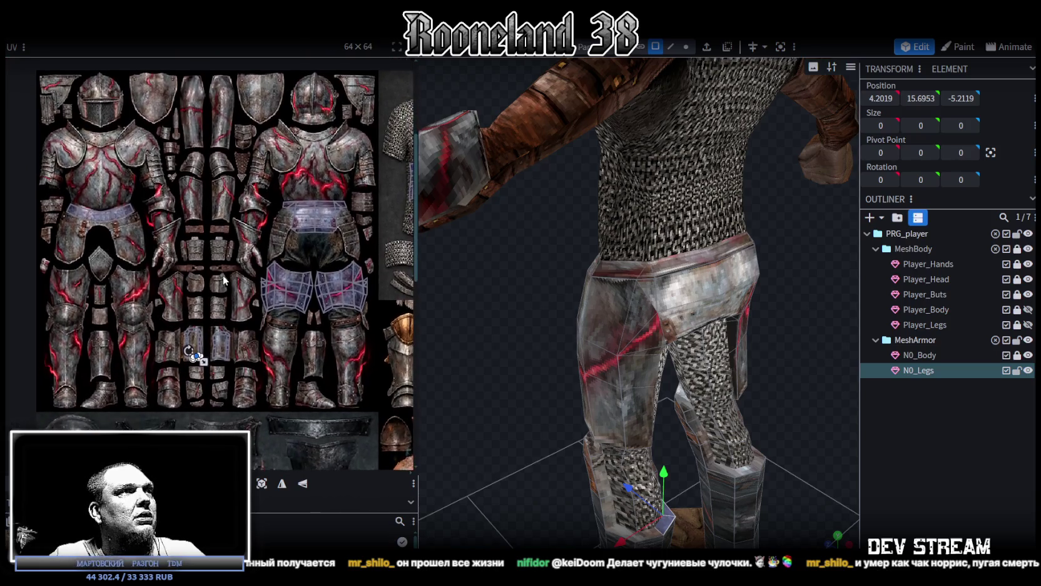
pyautogui.scroll(1, 193, 309)
pyautogui.scroll(1, 203, 316)
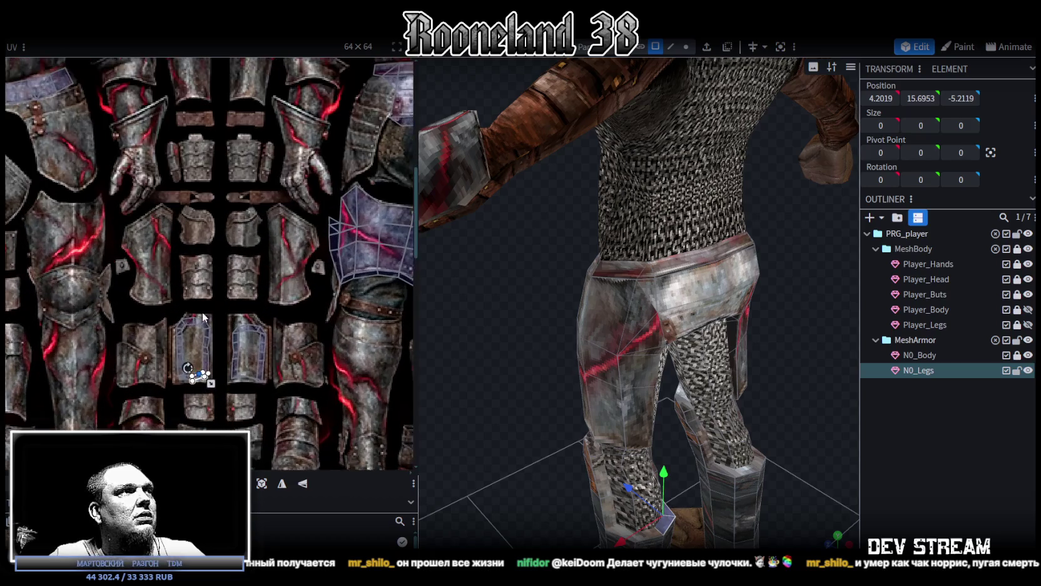
pyautogui.click(194, 348)
pyautogui.scroll(1, 182, 369)
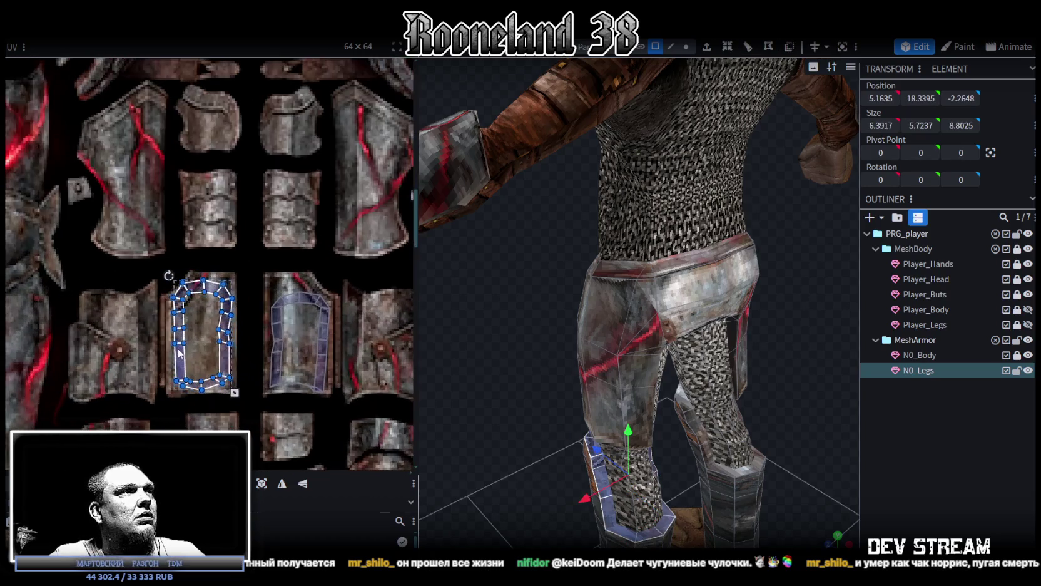
pyautogui.scroll(-1, 232, 317)
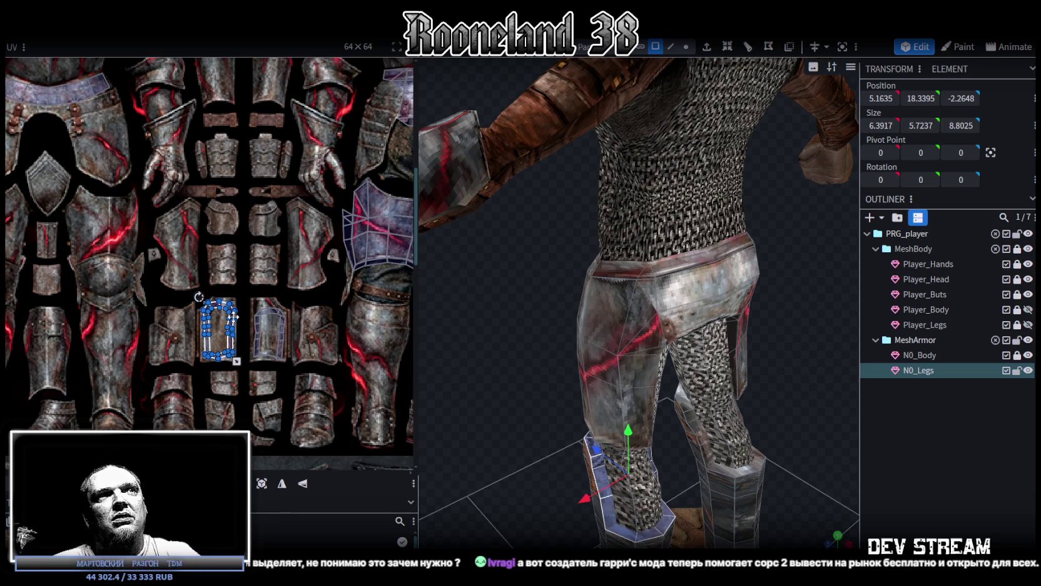
pyautogui.moveTo(525, 352)
pyautogui.mouseDown()
pyautogui.moveTo(620, 309)
pyautogui.moveTo(469, 286)
pyautogui.moveTo(470, 255)
pyautogui.moveTo(458, 246)
pyautogui.moveTo(461, 299)
pyautogui.moveTo(535, 268)
pyautogui.moveTo(479, 256)
pyautogui.moveTo(470, 274)
pyautogui.mouseUp()
pyautogui.click(573, 334)
pyautogui.moveTo(576, 338)
pyautogui.mouseDown()
pyautogui.moveTo(652, 353)
pyautogui.moveTo(637, 339)
pyautogui.moveTo(665, 327)
pyautogui.mouseUp()
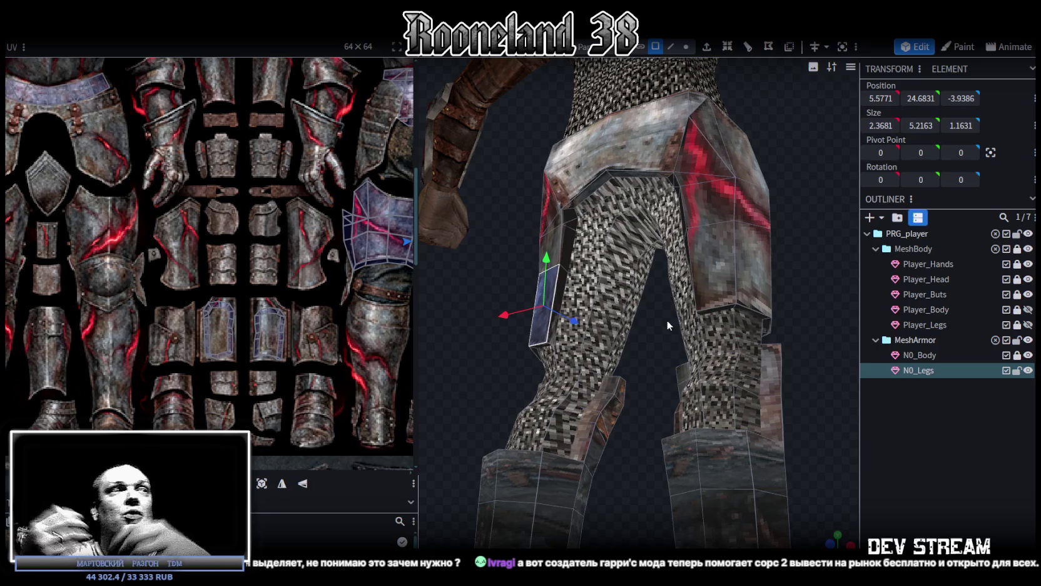
pyautogui.click(627, 241)
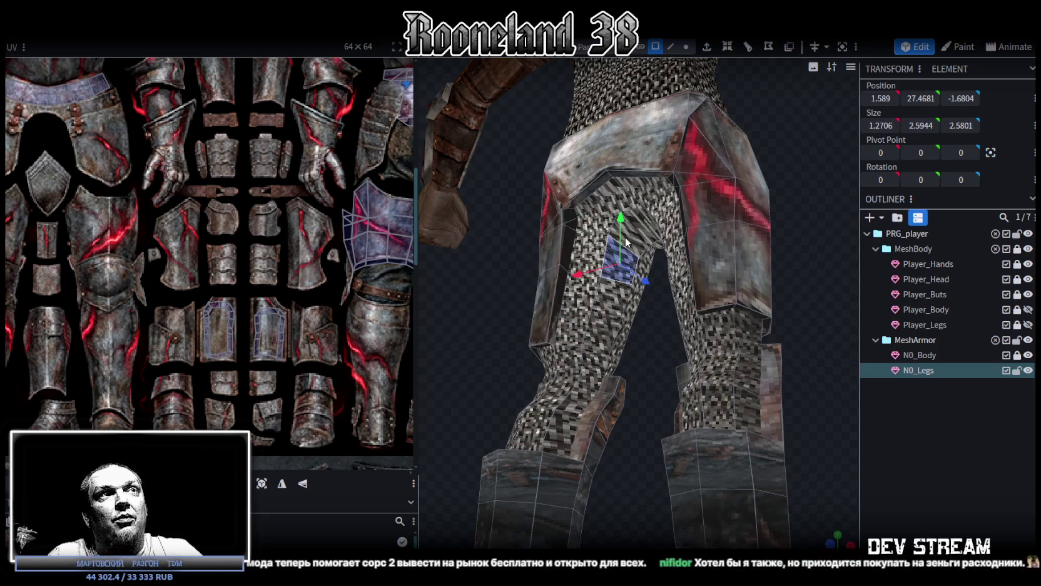
pyautogui.moveTo(663, 352); pyautogui.dragTo(651, 338)
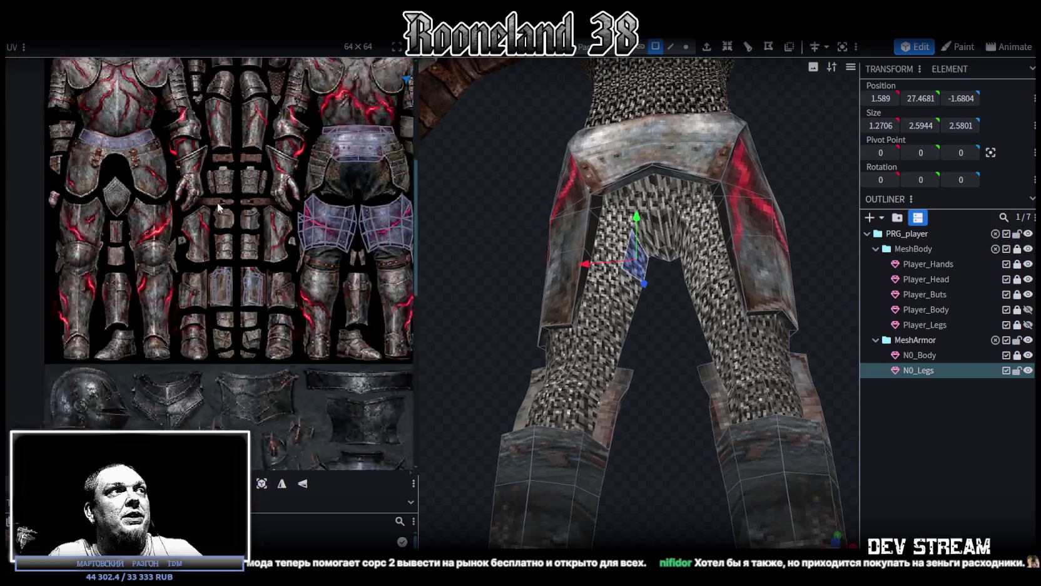
# Move both inner-thigh UV faces onto the chainmail texture.
pyautogui.scroll(-4, 194, 322)
pyautogui.scroll(1, 194, 323)
pyautogui.scroll(1, 206, 300)
pyautogui.scroll(2, 225, 262)
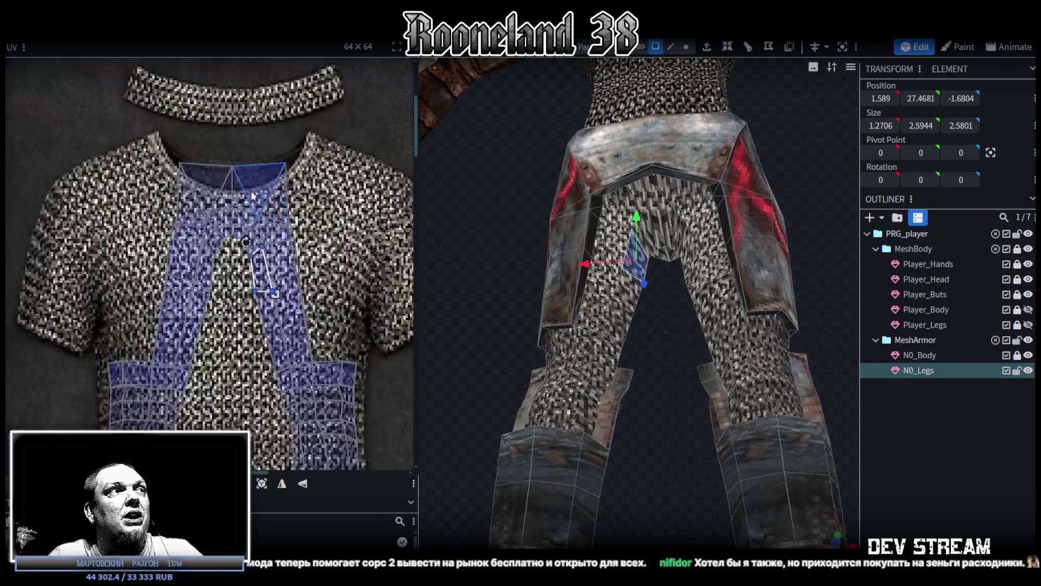
pyautogui.scroll(2, 238, 222)
pyautogui.keyDown('shift'); pyautogui.click(228, 266); pyautogui.keyUp('shift')
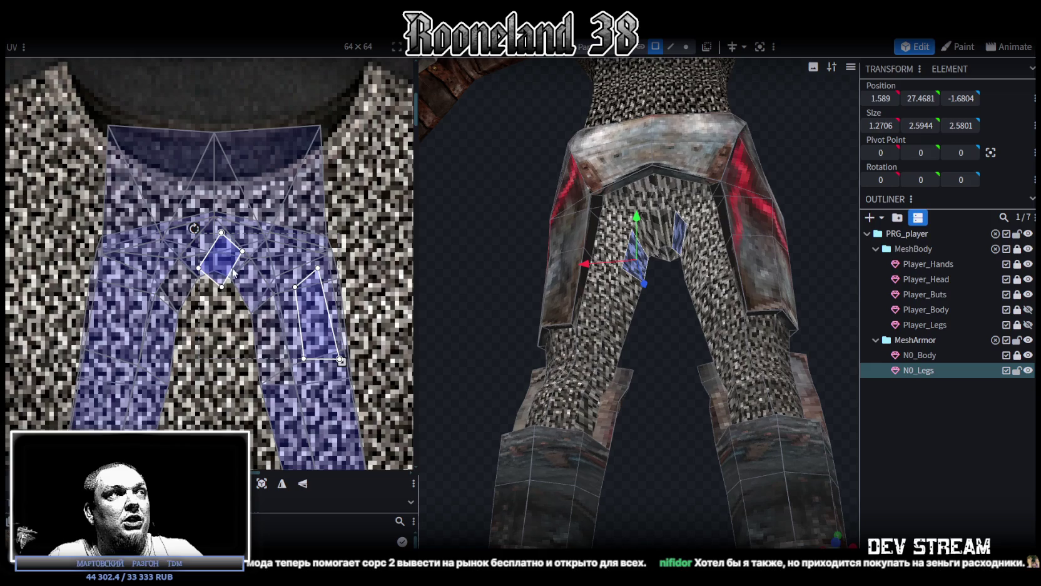
pyautogui.moveTo(223, 287); pyautogui.dragTo(179, 314)
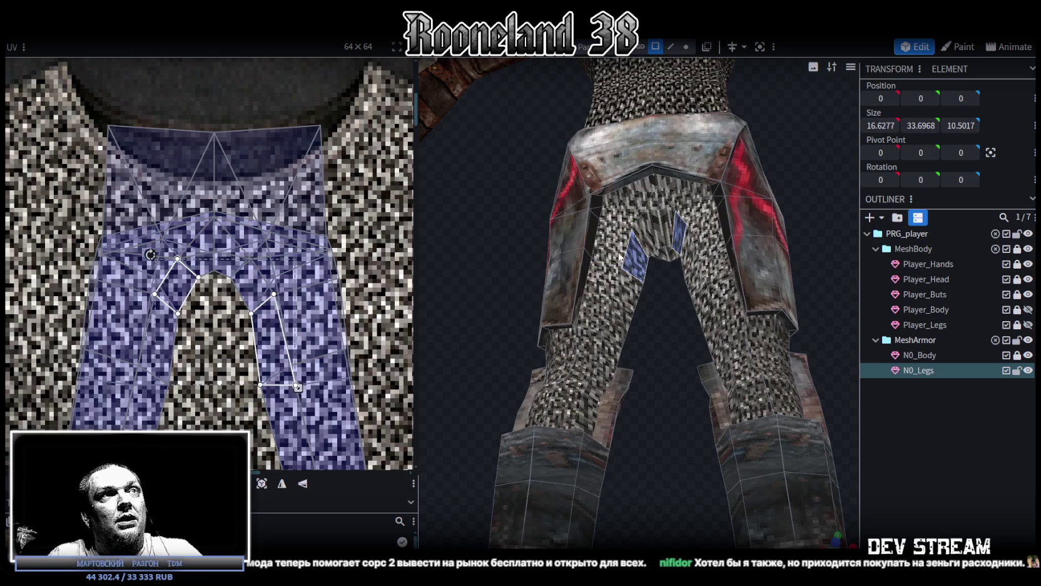
# Select the crotch arch and left-hip faces of the legs.
pyautogui.click(663, 229)
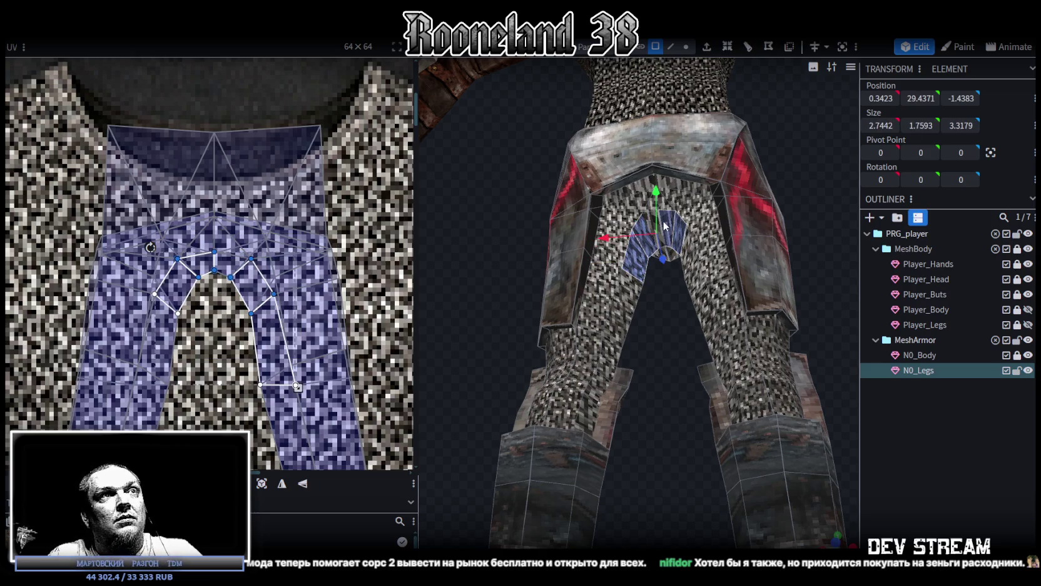
pyautogui.moveTo(664, 342); pyautogui.dragTo(692, 352)
pyautogui.keyDown('shift'); pyautogui.click(700, 260); pyautogui.keyUp('shift')
pyautogui.scroll(-2, 679, 366)
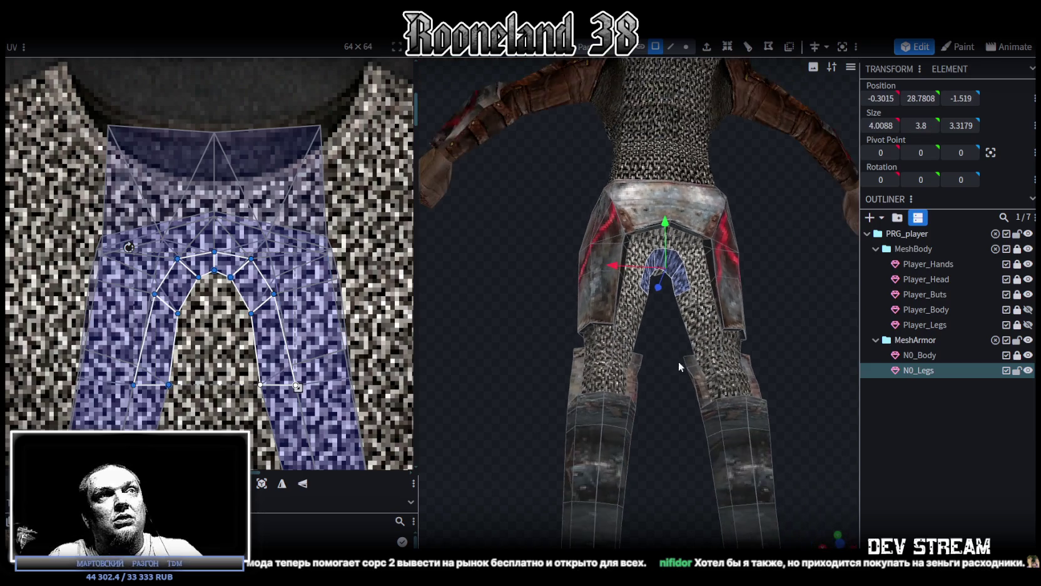
pyautogui.moveTo(678, 361)
pyautogui.mouseDown()
pyautogui.moveTo(476, 352)
pyautogui.moveTo(578, 321)
pyautogui.moveTo(734, 306)
pyautogui.moveTo(715, 279)
pyautogui.moveTo(766, 276)
pyautogui.moveTo(512, 273)
pyautogui.moveTo(629, 336)
pyautogui.moveTo(651, 332)
pyautogui.moveTo(640, 322)
pyautogui.mouseUp()
pyautogui.click(617, 326)
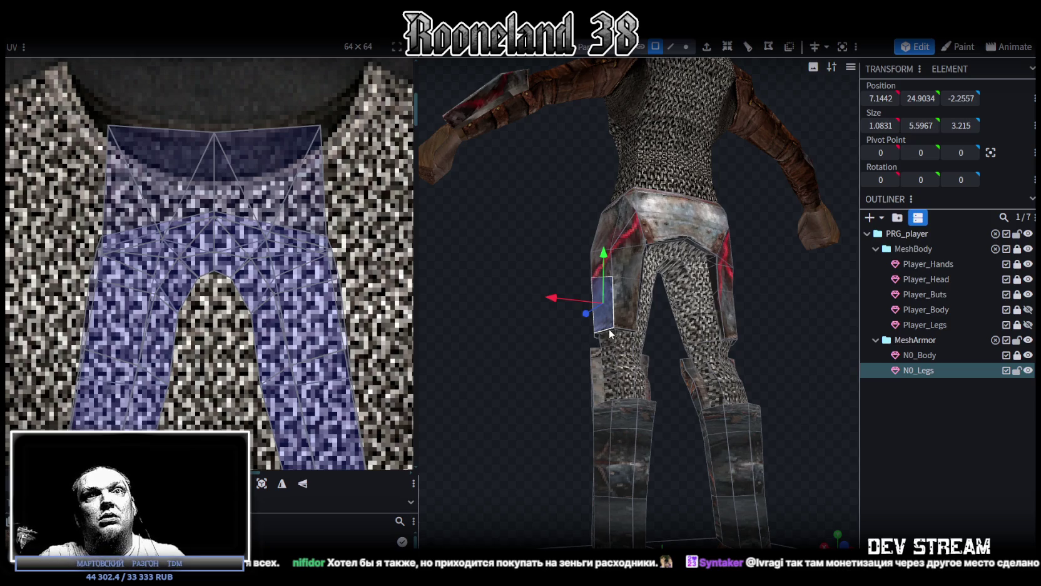
pyautogui.scroll(-2, 563, 261)
# Save the model as RPGchars.bbmodel and switch over to Unity.
pyautogui.hotkey('ctrl', 's')
pyautogui.moveTo(545, 285); pyautogui.dragTo(781, 319)
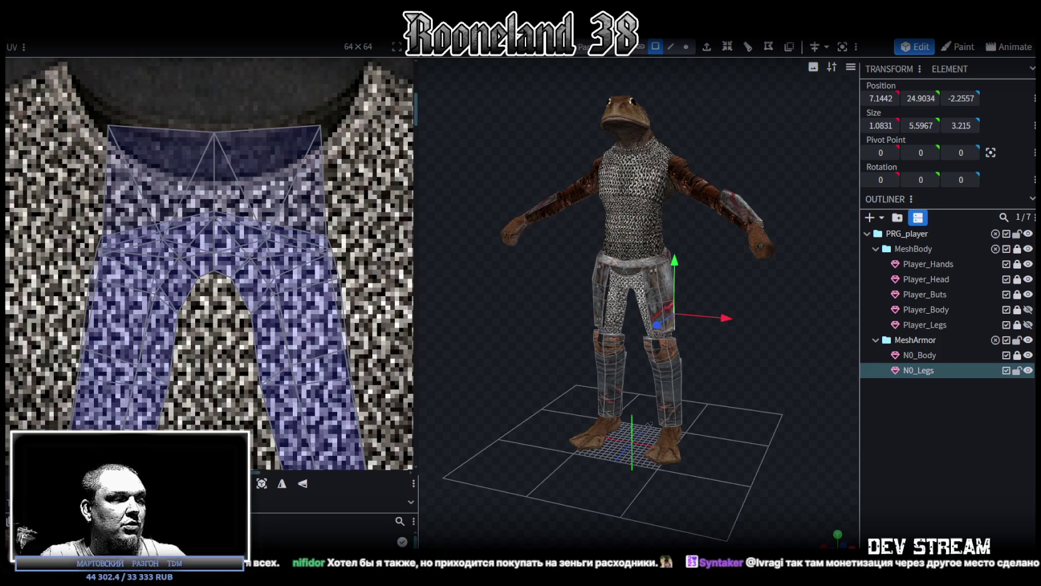
pyautogui.hotkey('alt', 'Tab')
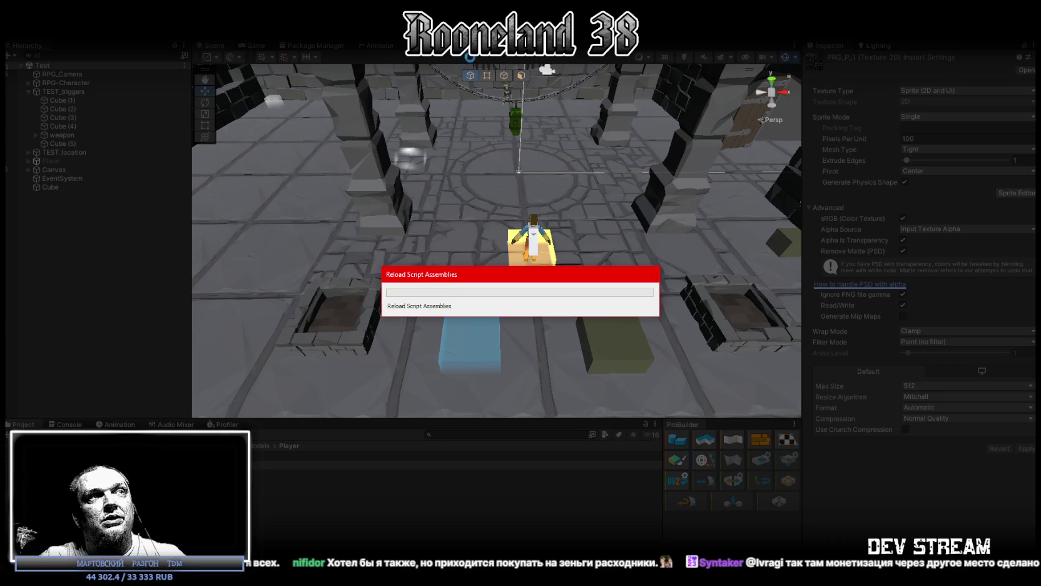
# Maximize the Game view, then walk the character forward, firing the crossbow, into the circular-pattern room.
pyautogui.moveTo(426, 196); pyautogui.dragTo(366, 238)
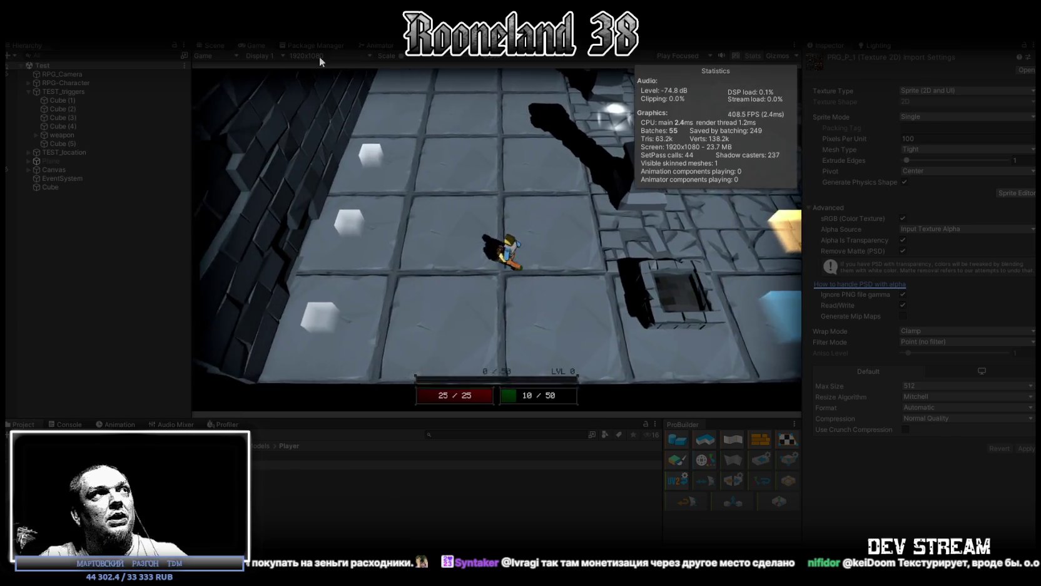
pyautogui.doubleClick(260, 45)
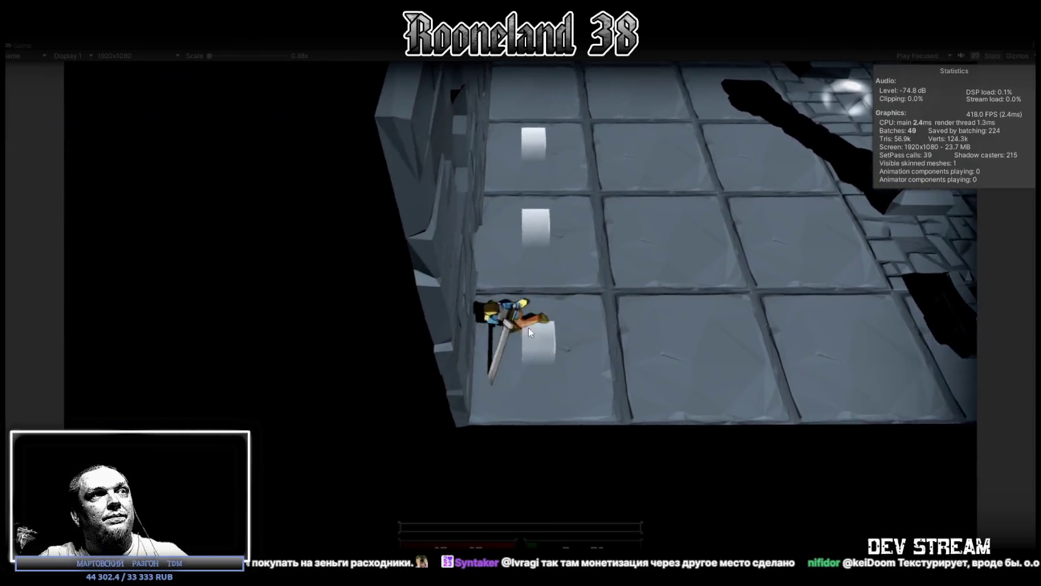
pyautogui.press('w')
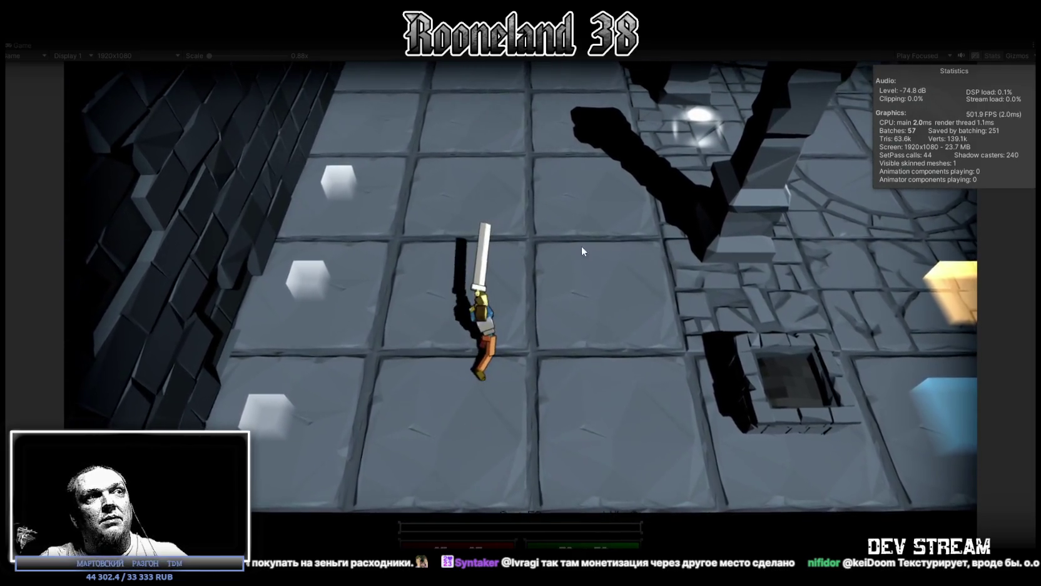
pyautogui.press('a')
pyautogui.press('w')
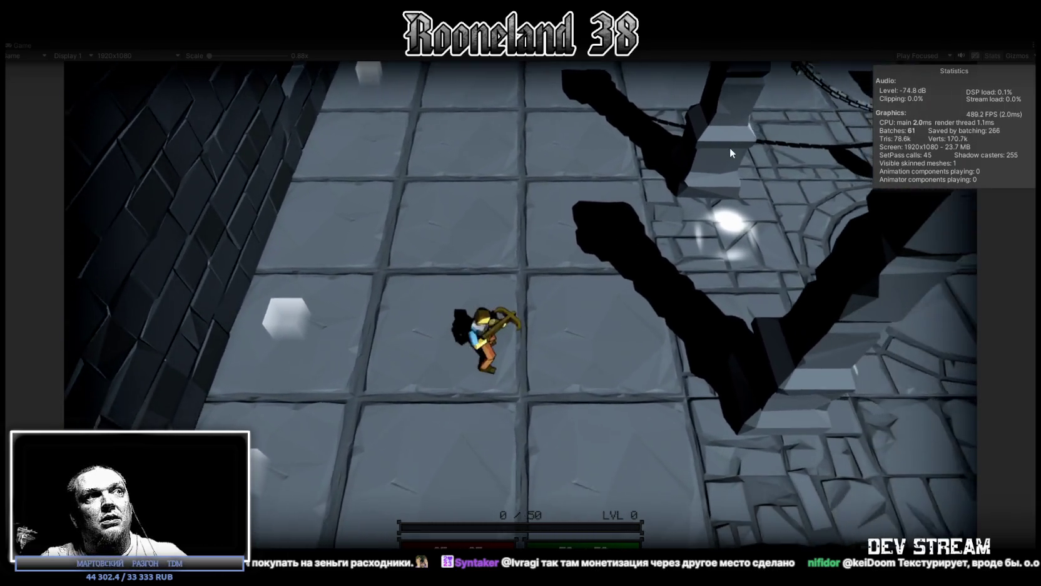
pyautogui.click(729, 148)
pyautogui.press('w')
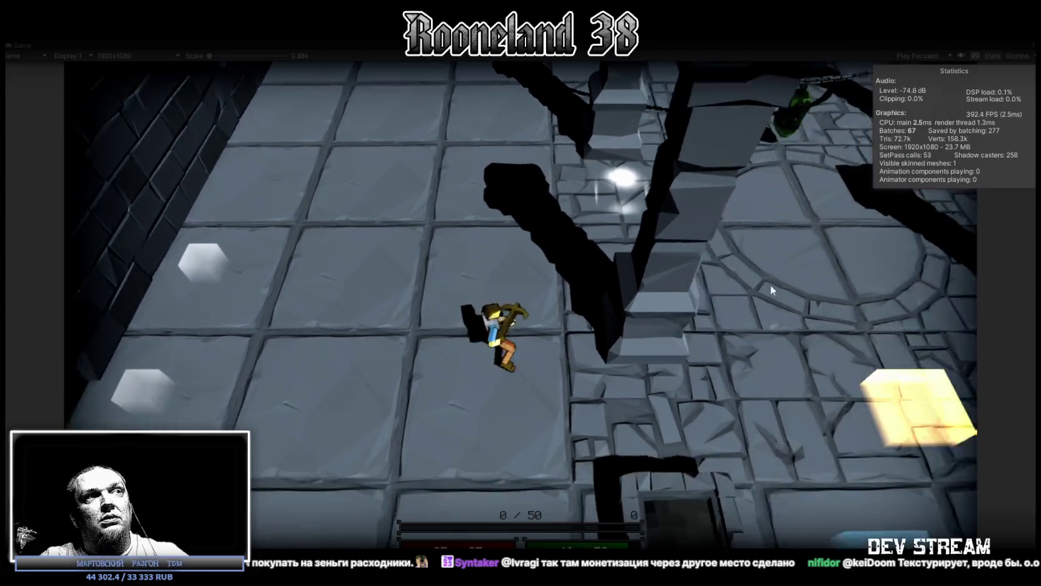
pyautogui.press('d')
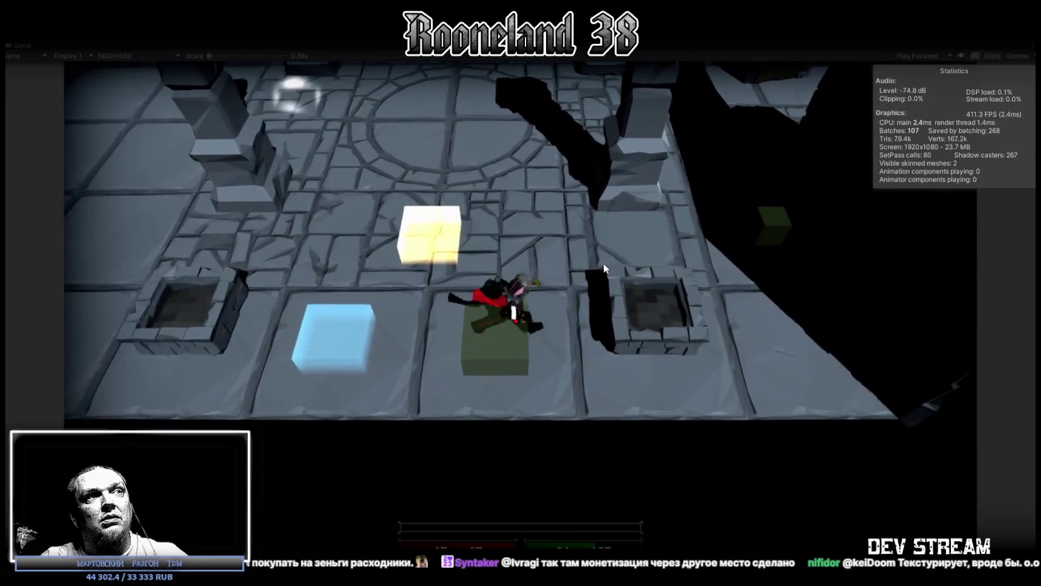
pyautogui.press('a')
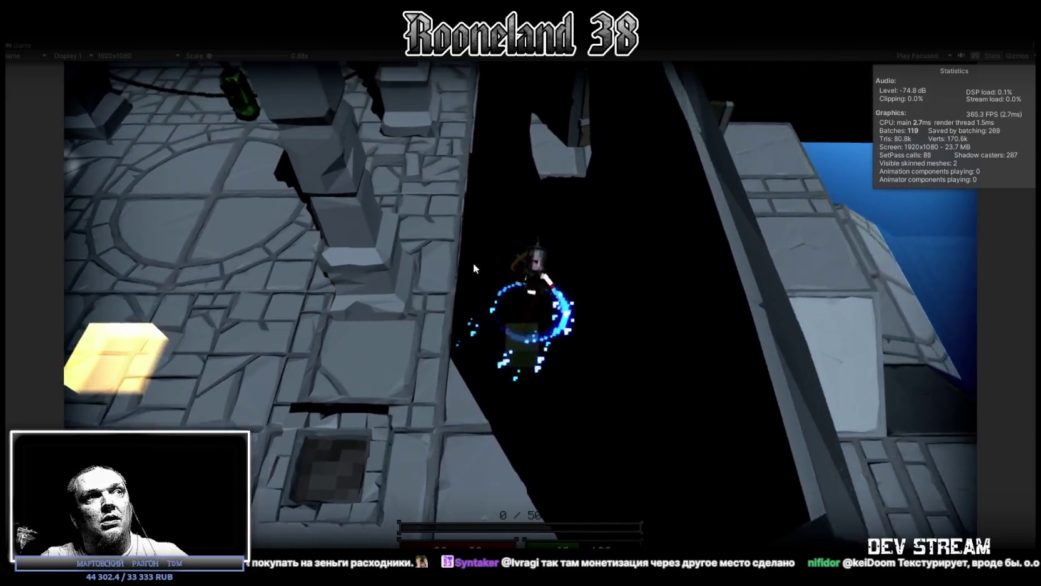
# Walk through the tiled room and circular chained chamber onto the round-tiled platform.
pyautogui.press('a')
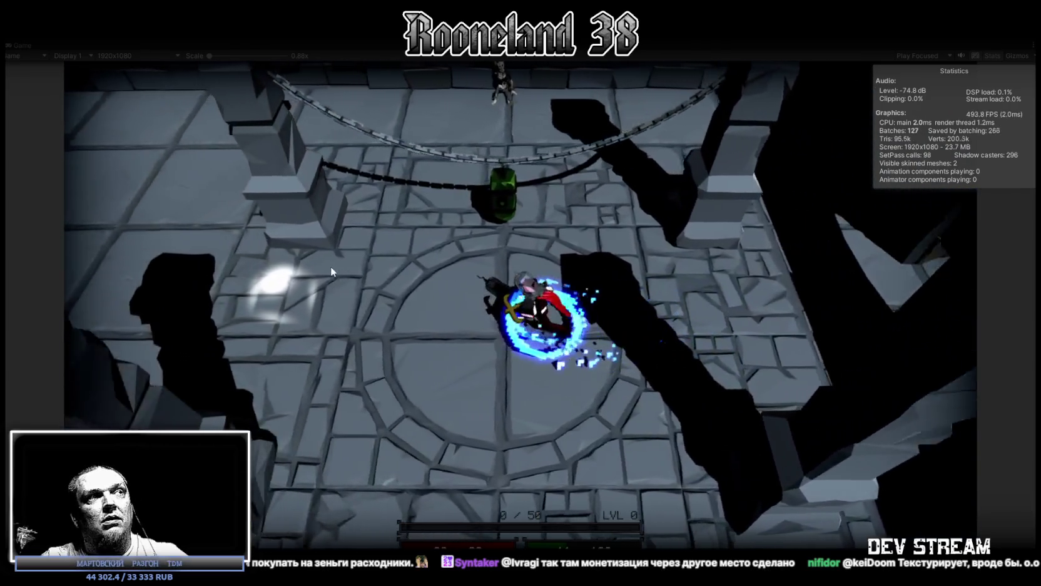
pyautogui.press('a')
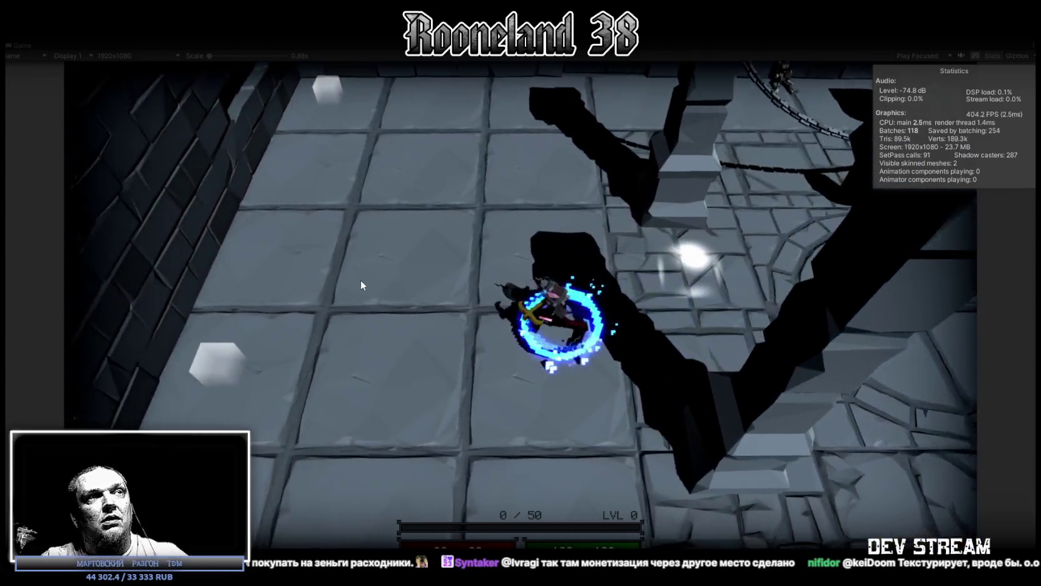
pyautogui.press('a')
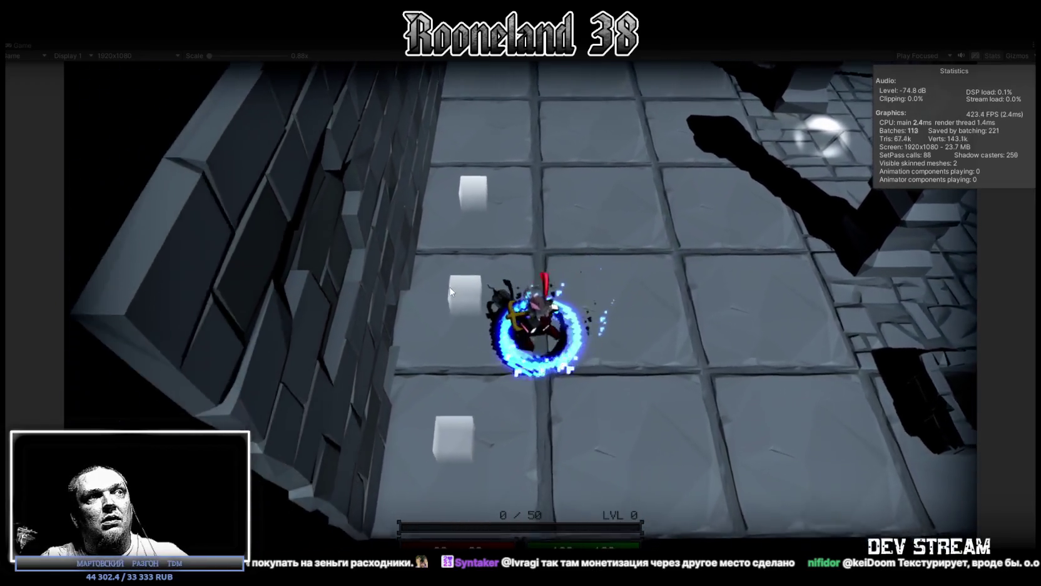
pyautogui.press('s')
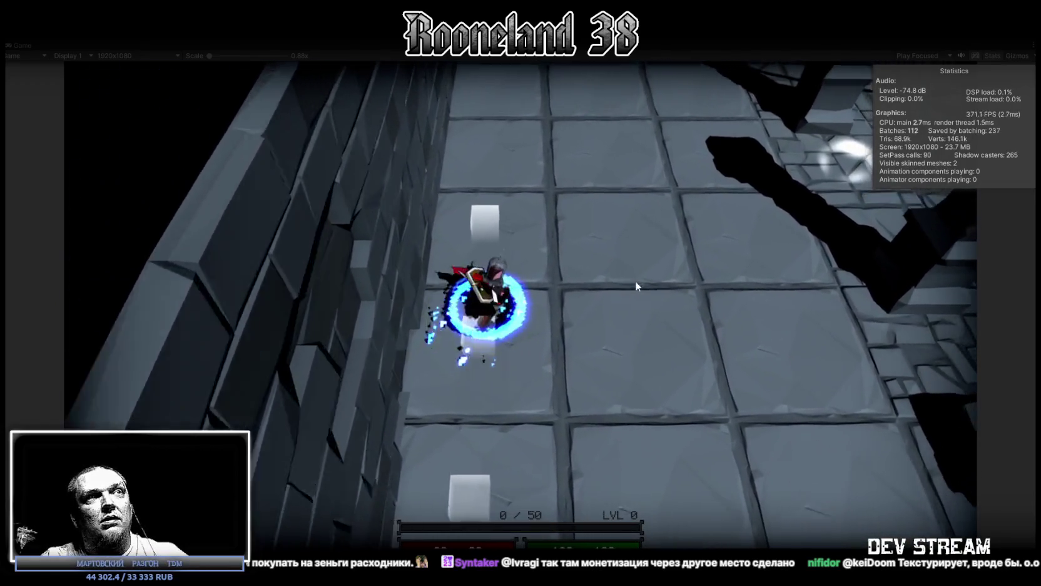
pyautogui.press('w')
pyautogui.press('d')
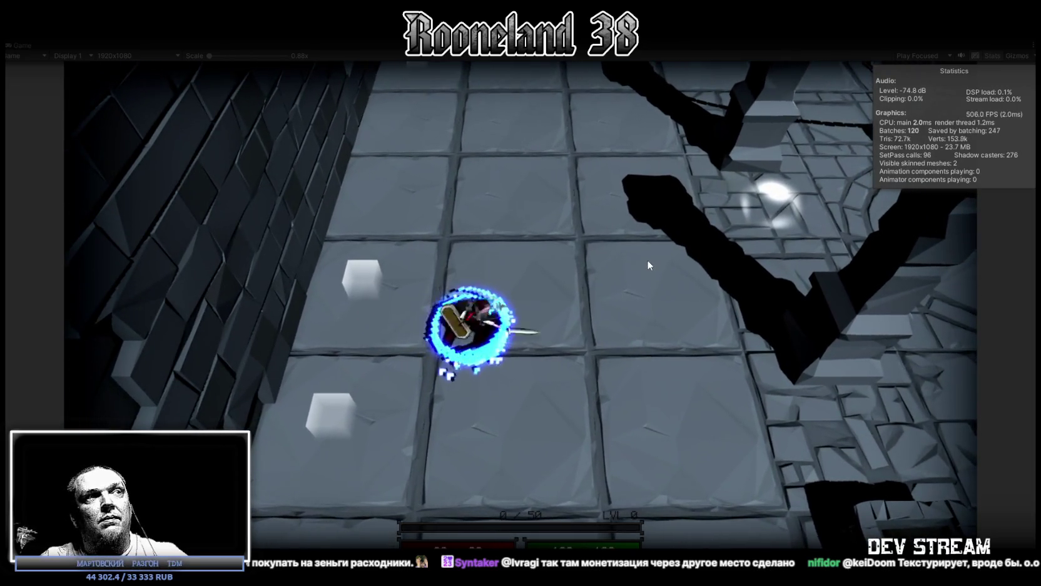
pyautogui.press('w')
pyautogui.press('d')
pyautogui.press('w')
pyautogui.press('d')
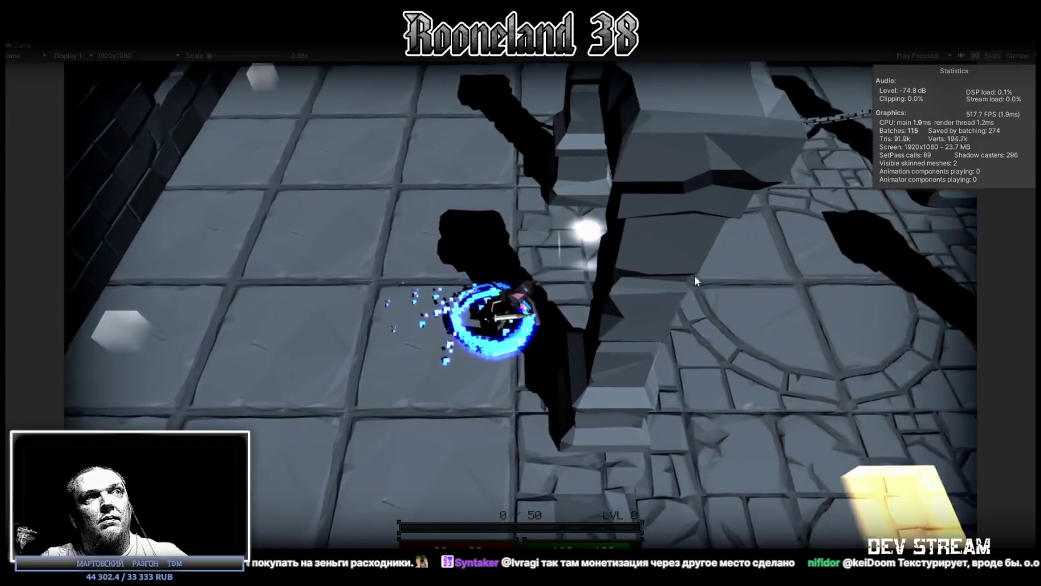
pyautogui.press('d')
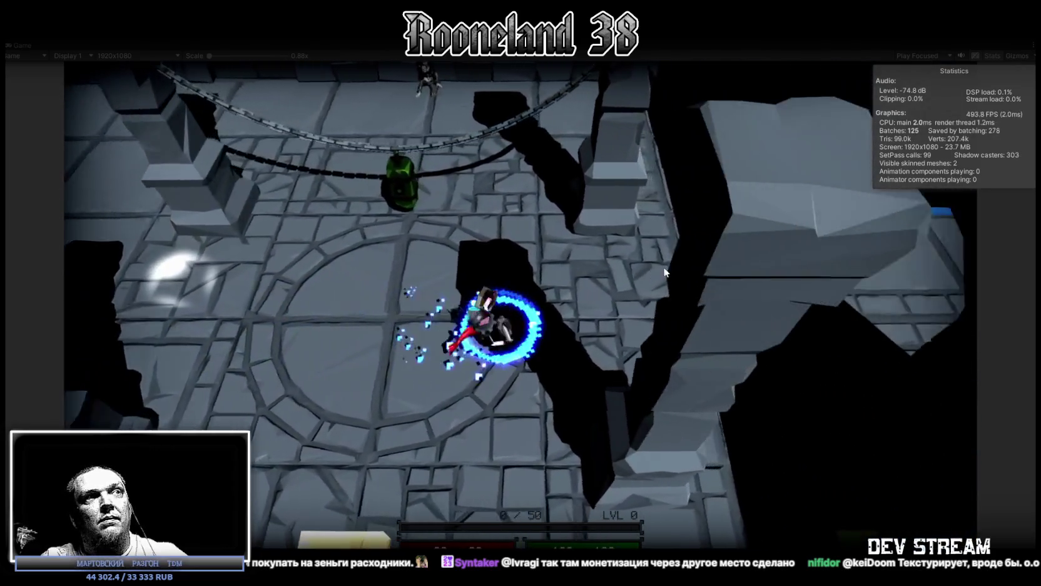
pyautogui.press('d')
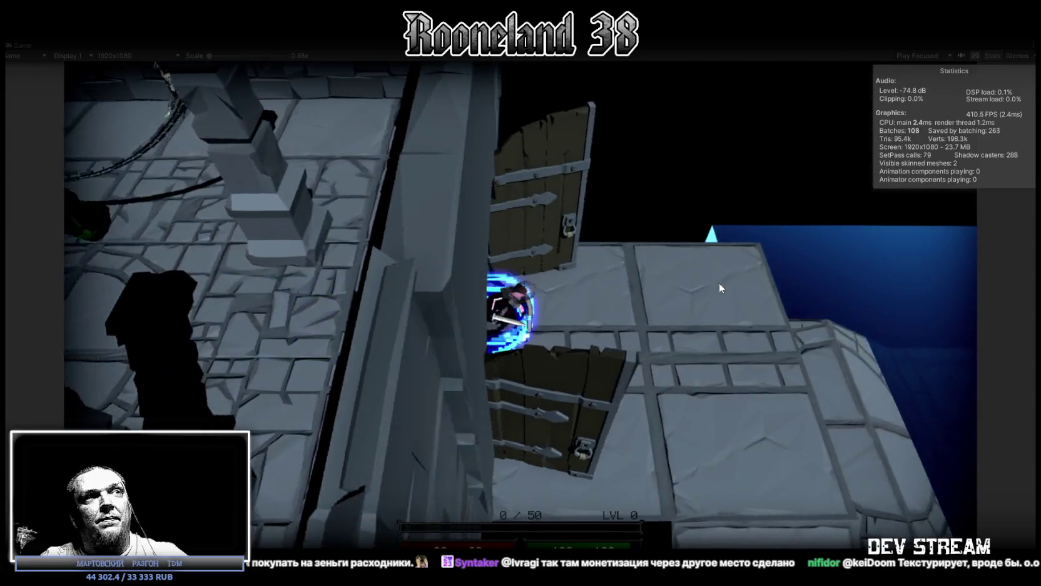
pyautogui.press('s')
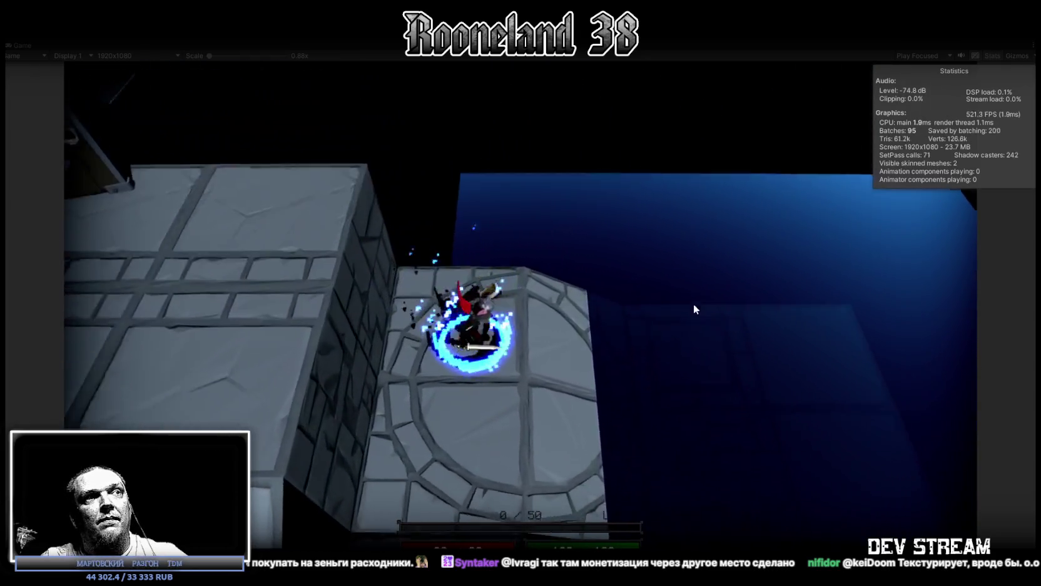
# Walk back and forth through the doorway onto the tiled floor, then stop Play mode.
pyautogui.press('a')
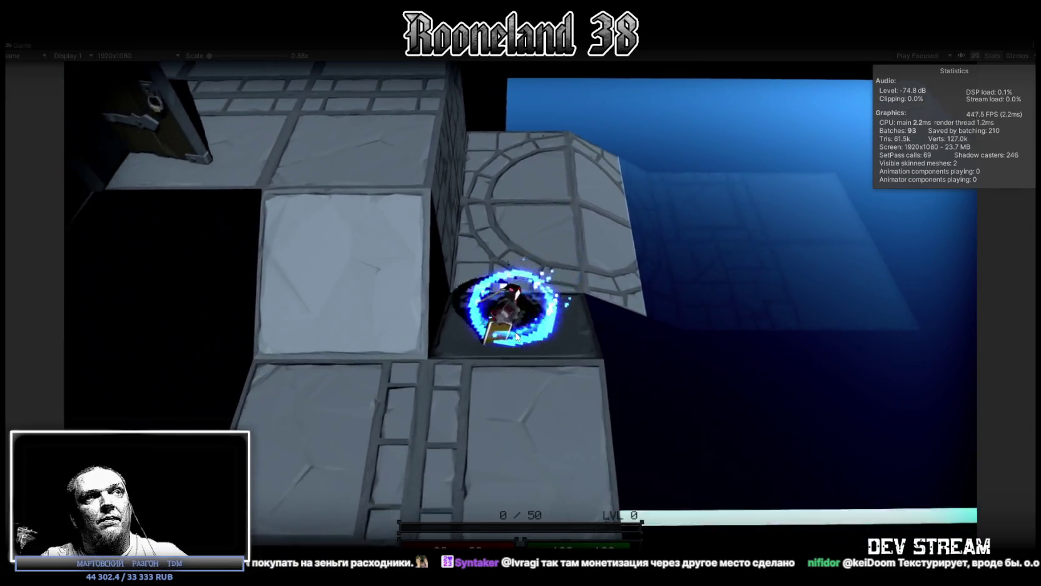
pyautogui.press('w')
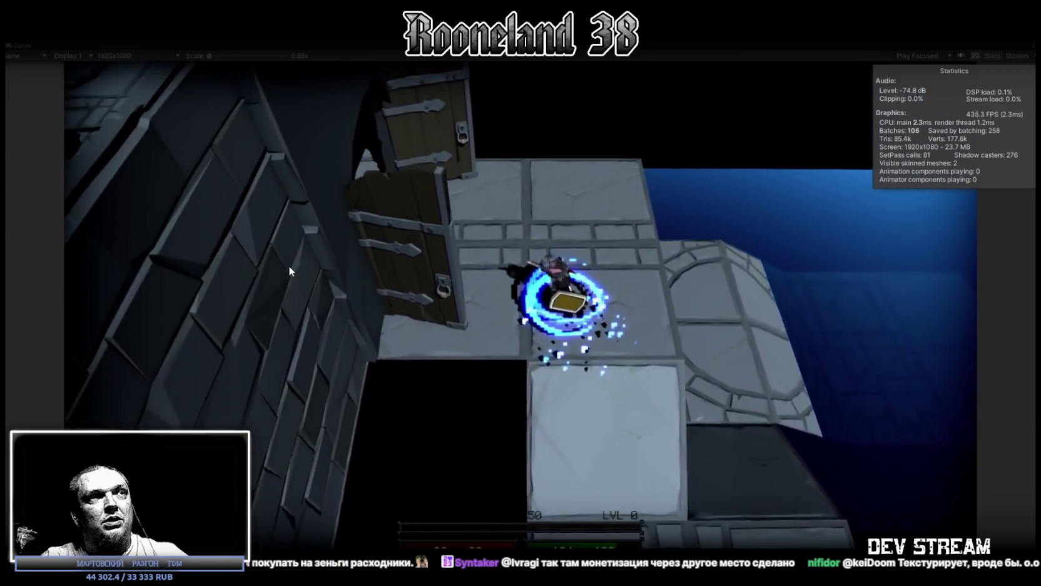
pyautogui.press('d')
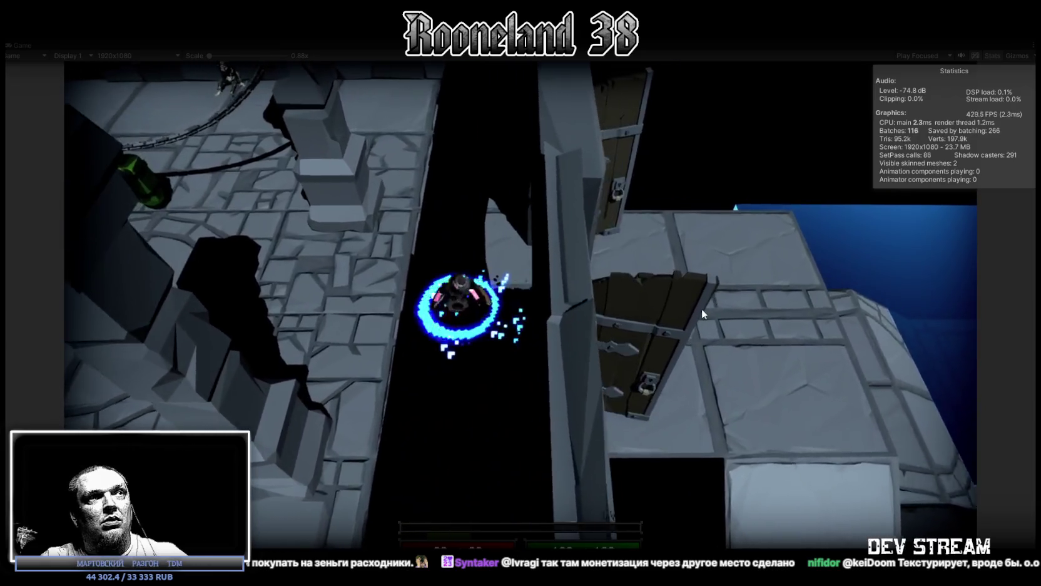
pyautogui.press('a')
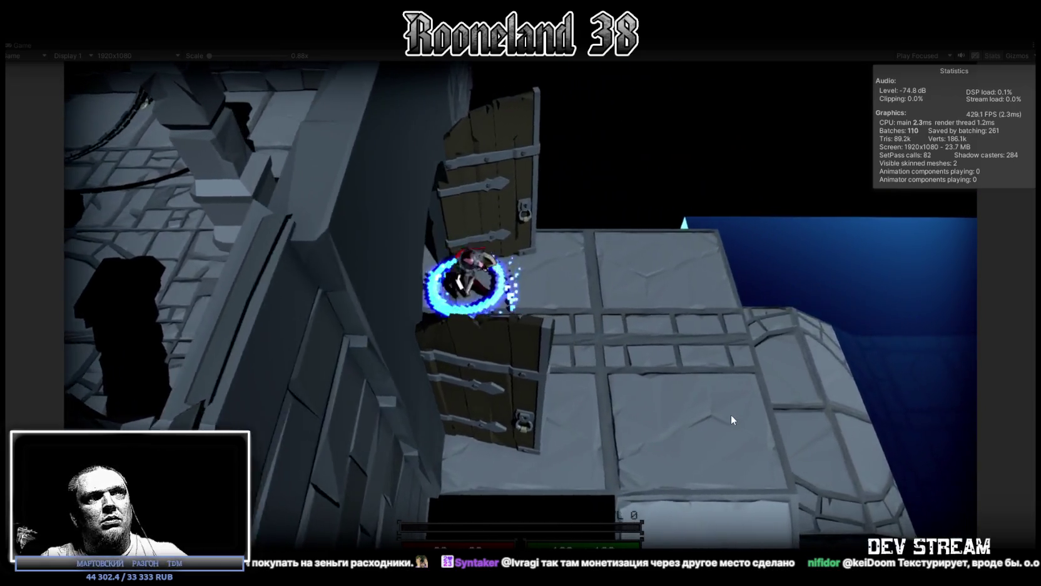
pyautogui.press('d')
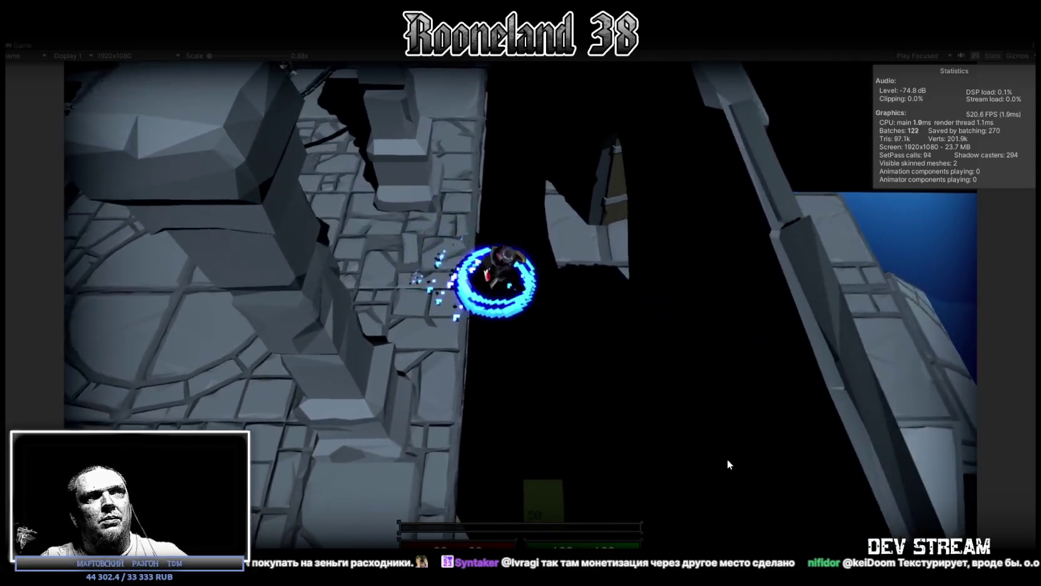
pyautogui.press('a')
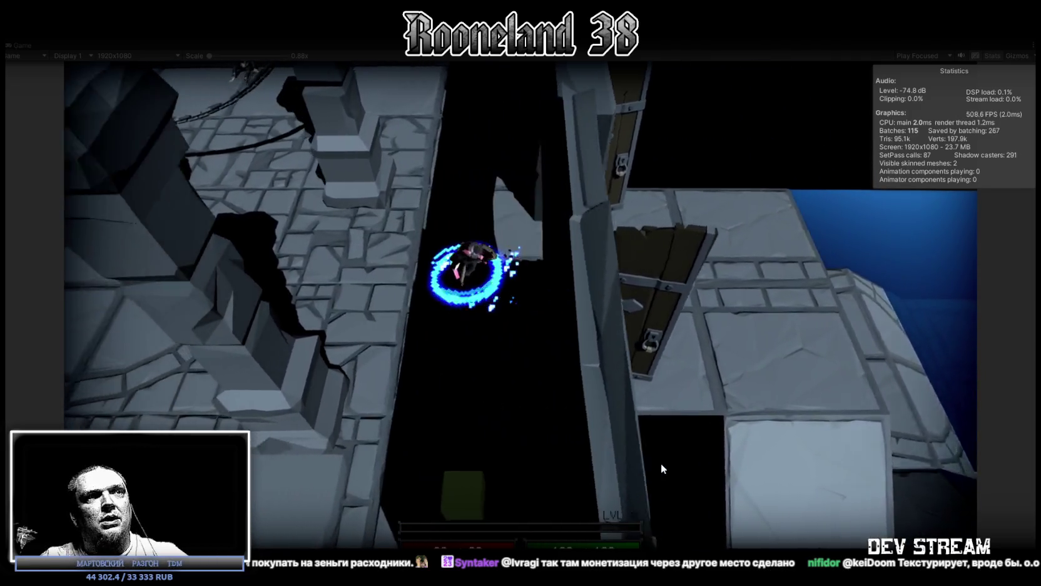
pyautogui.press('d')
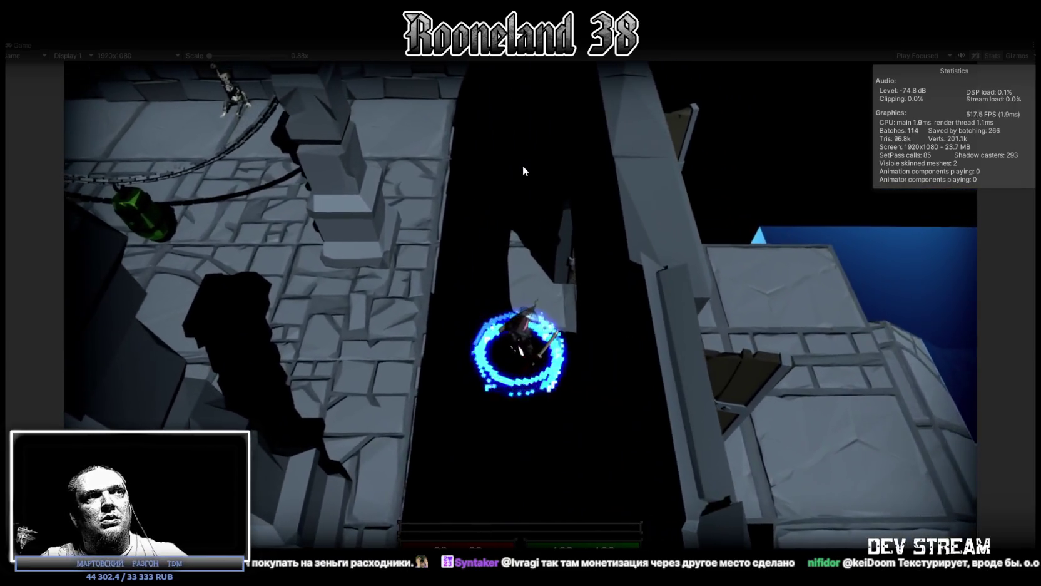
pyautogui.press('d')
pyautogui.press('a')
pyautogui.press('a')
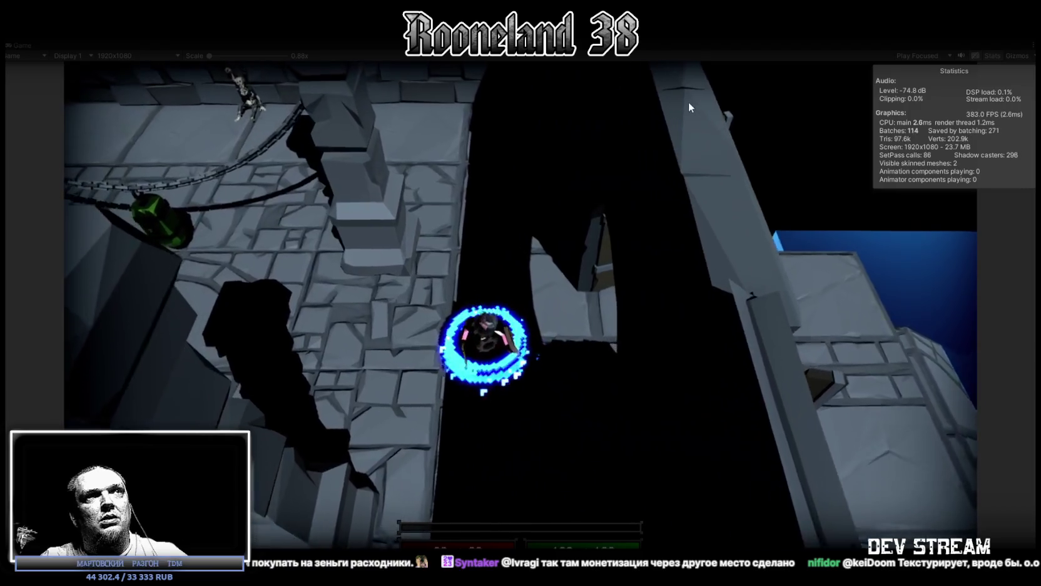
pyautogui.press('d')
pyautogui.press('d')
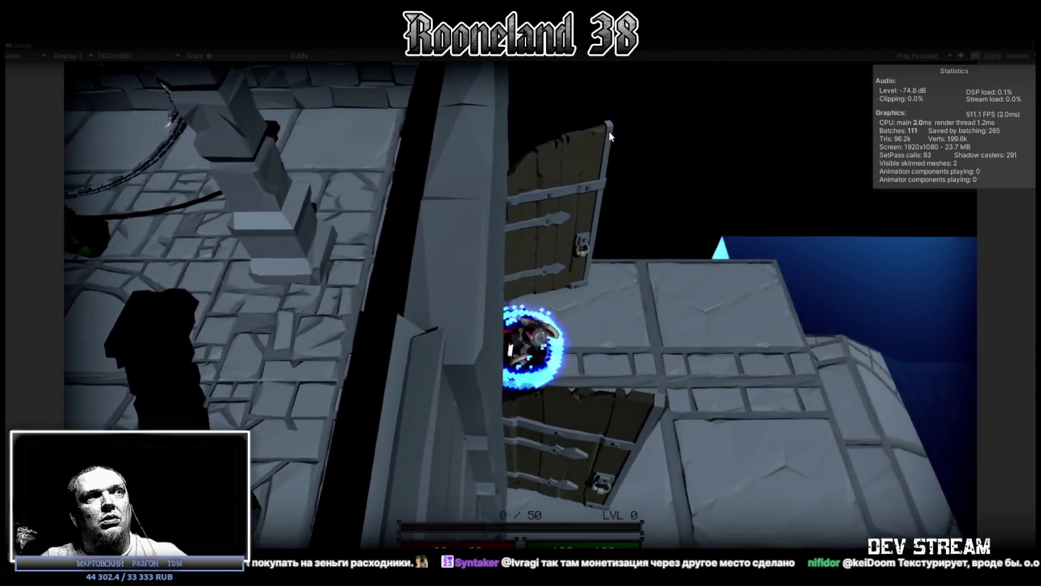
pyautogui.press('d')
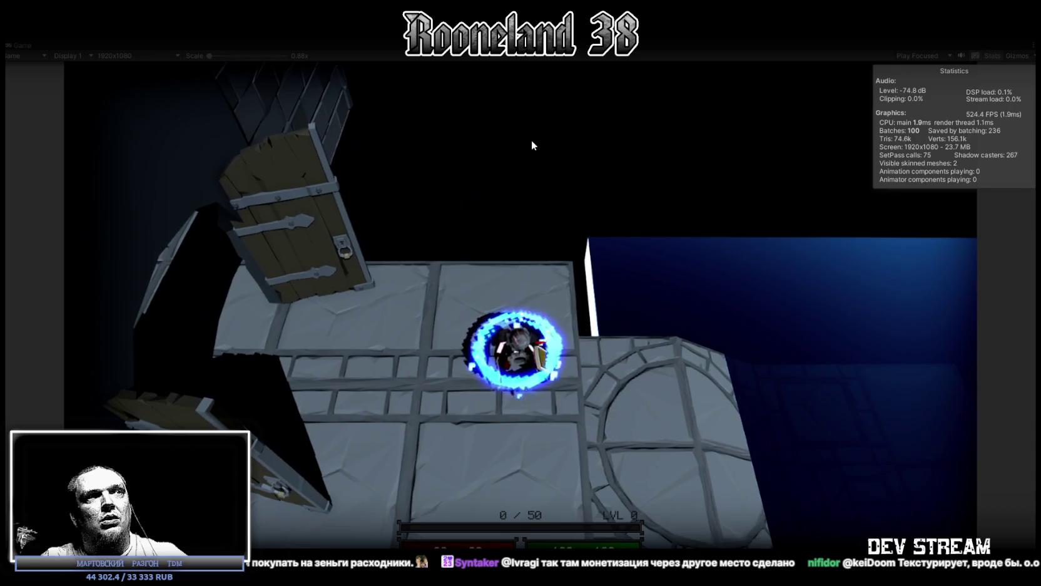
pyautogui.press('d')
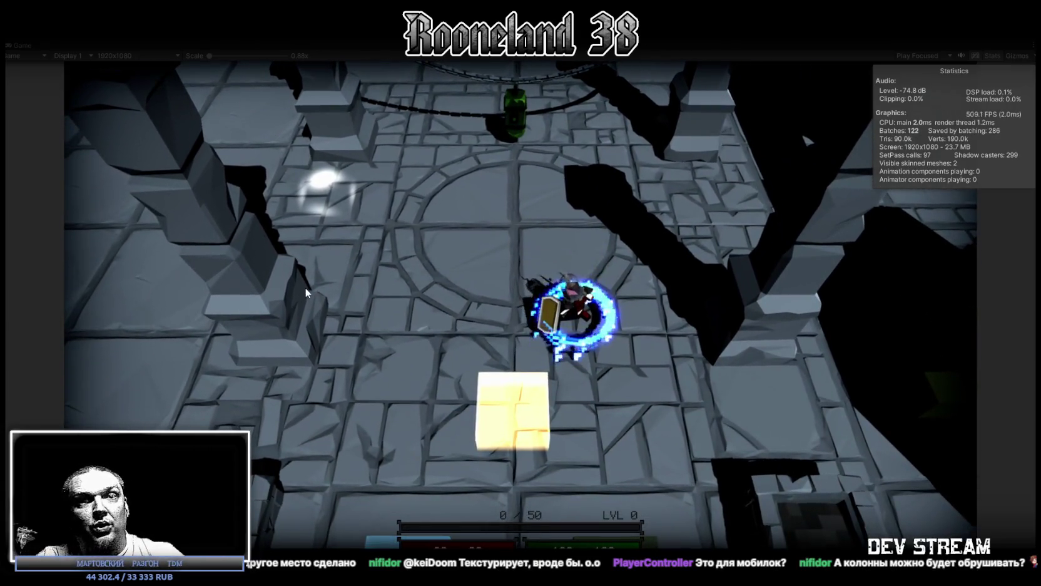
pyautogui.hotkey('ctrl', 'p')
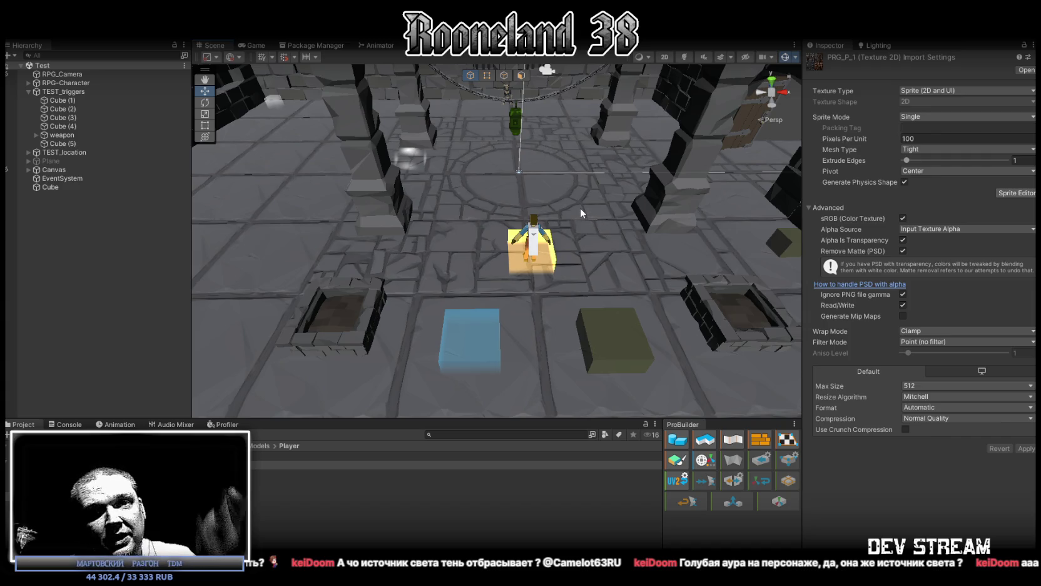
# Orbit and zoom the Scene view over the dungeon floor, then view the frog model in Blockbench.
pyautogui.moveTo(580, 213)
pyautogui.keyDown('alt'); pyautogui.mouseDown()
pyautogui.moveTo(562, 173)
pyautogui.moveTo(644, 305)
pyautogui.mouseUp(); pyautogui.keyUp('alt')
pyautogui.scroll(-5, 563, 173)
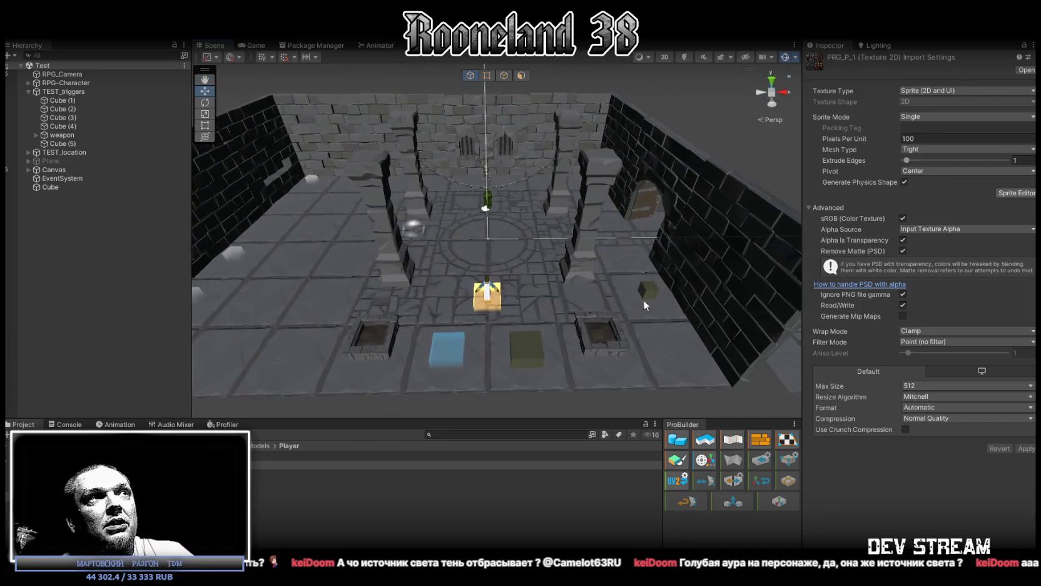
pyautogui.keyDown('alt'); pyautogui.moveTo(477, 226); pyautogui.dragTo(467, 201); pyautogui.keyUp('alt')
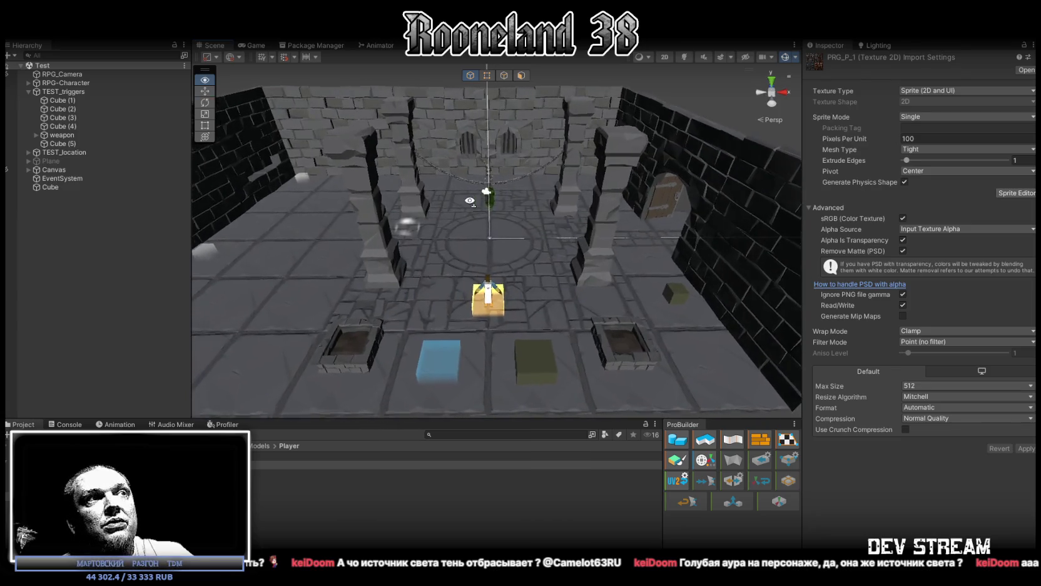
pyautogui.keyDown('alt'); pyautogui.scroll(4, 468, 201); pyautogui.keyUp('alt')
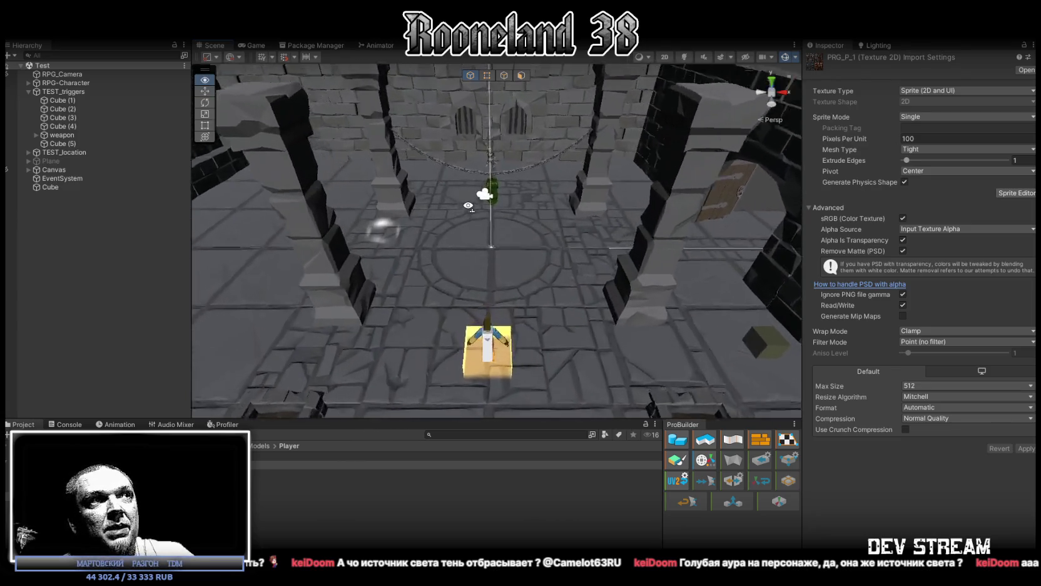
pyautogui.keyDown('alt'); pyautogui.moveTo(468, 206); pyautogui.dragTo(490, 357); pyautogui.keyUp('alt')
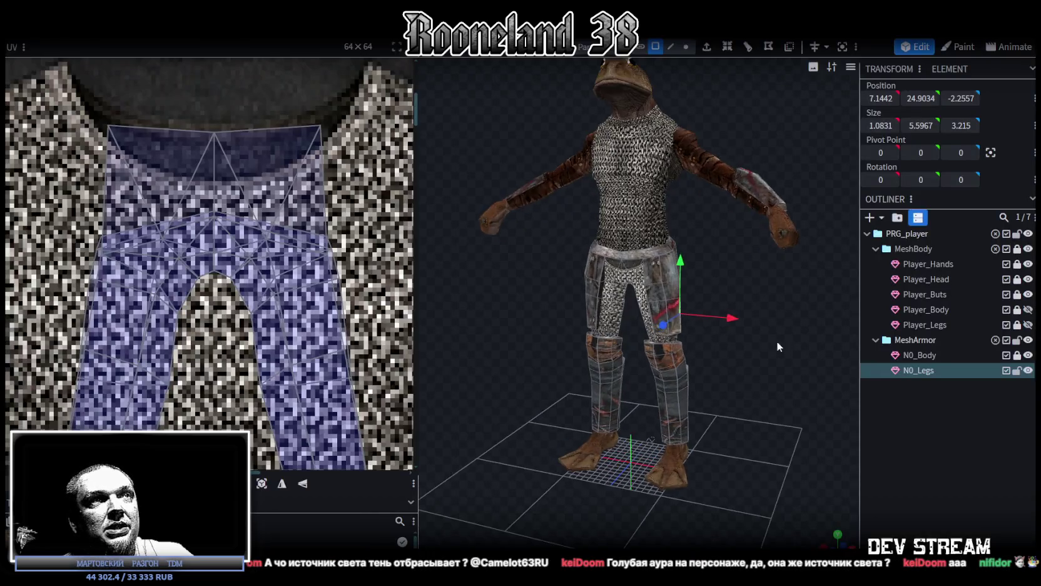
pyautogui.moveTo(777, 341)
pyautogui.mouseDown()
pyautogui.moveTo(632, 372)
pyautogui.moveTo(809, 323)
pyautogui.moveTo(824, 309)
pyautogui.moveTo(783, 320)
pyautogui.mouseUp()
pyautogui.scroll(3, 797, 316)
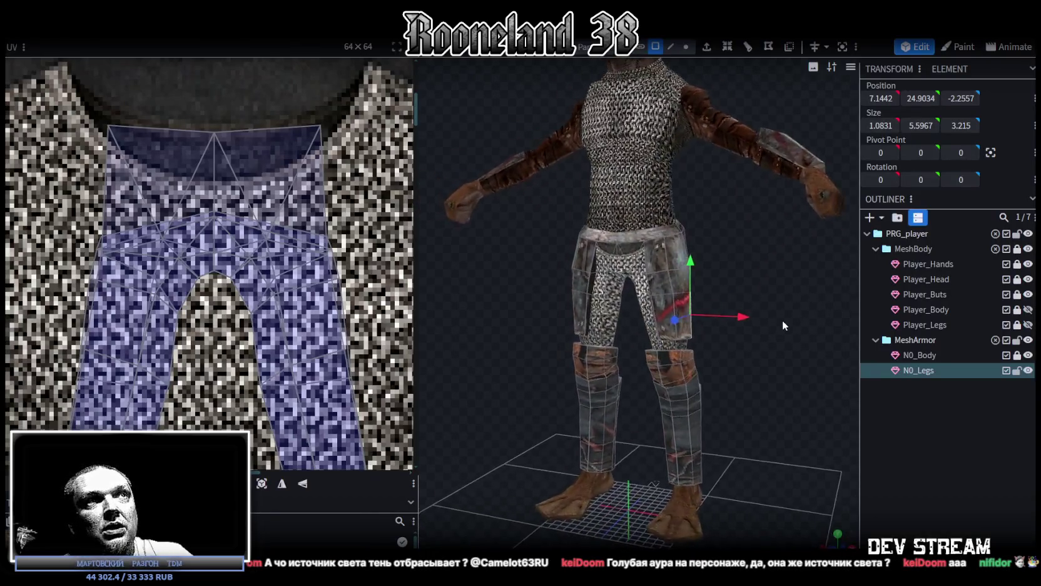
# Orbit around the leg armor to inspect its back, then return to a front view.
pyautogui.scroll(-4, 783, 323)
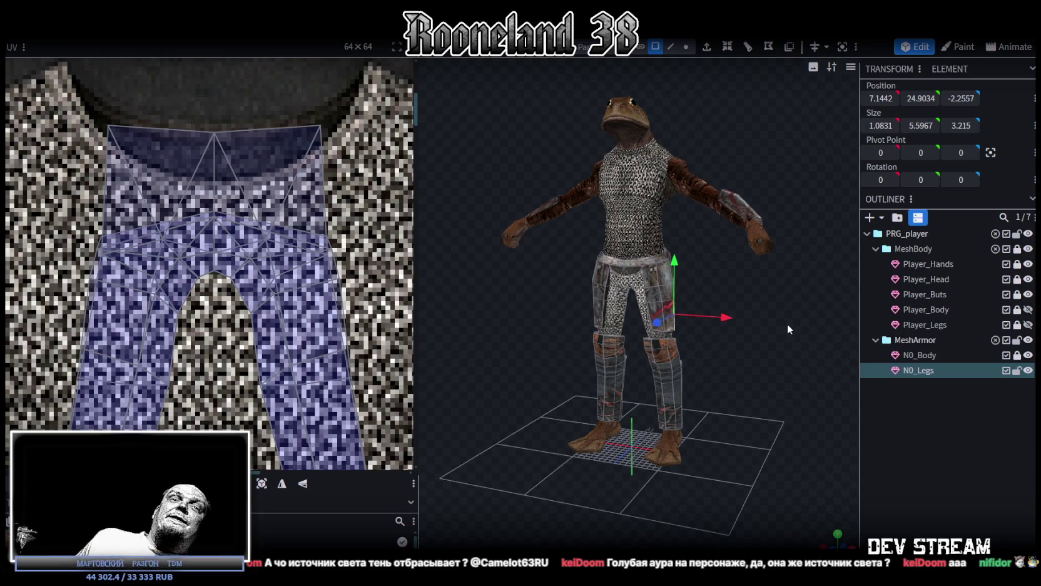
pyautogui.scroll(3, 629, 326)
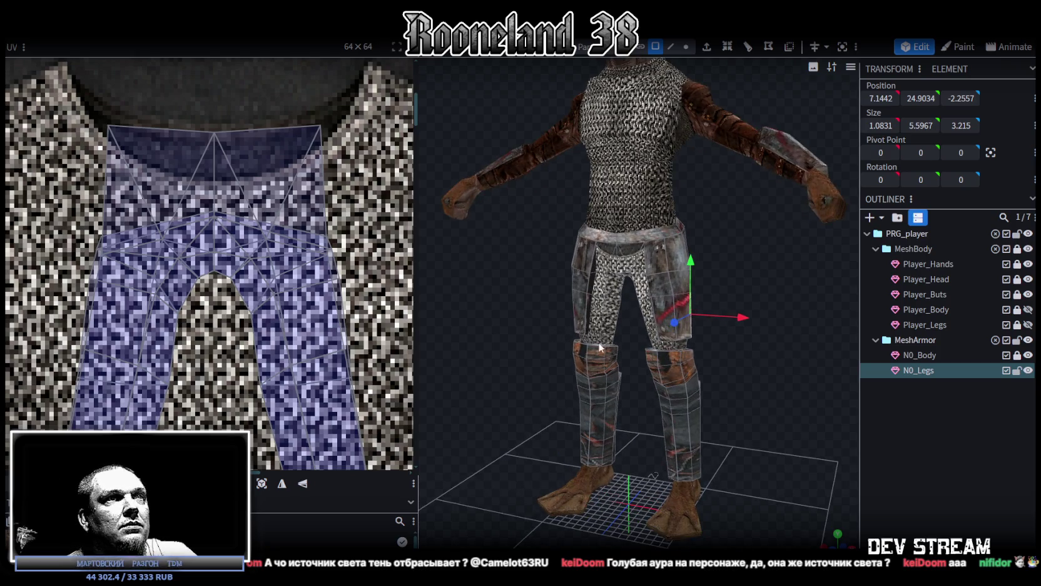
pyautogui.moveTo(737, 358)
pyautogui.mouseDown()
pyautogui.moveTo(484, 331)
pyautogui.moveTo(499, 338)
pyautogui.mouseUp()
pyautogui.scroll(2, 510, 354)
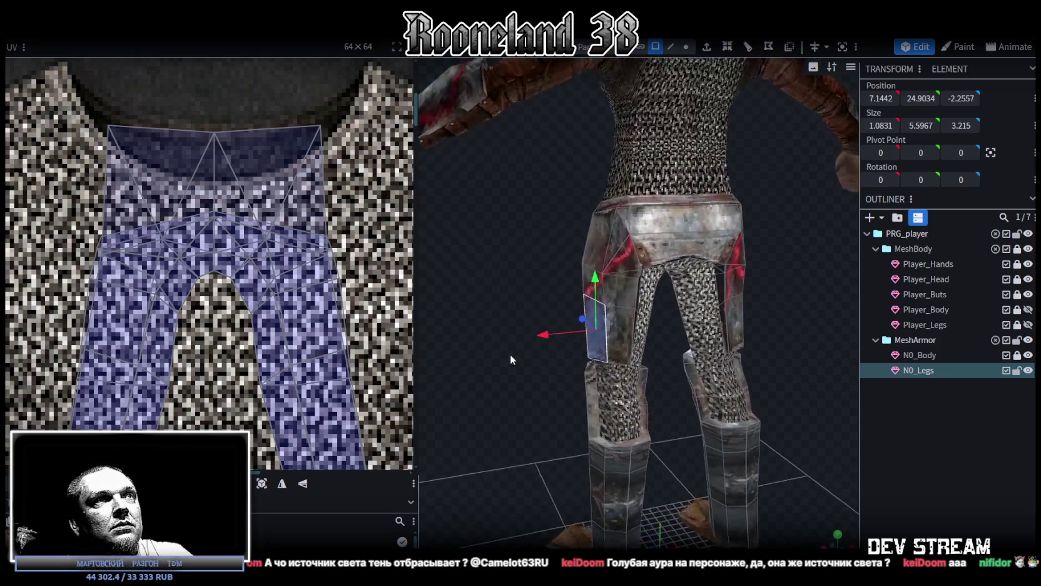
pyautogui.scroll(2, 438, 359)
pyautogui.click(700, 259)
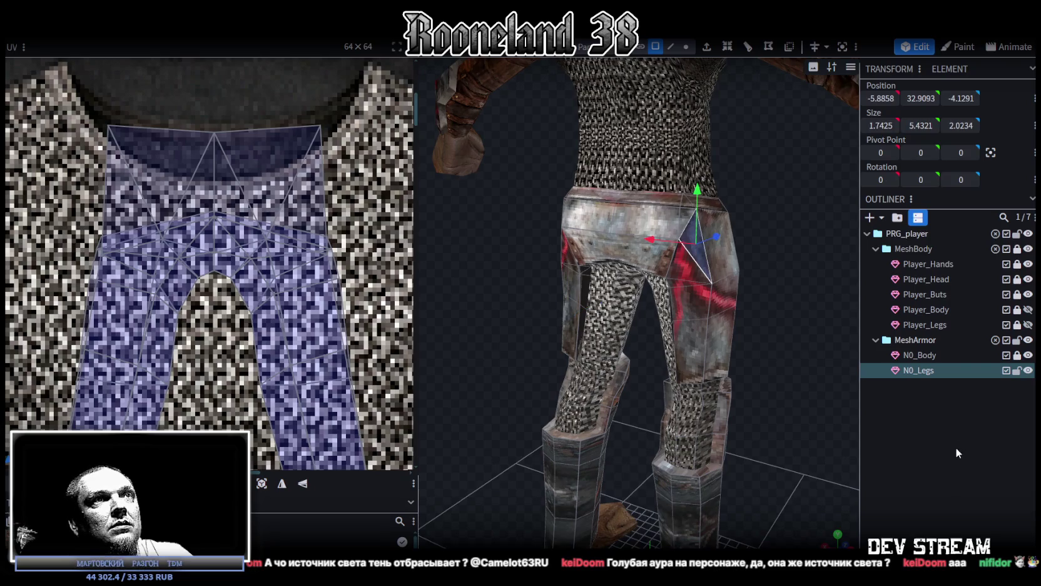
pyautogui.click(956, 447)
pyautogui.scroll(-3, 731, 318)
pyautogui.moveTo(616, 303)
pyautogui.mouseDown()
pyautogui.moveTo(492, 309)
pyautogui.moveTo(422, 267)
pyautogui.mouseUp()
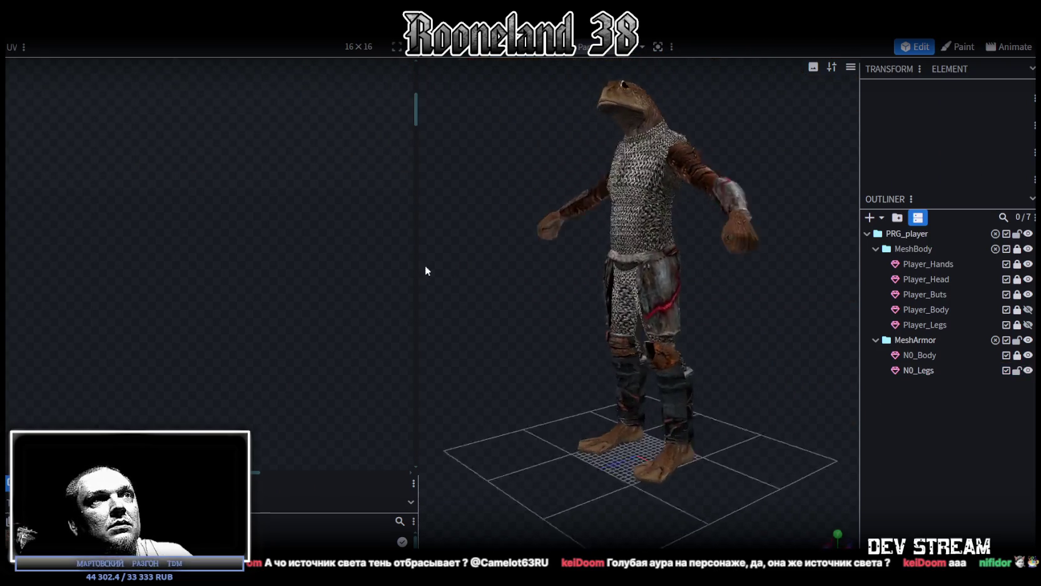
pyautogui.scroll(3, 559, 234)
pyautogui.scroll(3, 589, 243)
pyautogui.scroll(2, 625, 313)
# Select the N0_Legs mesh and zoom the UV editor out to the whole armor atlas.
pyautogui.click(666, 384)
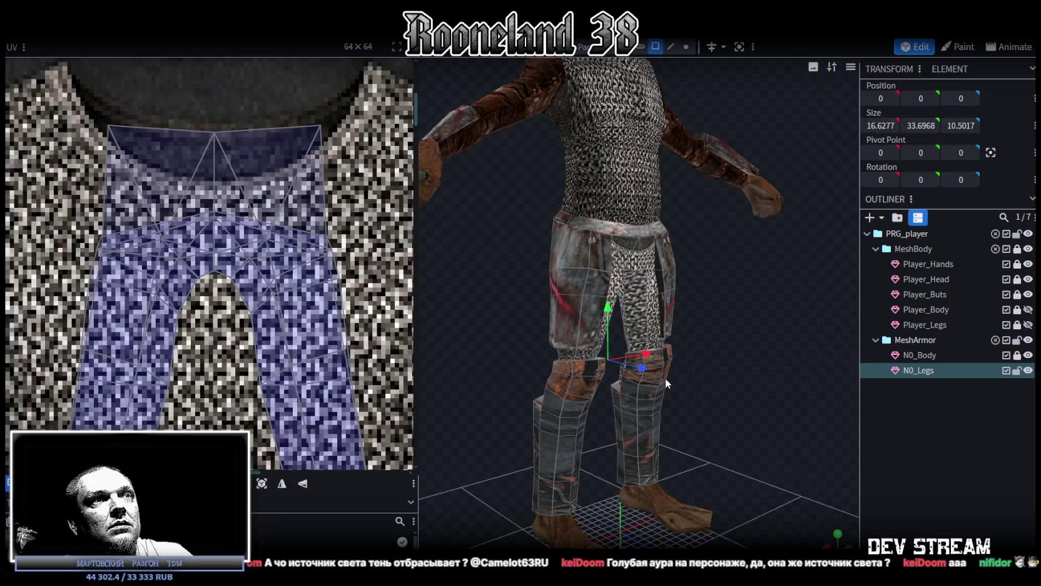
pyautogui.scroll(-5, 795, 330)
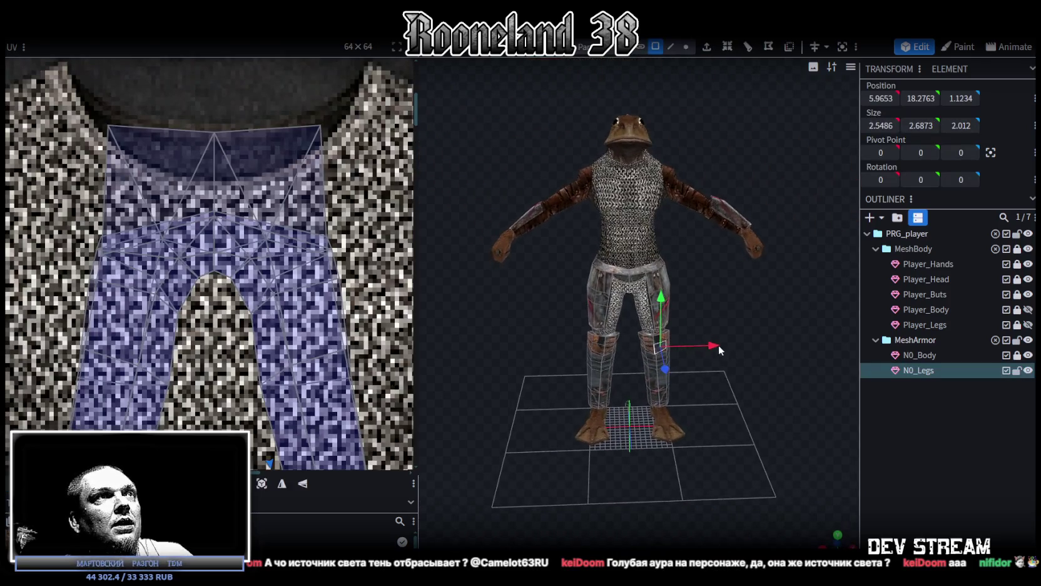
pyautogui.scroll(-1, 198, 231)
pyautogui.scroll(-4, 199, 231)
pyautogui.moveTo(763, 394); pyautogui.dragTo(757, 370)
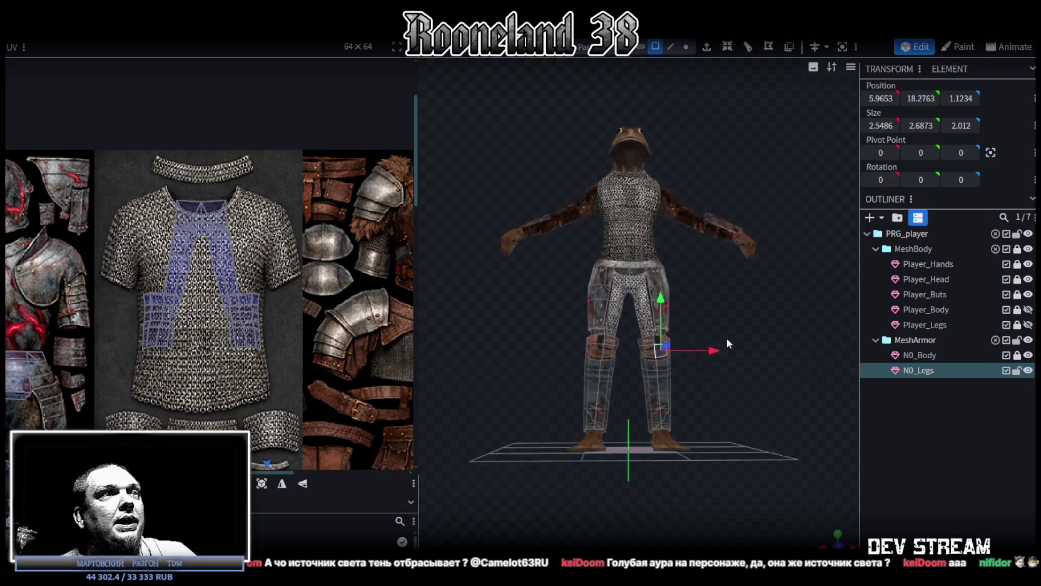
pyautogui.scroll(-4, 322, 204)
pyautogui.scroll(1, 326, 250)
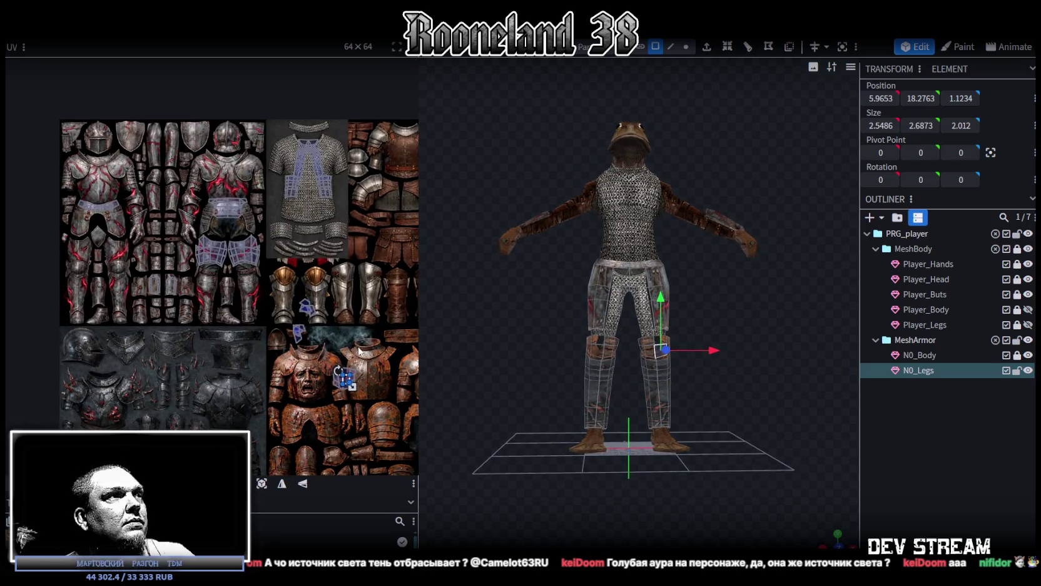
pyautogui.scroll(2, 294, 281)
pyautogui.scroll(2, 286, 266)
pyautogui.click(185, 217)
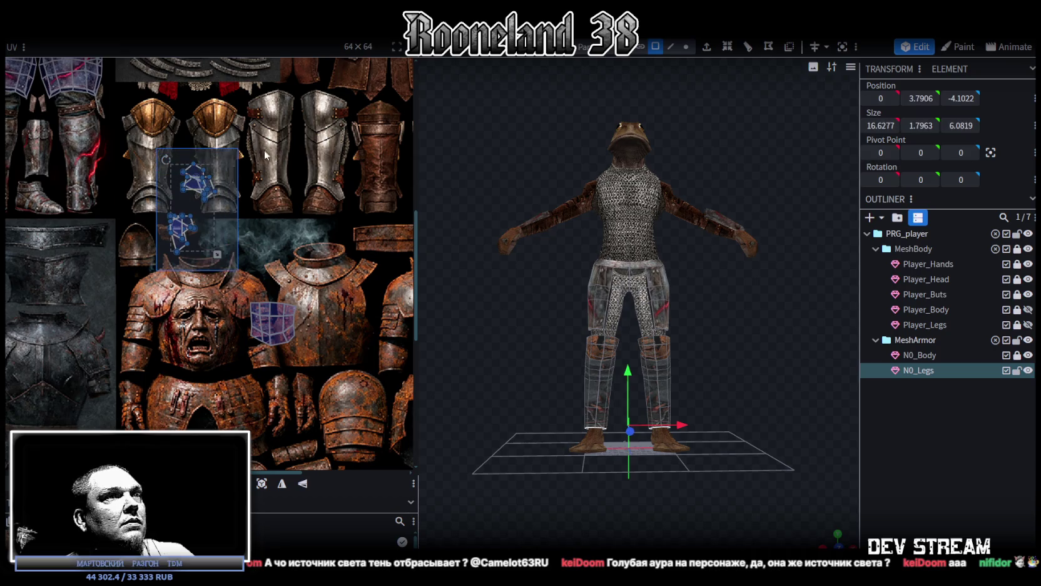
# Select the ring-shaped knee UV islands and move them beside the helmet on the atlas.
pyautogui.moveTo(748, 383)
pyautogui.mouseDown()
pyautogui.moveTo(507, 304)
pyautogui.moveTo(737, 348)
pyautogui.mouseUp()
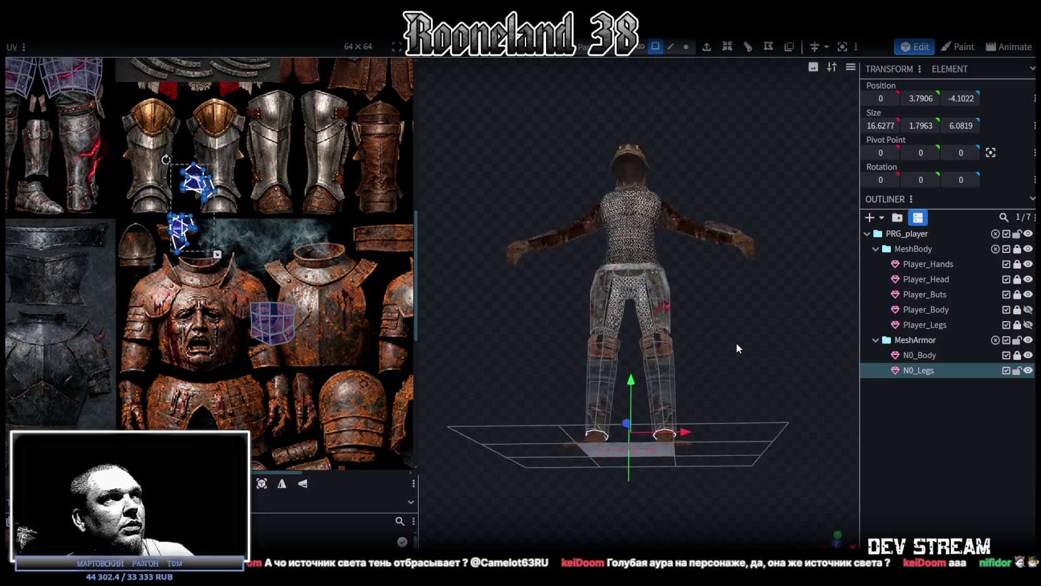
pyautogui.press('KP_7')
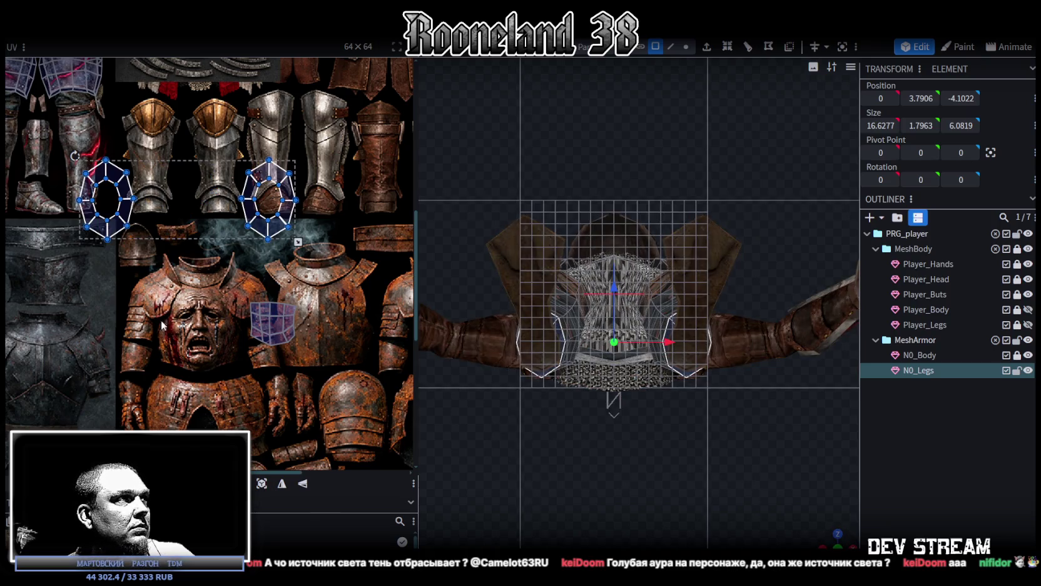
pyautogui.scroll(-2, 247, 425)
pyautogui.scroll(-1, 247, 426)
pyautogui.scroll(-1, 248, 425)
pyautogui.moveTo(246, 425); pyautogui.dragTo(288, 413, button='middle')
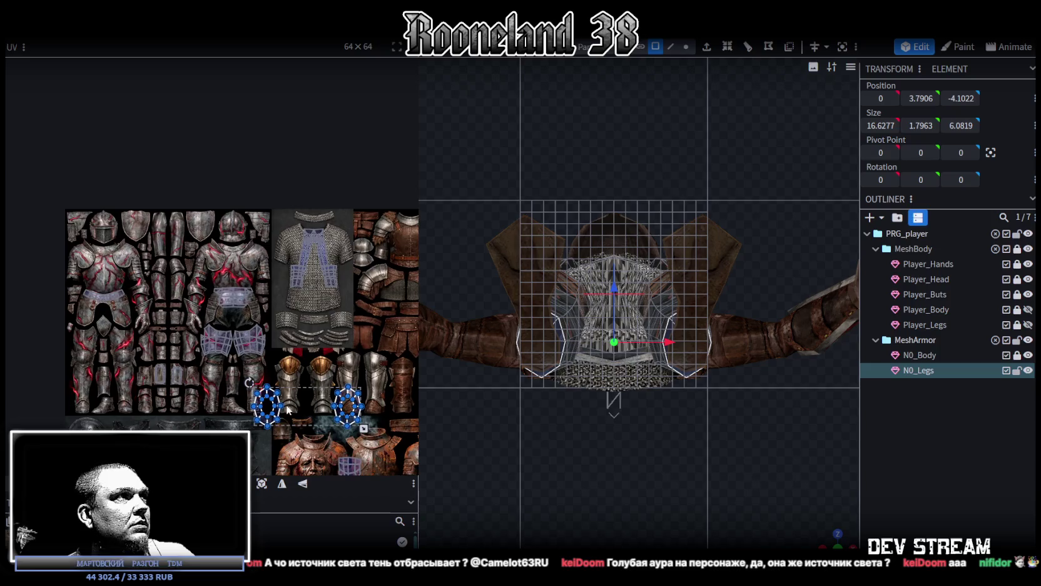
pyautogui.scroll(2, 34, 172)
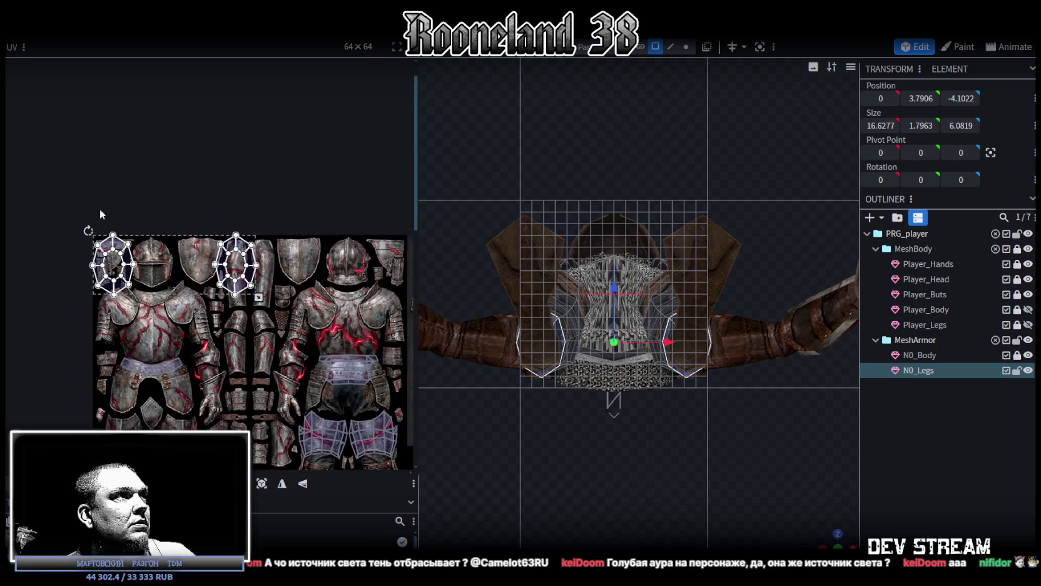
pyautogui.scroll(2, 229, 293)
pyautogui.click(238, 262)
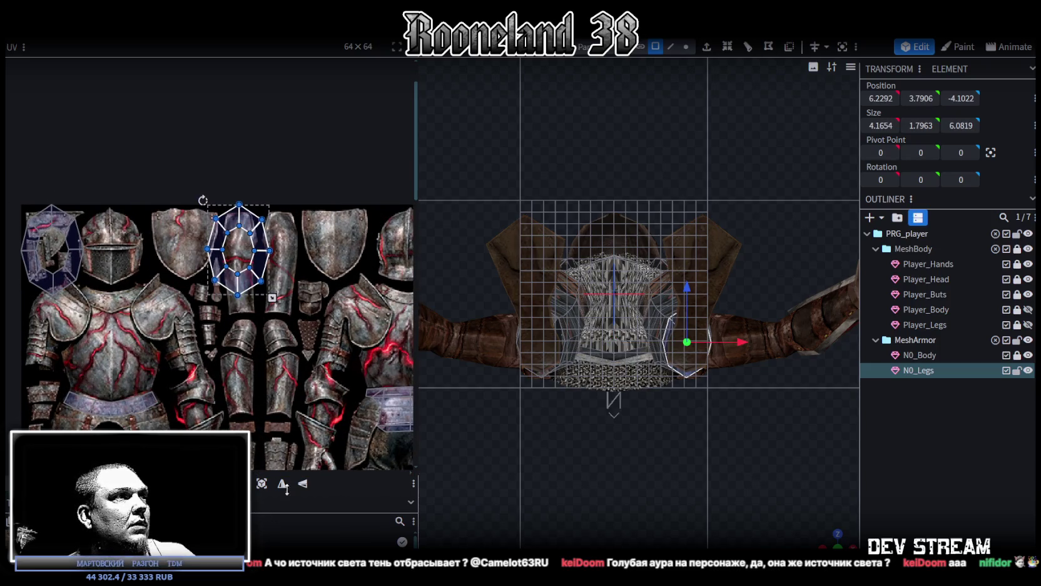
pyautogui.moveTo(267, 255); pyautogui.dragTo(57, 211)
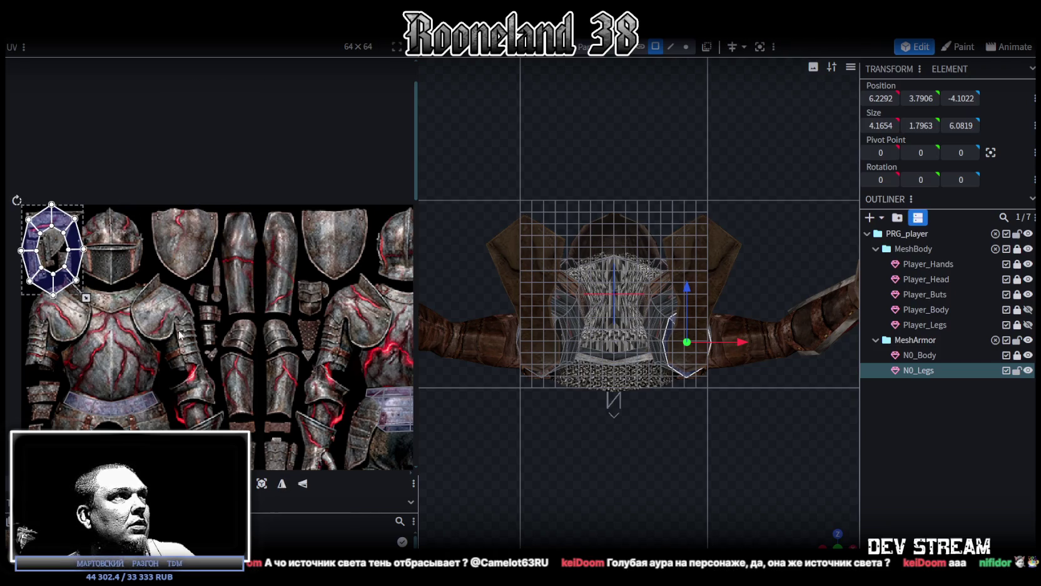
pyautogui.click(41, 222)
pyautogui.moveTo(77, 267); pyautogui.dragTo(190, 307)
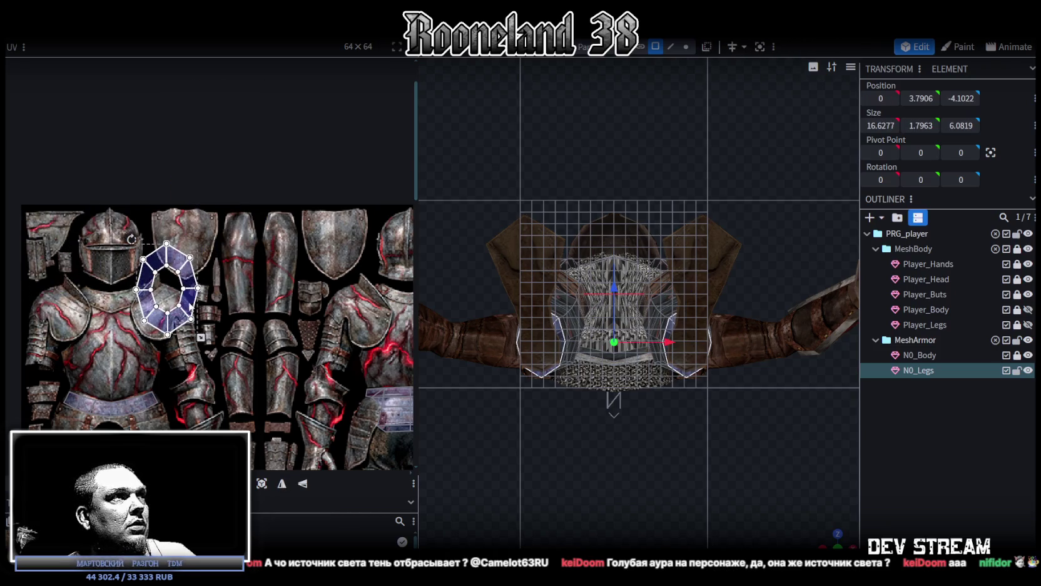
# Zoom in and scale the ring island down to fit the small plate piece.
pyautogui.moveTo(227, 374)
pyautogui.mouseDown(button='middle')
pyautogui.moveTo(141, 267)
pyautogui.moveTo(180, 277)
pyautogui.mouseUp(button='middle')
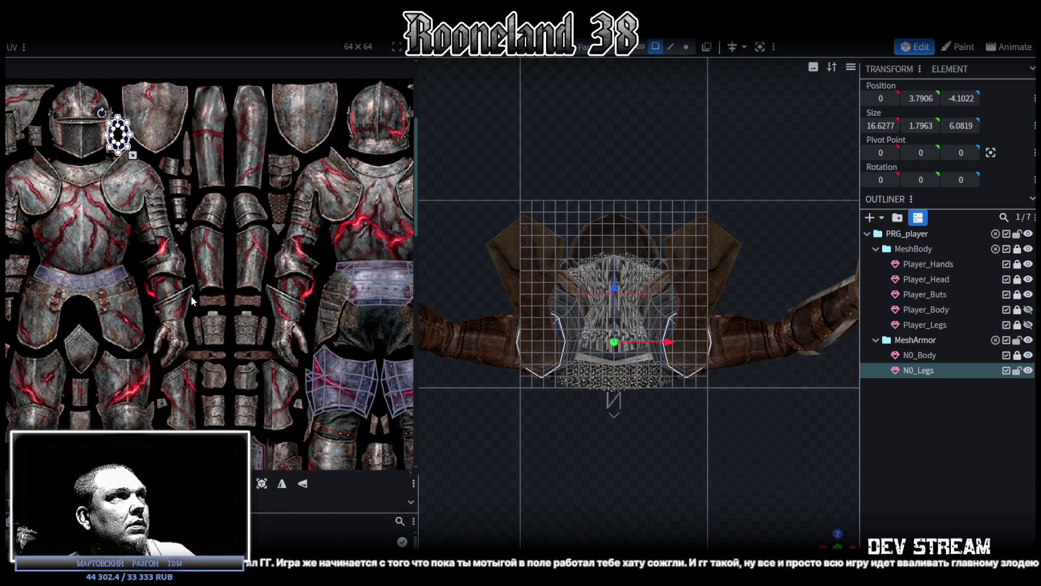
pyautogui.scroll(1, 191, 301)
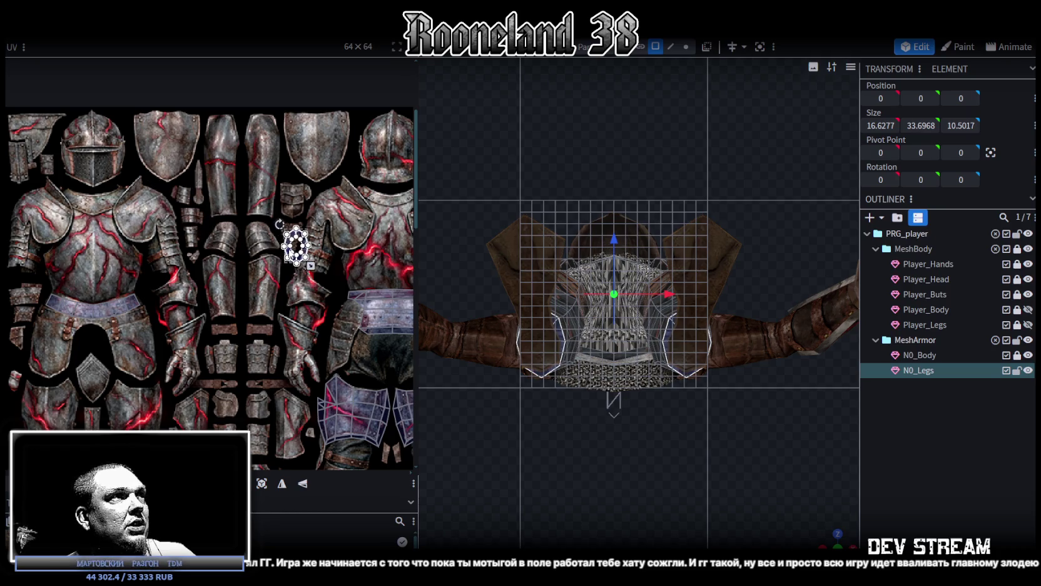
pyautogui.scroll(2, 291, 237)
pyautogui.scroll(2, 292, 236)
pyautogui.moveTo(291, 237); pyautogui.dragTo(270, 249)
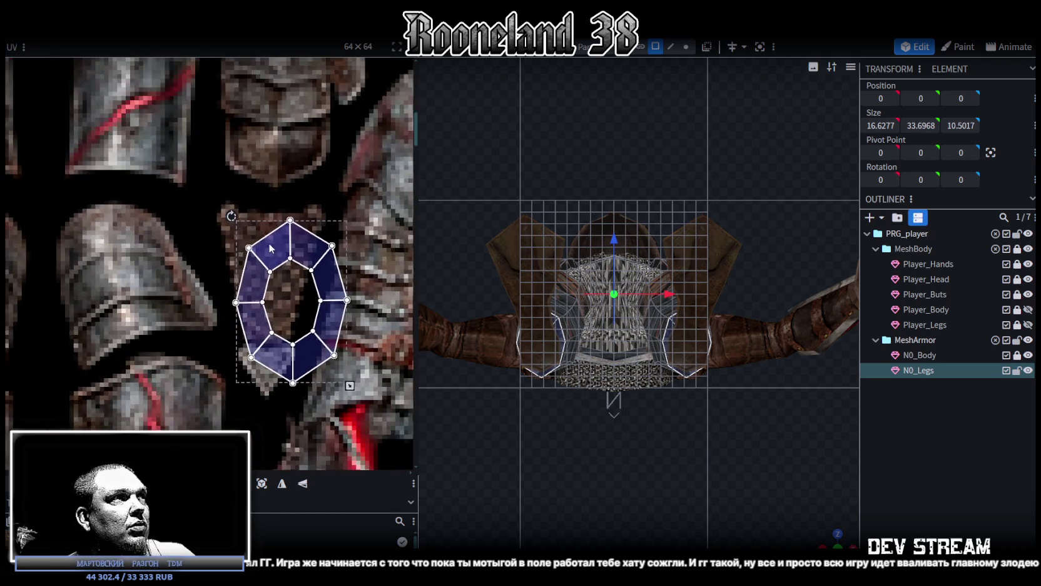
pyautogui.moveTo(351, 382); pyautogui.dragTo(303, 359)
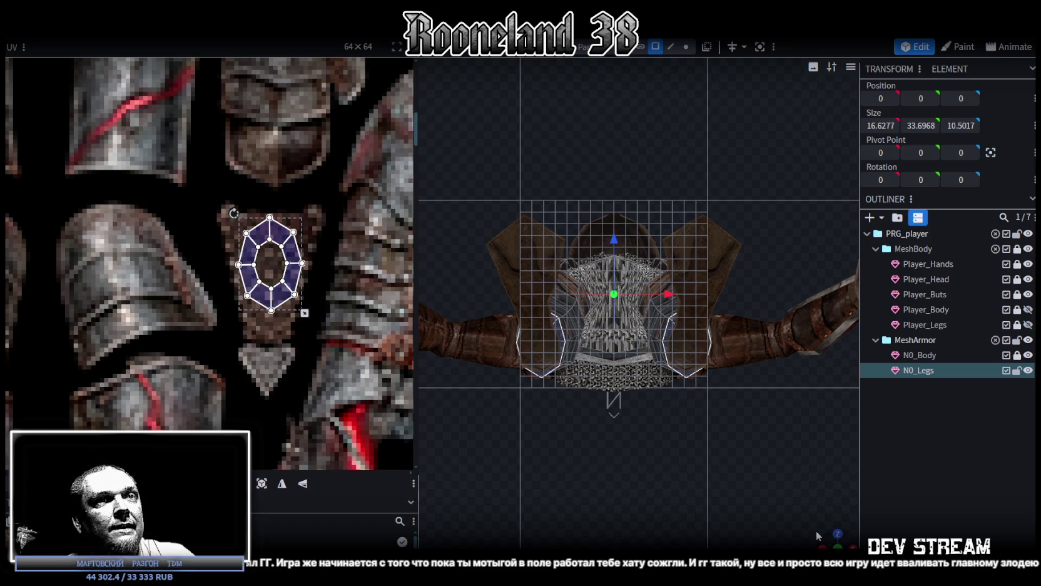
# Orbit around the legs to check the fit and select a right-leg face.
pyautogui.moveTo(688, 407); pyautogui.dragTo(799, 506)
pyautogui.moveTo(755, 409)
pyautogui.mouseDown()
pyautogui.moveTo(752, 473)
pyautogui.moveTo(783, 474)
pyautogui.mouseUp()
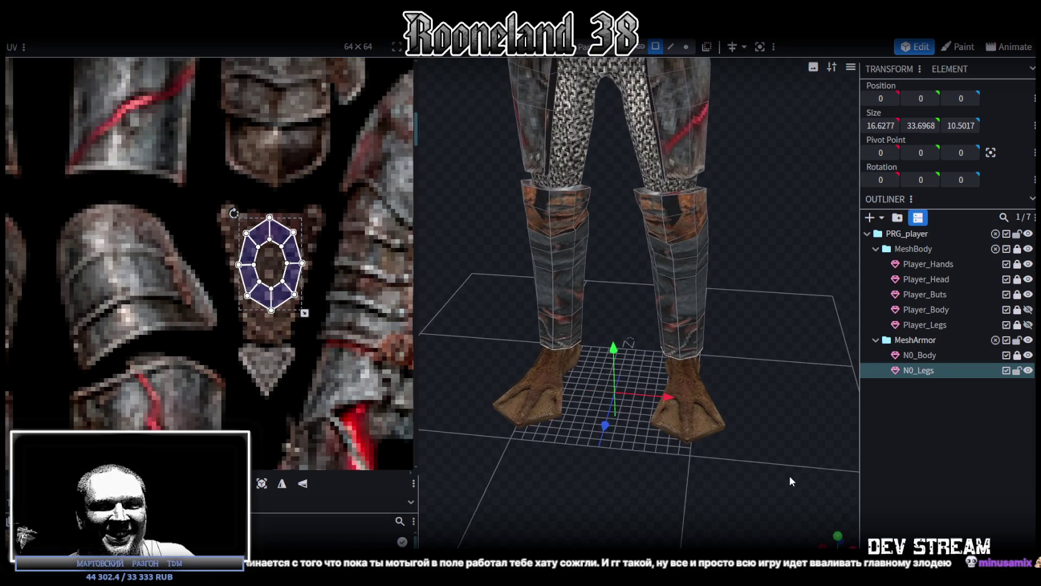
pyautogui.scroll(-3, 789, 475)
pyautogui.moveTo(835, 488)
pyautogui.mouseDown()
pyautogui.moveTo(501, 430)
pyautogui.moveTo(739, 446)
pyautogui.mouseUp()
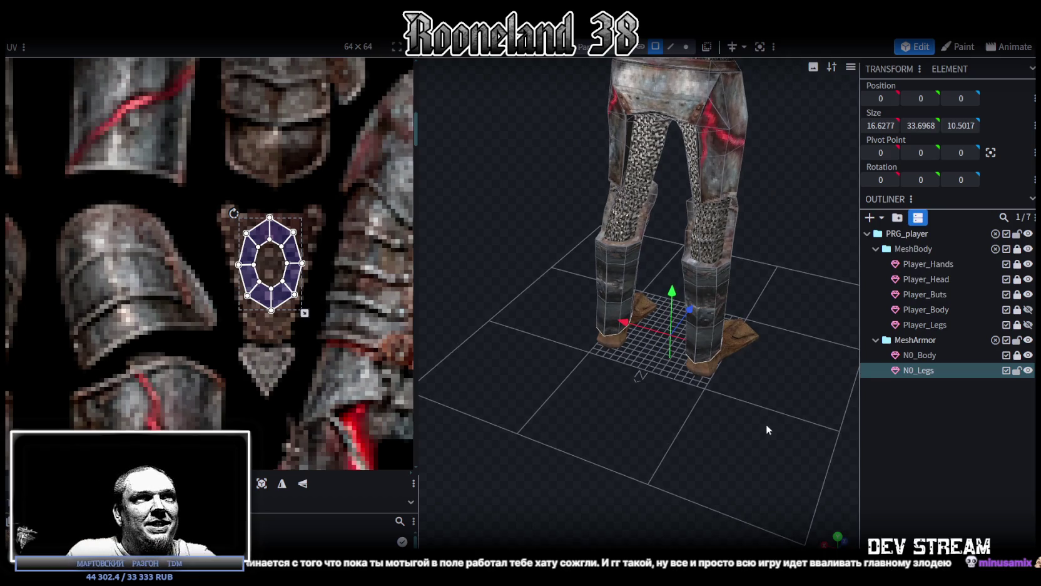
pyautogui.click(725, 305)
# Select the bottom faces of the left leg's shin UV island.
pyautogui.scroll(-2, 312, 304)
pyautogui.scroll(-2, 322, 299)
pyautogui.scroll(2, 281, 237)
pyautogui.scroll(2, 283, 374)
pyautogui.scroll(2, 272, 283)
pyautogui.scroll(2, 238, 290)
pyautogui.scroll(2, 134, 374)
pyautogui.click(103, 410)
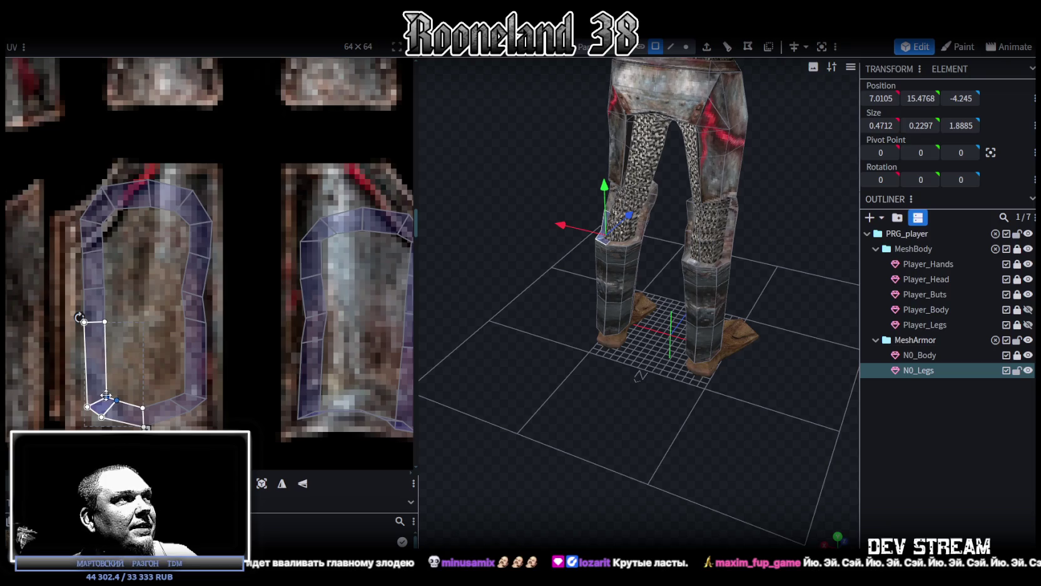
pyautogui.click(115, 402)
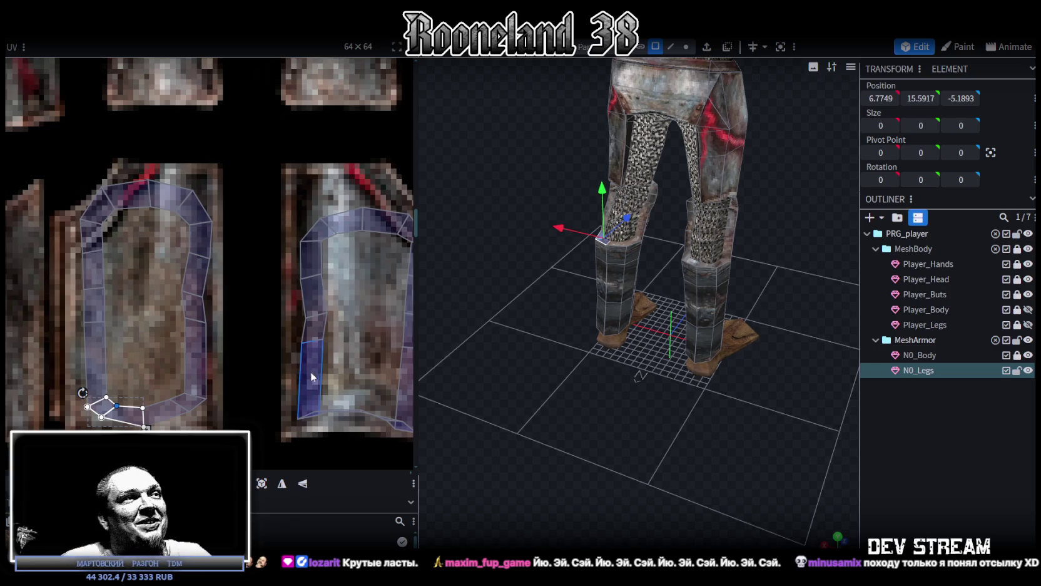
# Drag the shin island's bottom UV vertices down to the greave plate edge.
pyautogui.scroll(2, 241, 270)
pyautogui.scroll(2, 282, 315)
pyautogui.scroll(2, 281, 315)
pyautogui.click(203, 307)
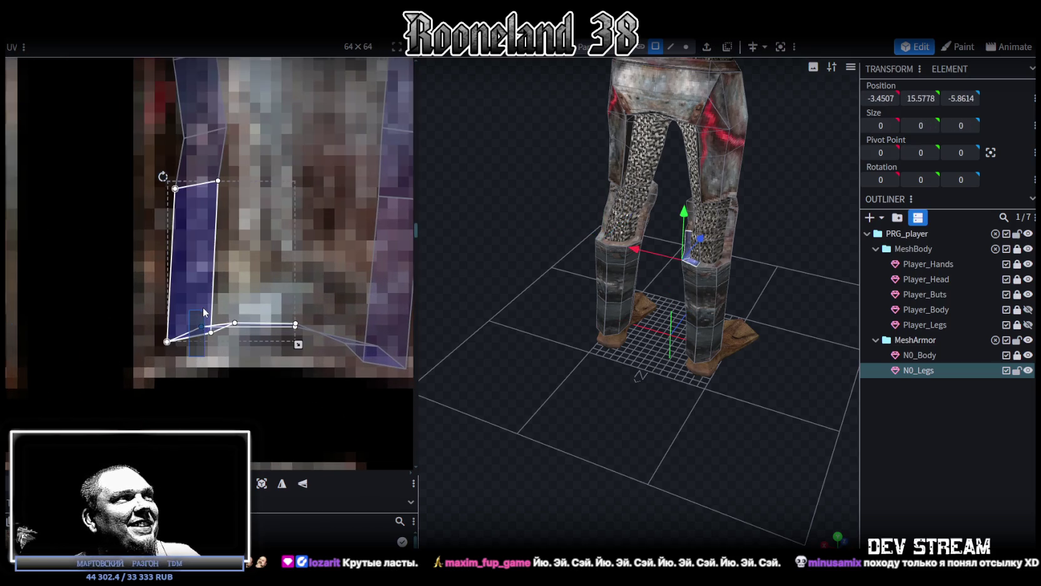
pyautogui.moveTo(203, 326); pyautogui.dragTo(211, 326)
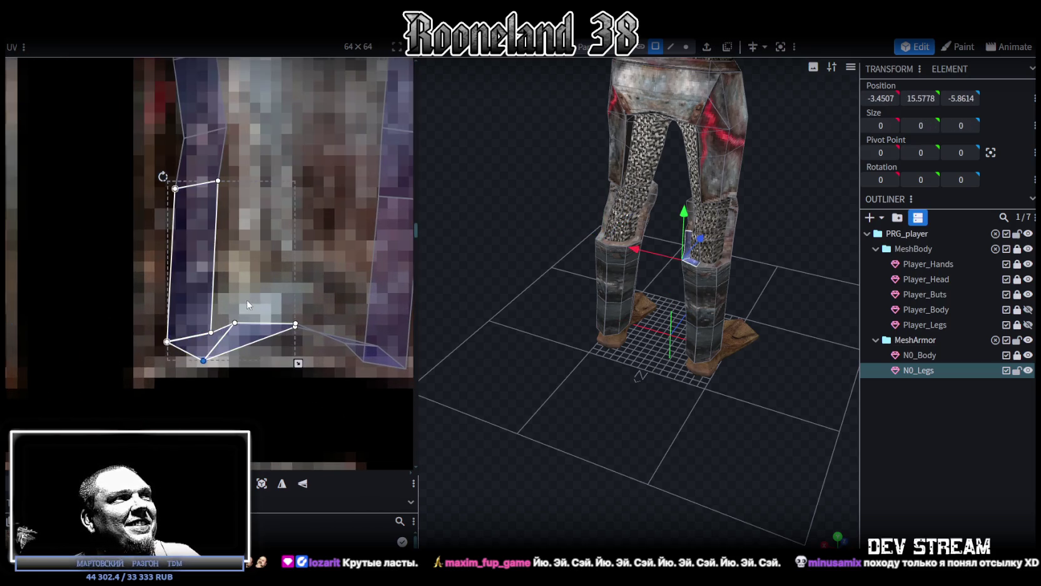
pyautogui.click(211, 326)
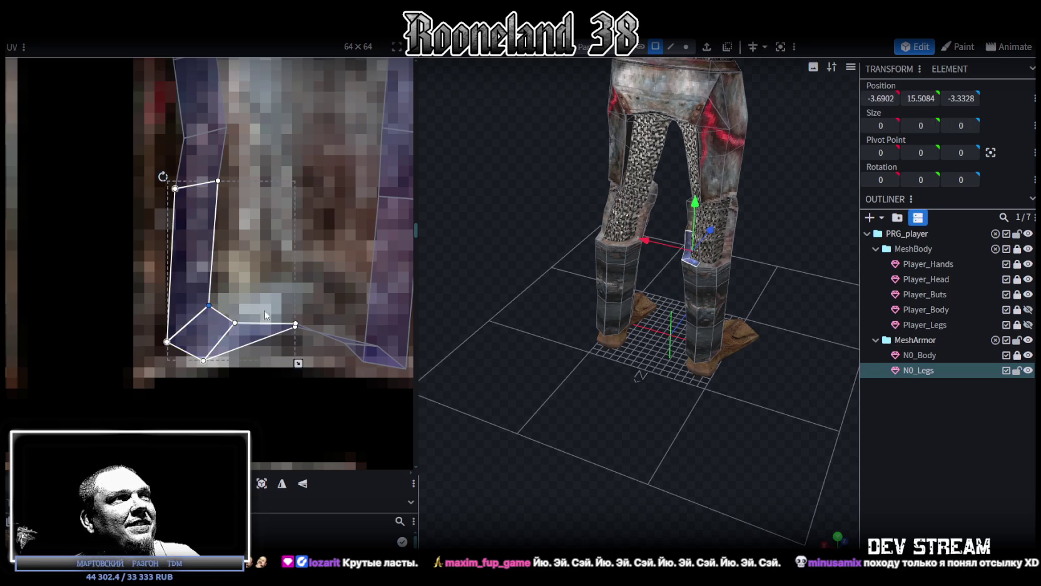
pyautogui.click(289, 335)
pyautogui.moveTo(294, 326); pyautogui.dragTo(293, 363)
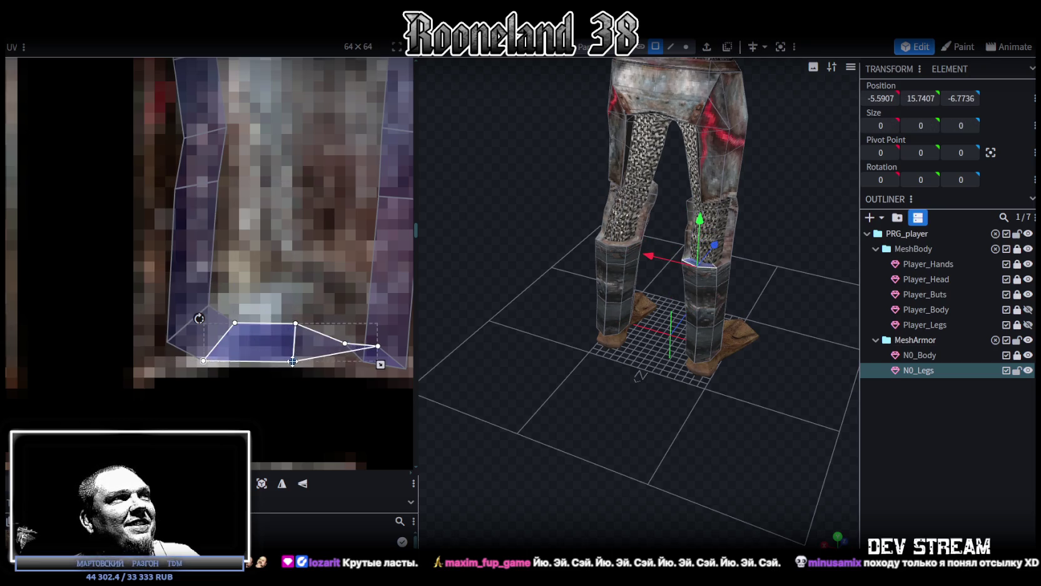
pyautogui.moveTo(361, 336); pyautogui.dragTo(273, 317, button='middle')
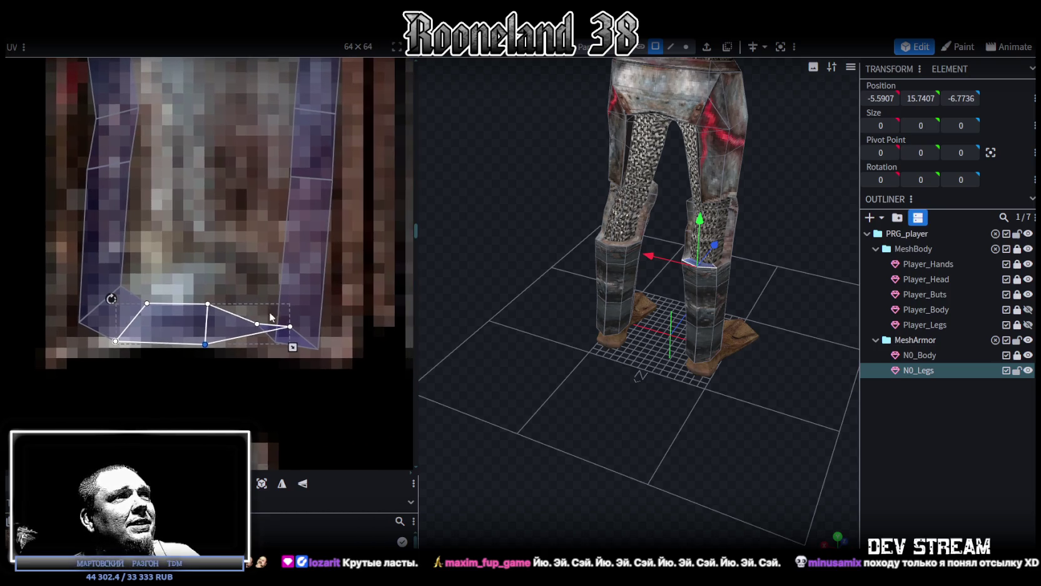
pyautogui.click(279, 349)
pyautogui.moveTo(275, 343)
pyautogui.mouseDown()
pyautogui.moveTo(276, 294)
pyautogui.moveTo(265, 311)
pyautogui.moveTo(280, 350)
pyautogui.mouseUp()
pyautogui.click(258, 324)
pyautogui.click(289, 326)
# Raise the right strip's bottom vertex, then nudge the whole shin island onto the greave.
pyautogui.scroll(-2, 280, 349)
pyautogui.scroll(-1, 249, 334)
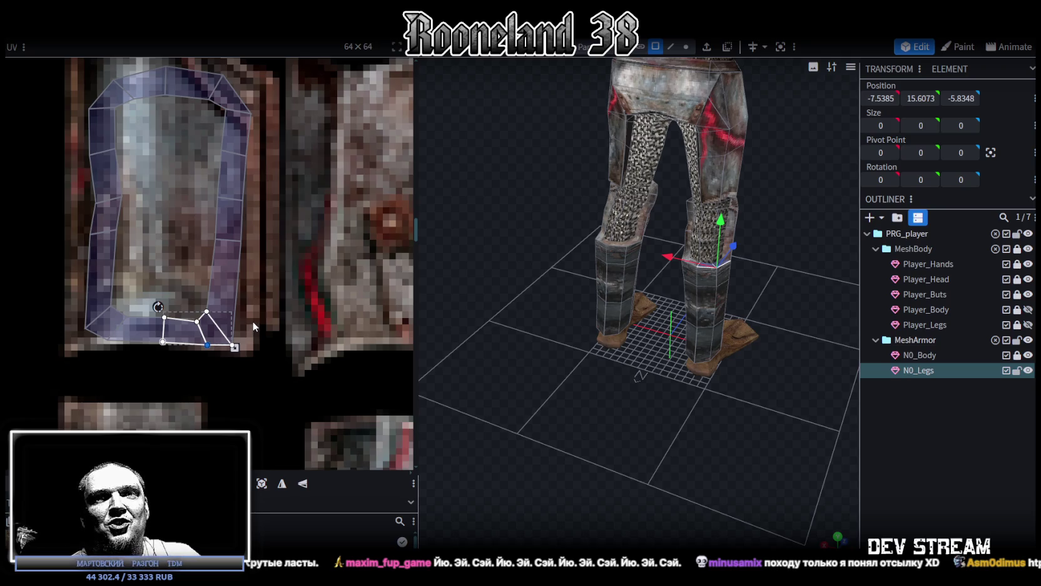
pyautogui.click(230, 324)
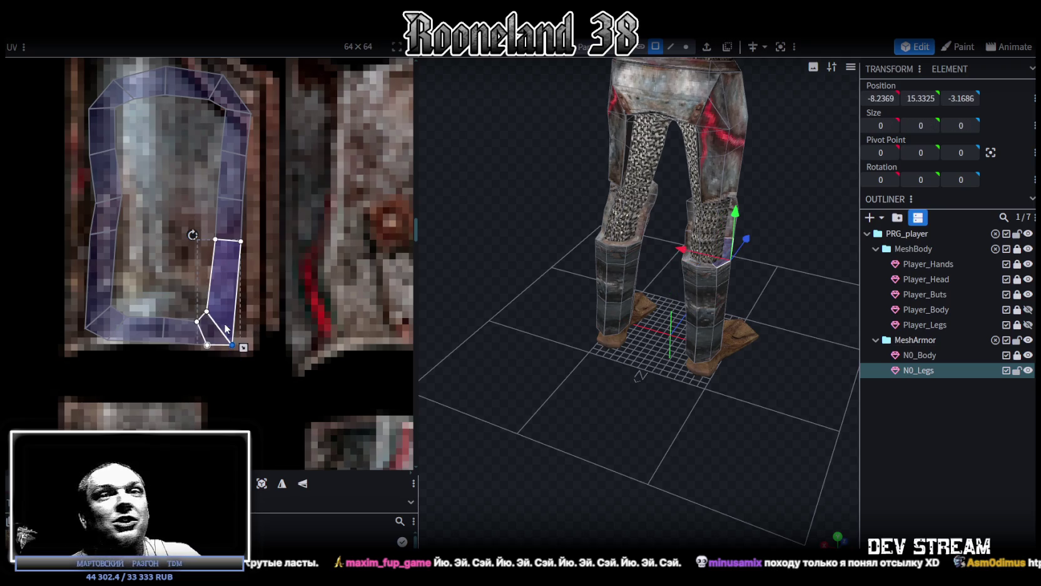
pyautogui.moveTo(233, 345)
pyautogui.mouseDown()
pyautogui.moveTo(242, 309)
pyautogui.moveTo(214, 294)
pyautogui.mouseUp()
pyautogui.click(214, 316)
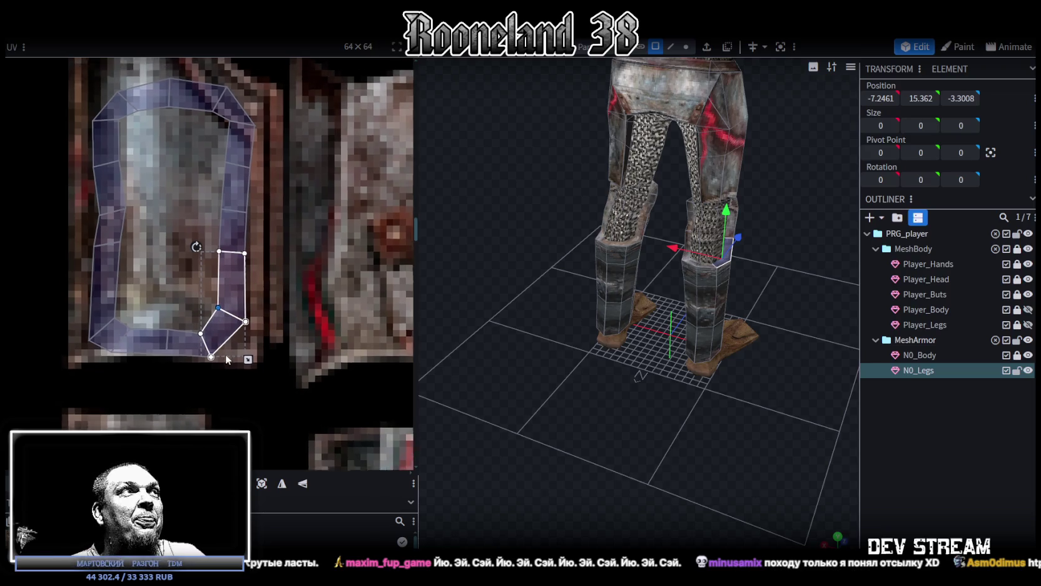
pyautogui.scroll(-3, 230, 314)
pyautogui.moveTo(175, 197); pyautogui.dragTo(316, 376)
pyautogui.moveTo(272, 313); pyautogui.dragTo(267, 308)
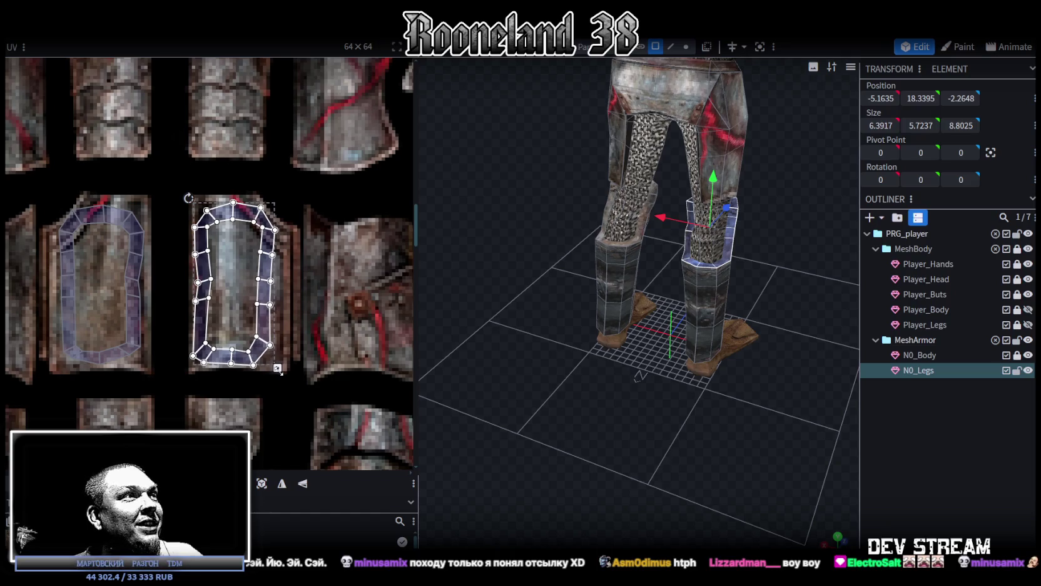
# Zoom and pan the UV editor to frame the leg islands and the atlas above them.
pyautogui.scroll(-2, 282, 352)
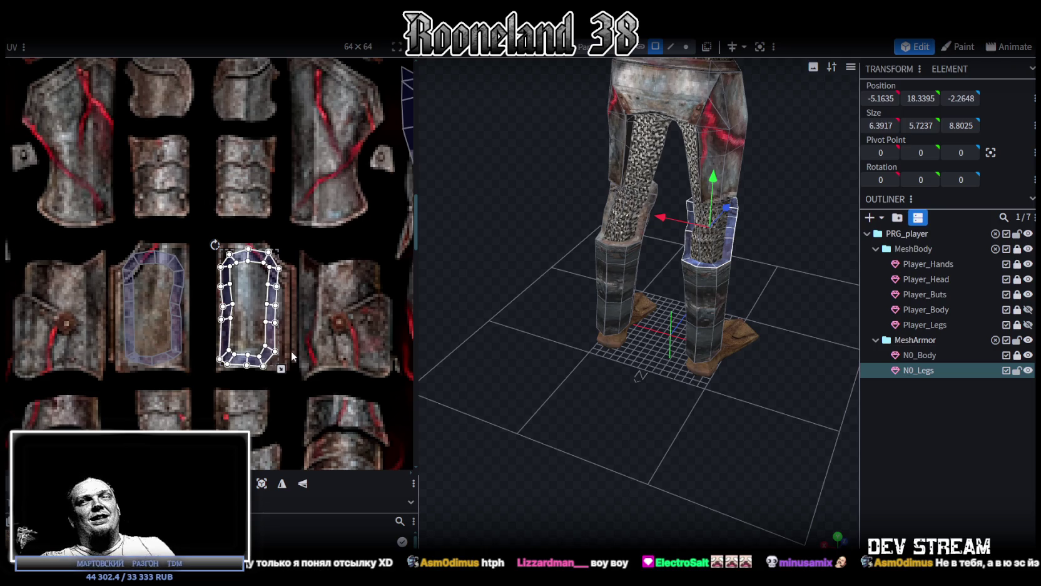
pyautogui.scroll(-3, 291, 356)
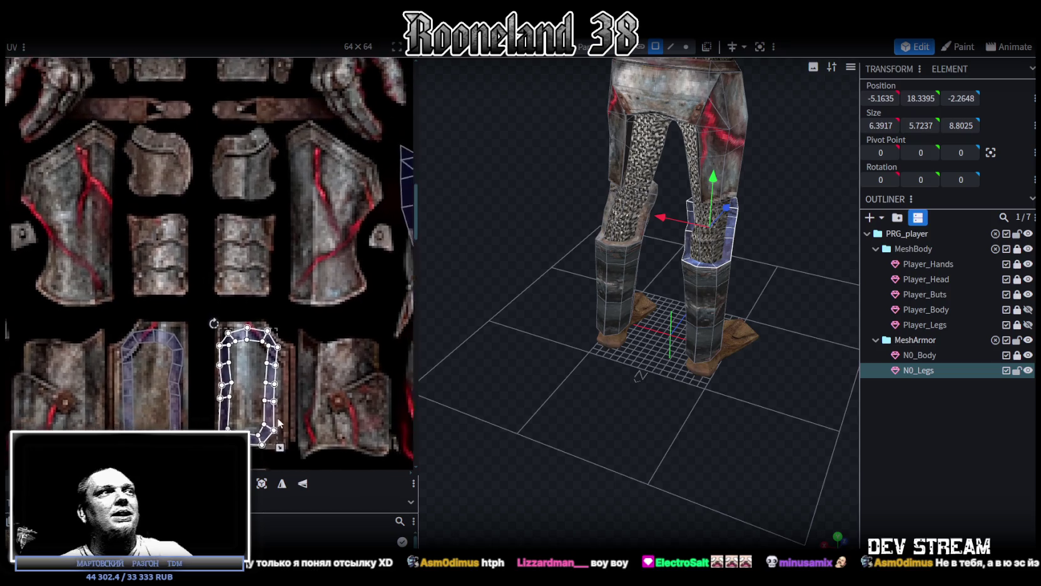
pyautogui.scroll(-3, 275, 370)
pyautogui.moveTo(194, 284); pyautogui.dragTo(304, 363)
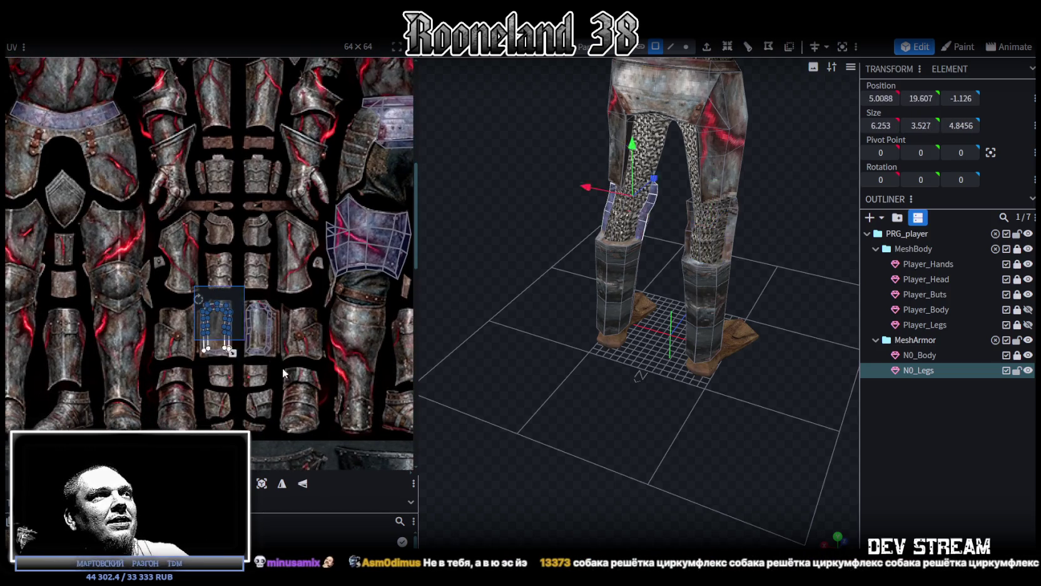
pyautogui.moveTo(303, 363); pyautogui.dragTo(224, 410, button='middle')
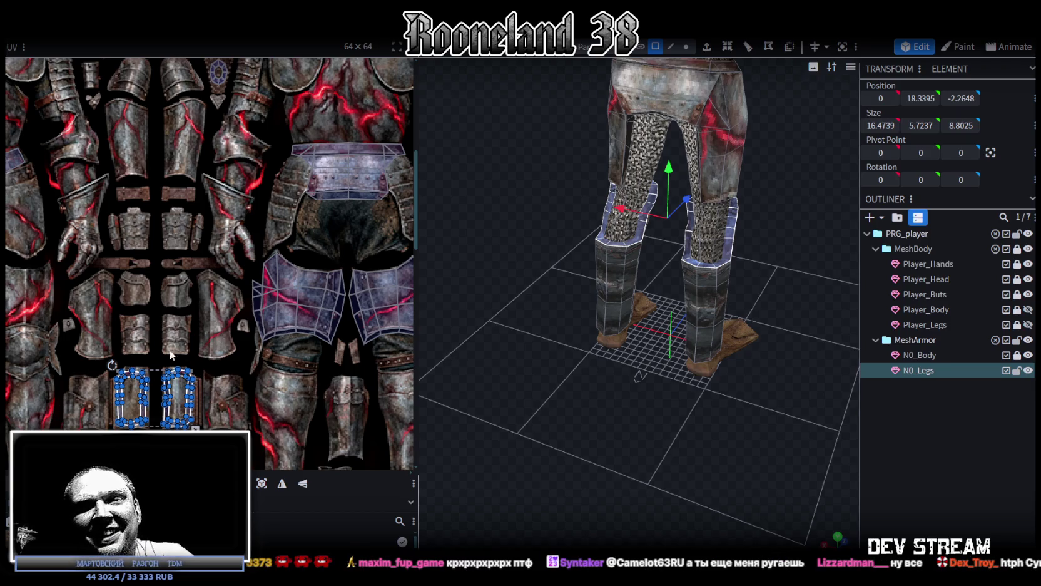
pyautogui.scroll(-1, 223, 306)
pyautogui.moveTo(222, 306); pyautogui.dragTo(209, 296, button='middle')
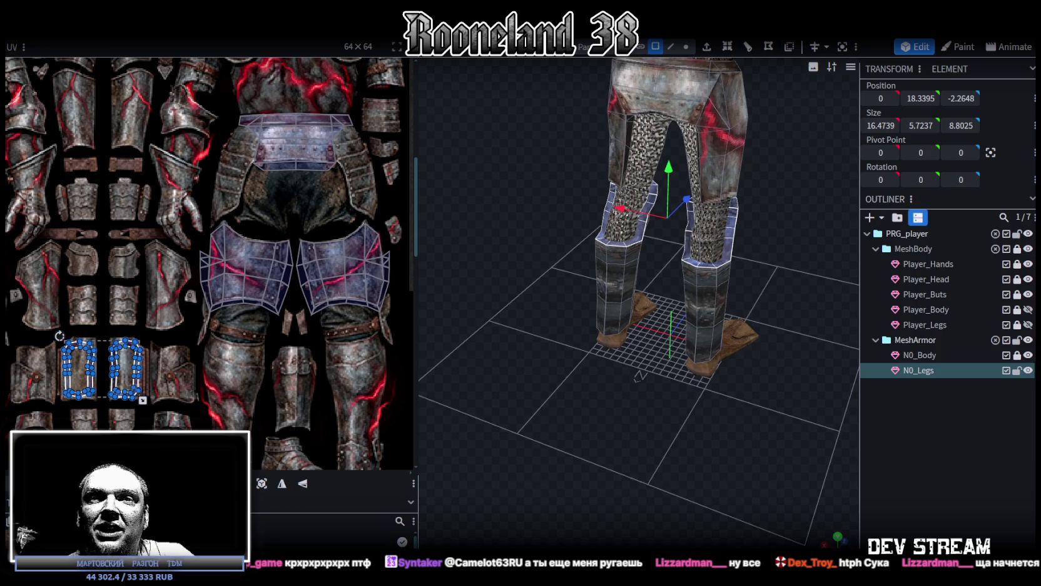
pyautogui.scroll(-1, 346, 341)
pyautogui.scroll(-2, 291, 328)
pyautogui.scroll(-2, 303, 294)
pyautogui.scroll(2, 197, 303)
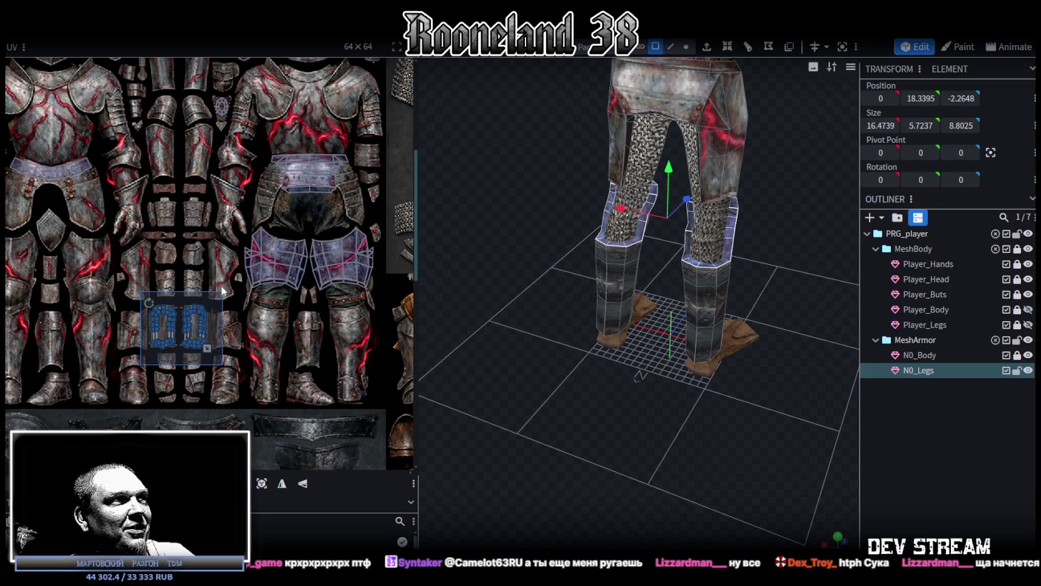
pyautogui.moveTo(207, 268); pyautogui.dragTo(207, 350, button='middle')
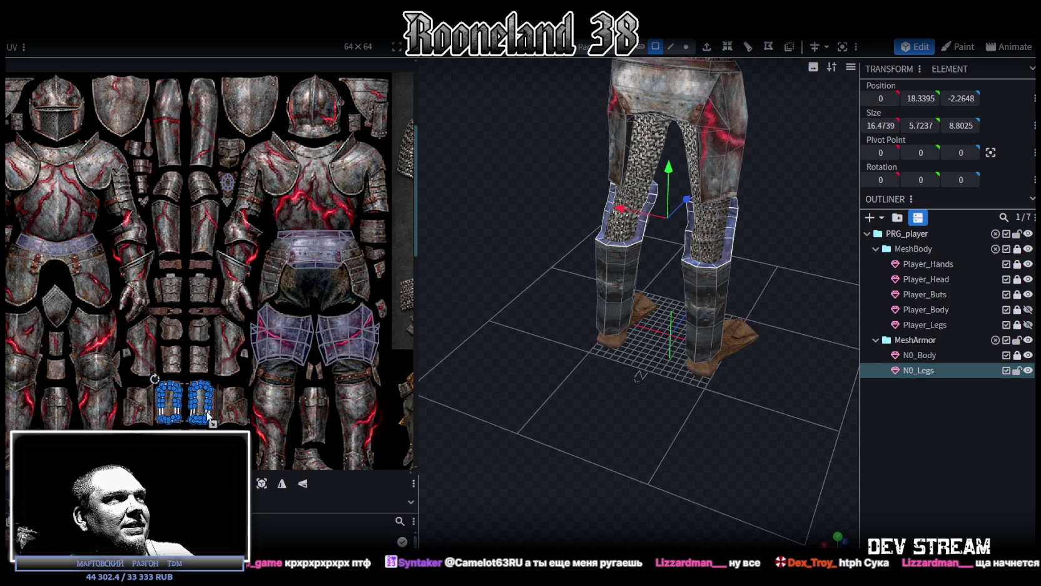
# Drag both ring-shaped shin islands together onto the shield-shaped steel plate at the atlas top.
pyautogui.moveTo(210, 415); pyautogui.dragTo(278, 117)
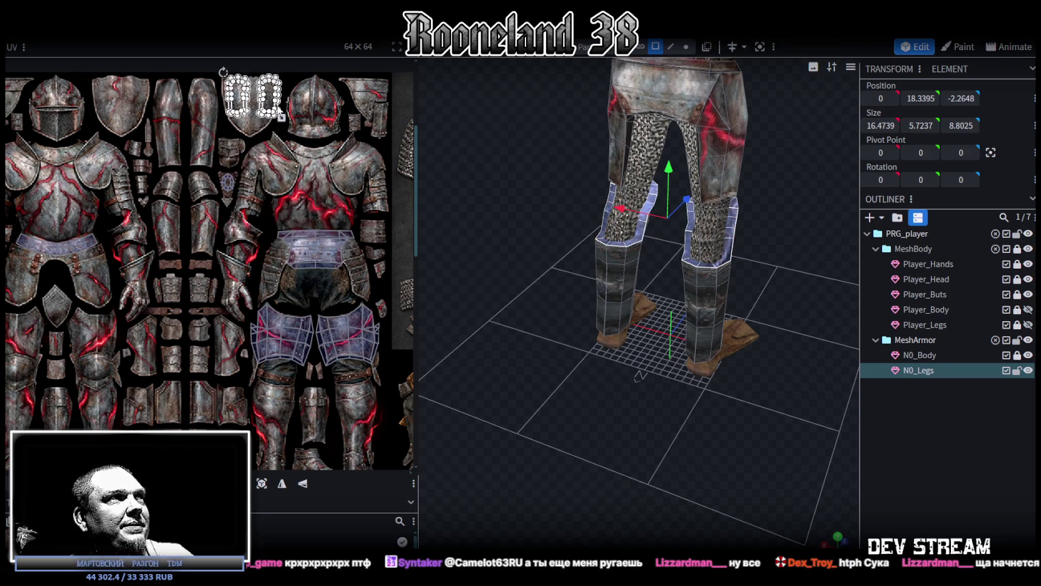
pyautogui.scroll(2, 288, 114)
pyautogui.scroll(2, 289, 114)
pyautogui.scroll(2, 270, 209)
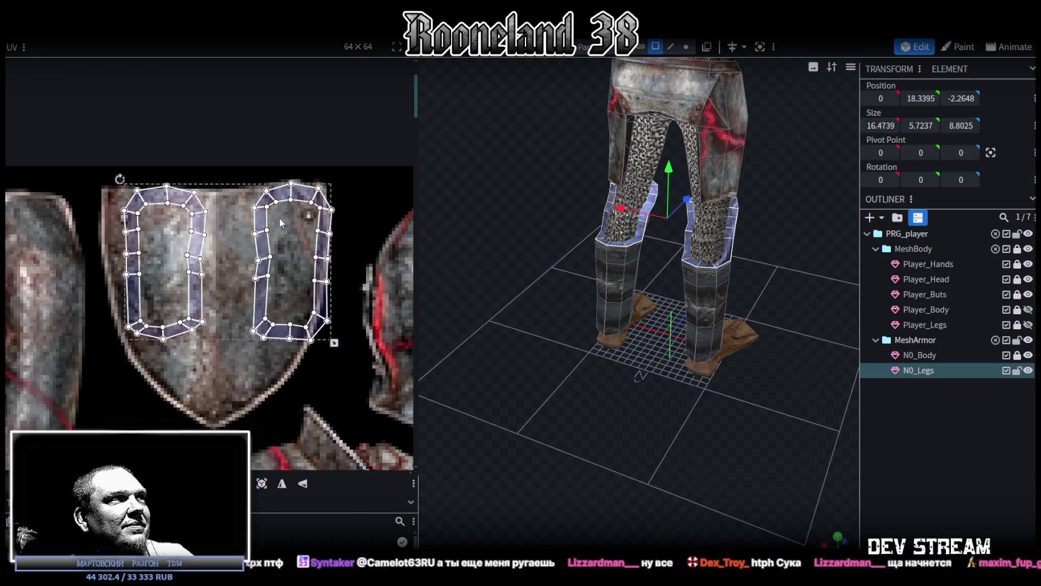
# Move the right leg-ring island left onto the shield beside the first, widen it slightly, then deselect.
pyautogui.click(269, 209)
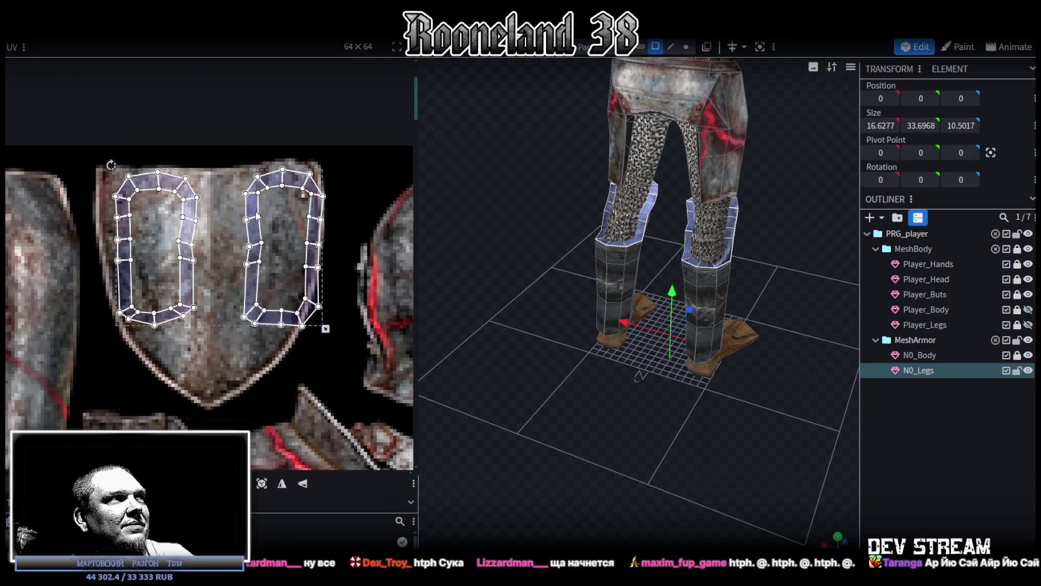
pyautogui.moveTo(352, 340); pyautogui.dragTo(228, 142)
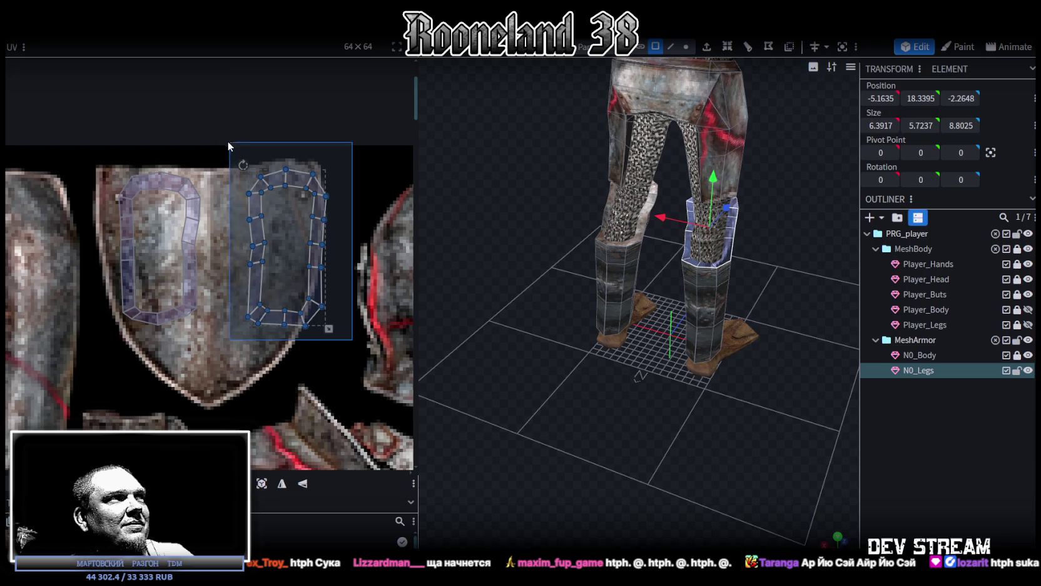
pyautogui.moveTo(256, 211); pyautogui.dragTo(221, 212)
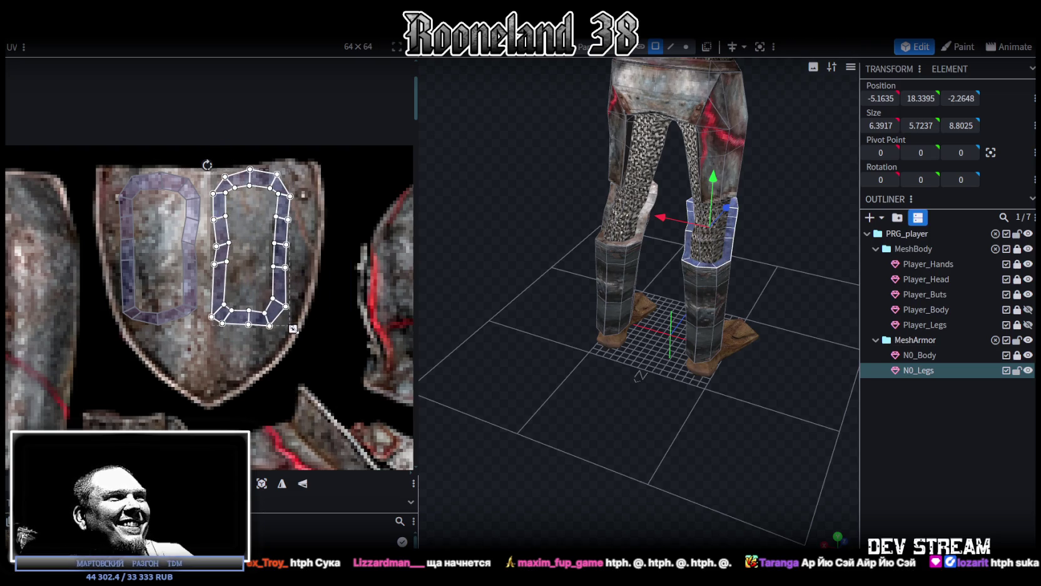
pyautogui.moveTo(293, 328); pyautogui.dragTo(303, 328)
pyautogui.click(287, 286)
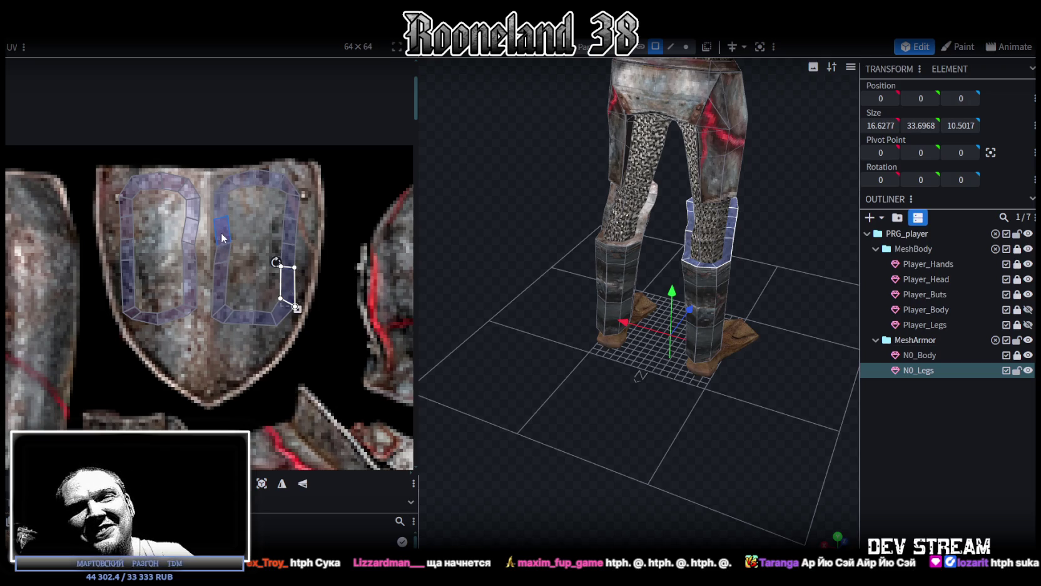
pyautogui.click(210, 366)
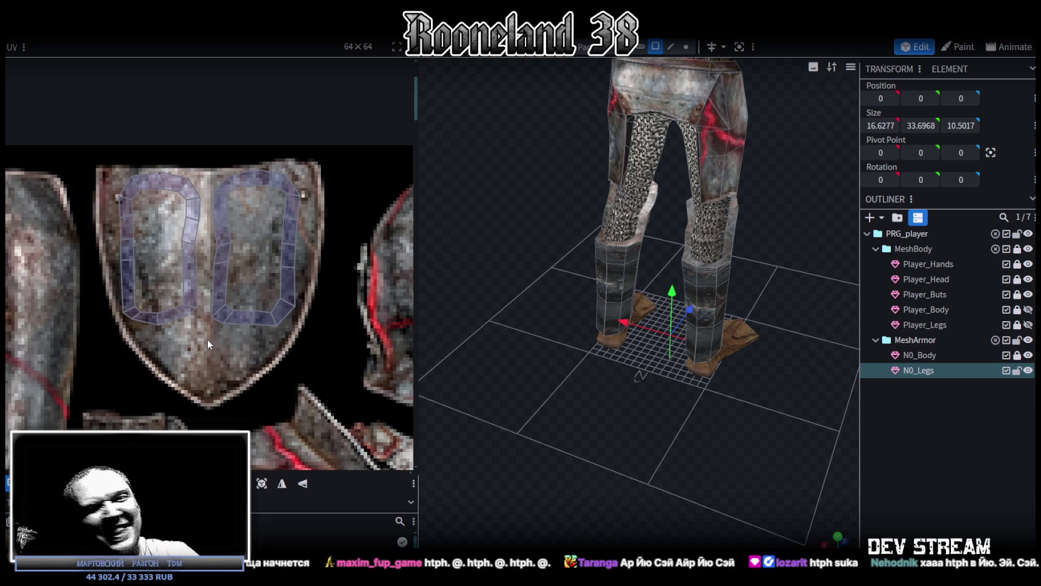
pyautogui.scroll(-2, 214, 343)
pyautogui.scroll(-2, 236, 347)
pyautogui.scroll(-2, 244, 320)
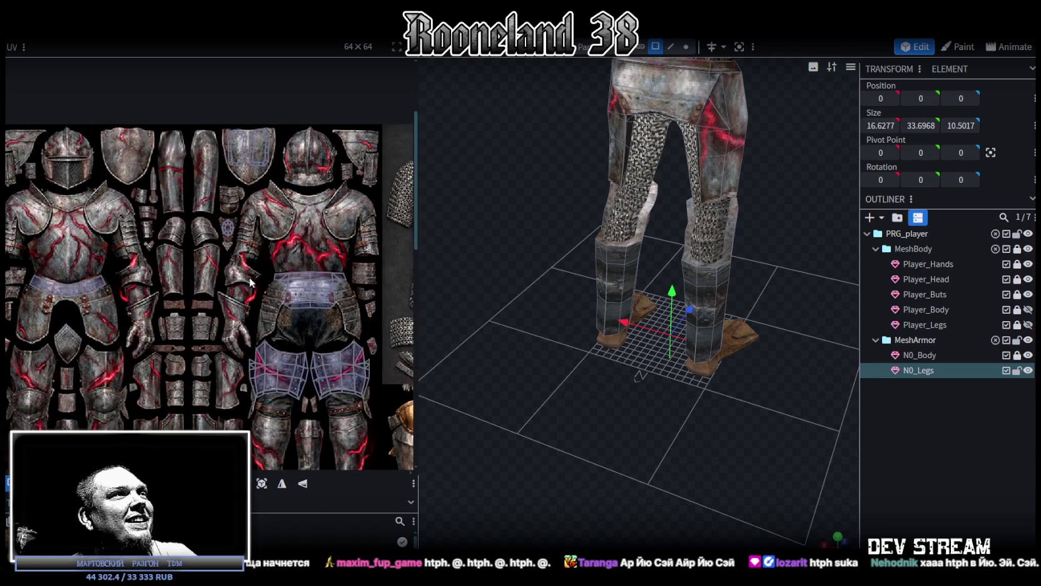
# Drag the knee-ring UV island down onto the crotch plate, then select a face on the right shin.
pyautogui.scroll(-1, 253, 288)
pyautogui.moveTo(790, 463)
pyautogui.mouseDown()
pyautogui.moveTo(708, 429)
pyautogui.moveTo(702, 415)
pyautogui.moveTo(627, 396)
pyautogui.moveTo(726, 284)
pyautogui.mouseUp()
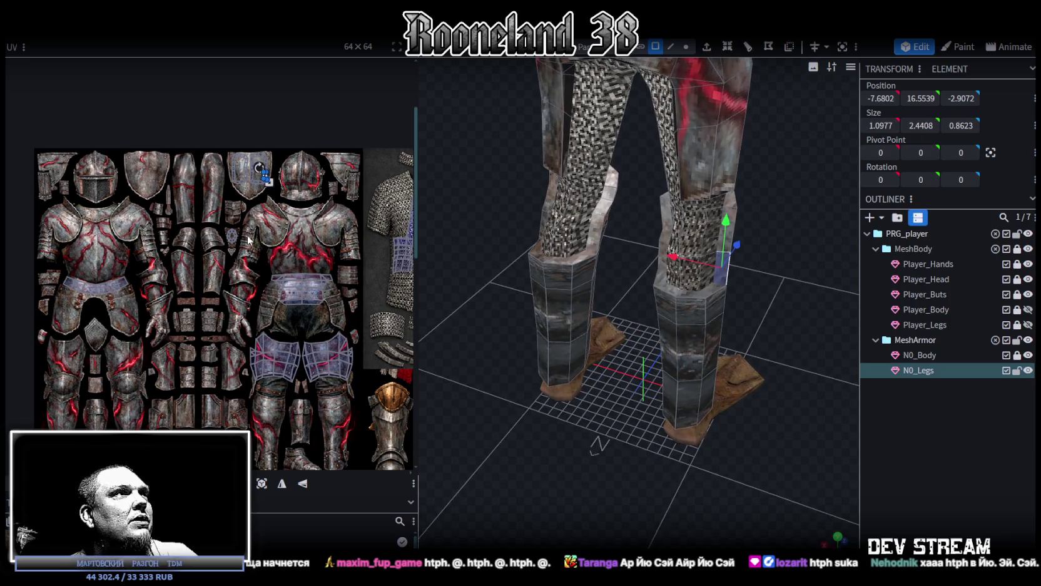
pyautogui.scroll(2, 232, 233)
pyautogui.click(226, 227)
pyautogui.moveTo(249, 222)
pyautogui.mouseDown(button='middle')
pyautogui.moveTo(199, 207)
pyautogui.moveTo(198, 162)
pyautogui.mouseUp(button='middle')
pyautogui.moveTo(195, 160)
pyautogui.mouseDown()
pyautogui.moveTo(276, 431)
pyautogui.moveTo(266, 415)
pyautogui.moveTo(280, 392)
pyautogui.mouseUp()
pyautogui.scroll(3, 279, 430)
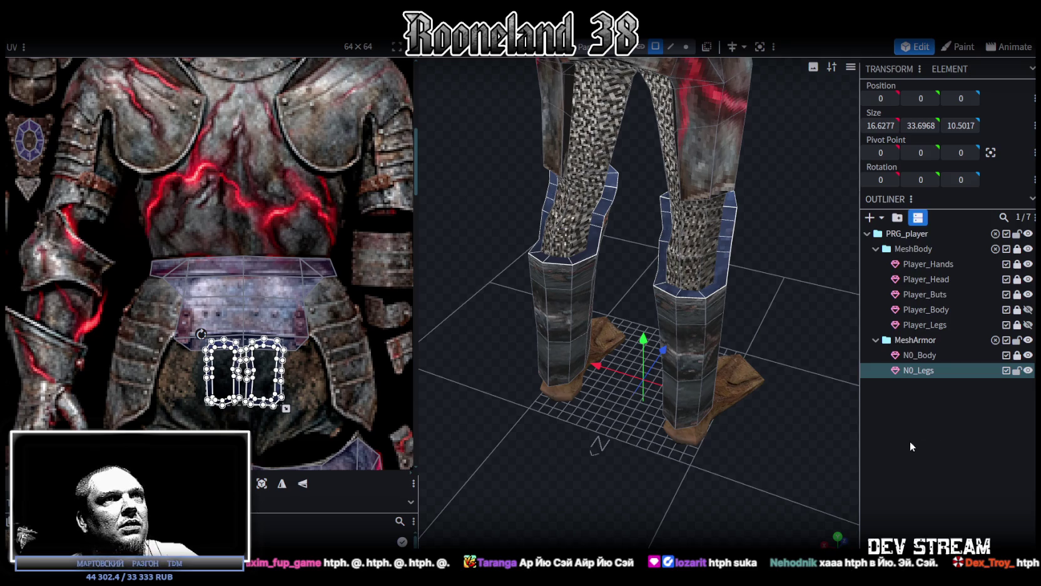
pyautogui.moveTo(814, 440)
pyautogui.mouseDown()
pyautogui.moveTo(730, 439)
pyautogui.moveTo(691, 457)
pyautogui.moveTo(680, 355)
pyautogui.moveTo(763, 295)
pyautogui.mouseUp()
pyautogui.click(688, 387)
pyautogui.scroll(-5, 231, 317)
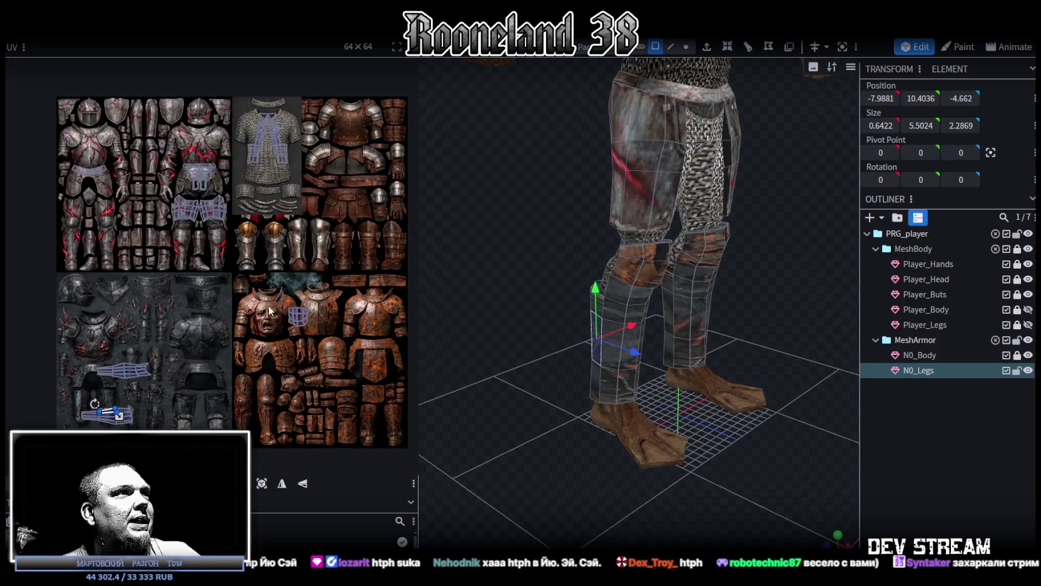
# Shift the leg island onto the rust armour texture and the small knee island onto dark steel.
pyautogui.moveTo(224, 332); pyautogui.dragTo(220, 296, button='middle')
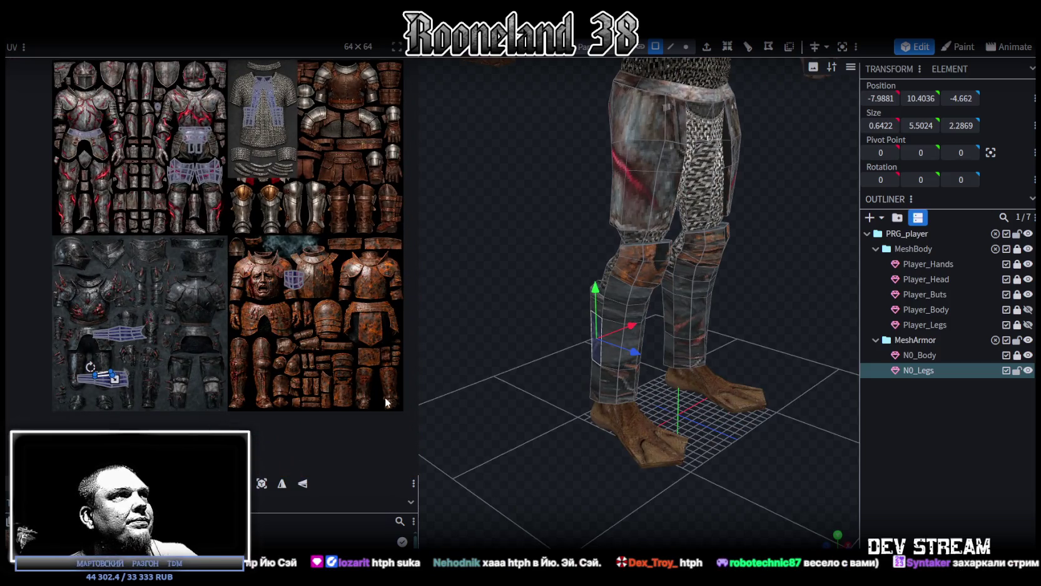
pyautogui.moveTo(60, 396); pyautogui.dragTo(209, 358)
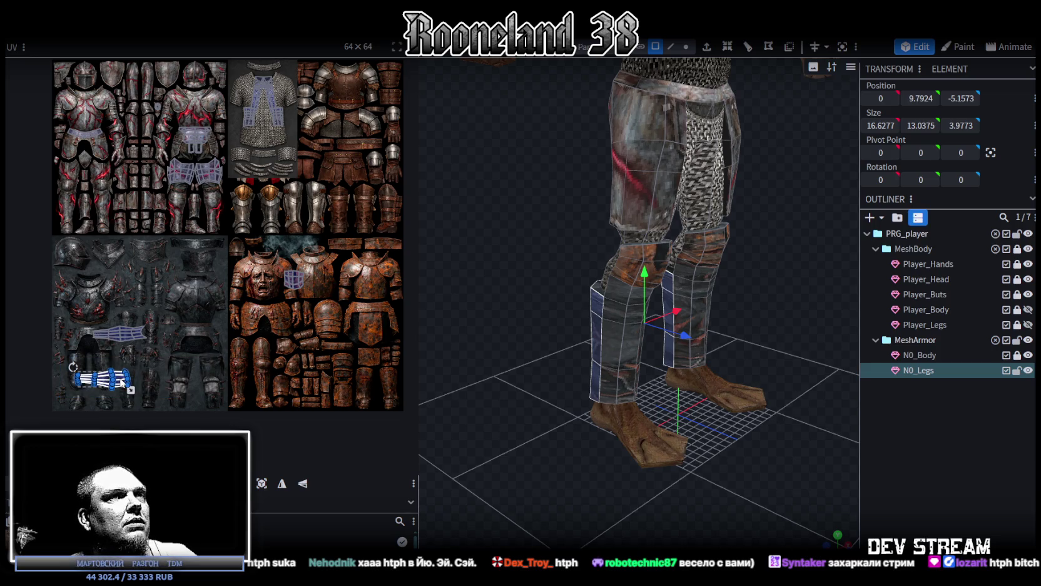
pyautogui.moveTo(122, 378); pyautogui.dragTo(391, 316)
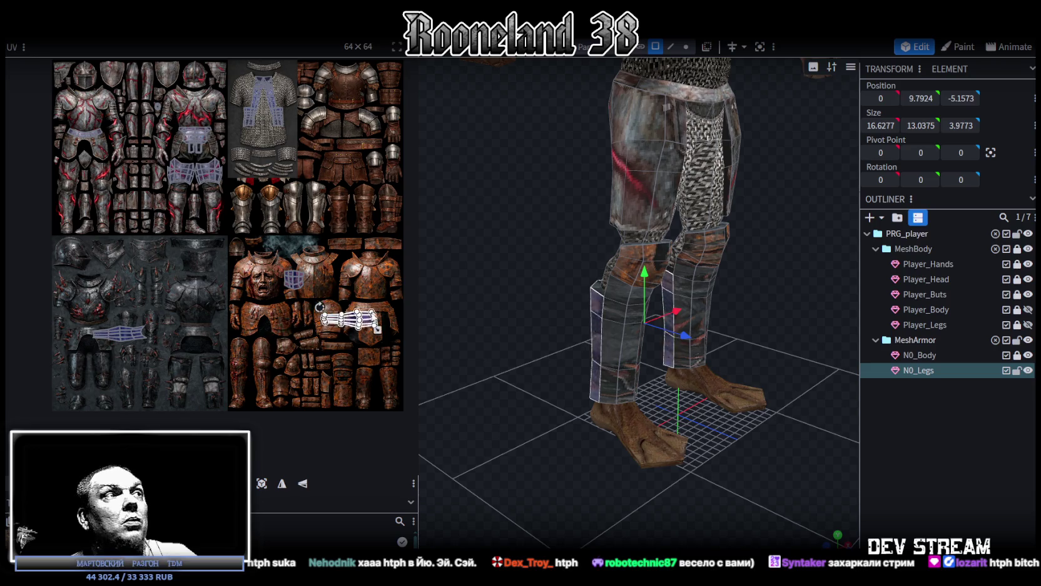
pyautogui.moveTo(224, 242); pyautogui.dragTo(315, 297)
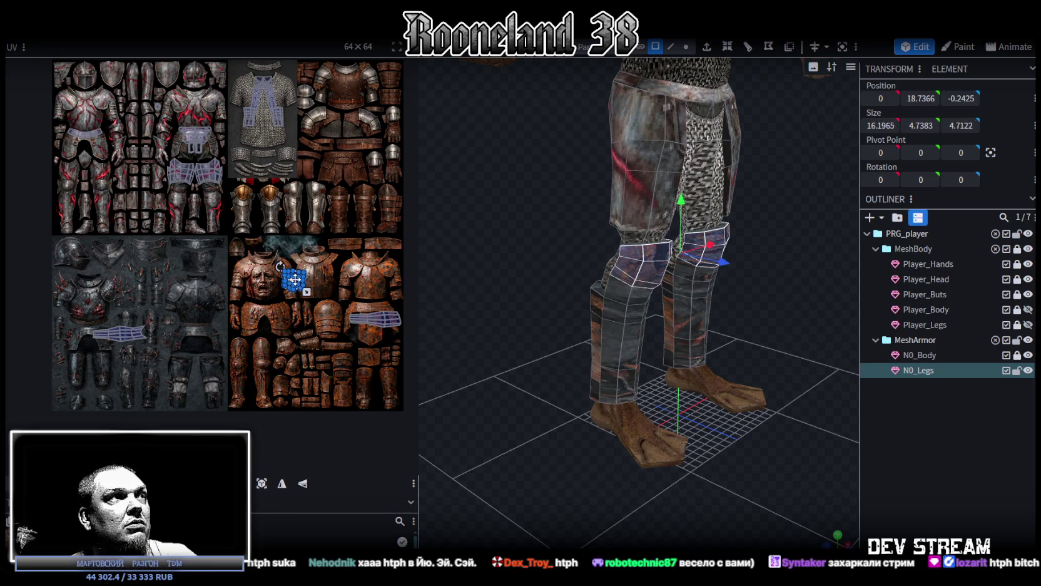
pyautogui.moveTo(297, 285); pyautogui.dragTo(133, 308)
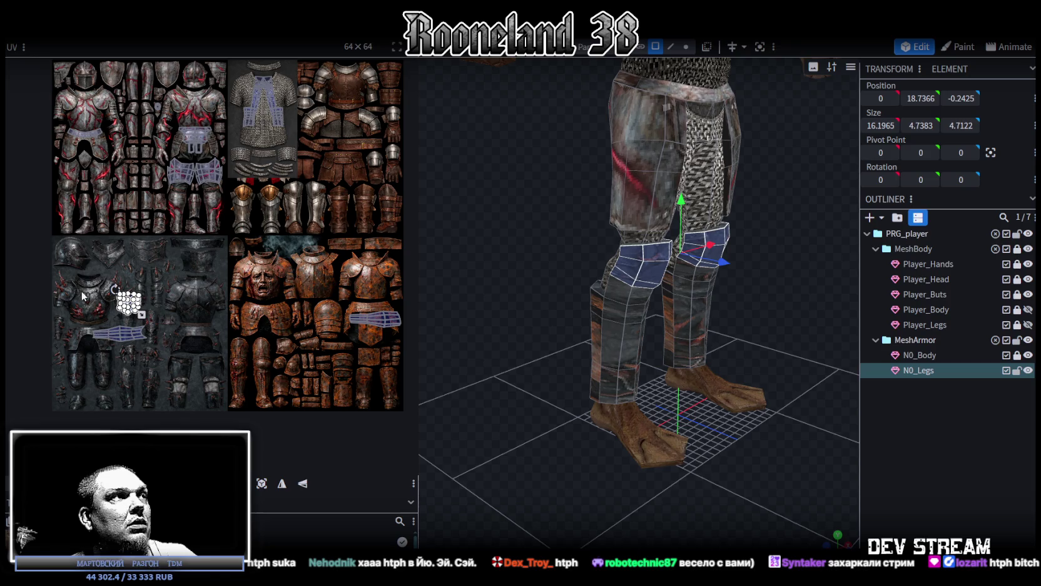
pyautogui.moveTo(81, 279); pyautogui.dragTo(190, 370)
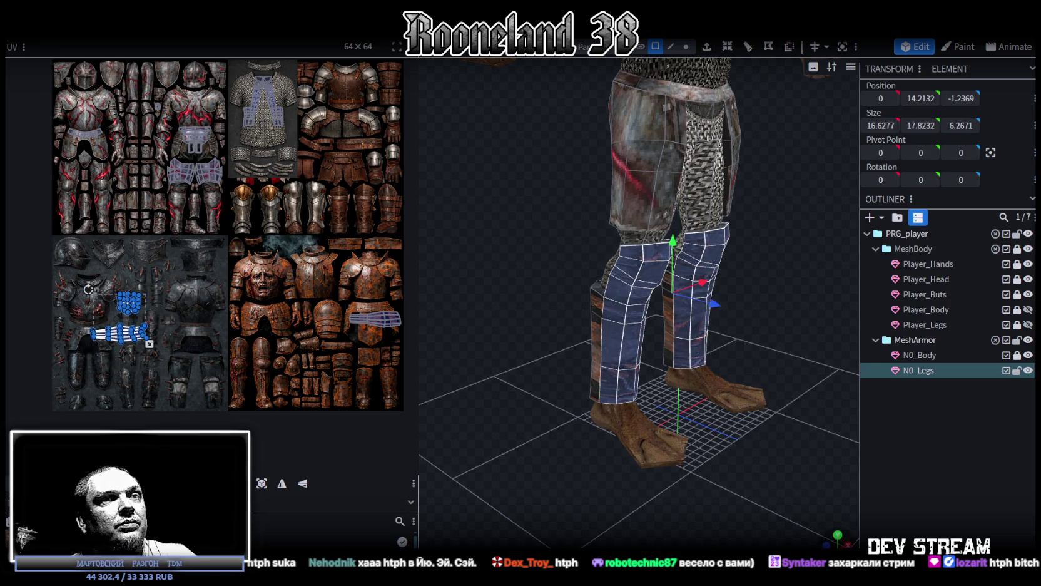
# Re-project the leg UVs from a straight front view and move both strips down-left.
pyautogui.click(837, 533)
pyautogui.click(262, 483)
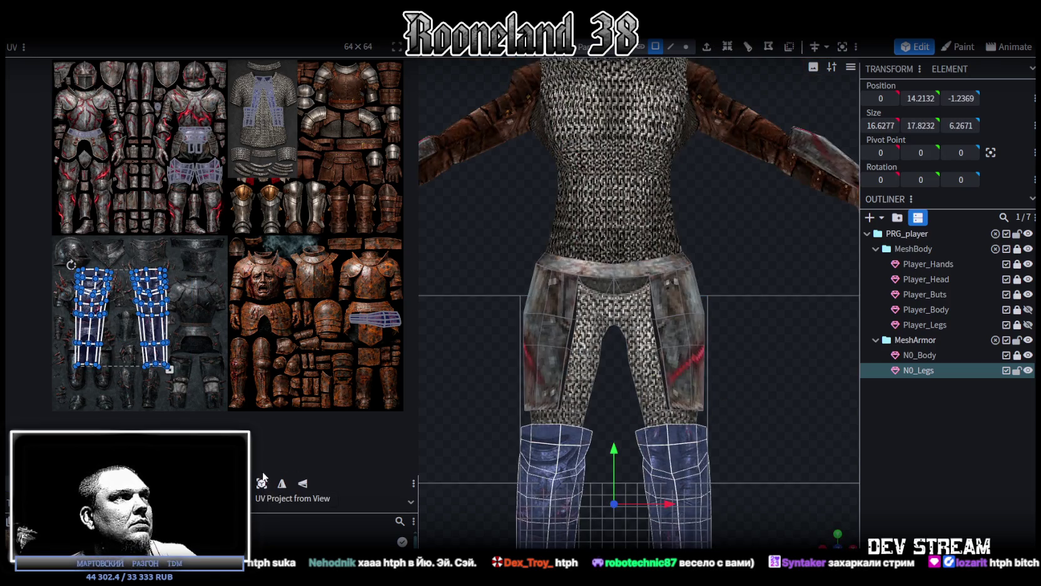
pyautogui.moveTo(189, 355)
pyautogui.mouseDown(button='middle')
pyautogui.moveTo(204, 373)
pyautogui.moveTo(248, 247)
pyautogui.mouseUp(button='middle')
pyautogui.scroll(2, 184, 348)
pyautogui.moveTo(214, 254); pyautogui.dragTo(131, 342)
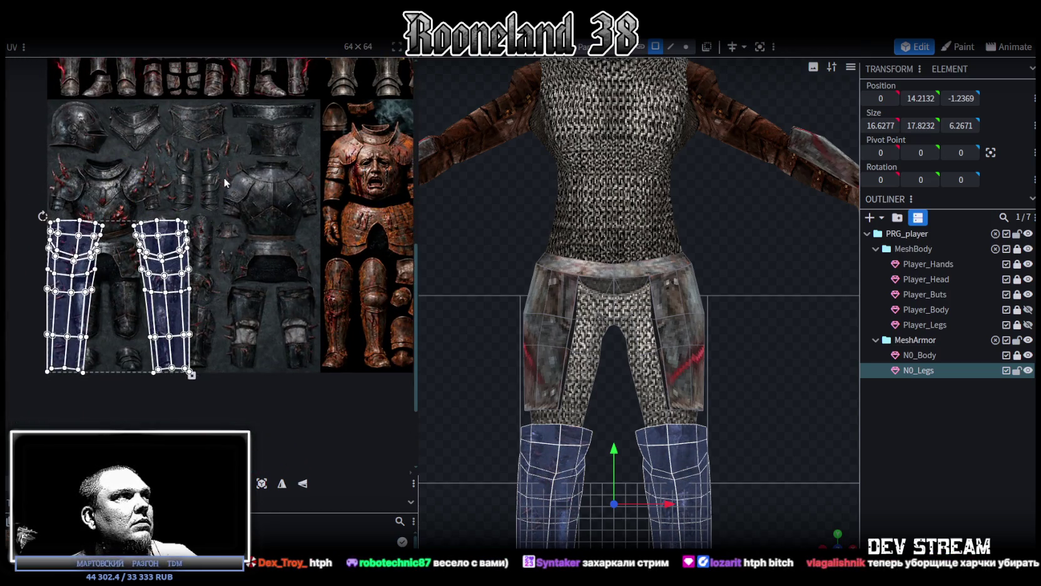
# Mirror the right leg strip horizontally and overlap it onto the left so both legs share mapping.
pyautogui.moveTo(226, 181); pyautogui.dragTo(116, 387)
pyautogui.click(281, 483)
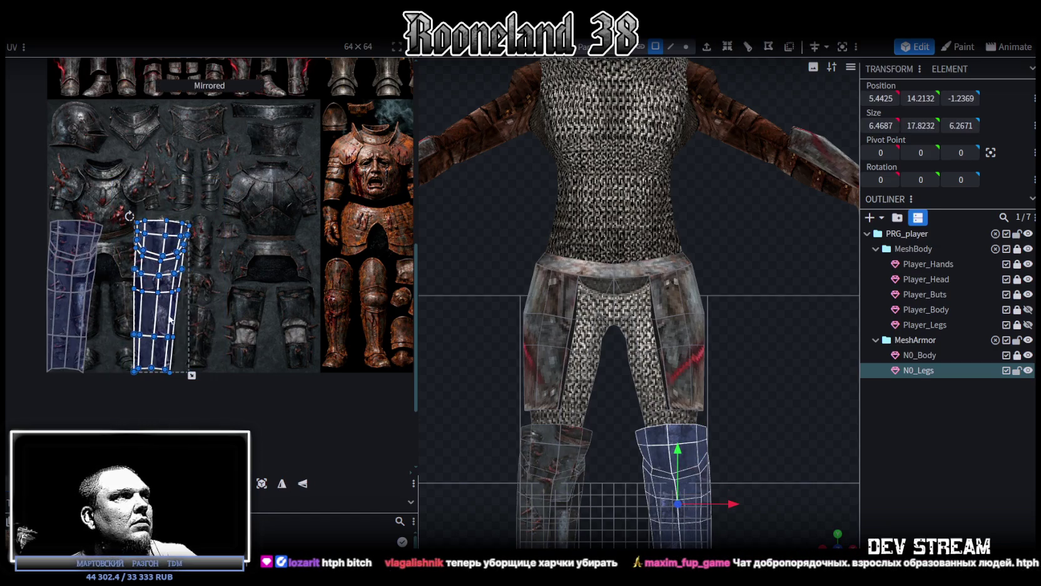
pyautogui.moveTo(170, 319); pyautogui.dragTo(84, 319)
pyautogui.moveTo(138, 191); pyautogui.dragTo(7, 388)
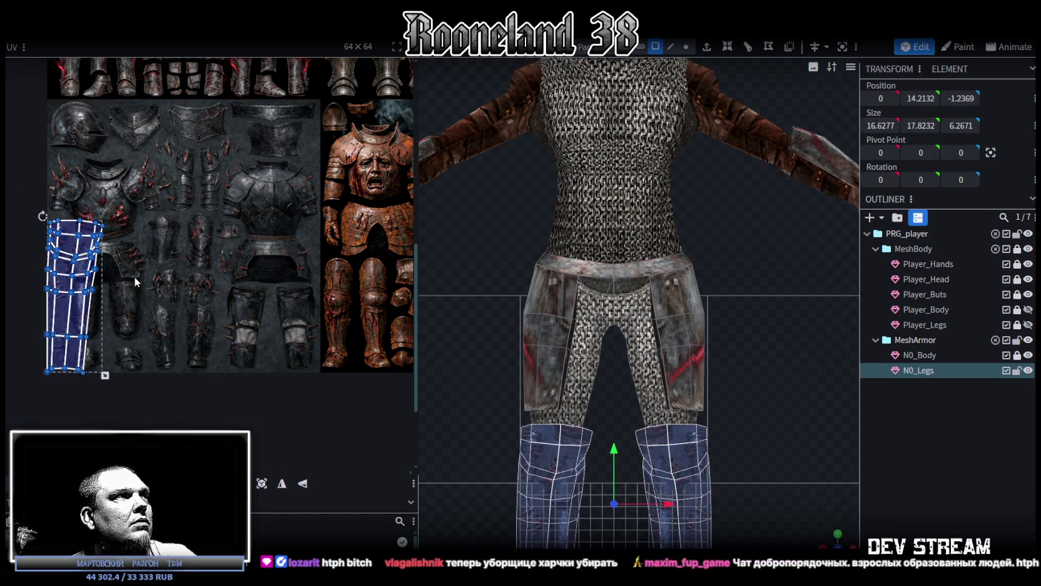
pyautogui.moveTo(134, 277); pyautogui.dragTo(122, 352, button='middle')
pyautogui.moveTo(68, 324); pyautogui.dragTo(80, 137)
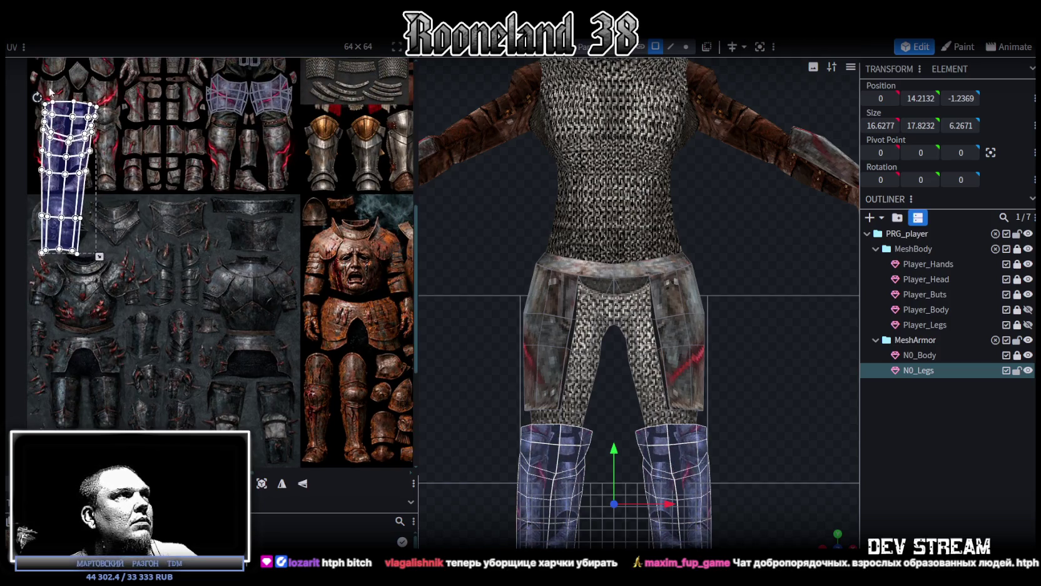
# Shrink the shared strip to about half size, fit it over the greave and rotate it slightly.
pyautogui.scroll(3, 165, 252)
pyautogui.moveTo(165, 253); pyautogui.dragTo(233, 249, button='middle')
pyautogui.scroll(-2, 233, 249)
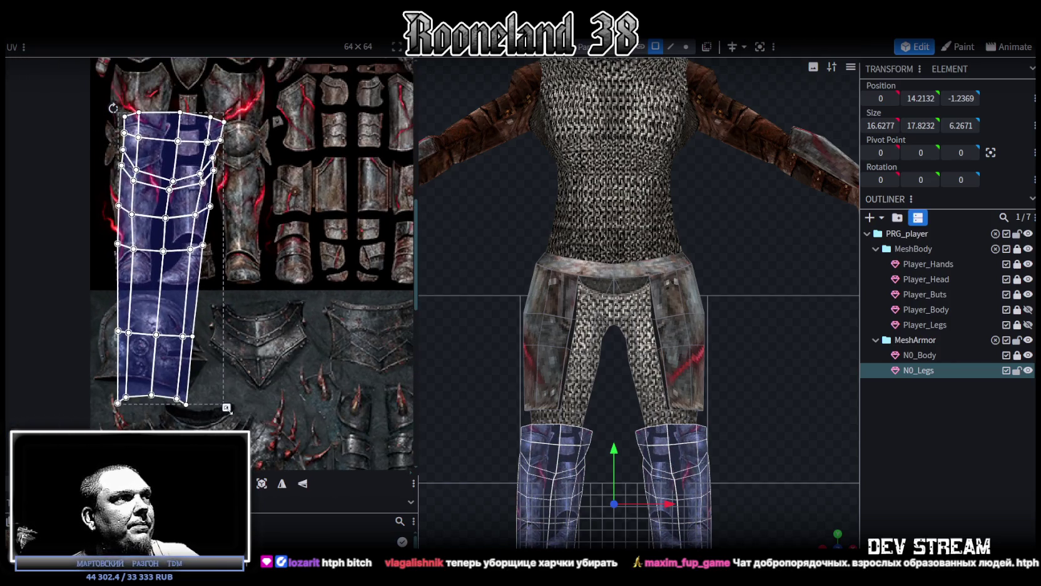
pyautogui.moveTo(226, 408); pyautogui.dragTo(169, 254)
pyautogui.moveTo(192, 249); pyautogui.dragTo(235, 303, button='middle')
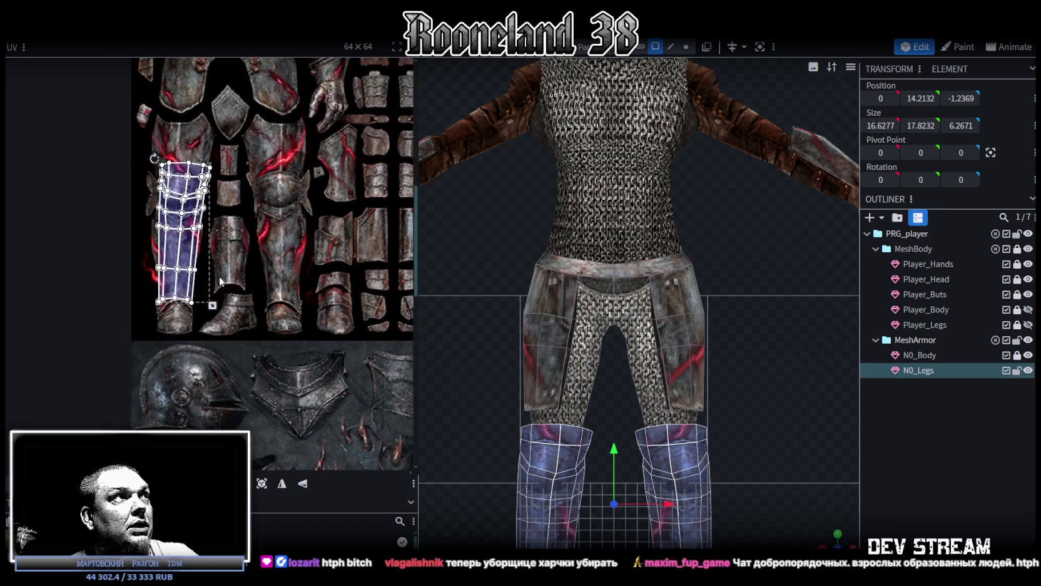
pyautogui.scroll(2, 235, 302)
pyautogui.moveTo(188, 207); pyautogui.dragTo(181, 210)
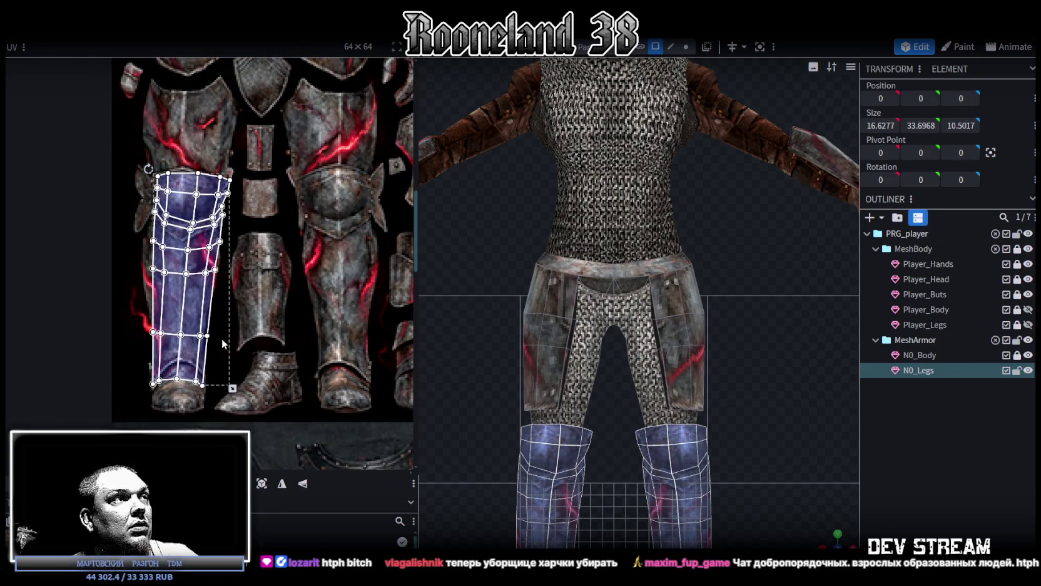
pyautogui.moveTo(232, 388); pyautogui.dragTo(222, 385)
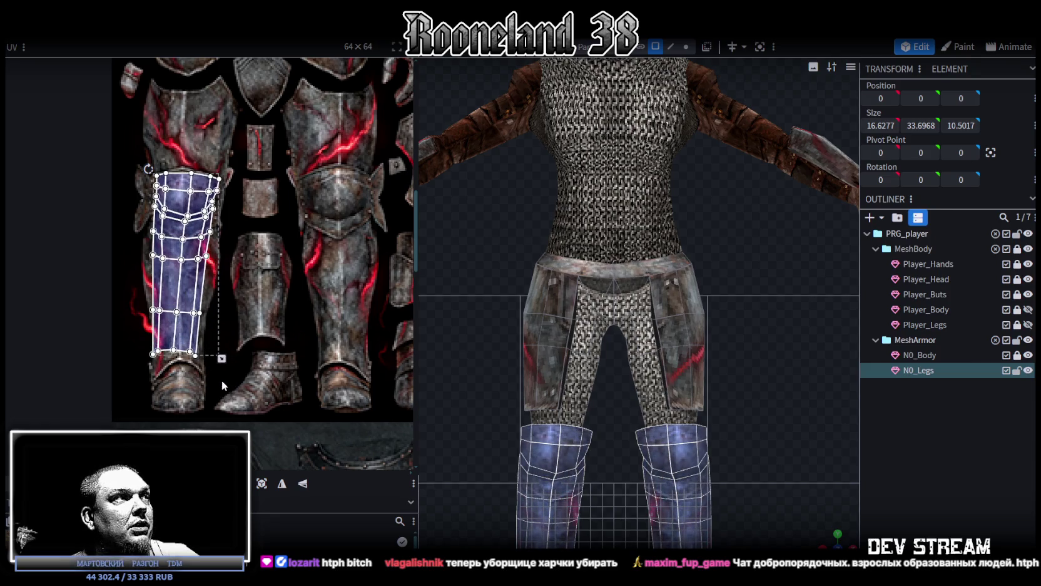
pyautogui.moveTo(148, 169)
pyautogui.mouseDown()
pyautogui.moveTo(191, 242)
pyautogui.moveTo(189, 286)
pyautogui.mouseUp()
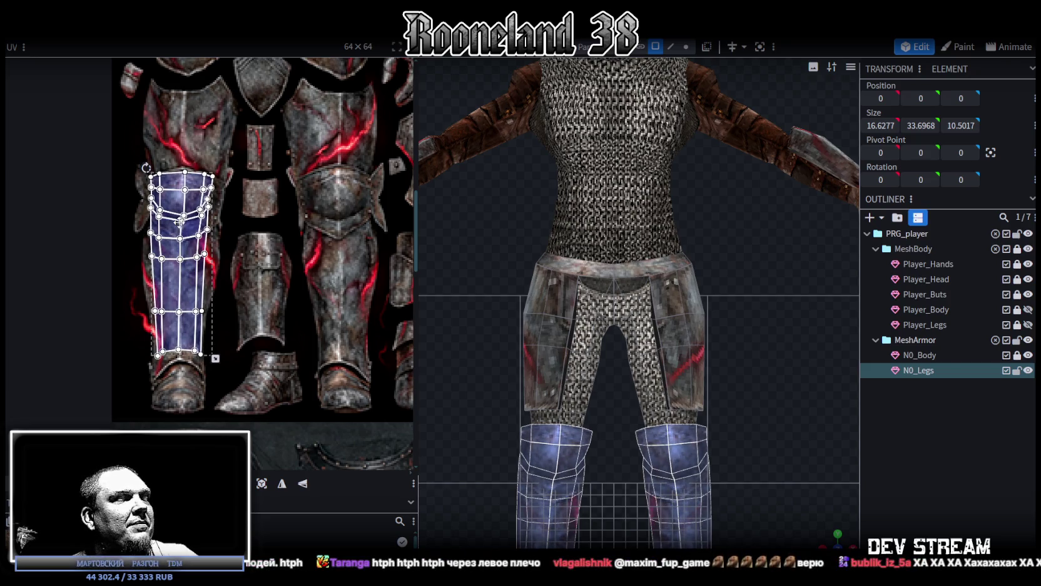
pyautogui.scroll(3, 229, 188)
pyautogui.moveTo(110, 306); pyautogui.dragTo(283, 223)
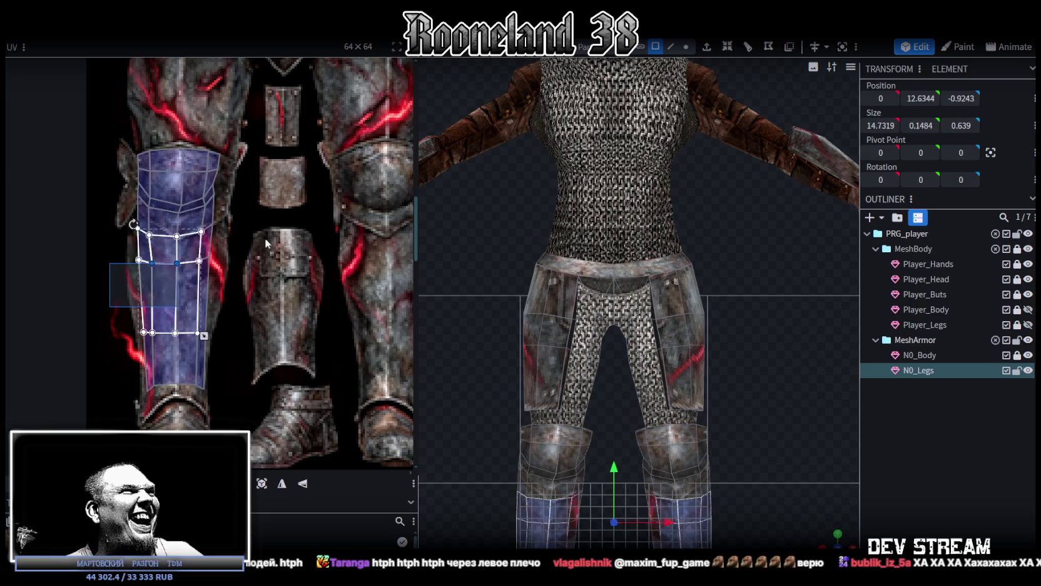
# Lower the strip's middle vertex rows and left-edge vertices to follow the greave.
pyautogui.moveTo(179, 264); pyautogui.dragTo(178, 286)
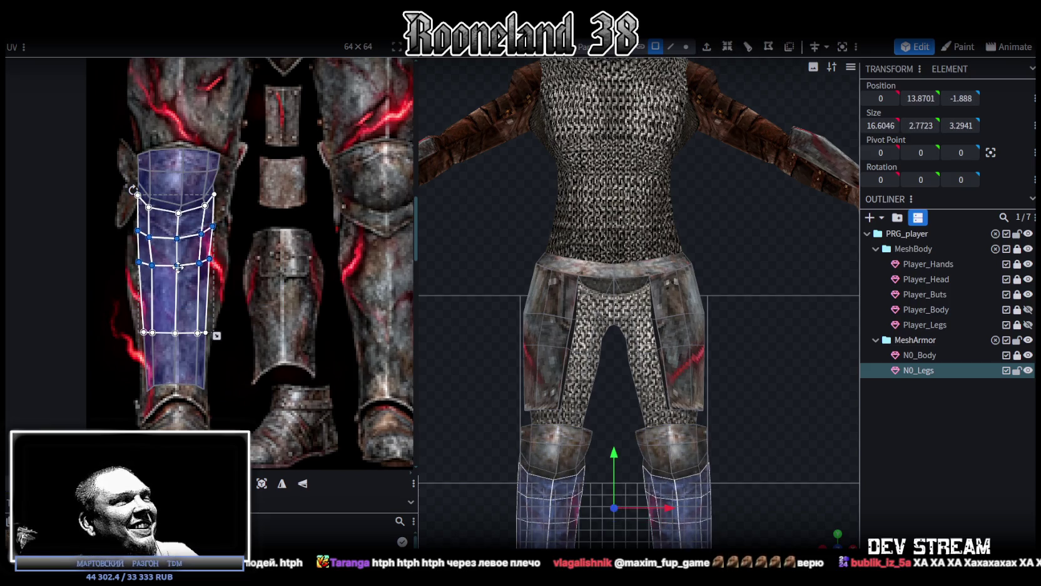
pyautogui.scroll(2, 139, 216)
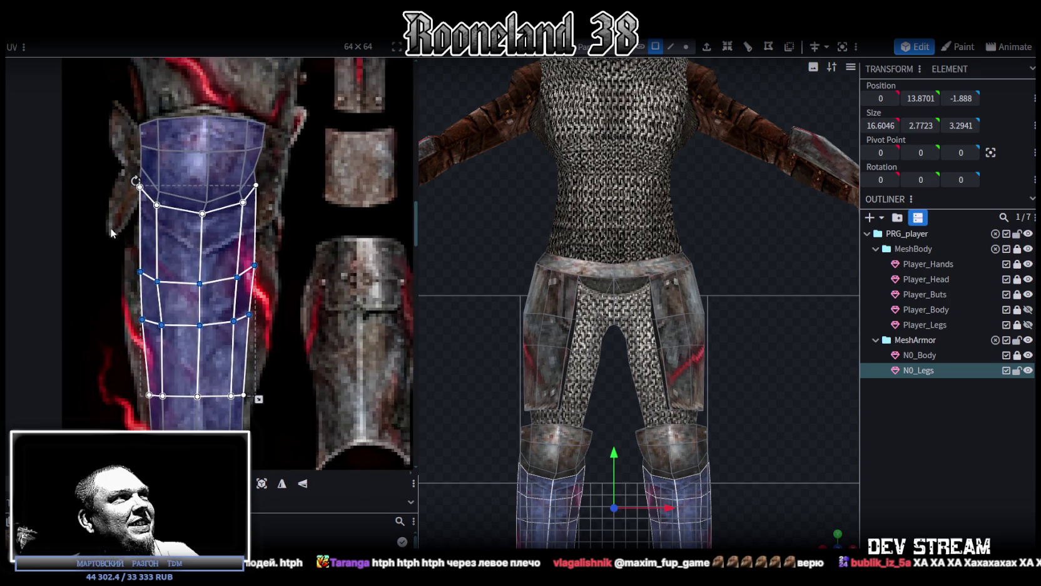
pyautogui.click(141, 185)
pyautogui.moveTo(142, 184); pyautogui.dragTo(142, 207)
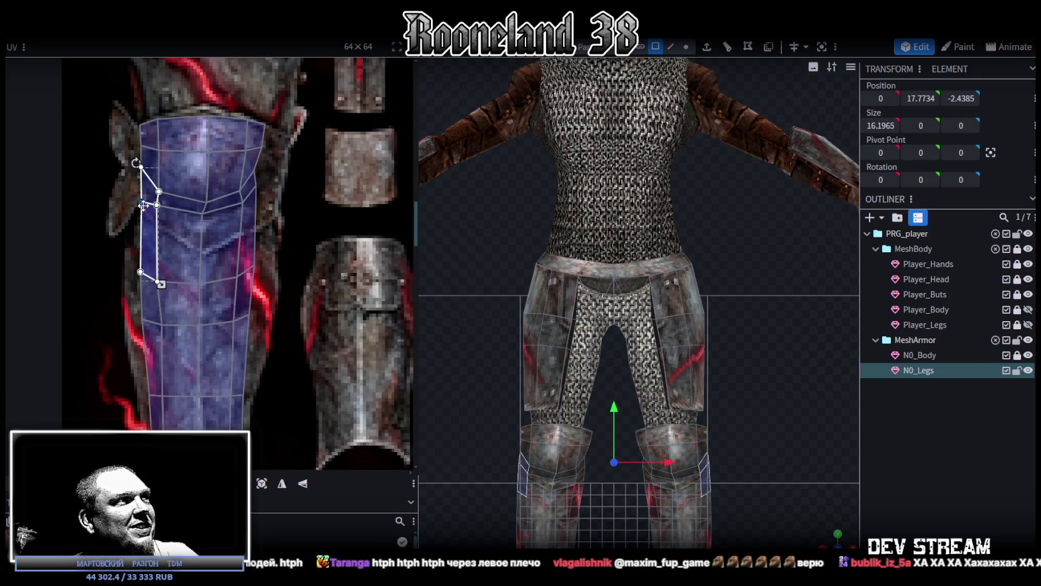
pyautogui.keyDown('shift'); pyautogui.click(157, 205); pyautogui.keyUp('shift')
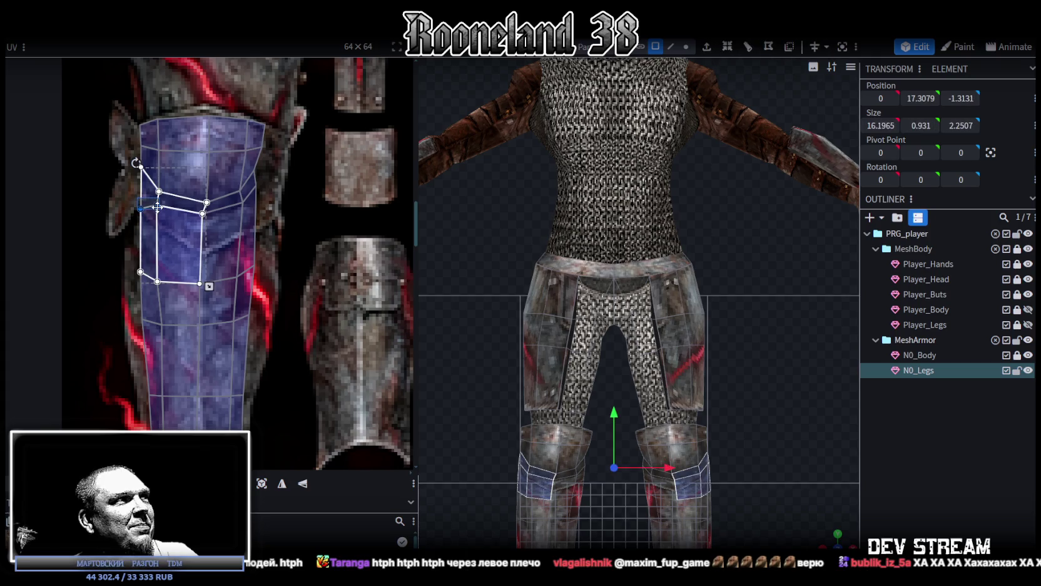
pyautogui.moveTo(157, 207); pyautogui.dragTo(157, 226)
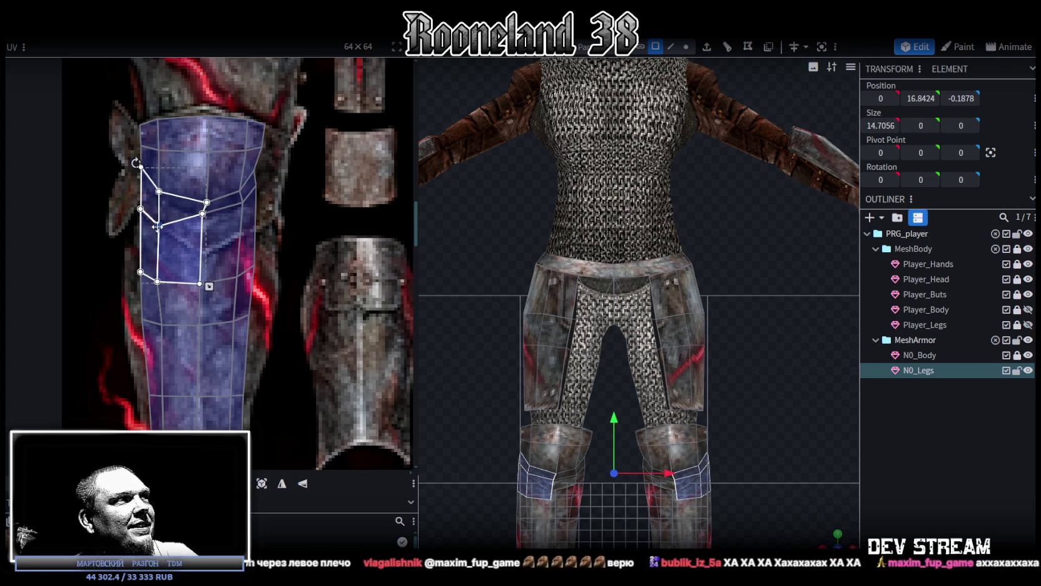
# Pull the knee UV vertices down to reshape the knee faces, undoing one accidental move.
pyautogui.moveTo(270, 229); pyautogui.dragTo(214, 225, button='middle')
pyautogui.click(138, 204)
pyautogui.keyDown('shift'); pyautogui.click(126, 197); pyautogui.keyUp('shift')
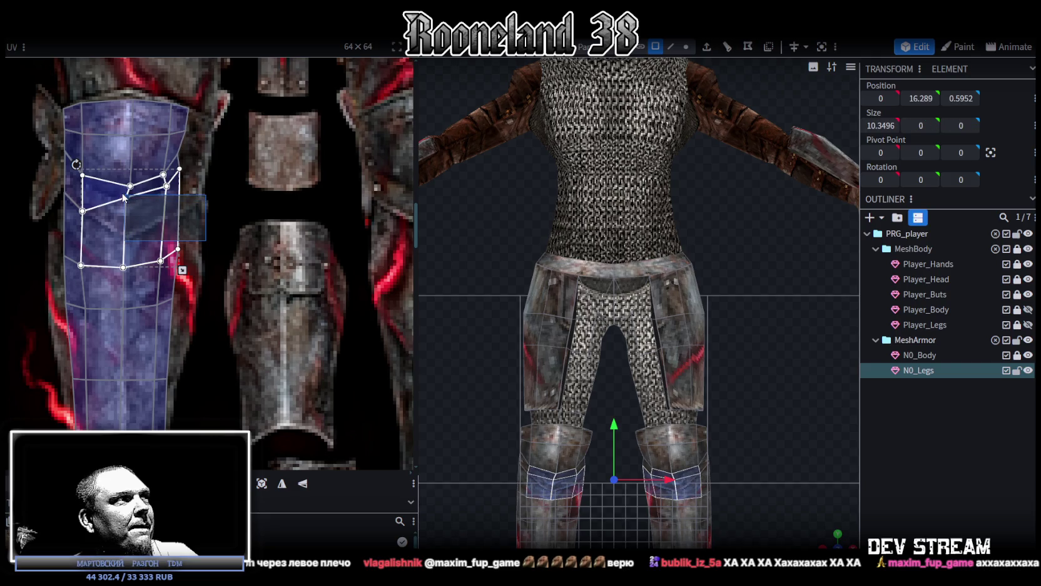
pyautogui.moveTo(126, 197); pyautogui.dragTo(125, 237)
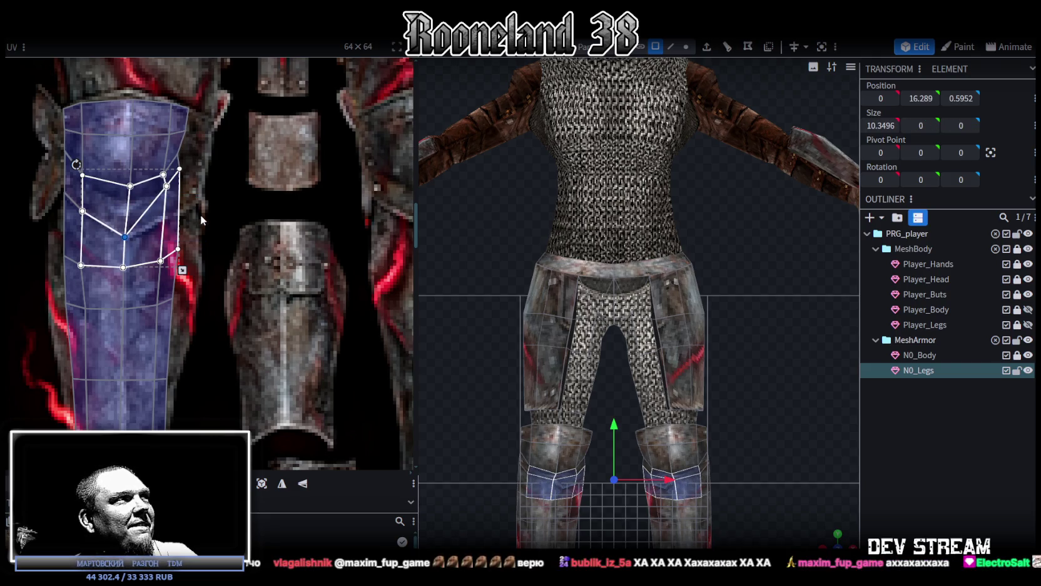
pyautogui.click(165, 186)
pyautogui.moveTo(165, 185)
pyautogui.mouseDown()
pyautogui.moveTo(171, 216)
pyautogui.moveTo(176, 164)
pyautogui.moveTo(204, 192)
pyautogui.mouseUp()
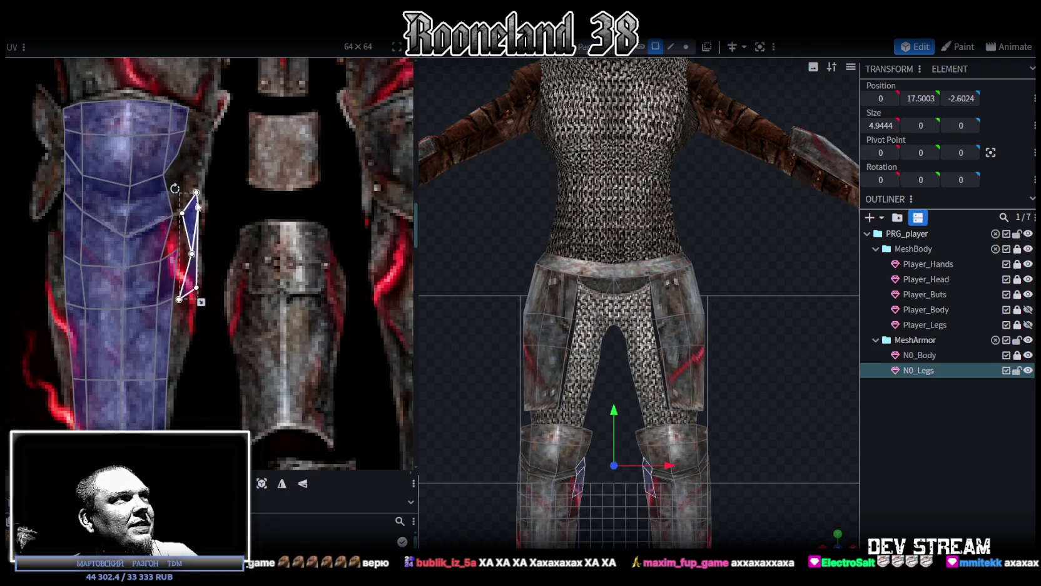
pyautogui.hotkey('ctrl', 'z')
pyautogui.moveTo(193, 183)
pyautogui.mouseDown()
pyautogui.moveTo(177, 169)
pyautogui.moveTo(201, 201)
pyautogui.mouseUp()
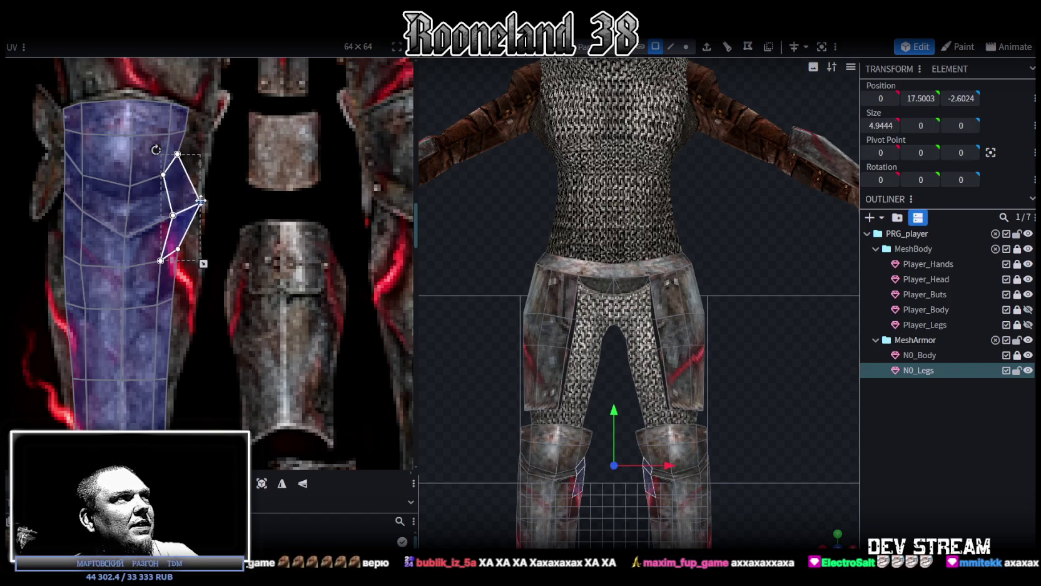
# Pull the top knee face's corner out to the greave edge and check the leg from the side.
pyautogui.click(172, 148)
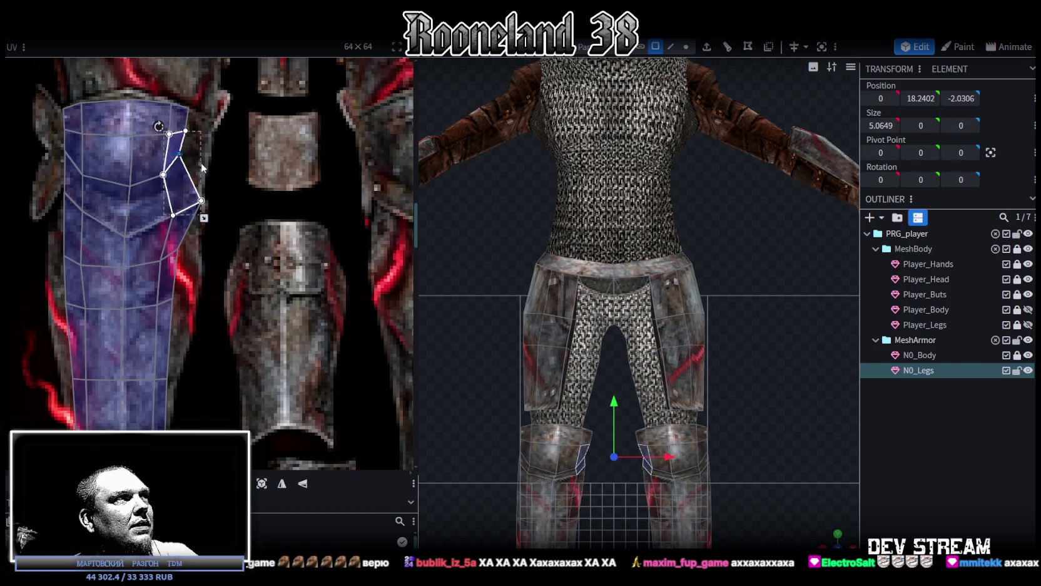
pyautogui.click(178, 125)
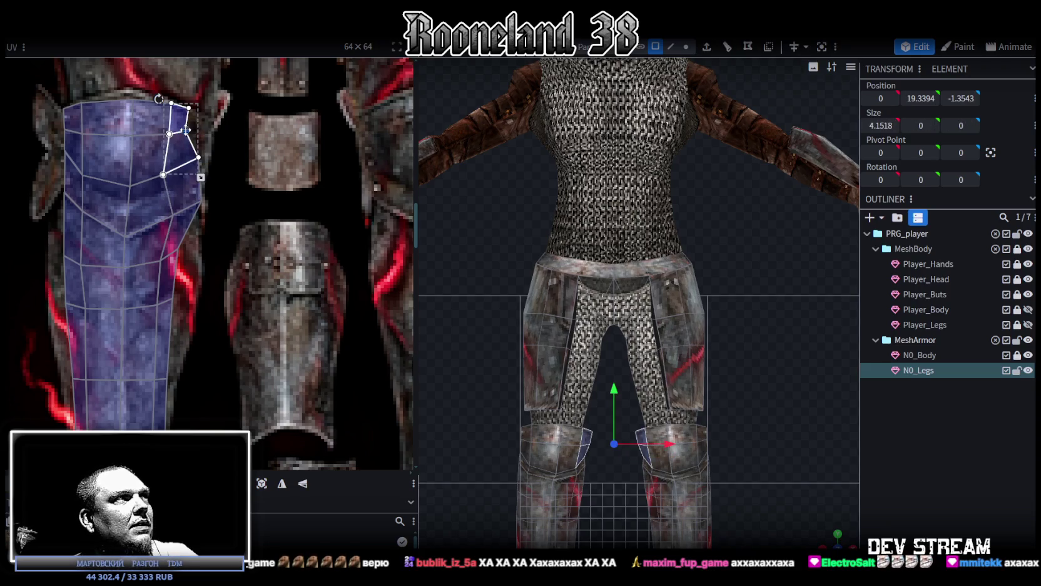
pyautogui.click(190, 108)
pyautogui.moveTo(191, 107); pyautogui.dragTo(209, 116)
pyautogui.click(191, 159)
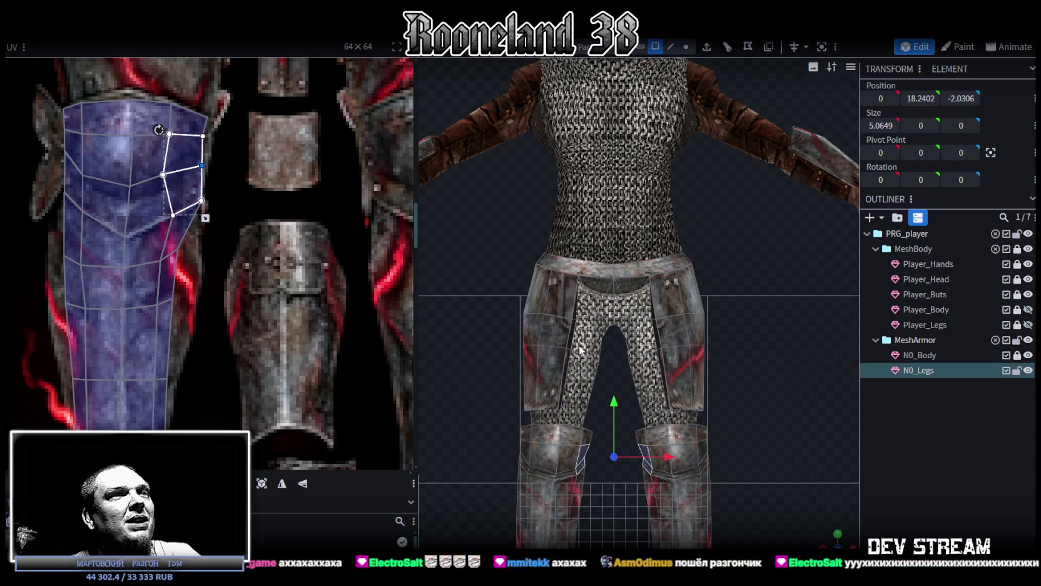
pyautogui.moveTo(814, 513); pyautogui.dragTo(657, 395)
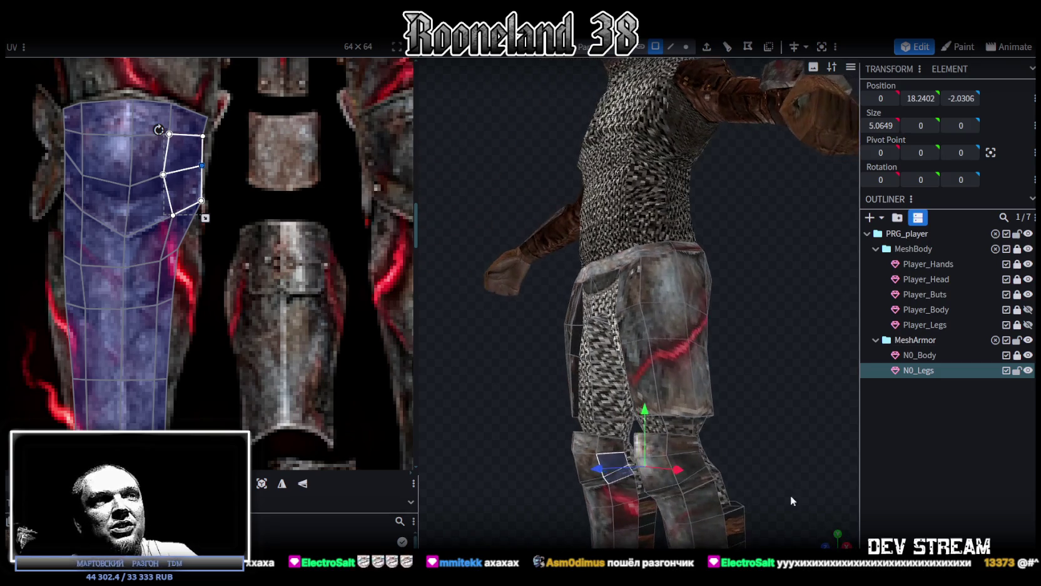
# Select the whole lower-leg UV island and lower its middle row of shin vertices.
pyautogui.click(192, 263)
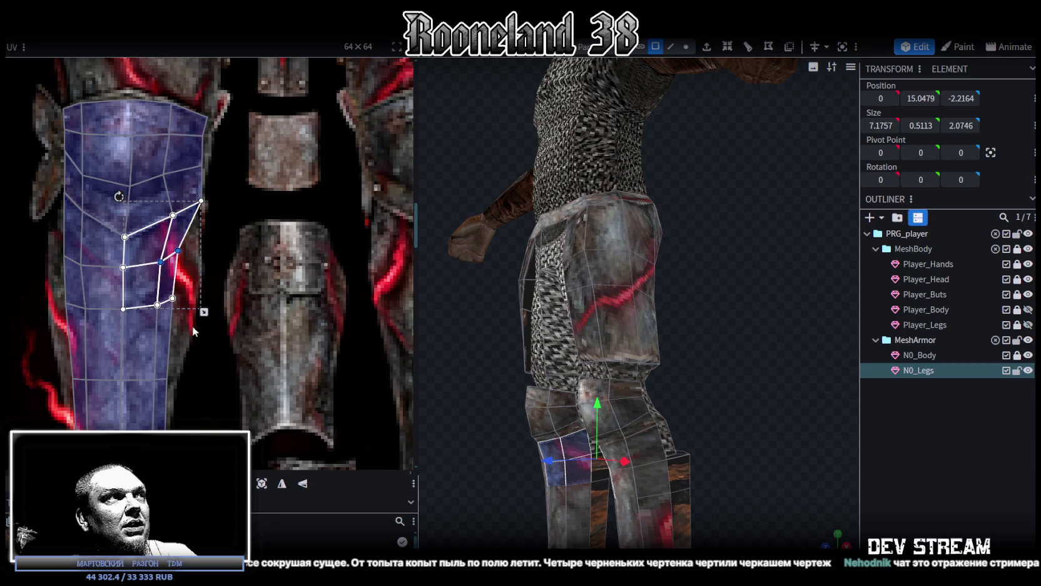
pyautogui.moveTo(192, 329); pyautogui.dragTo(43, 234)
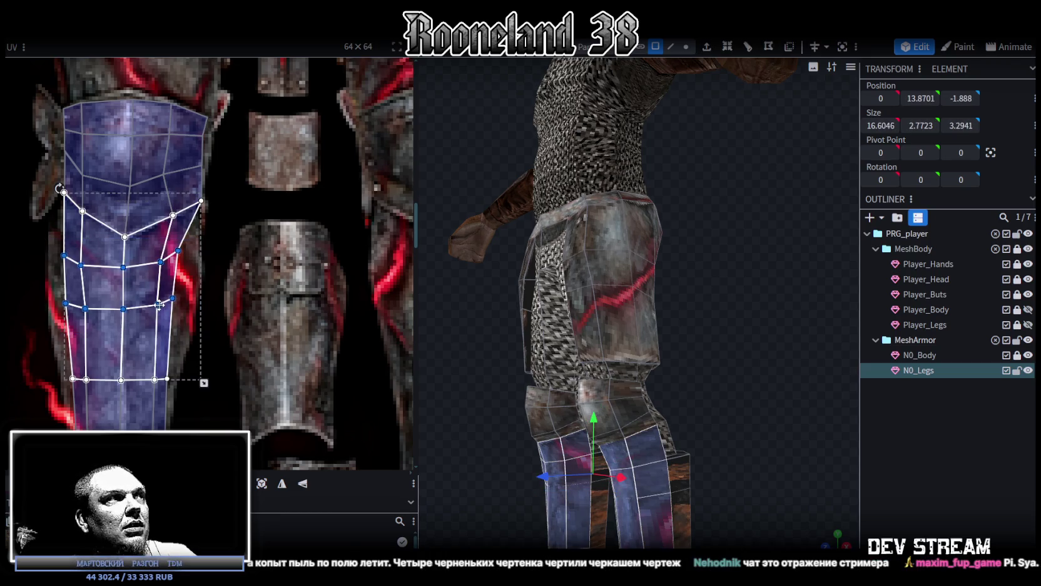
pyautogui.scroll(-3, 209, 176)
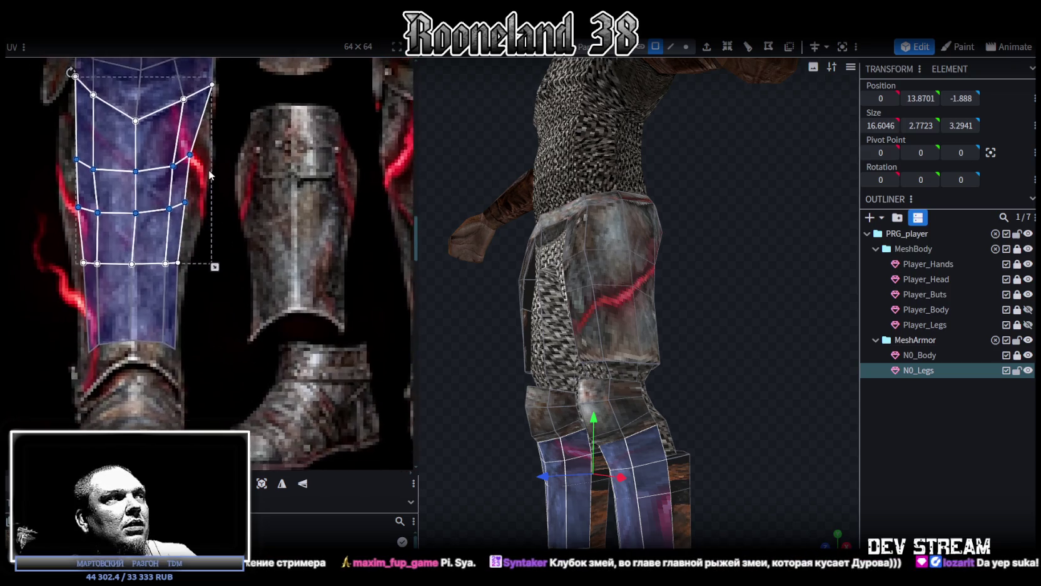
pyautogui.click(123, 287)
pyautogui.doubleClick(123, 287)
pyautogui.moveTo(160, 292); pyautogui.dragTo(160, 315)
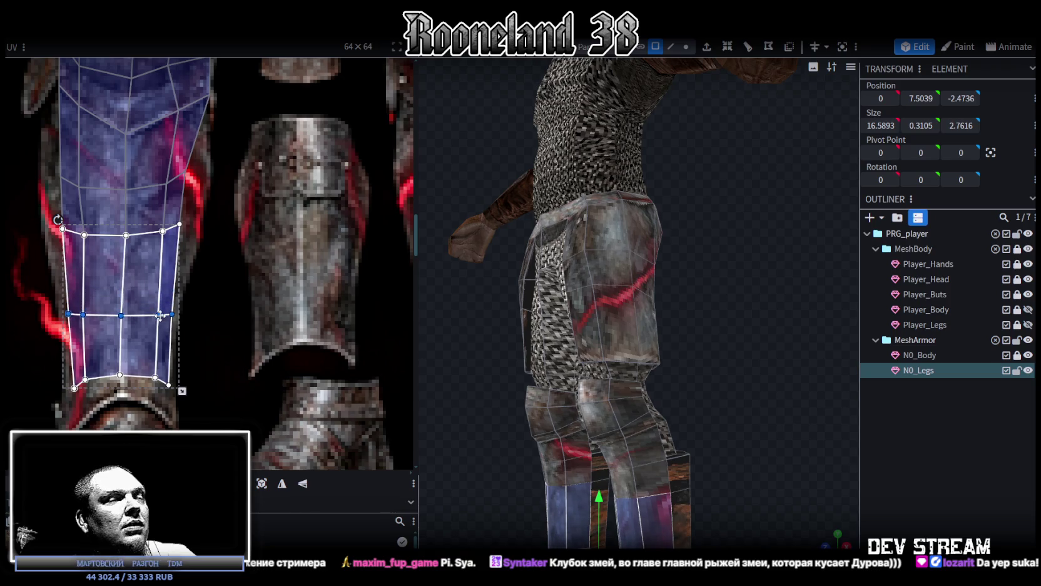
# Pull a shin side-face vertex outward and widen the leftmost face to the texture edge.
pyautogui.scroll(1, 186, 286)
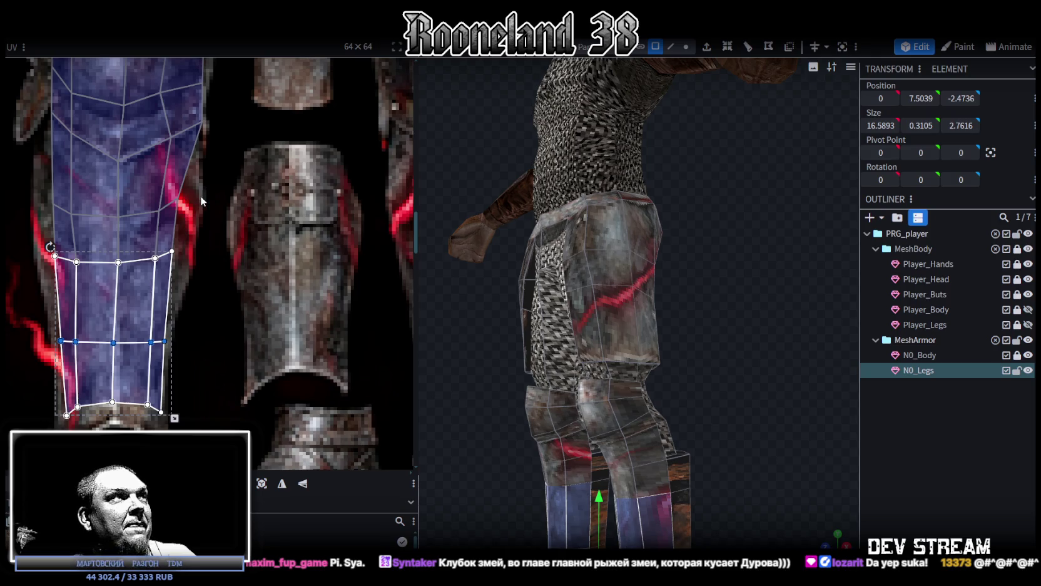
pyautogui.scroll(3, 200, 196)
pyautogui.click(168, 224)
pyautogui.moveTo(180, 236); pyautogui.dragTo(210, 259)
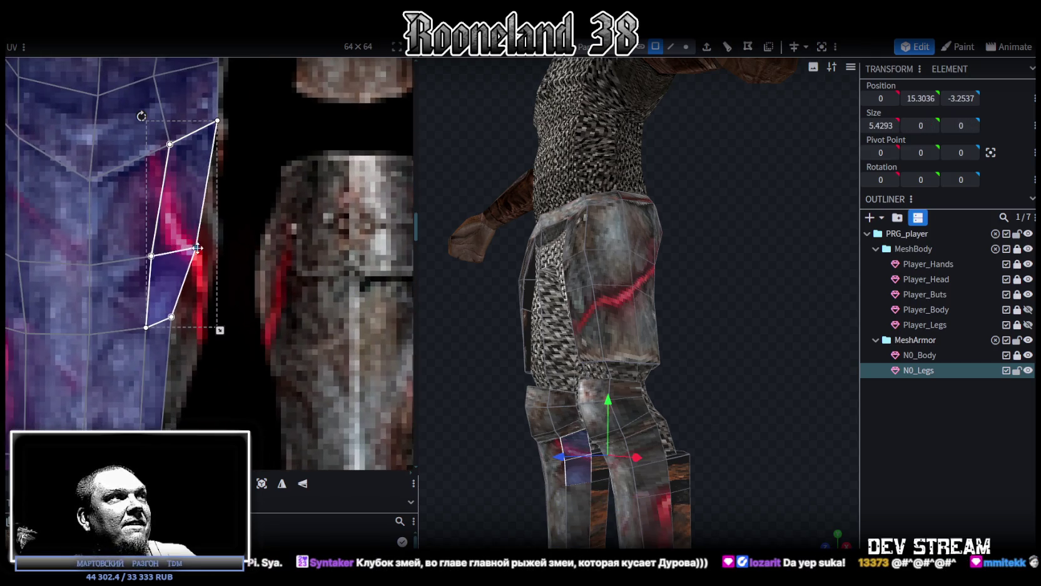
pyautogui.scroll(-3, 192, 200)
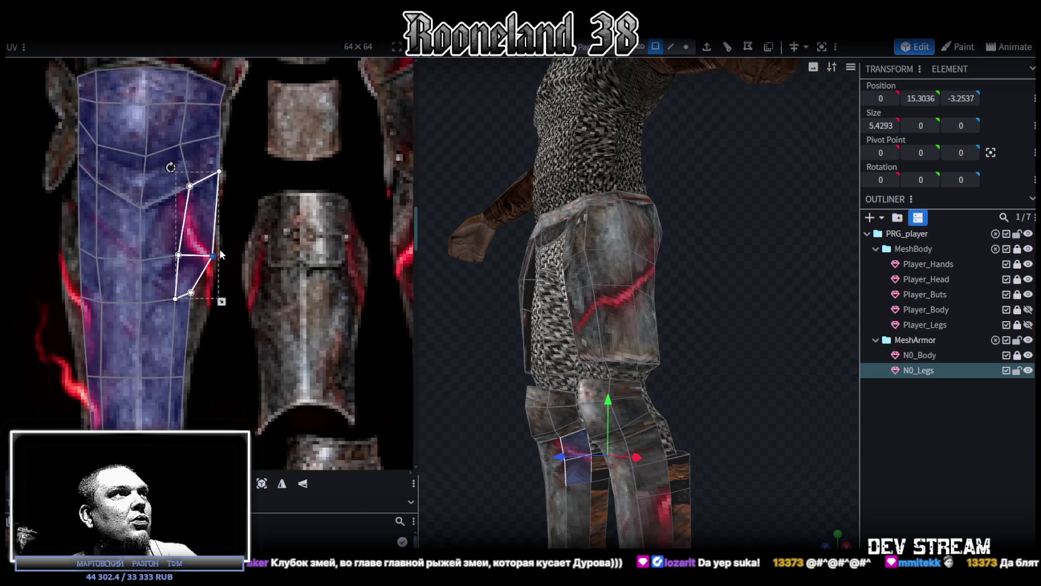
pyautogui.moveTo(212, 257); pyautogui.dragTo(214, 243)
pyautogui.click(89, 246)
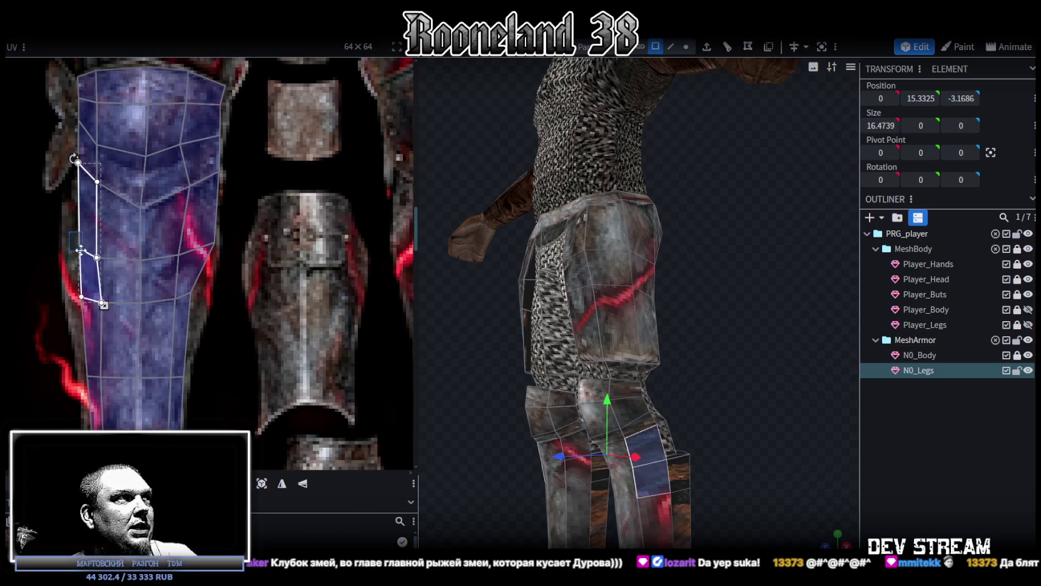
pyautogui.moveTo(80, 240); pyautogui.dragTo(66, 239)
# Select the island's left-edge vertices and faces along its upper-left corner.
pyautogui.moveTo(65, 239); pyautogui.dragTo(99, 288, button='middle')
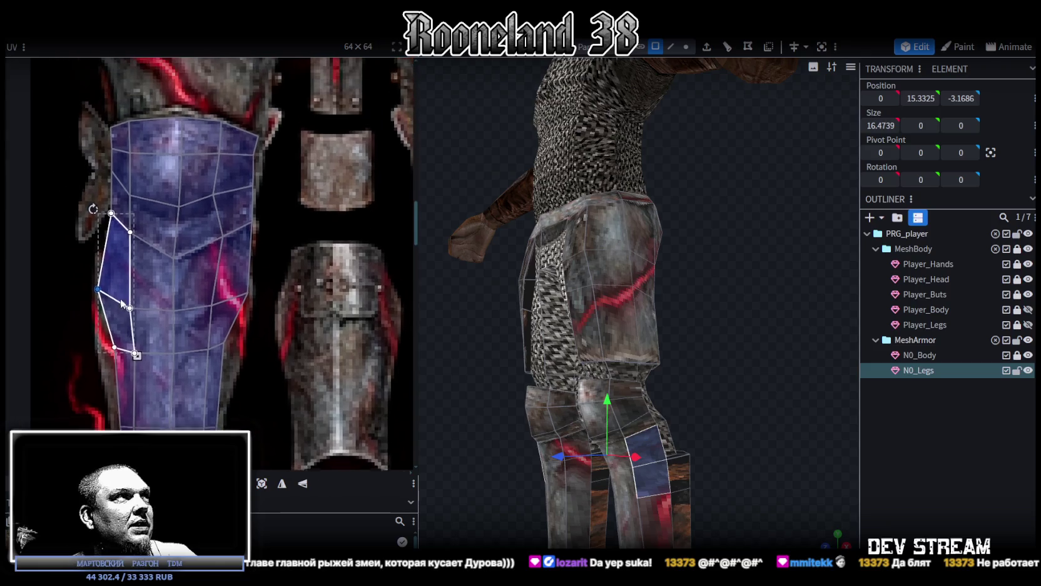
pyautogui.moveTo(99, 181); pyautogui.dragTo(123, 229)
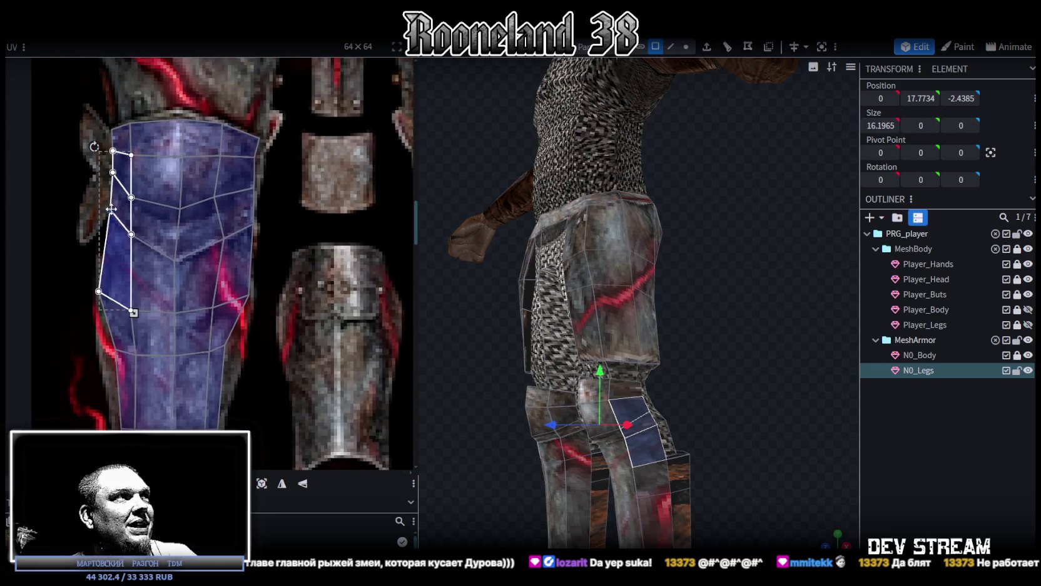
pyautogui.moveTo(102, 140)
pyautogui.mouseDown()
pyautogui.moveTo(123, 182)
pyautogui.moveTo(102, 175)
pyautogui.mouseUp()
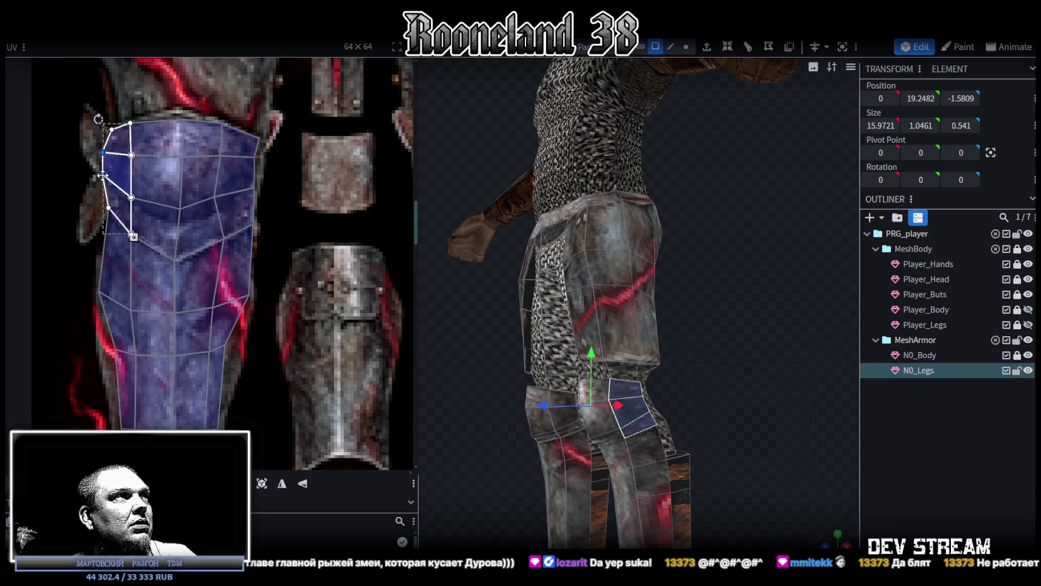
pyautogui.click(248, 177)
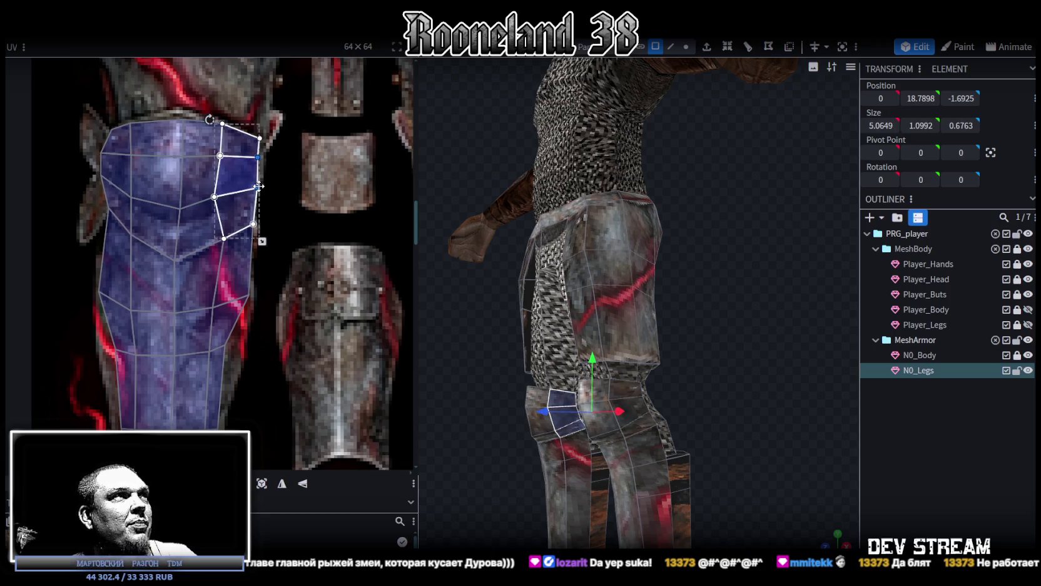
pyautogui.scroll(2, 267, 197)
pyautogui.scroll(2, 220, 166)
pyautogui.moveTo(138, 190); pyautogui.dragTo(168, 225)
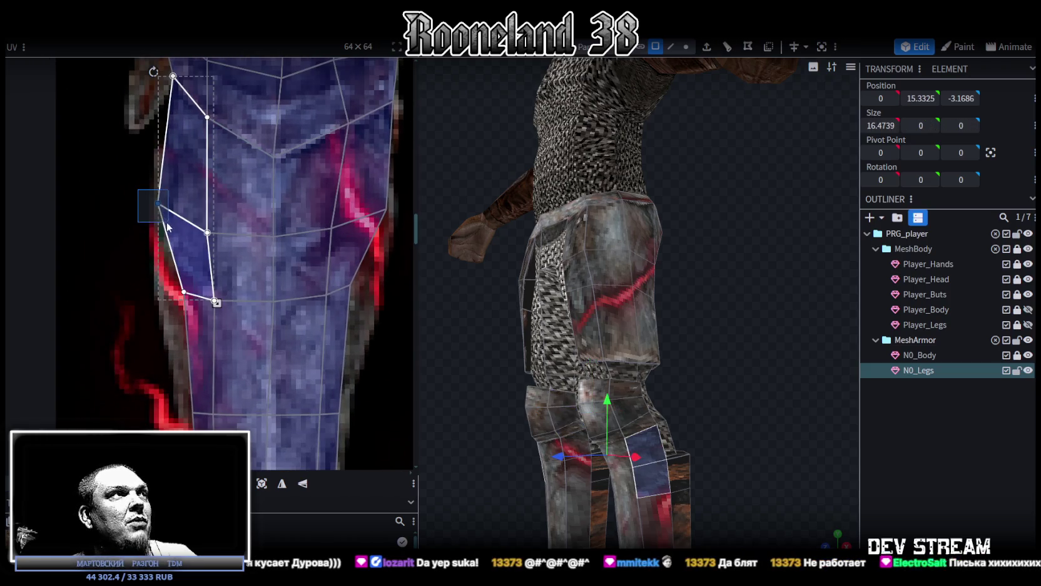
# Drag the right-edge lower vertex down and outward to fit the greave outline.
pyautogui.click(167, 311)
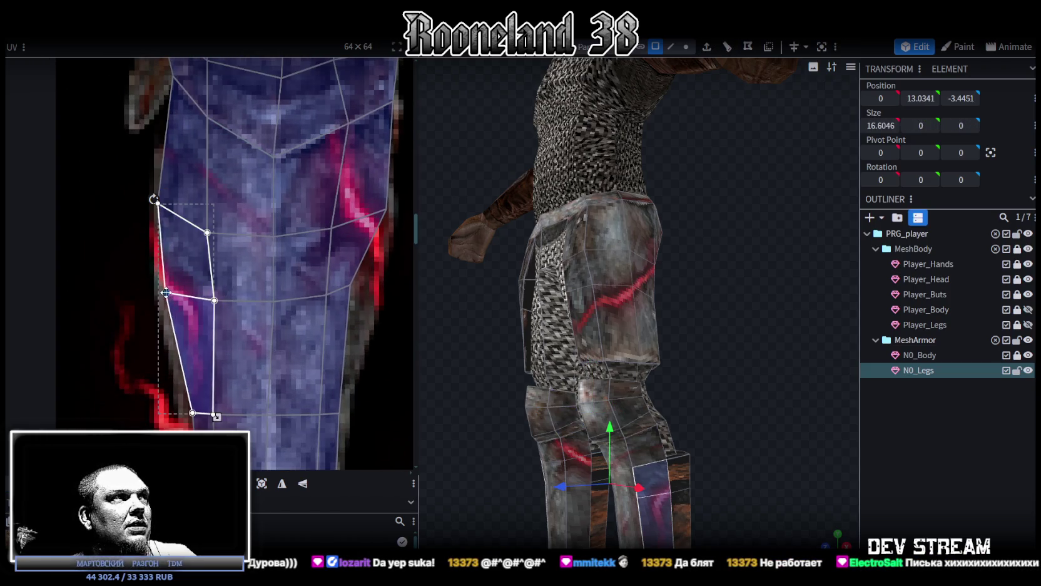
pyautogui.hscroll(3, 159, 281)
pyautogui.scroll(1, 188, 294)
pyautogui.click(200, 297)
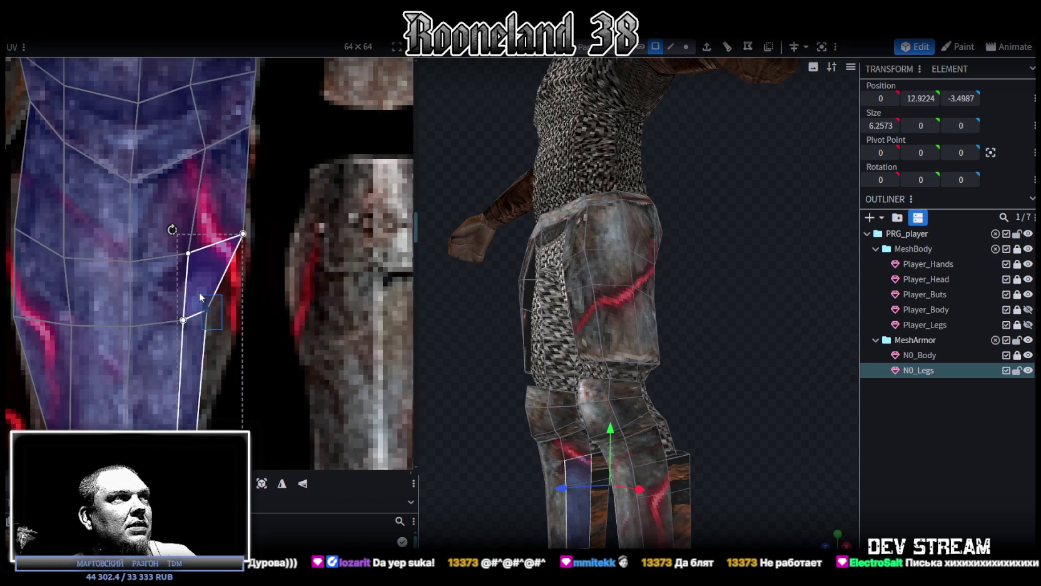
pyautogui.moveTo(207, 311); pyautogui.dragTo(232, 329)
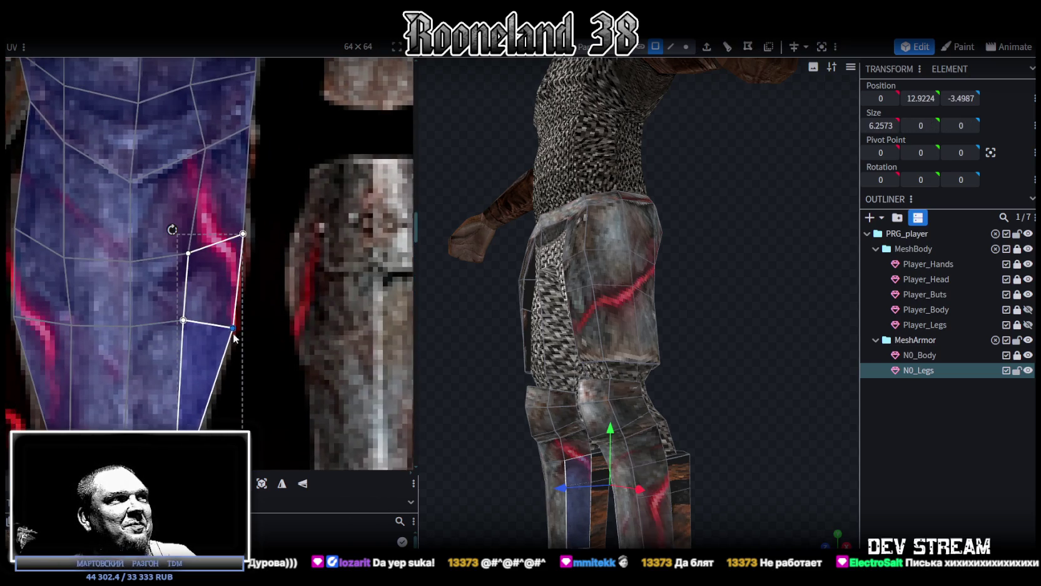
pyautogui.moveTo(256, 367); pyautogui.dragTo(267, 251, button='middle')
pyautogui.scroll(2, 276, 212)
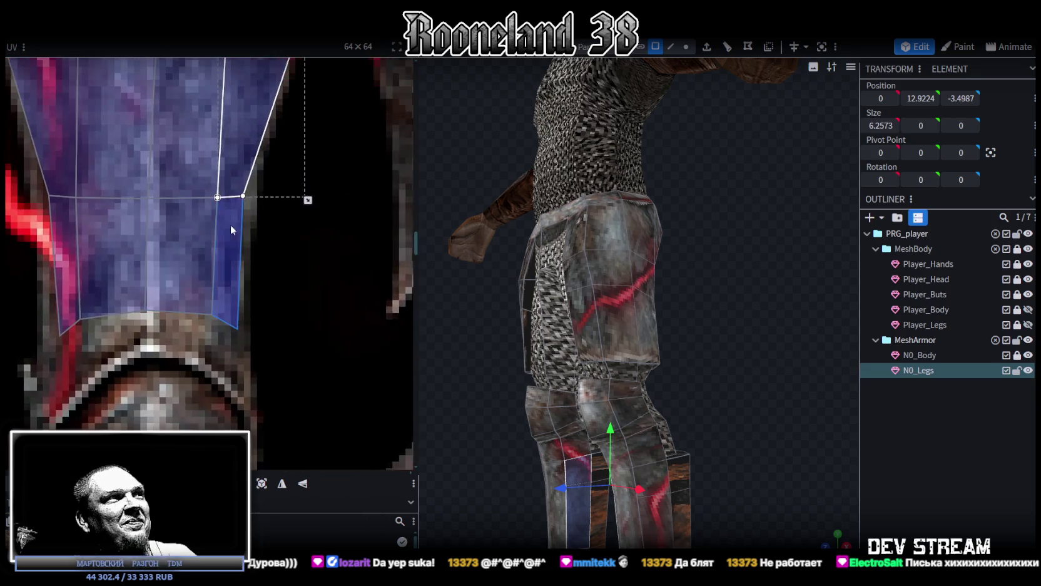